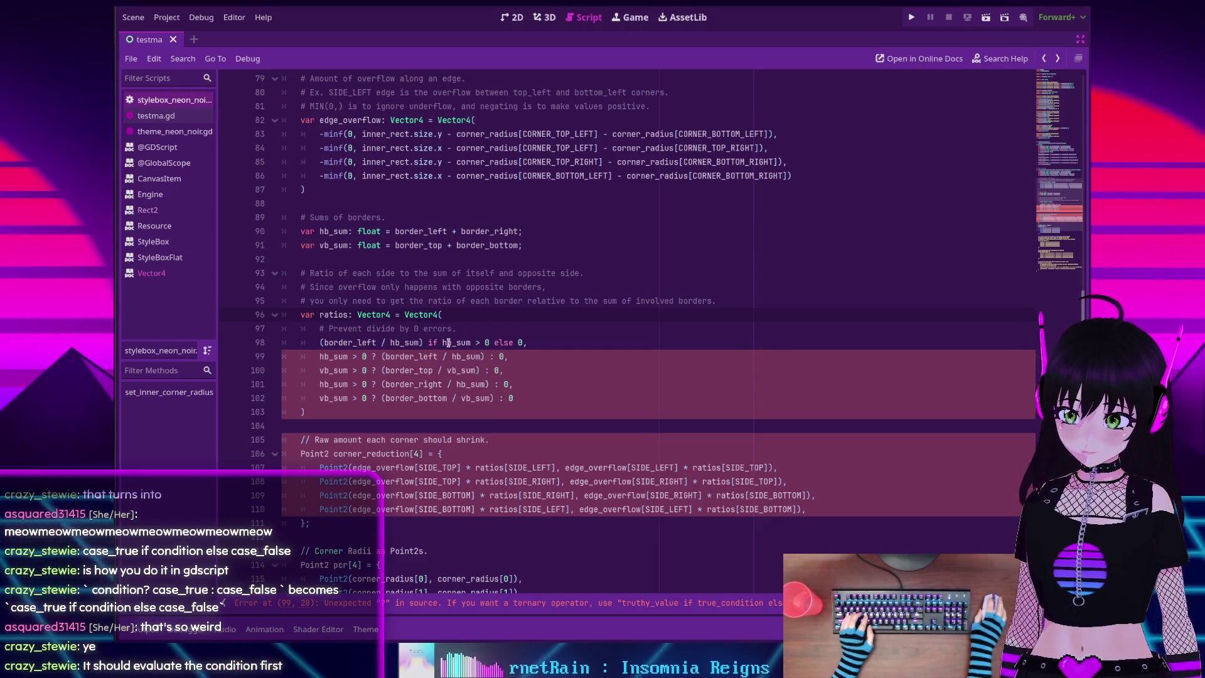
# Add a border_top ratio line under border_left, guarded by 'if vb_sum > 0 else 0,'
pyautogui.click(553, 342)
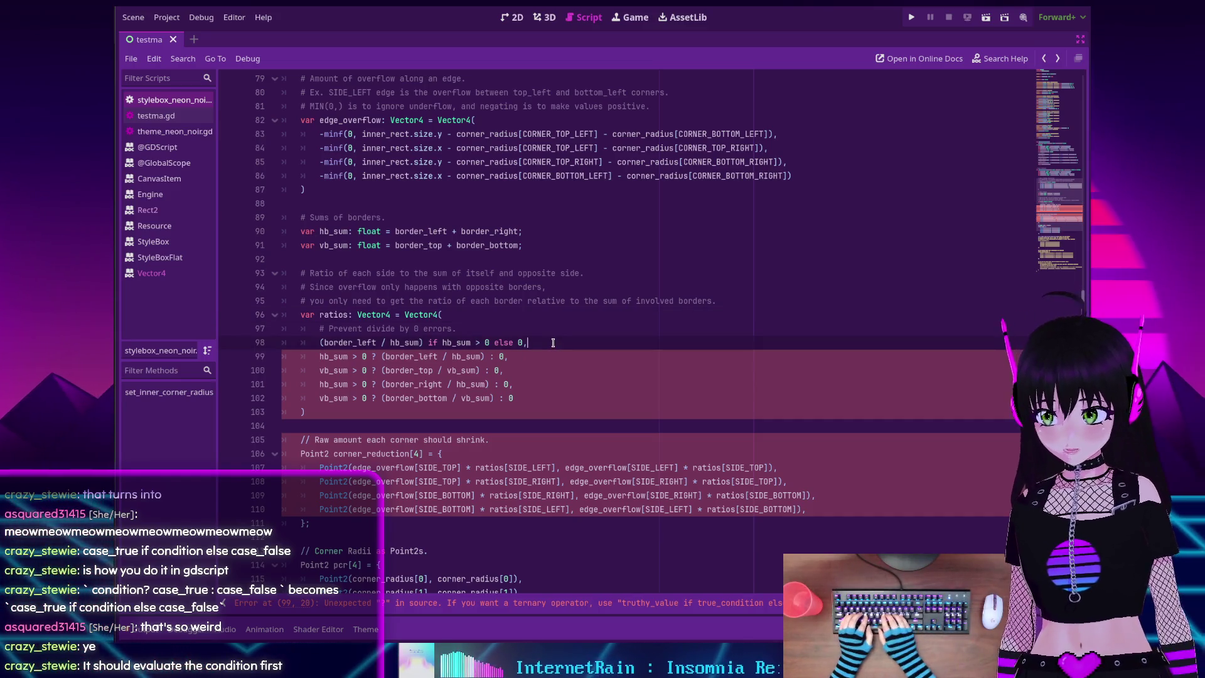
pyautogui.press('Return')
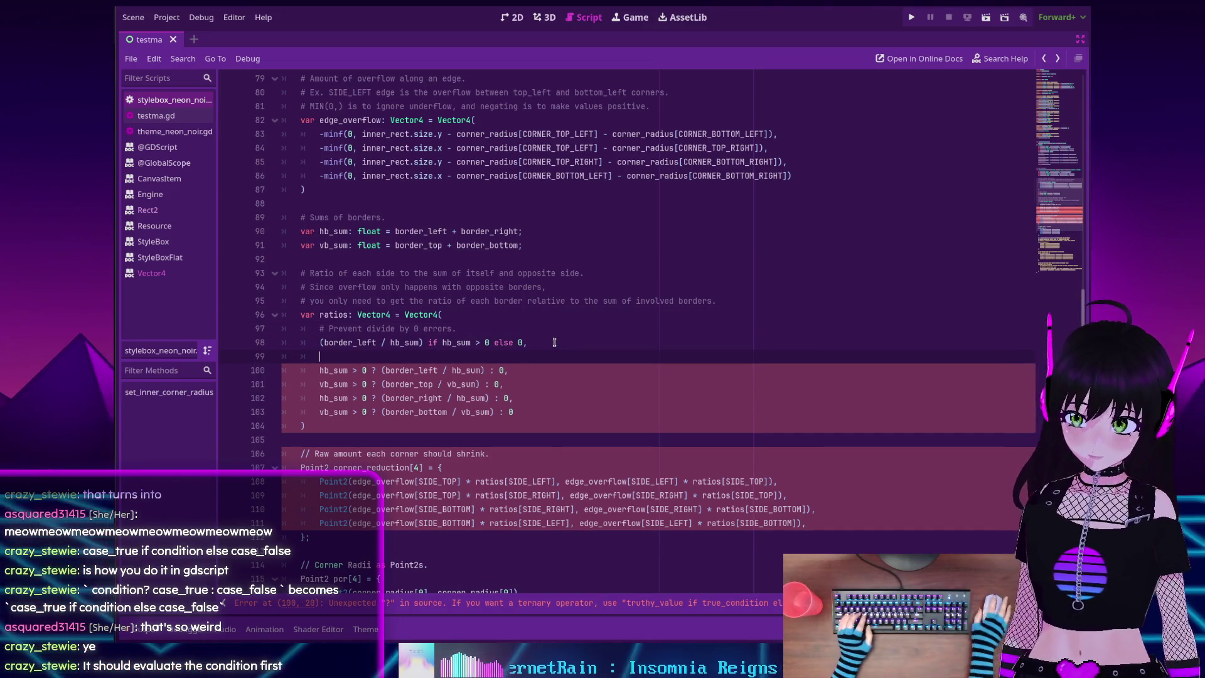
pyautogui.click(381, 383)
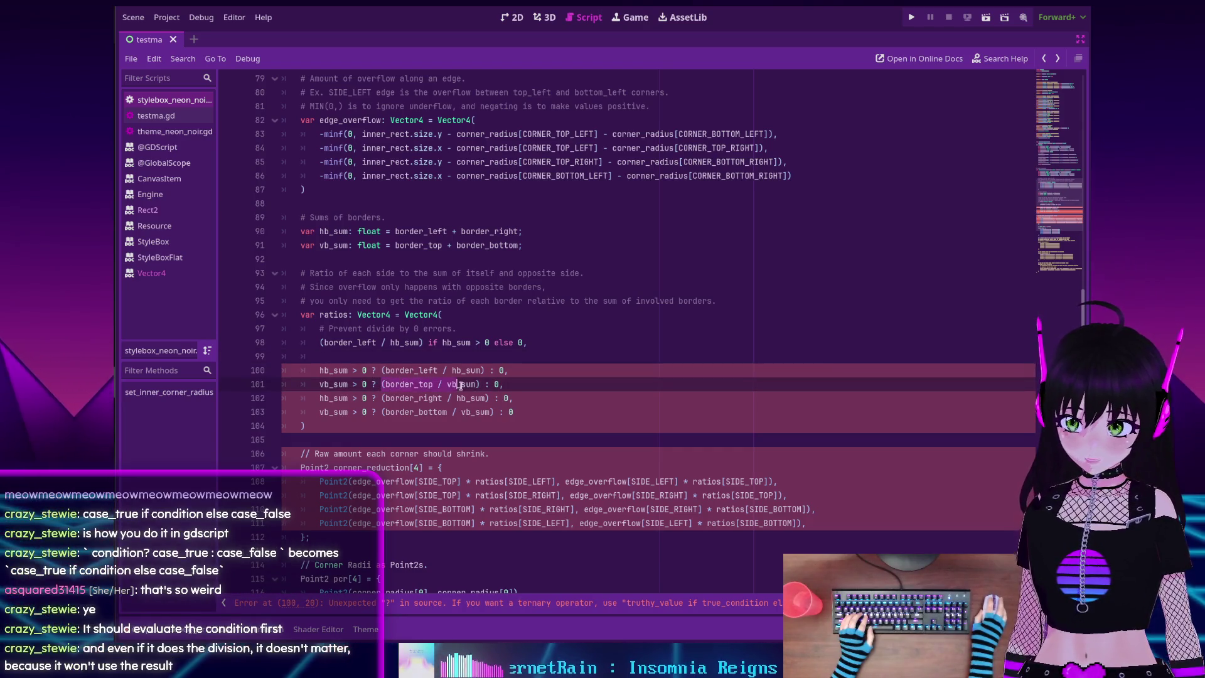
pyautogui.click(349, 356)
pyautogui.write('(border_top / vb_sum) if')
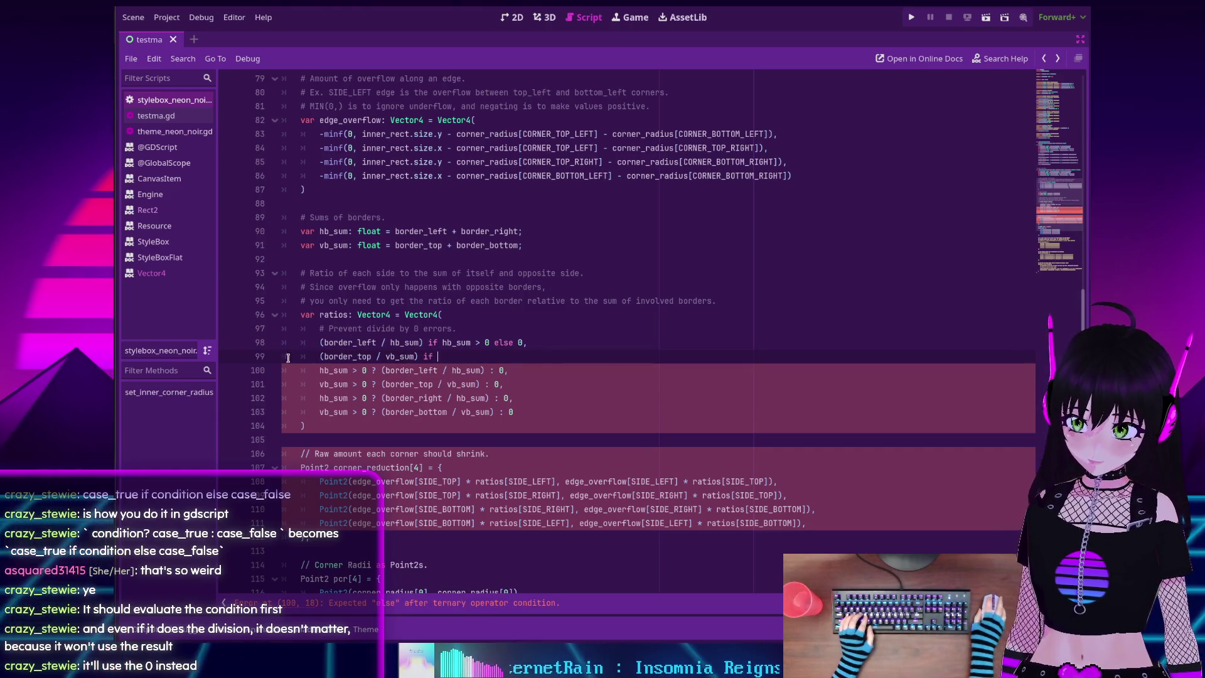
pyautogui.click(340, 384)
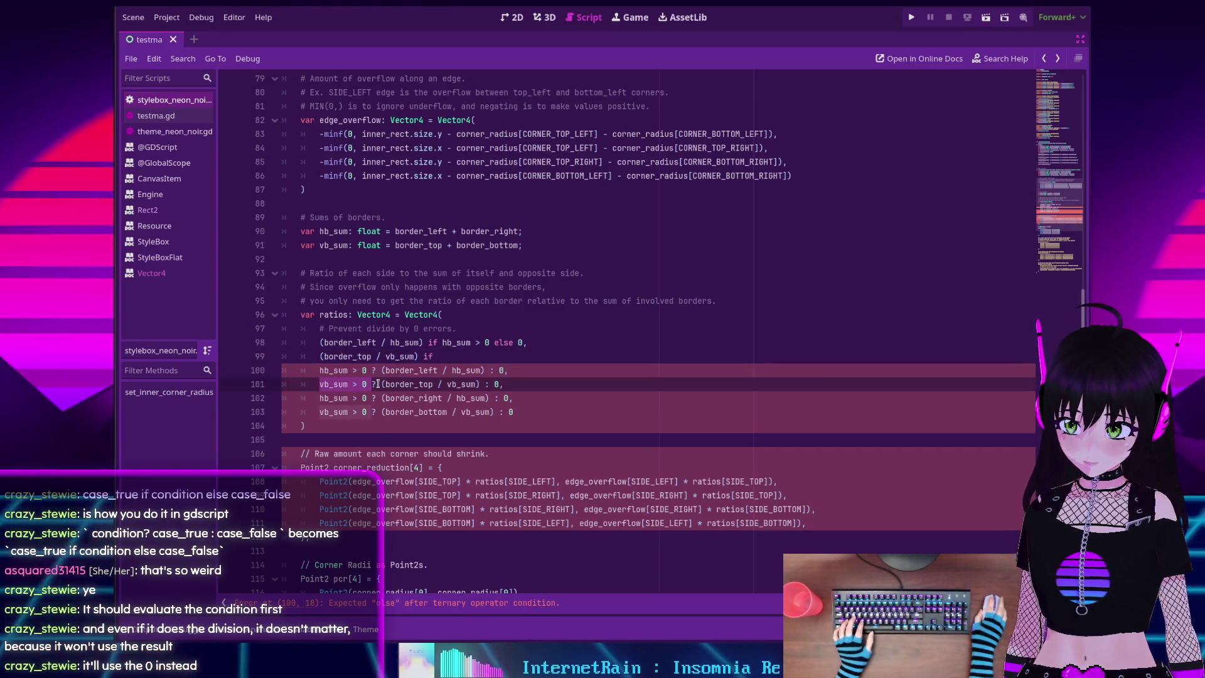
pyautogui.click(448, 351)
pyautogui.write('vb_sum > 0 else')
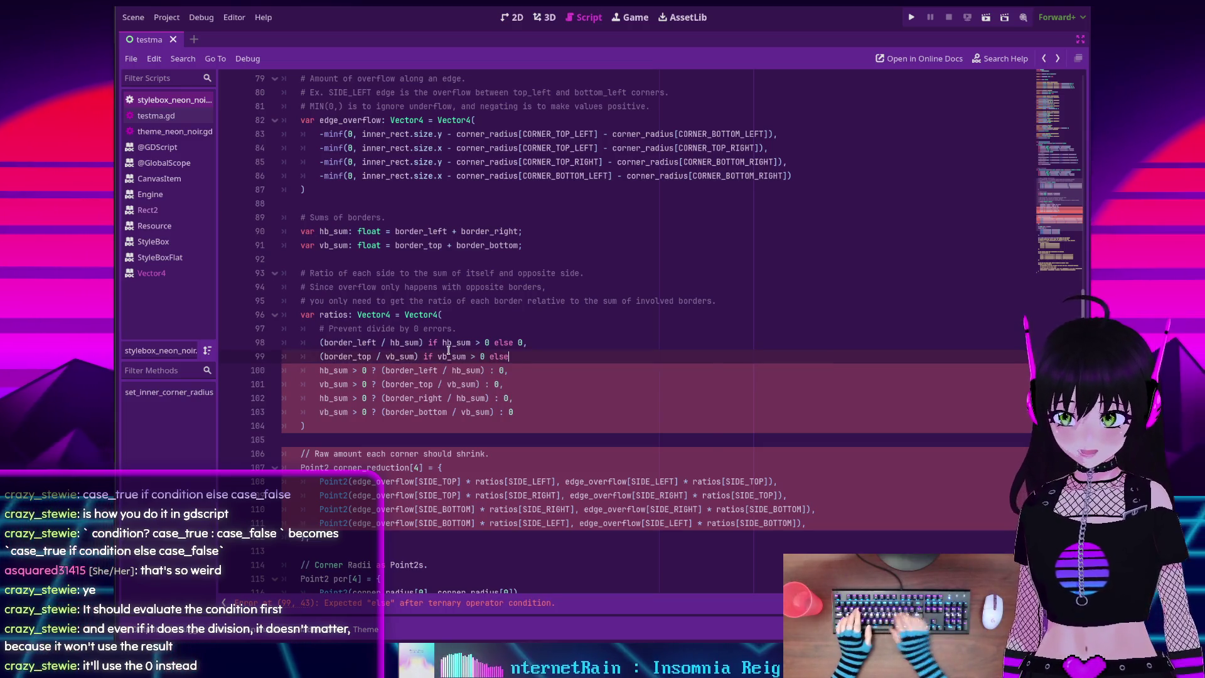
pyautogui.write(' 0,')
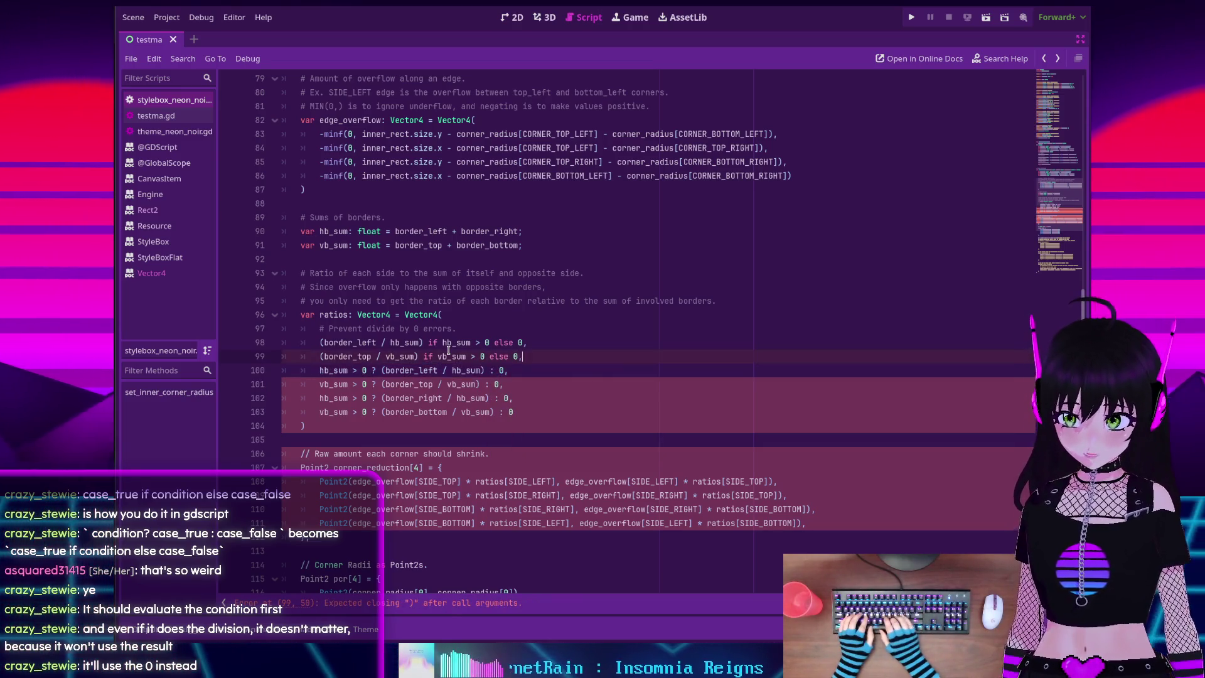
pyautogui.press('Return')
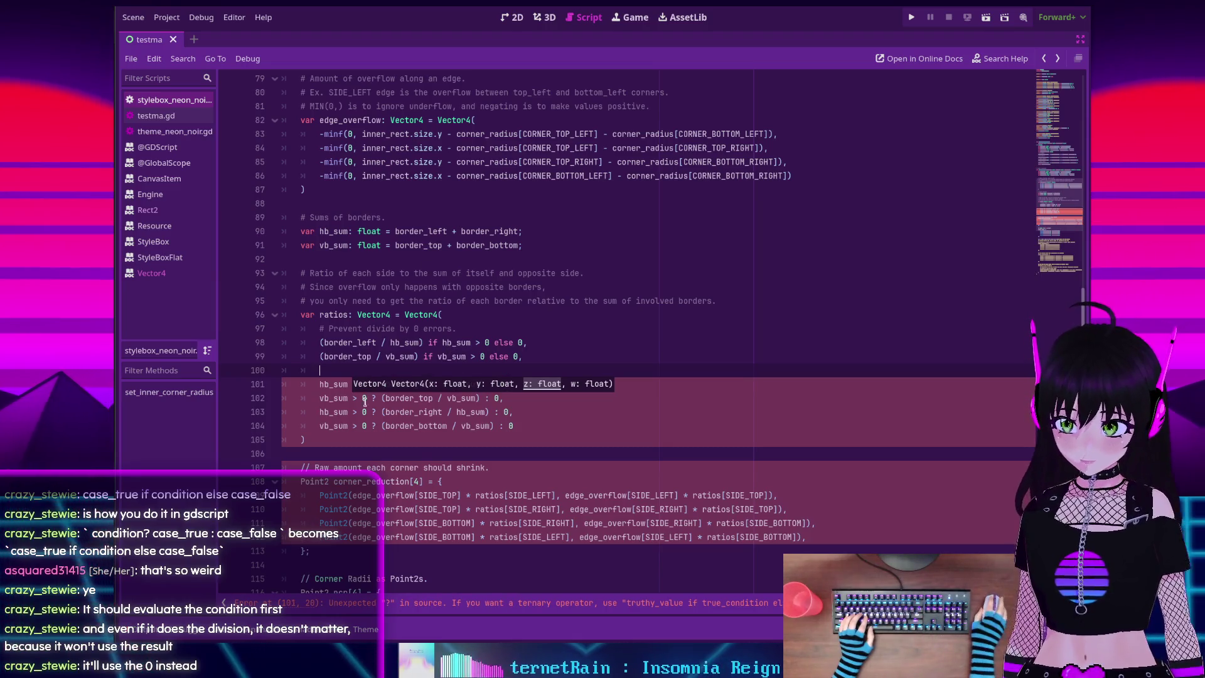
# Add the border_right ratio line, reusing its division and guarding it with 'if hb_sum > 0 else 0,'
pyautogui.moveTo(383, 412); pyautogui.dragTo(485, 412)
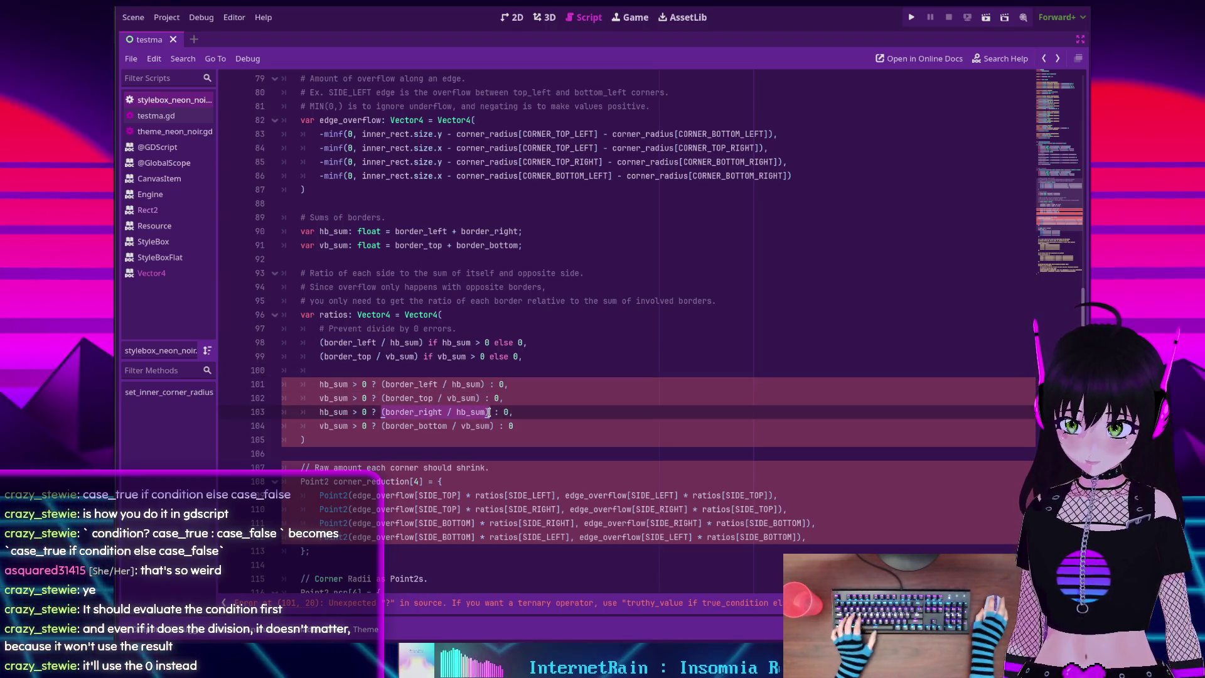
pyautogui.hotkey('ctrl', 'c')
pyautogui.click(394, 364)
pyautogui.hotkey('ctrl', 'v')
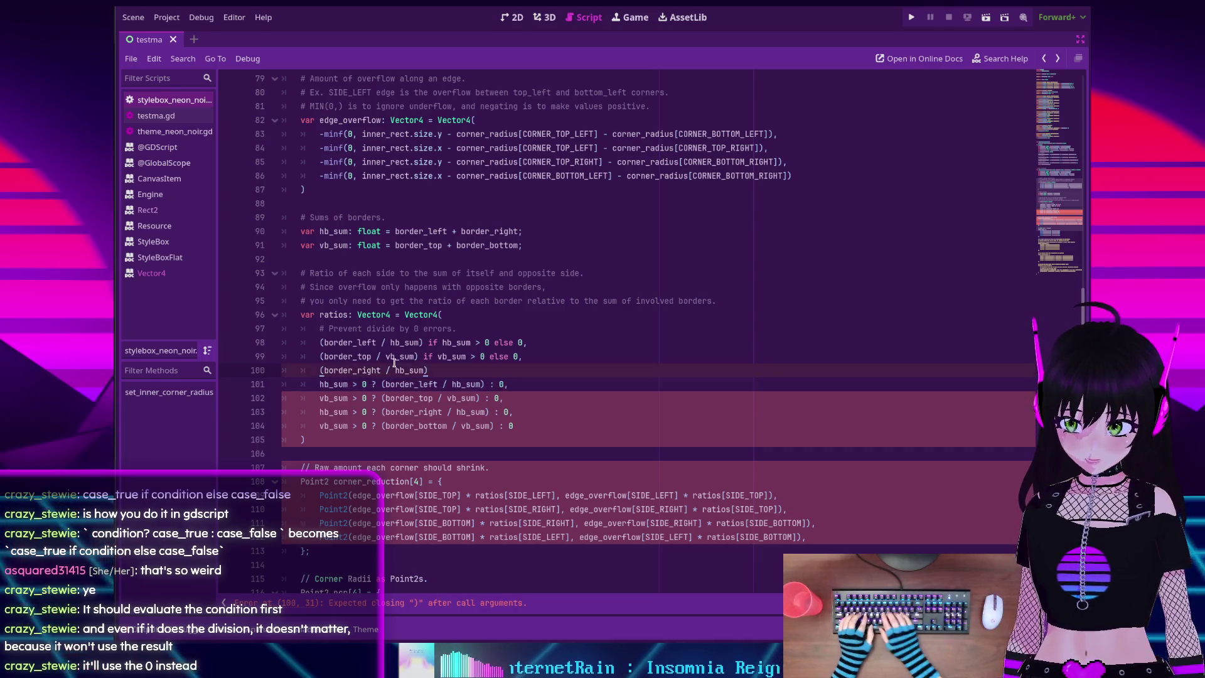
pyautogui.write(' if')
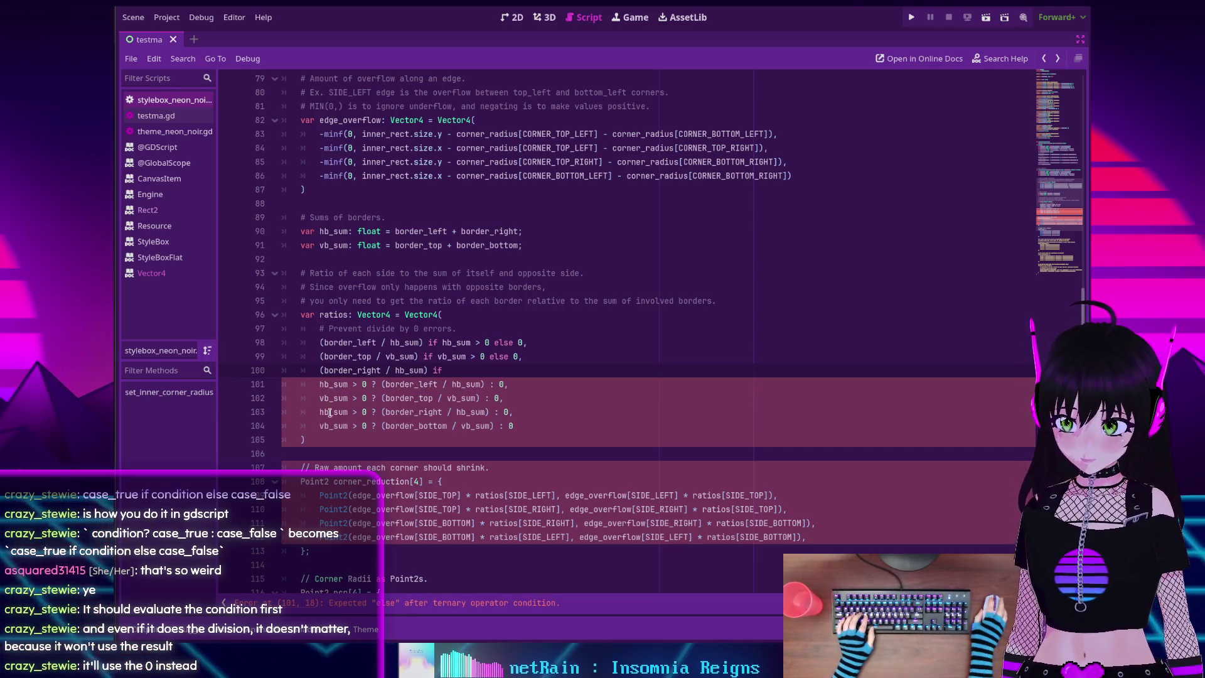
pyautogui.doubleClick(329, 412)
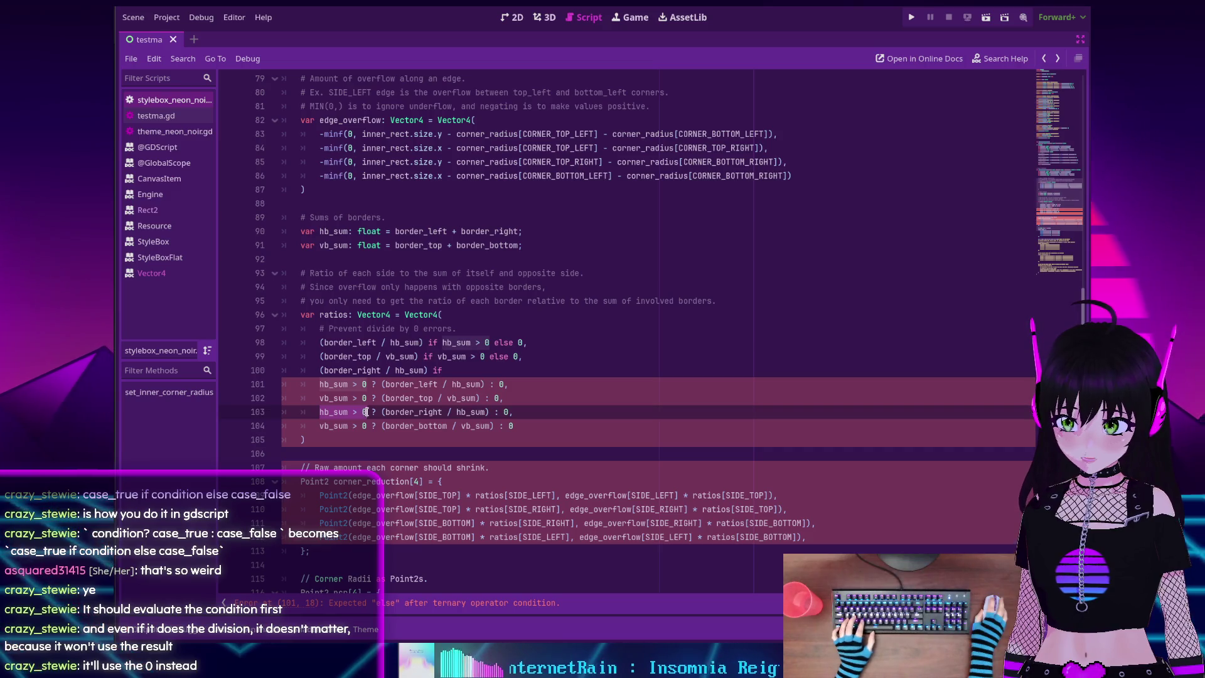
pyautogui.hotkey('ctrl', 'c')
pyautogui.click(466, 369)
pyautogui.hotkey('ctrl', 'v')
pyautogui.write('else')
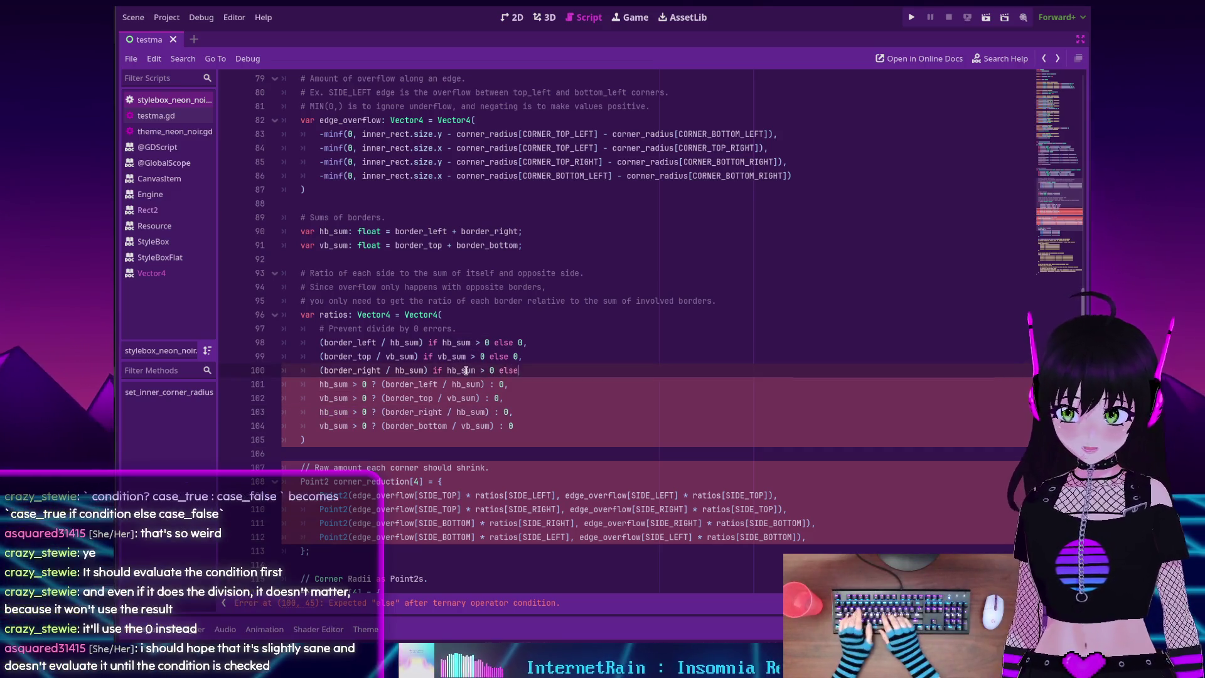
pyautogui.write(' 0,')
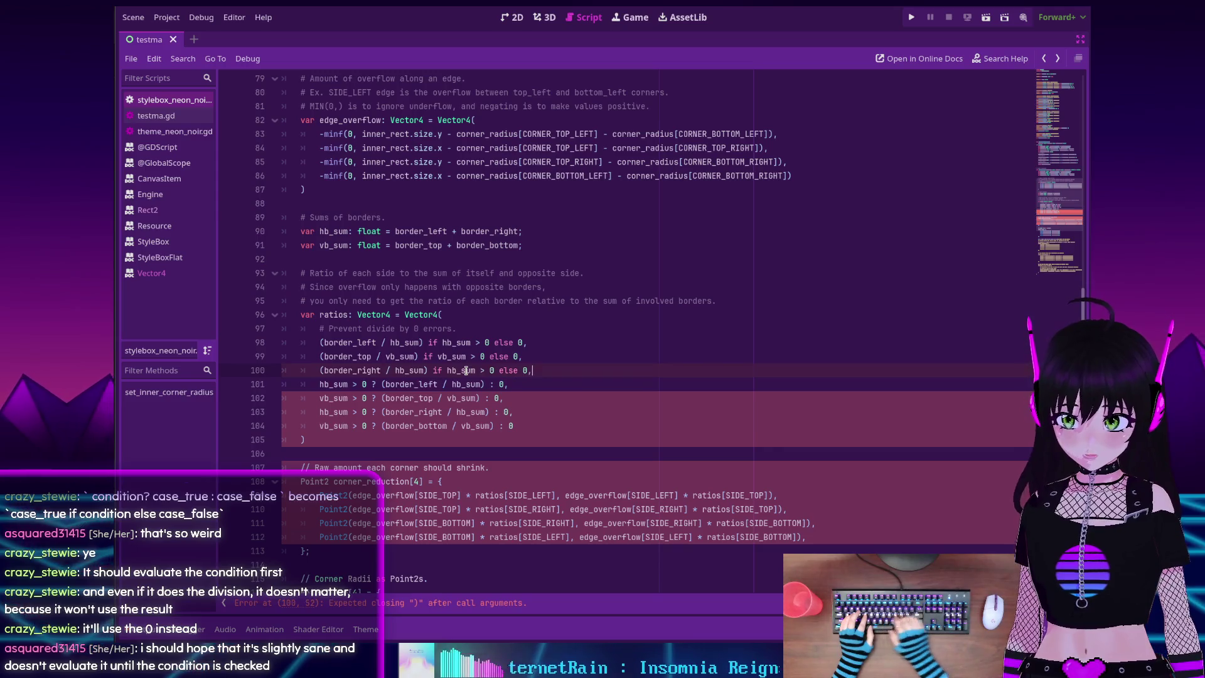
pyautogui.press('Return')
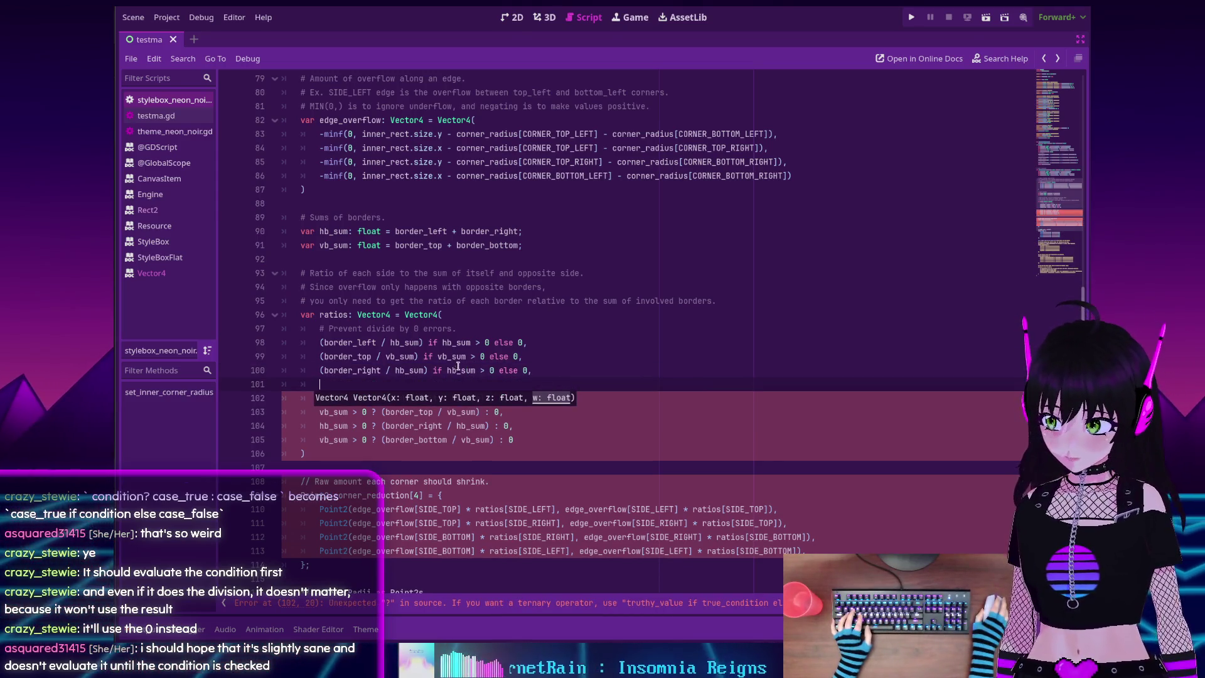
# Add the border_bottom ratio line, guarded by 'if vb_sum > 0 else 0,'
pyautogui.scroll(-1, 458, 366)
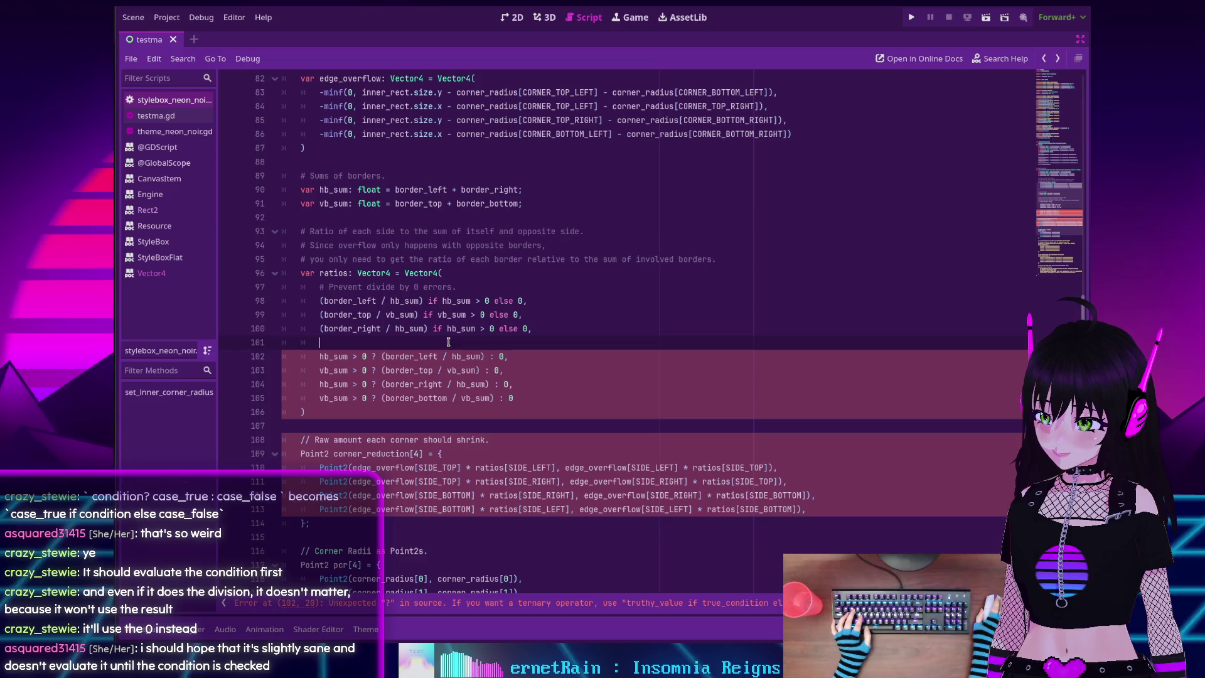
pyautogui.moveTo(381, 398); pyautogui.dragTo(494, 398)
pyautogui.hotkey('ctrl', 'c')
pyautogui.click(389, 341)
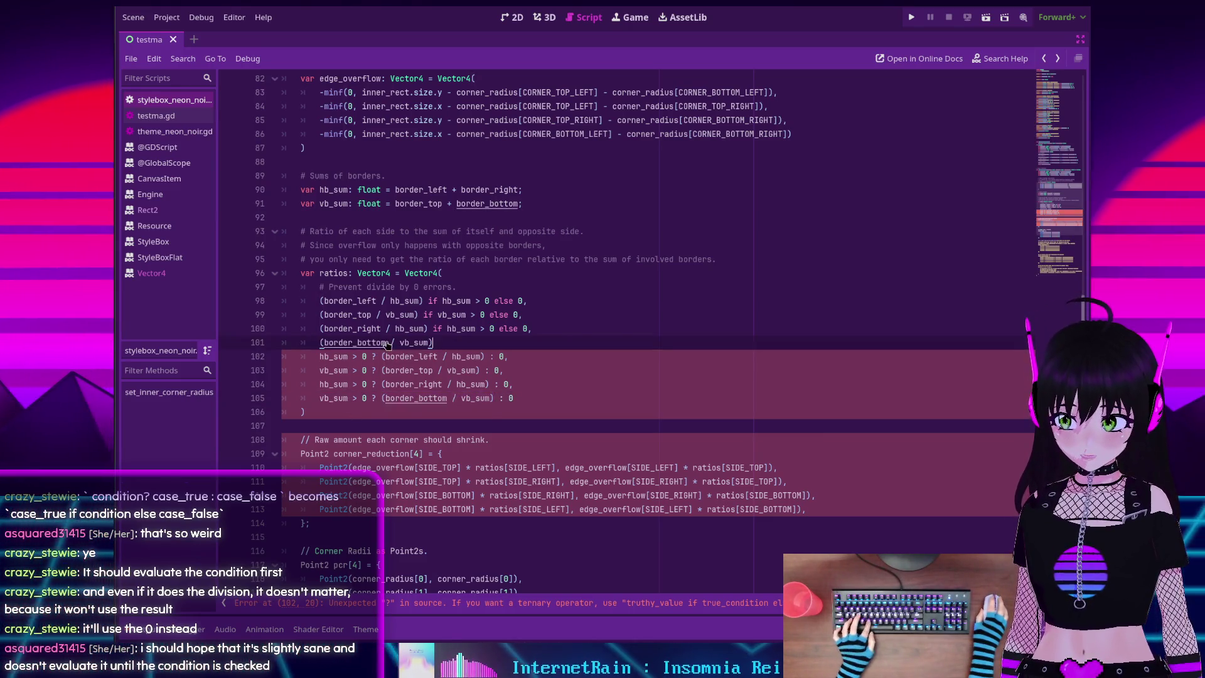
pyautogui.hotkey('ctrl', 'v')
pyautogui.write('if')
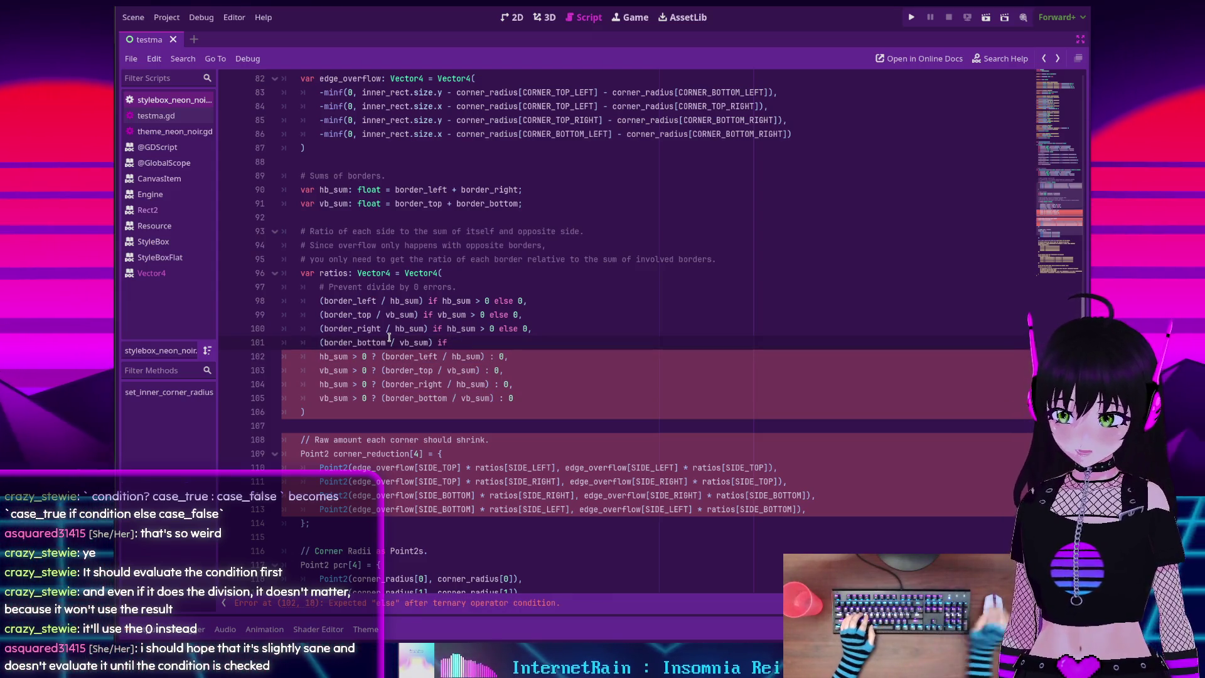
pyautogui.write(' vb_sum > 0')
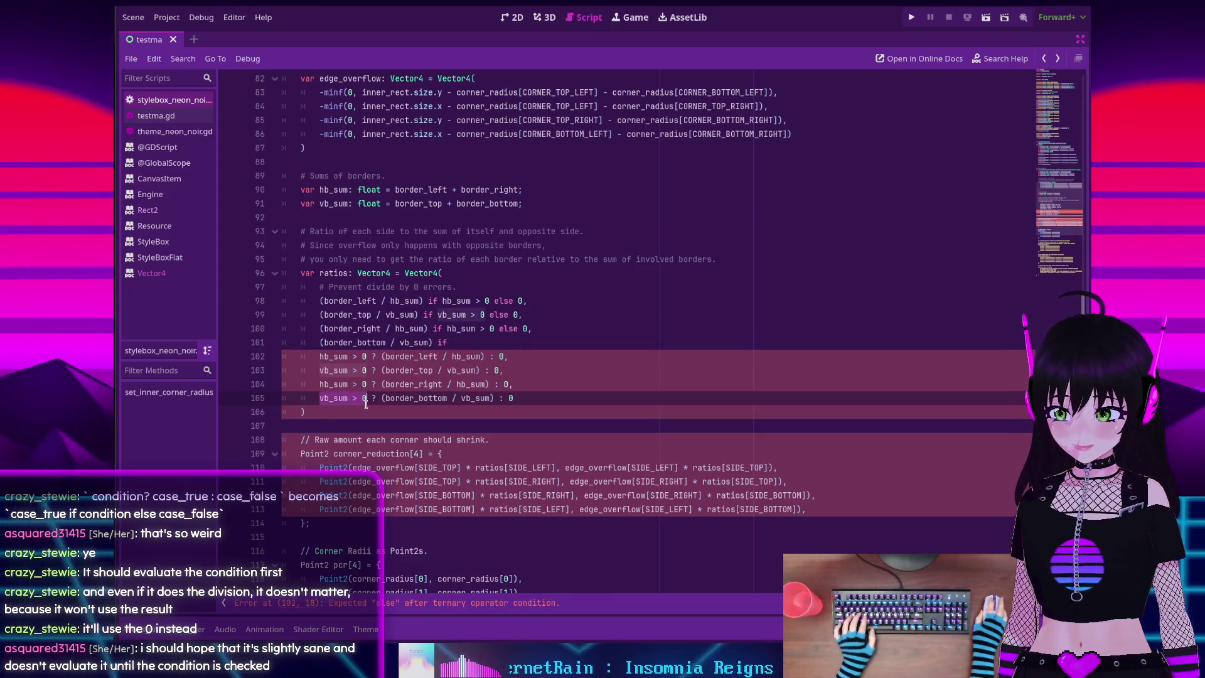
pyautogui.write(' else ')
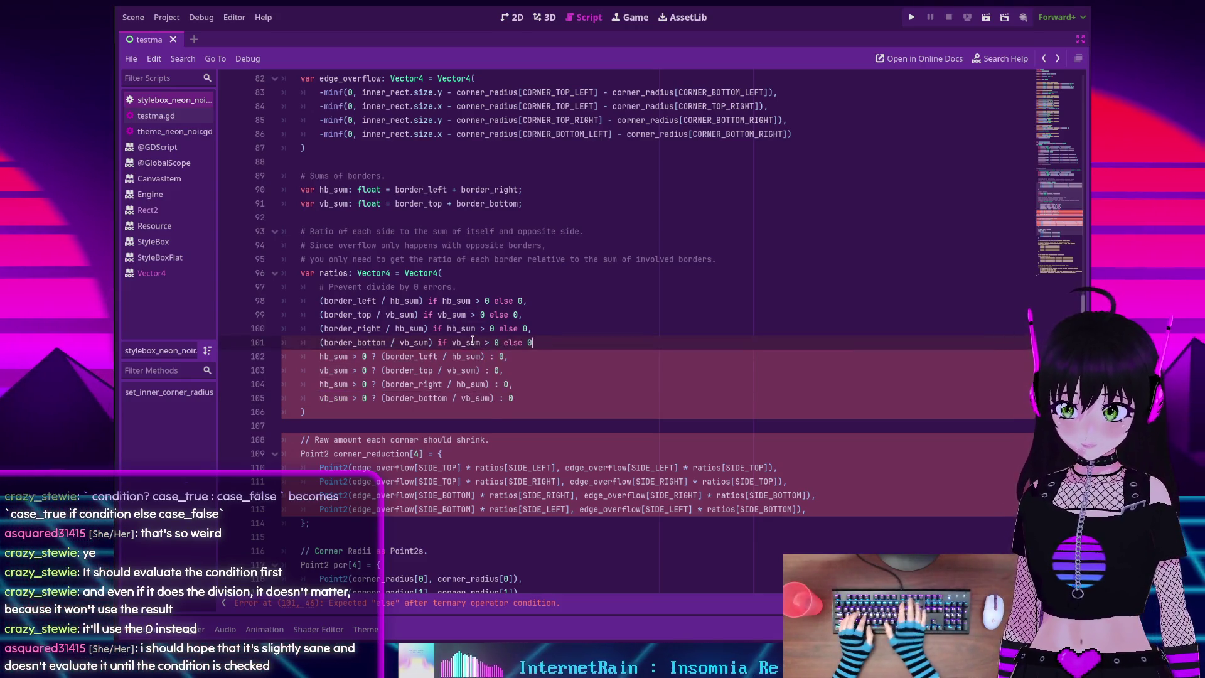
pyautogui.write('0,')
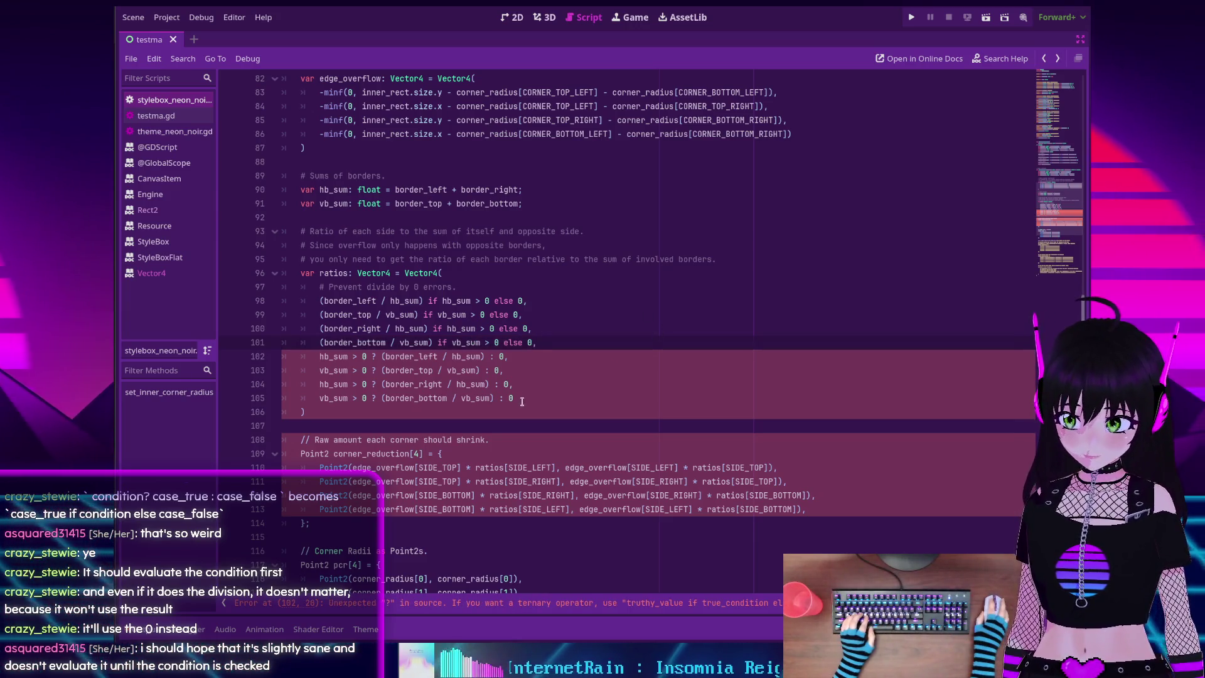
# Delete the four old '?' ternary lines and the trailing comma after the last entry
pyautogui.hotkey('shift', 'Down')
pyautogui.hotkey('shift', 'Down')
pyautogui.hotkey('shift', 'Down')
pyautogui.press('BackSpace')
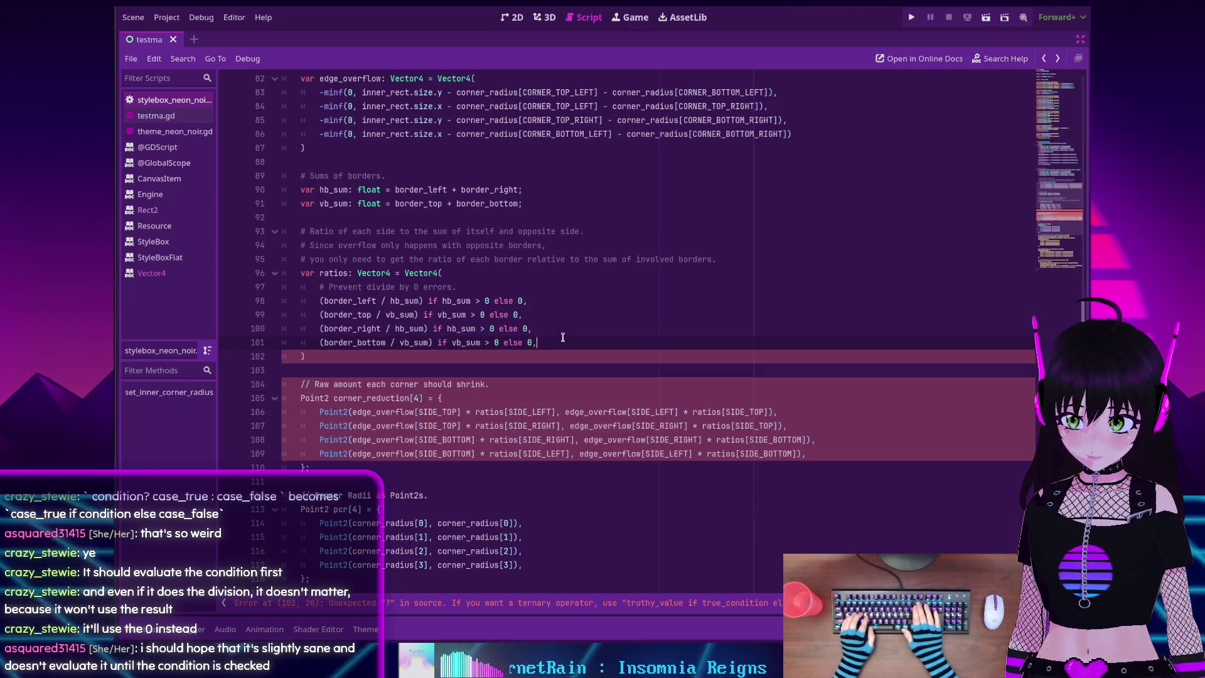
pyautogui.press('BackSpace')
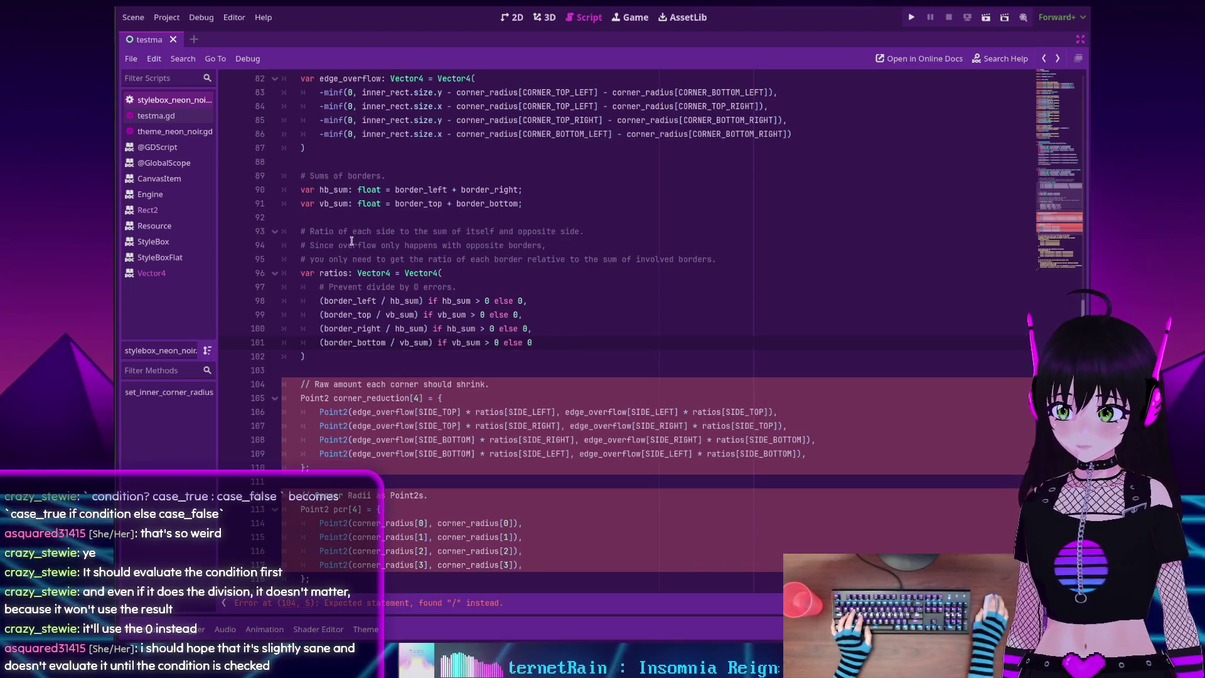
# Change the 'Raw amount each corner should shrink.' comment marker from // to #
pyautogui.scroll(-3, 319, 229)
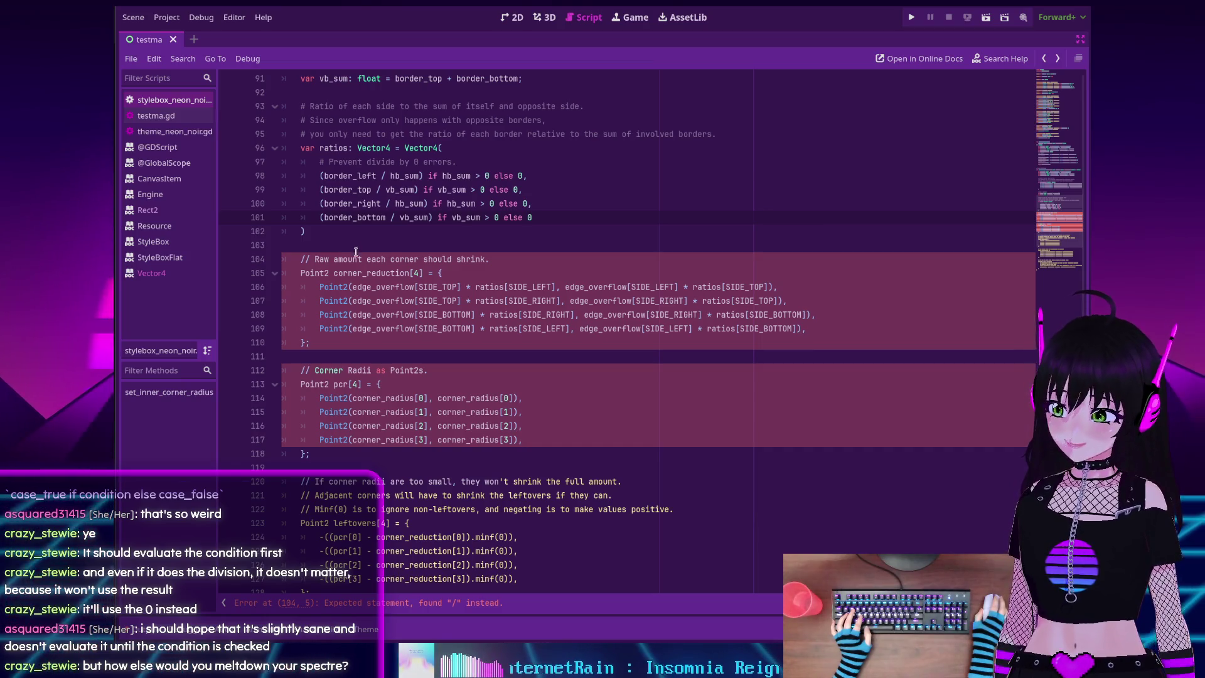
pyautogui.click(302, 259)
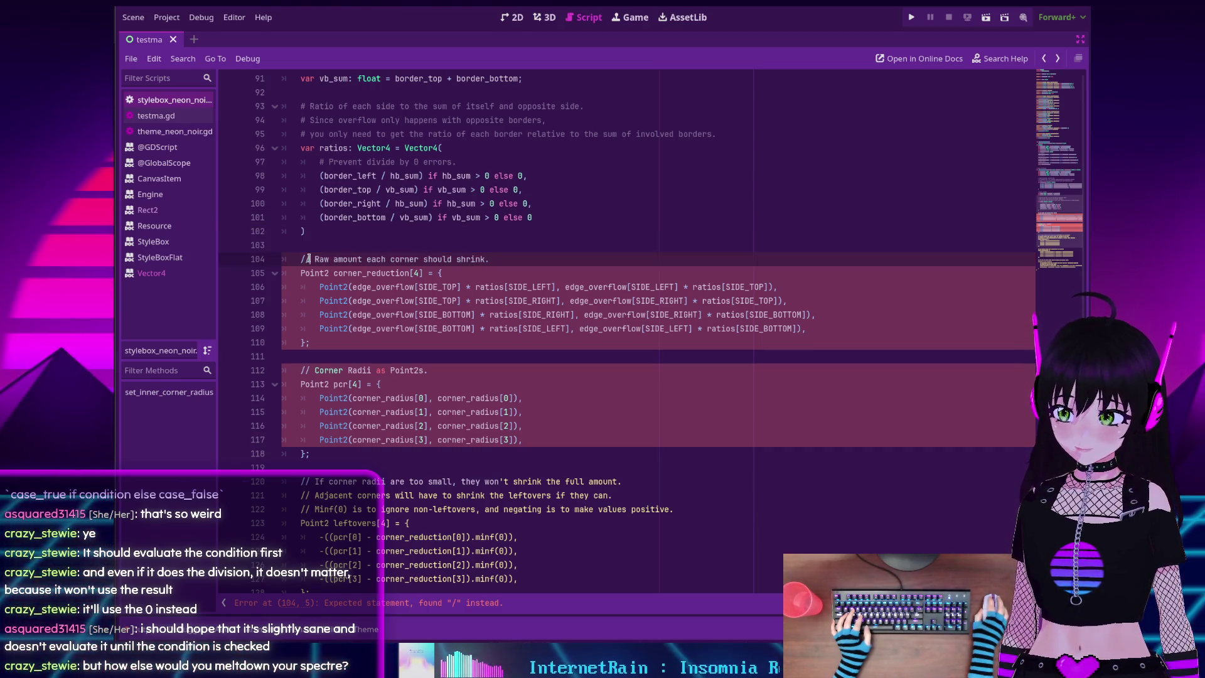
pyautogui.press('Delete')
pyautogui.press('Delete')
pyautogui.write('#')
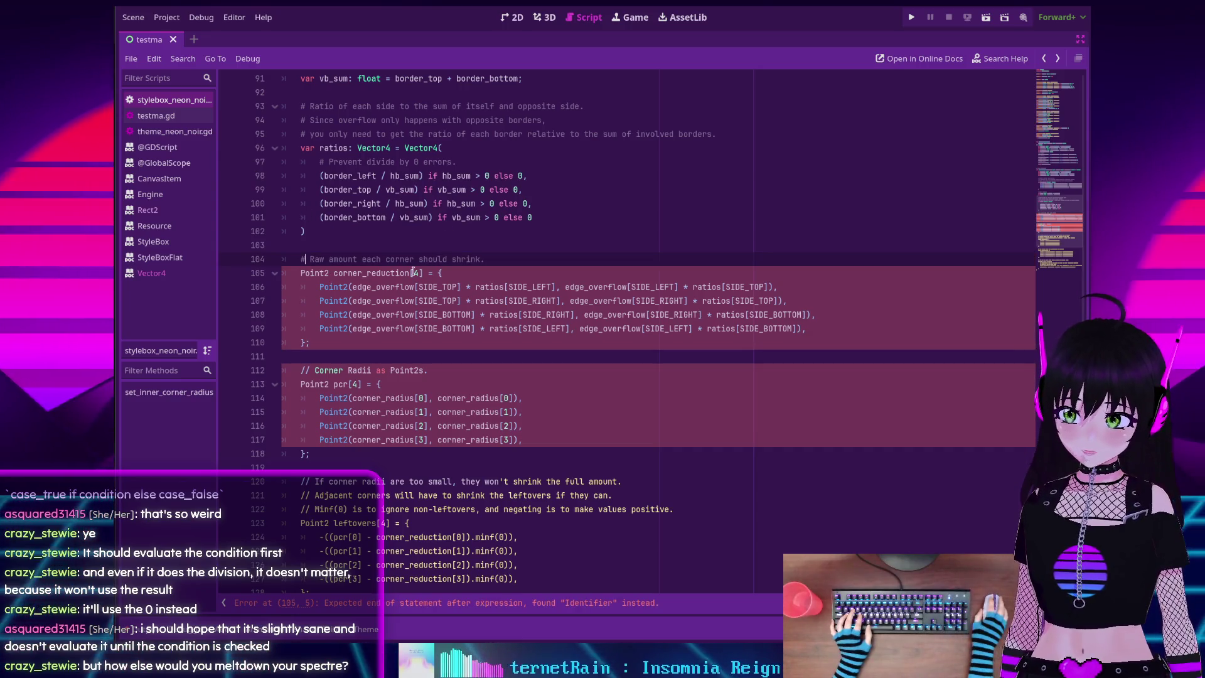
pyautogui.doubleClick(310, 272)
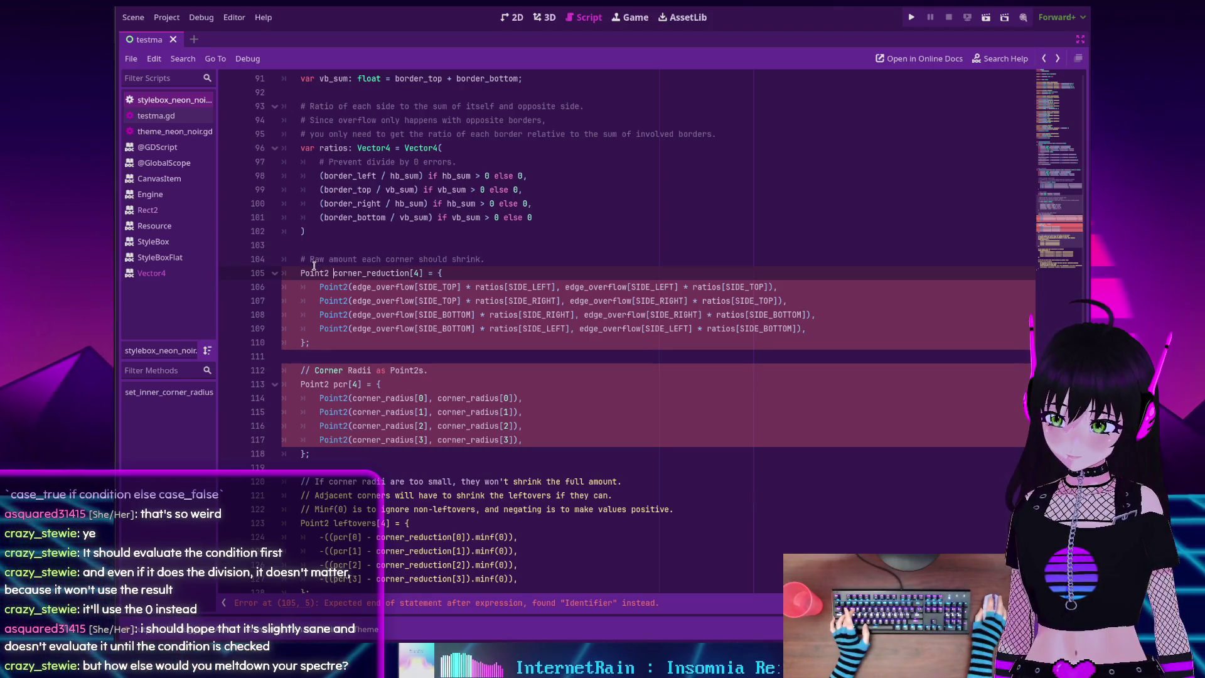
pyautogui.scroll(5, 306, 274)
pyautogui.scroll(-3, 376, 364)
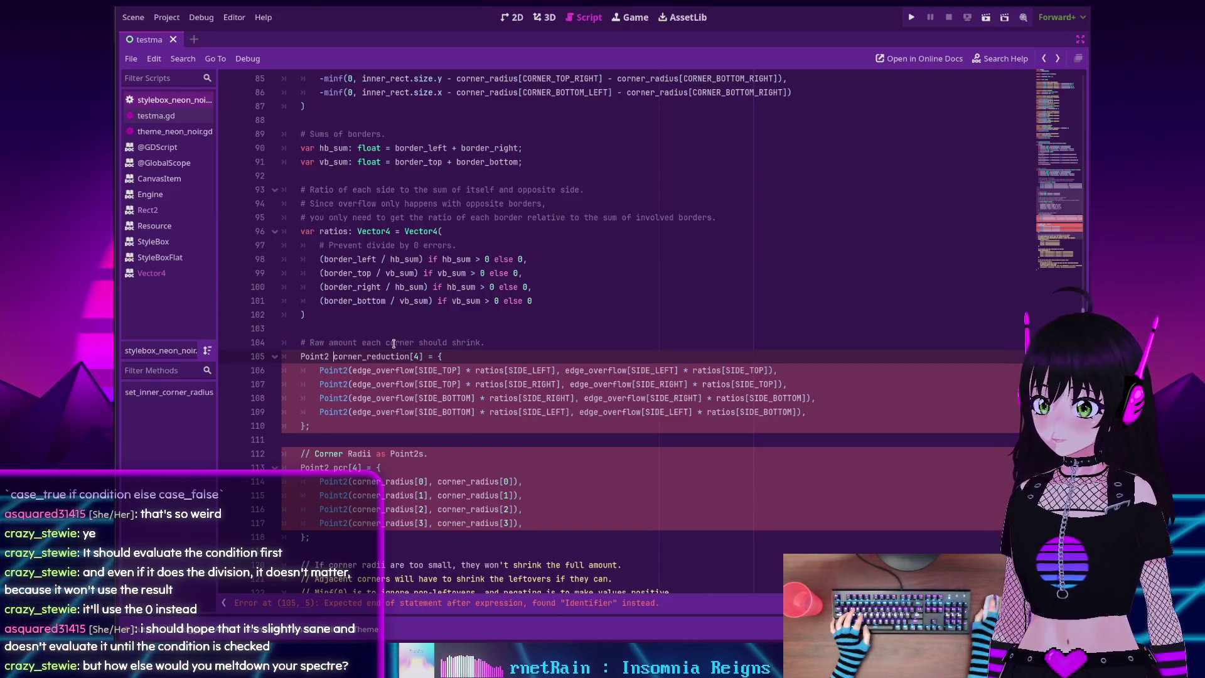
pyautogui.click(515, 342)
# Start a new 'var corner_reduction … = [' declaration and delete the old Point2 line
pyautogui.press('Return')
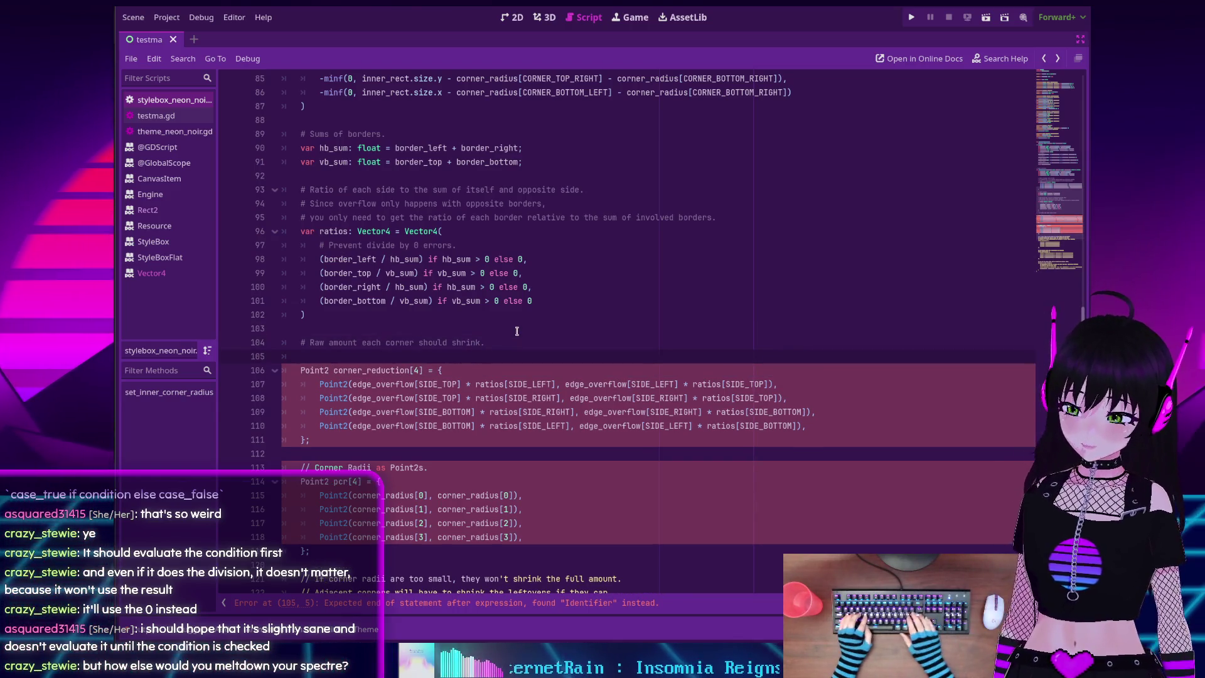
pyautogui.click(387, 372)
pyautogui.click(369, 356)
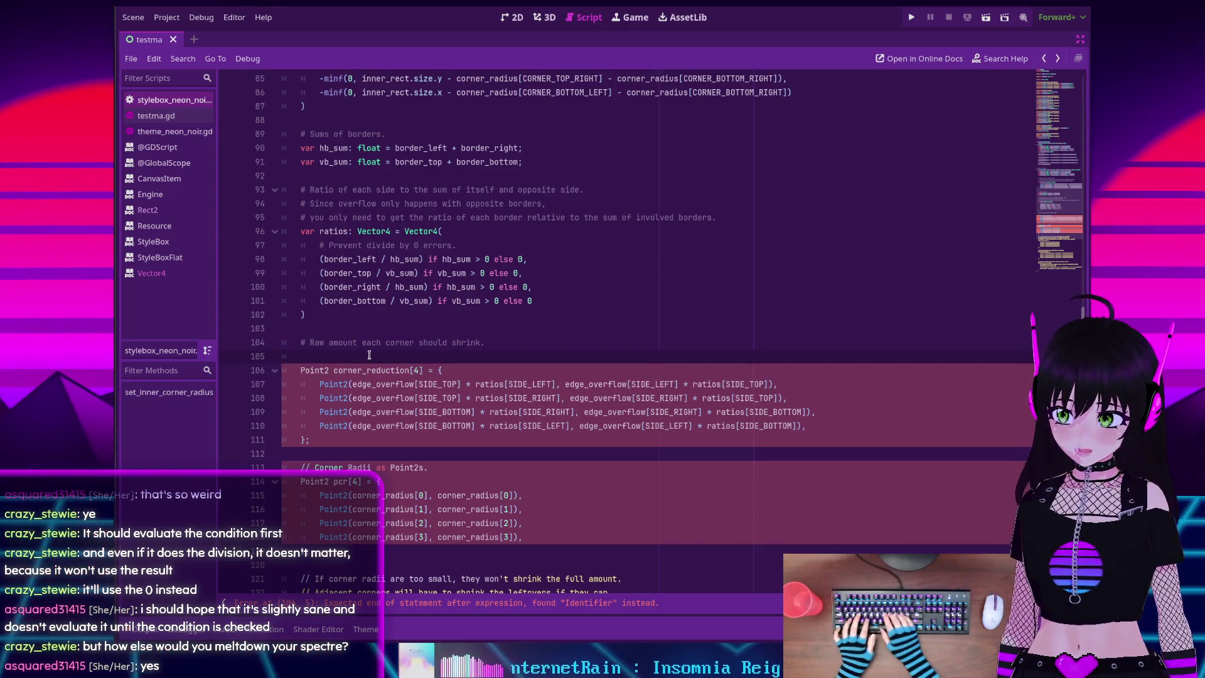
pyautogui.write('corner_reduction')
pyautogui.hotkey('ctrl', 'v')
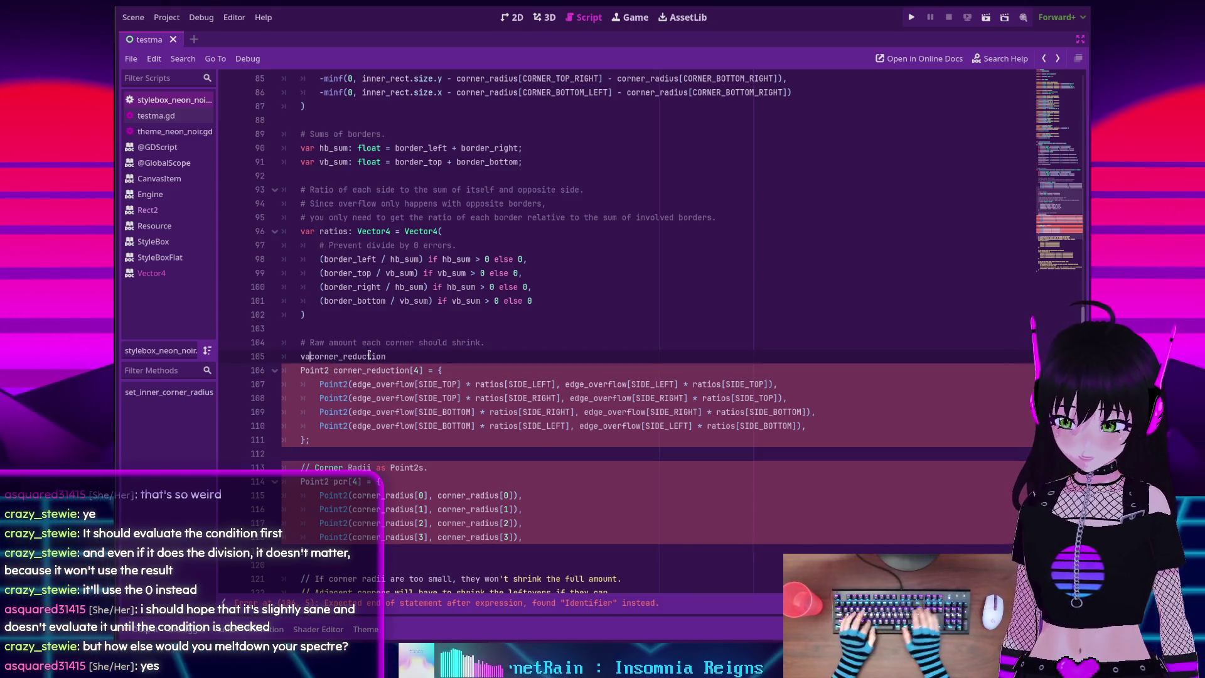
pyautogui.press('Home')
pyautogui.write('var')
pyautogui.press('End')
pyautogui.write(': ')
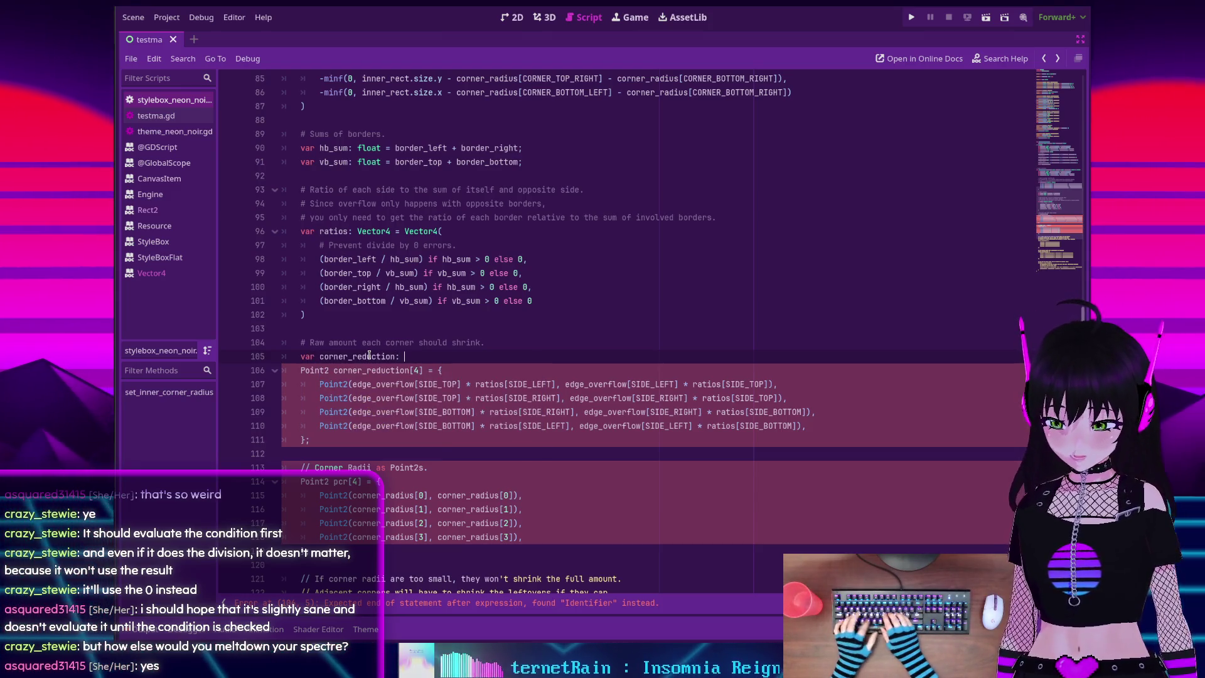
pyautogui.write('Array[V')
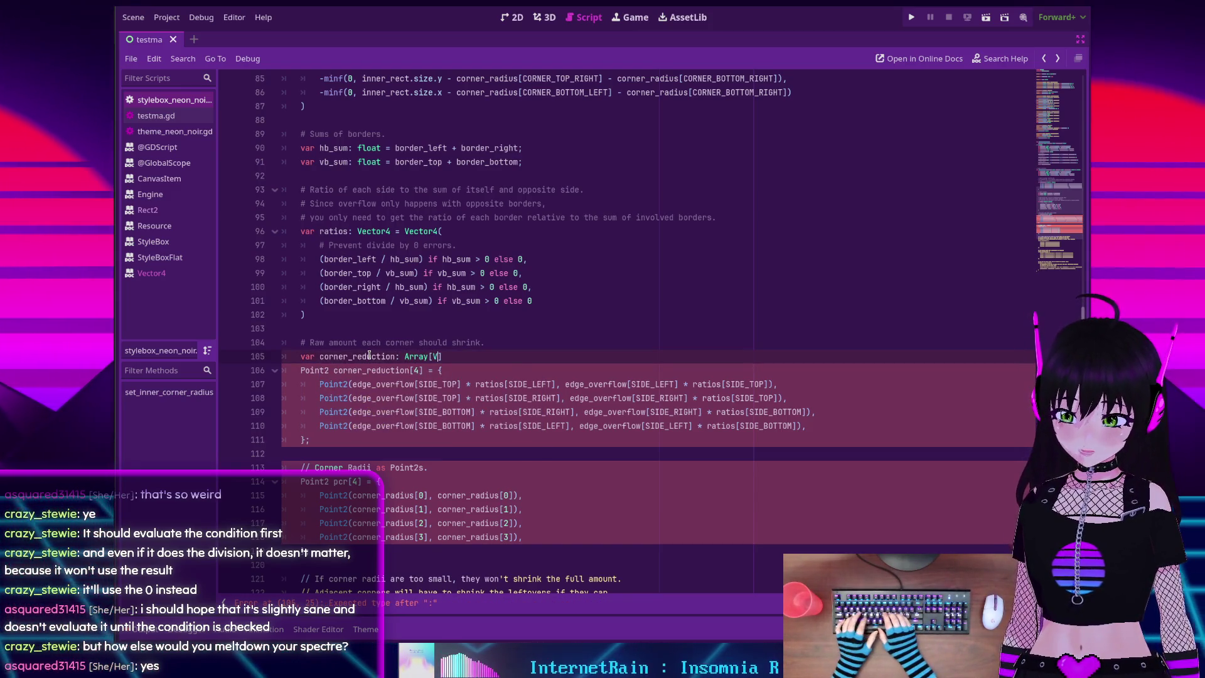
pyautogui.write('e')
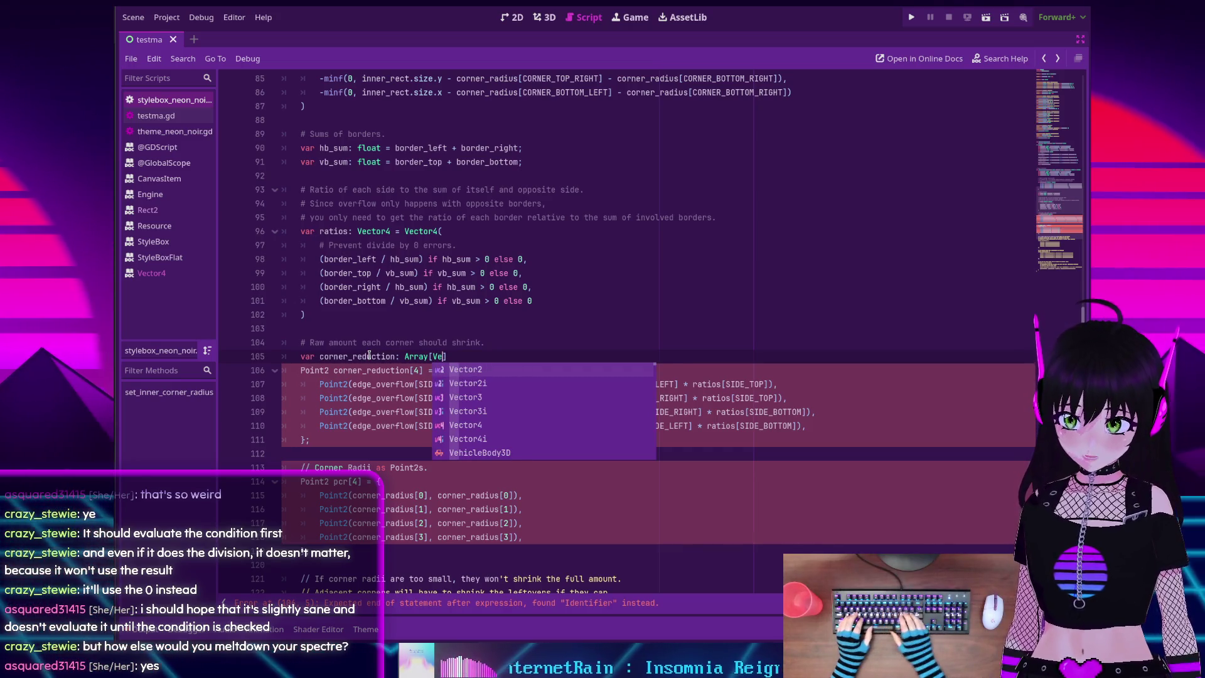
pyautogui.press('Return')
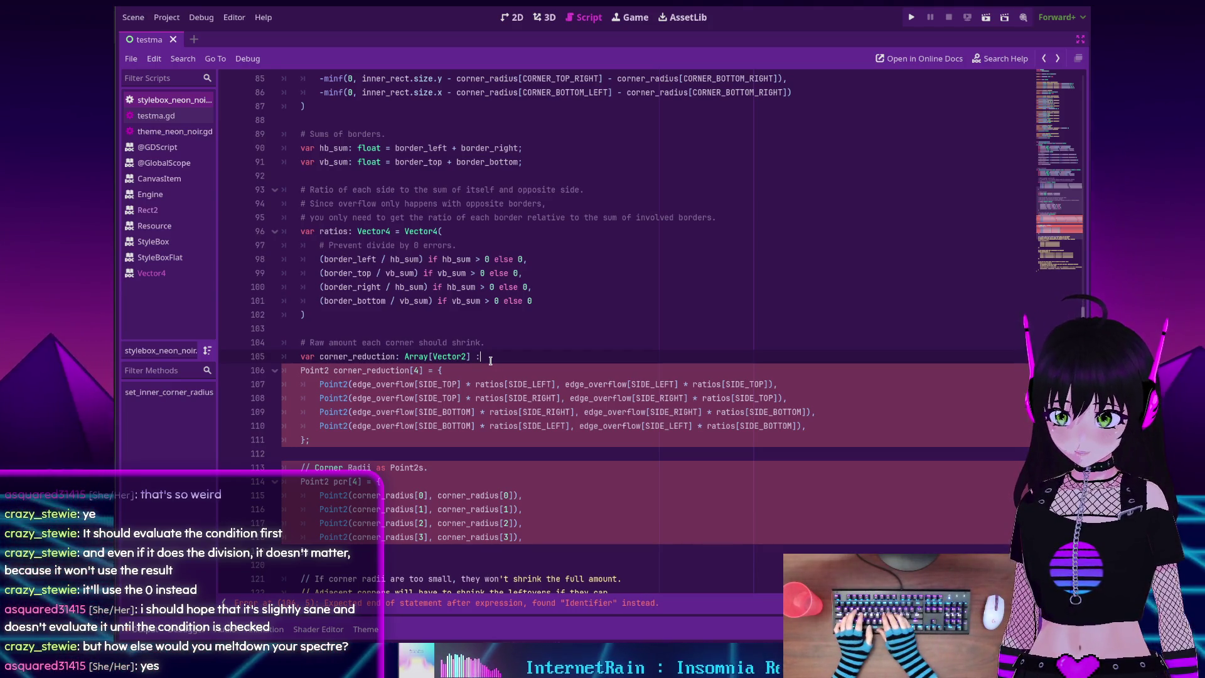
pyautogui.write('= ')
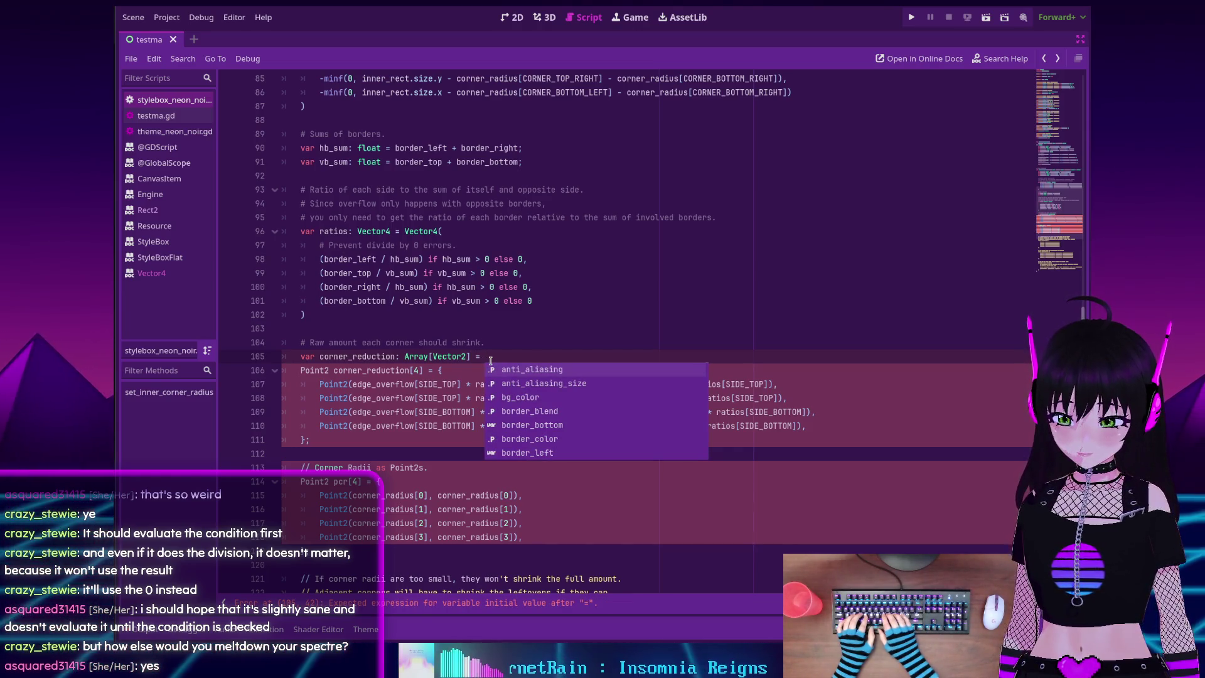
pyautogui.write('[')
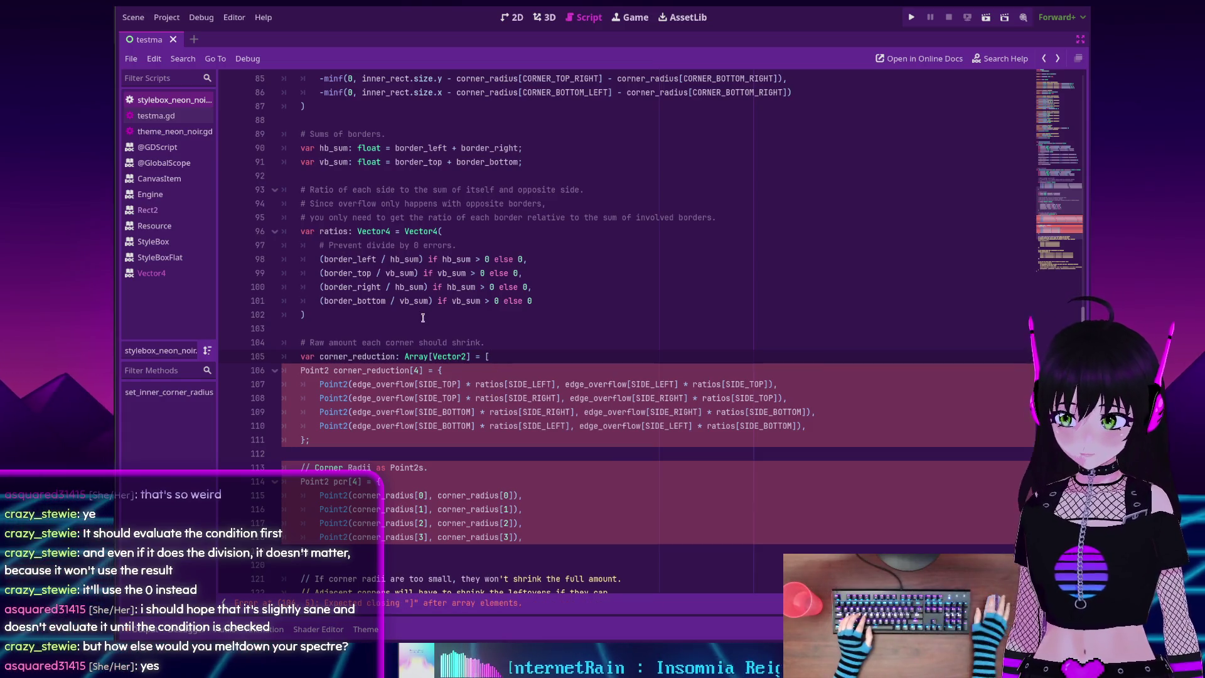
pyautogui.click(327, 375)
pyautogui.click(502, 358)
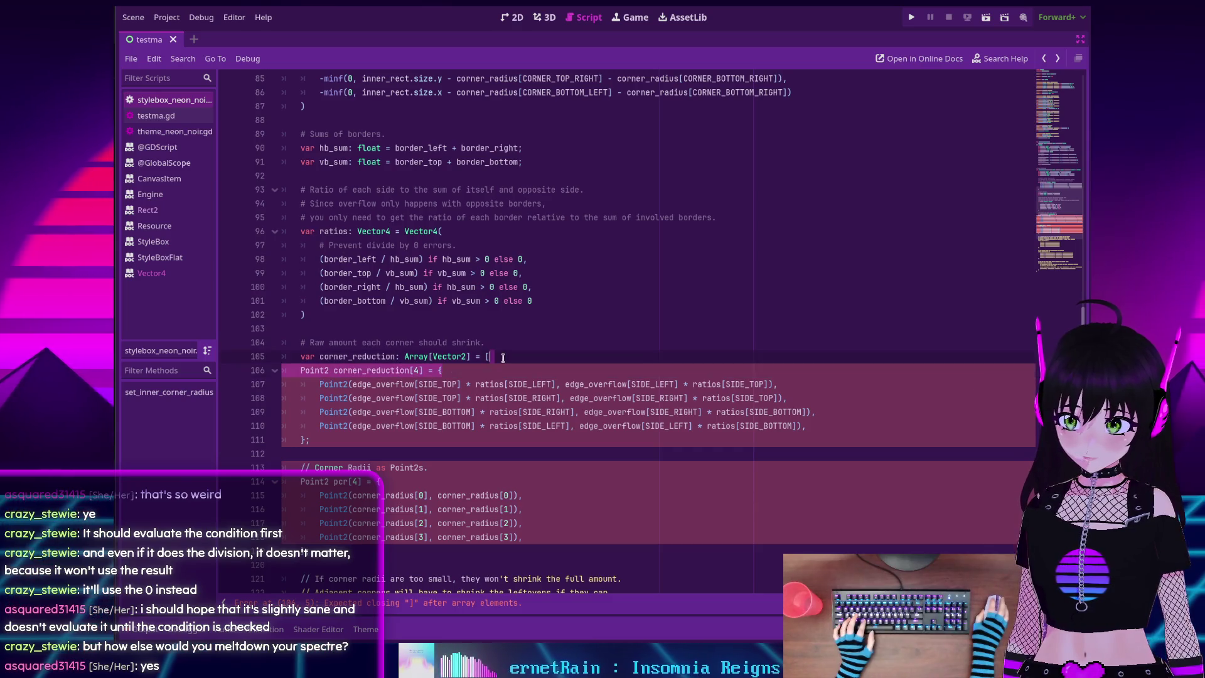
pyautogui.hotkey('shift', 'Down')
pyautogui.press('Delete')
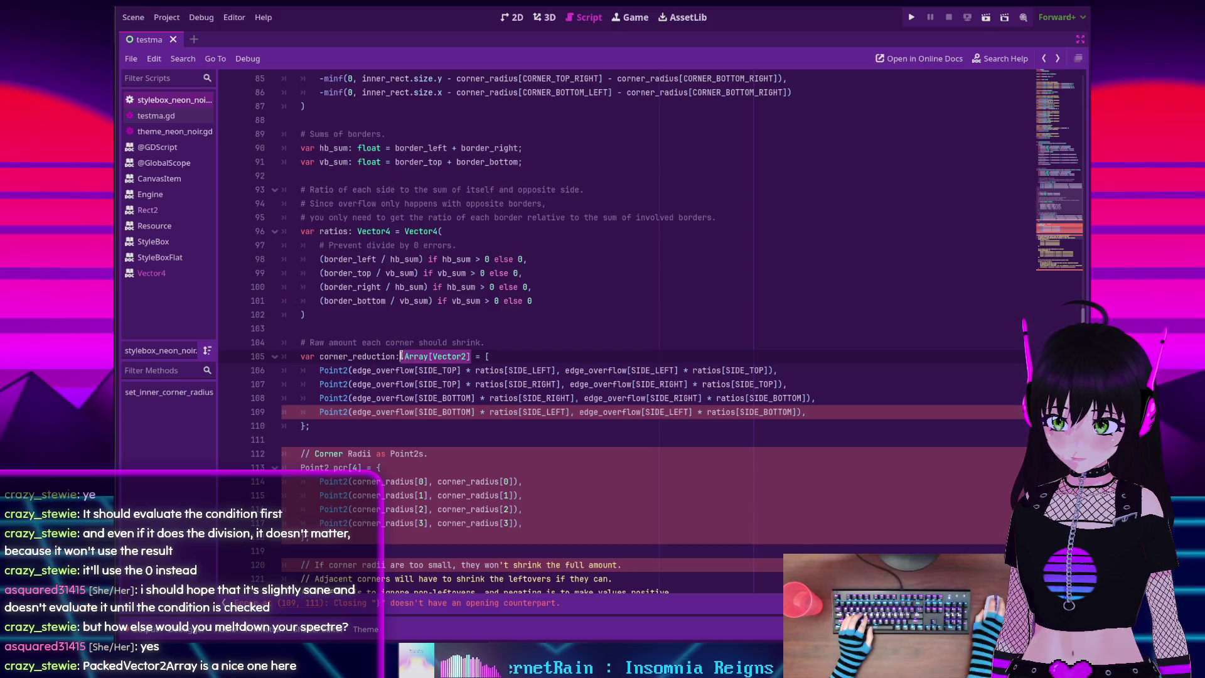
# Type corner_reduction as PackedVector2Array, turn its four Point2 entries into Vector2, and drop the closing brace
pyautogui.write('Pack')
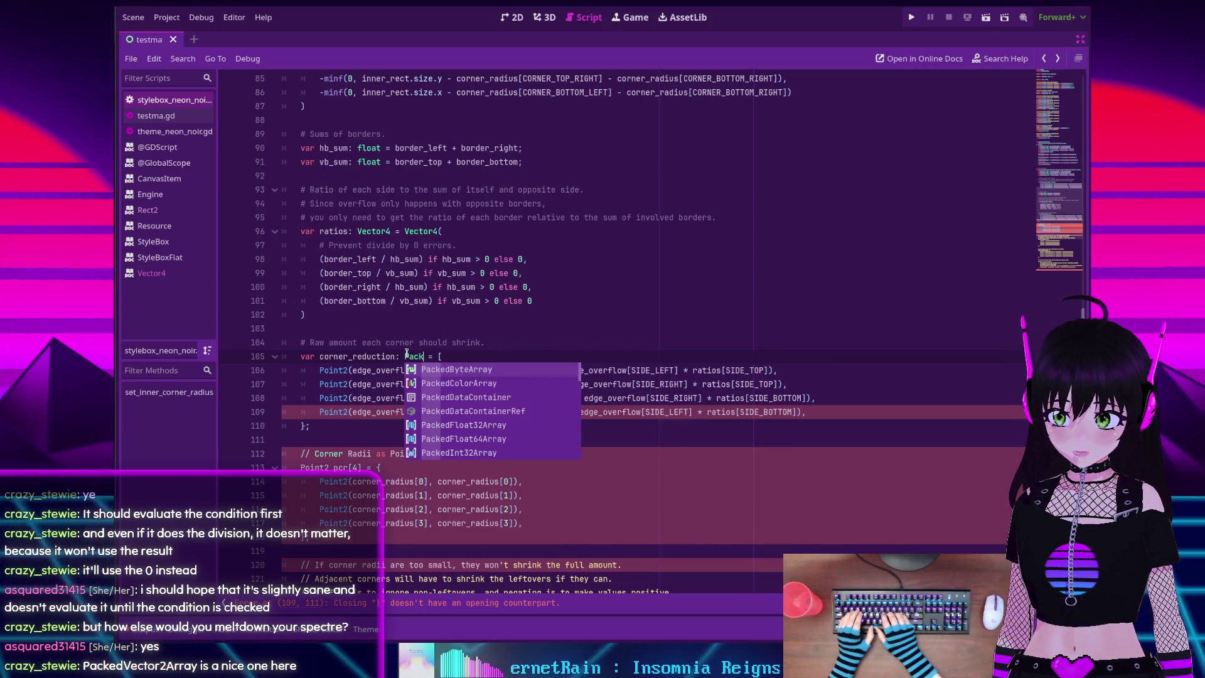
pyautogui.write('edVect')
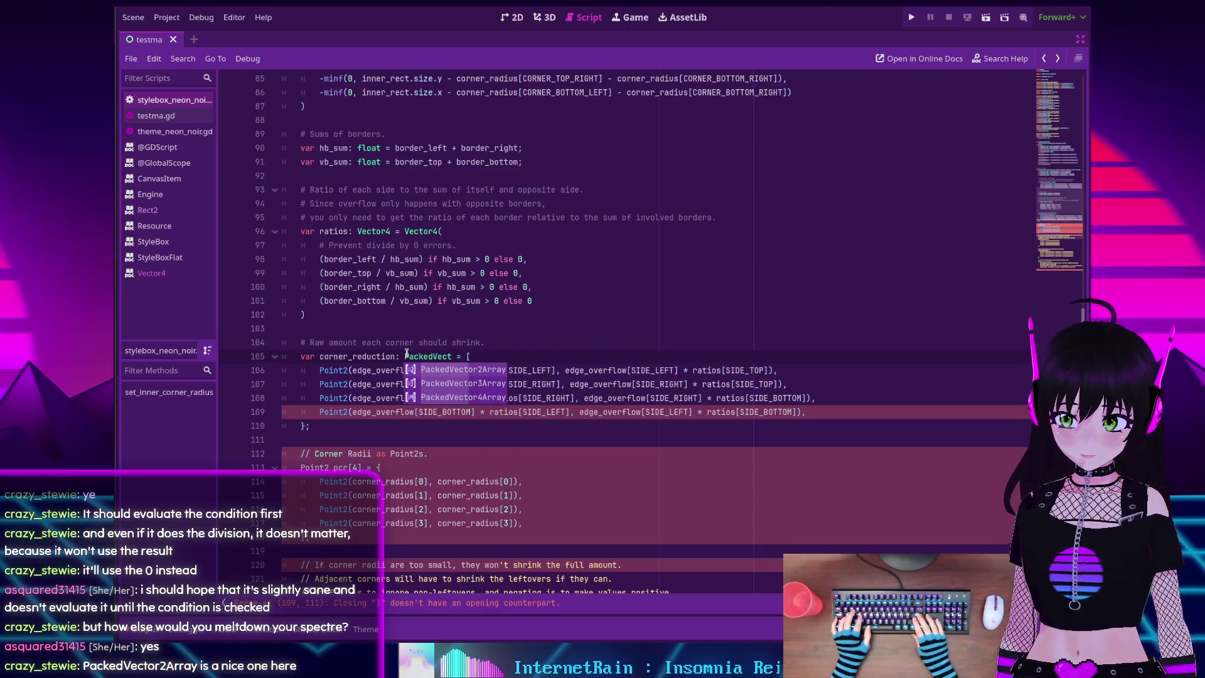
pyautogui.press('Return')
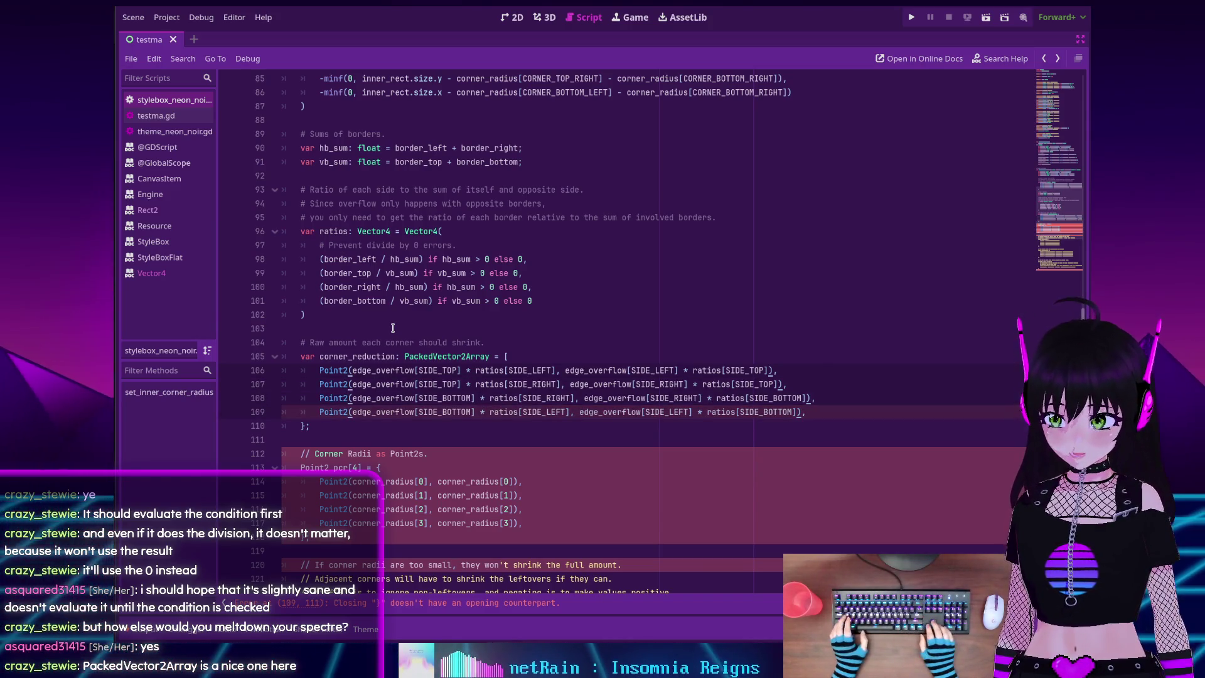
pyautogui.hotkey('ctrl', 'shift', 'Right')
pyautogui.write('Vector2')
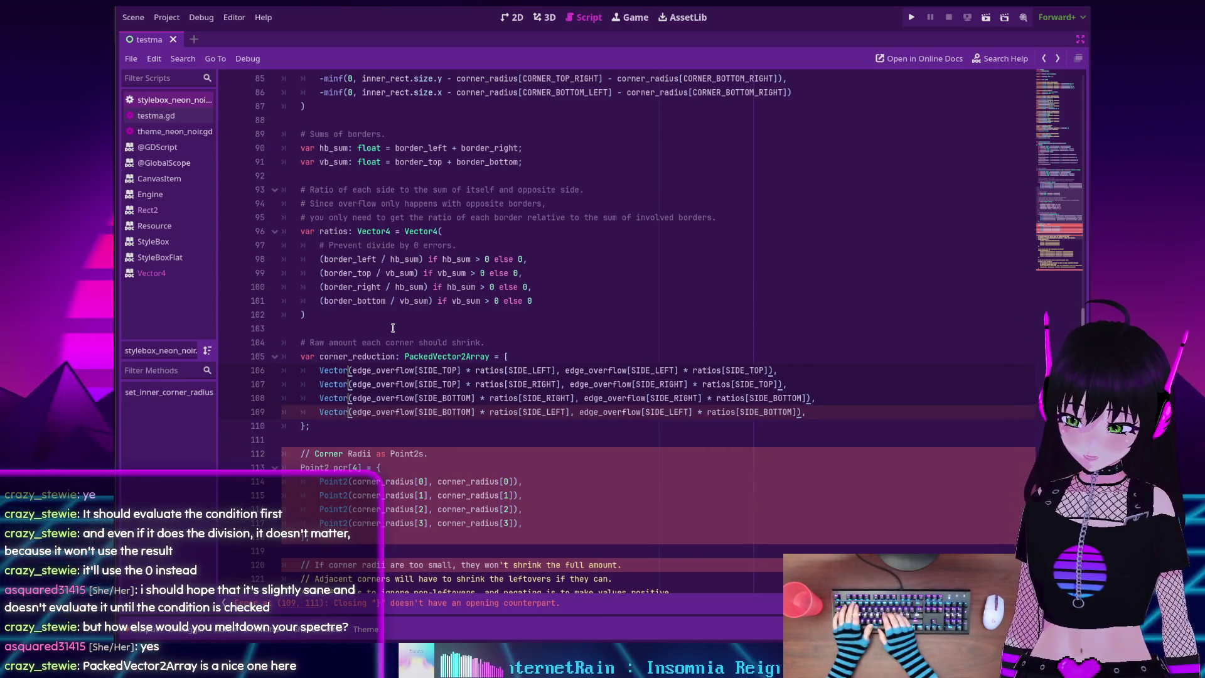
pyautogui.press('Escape')
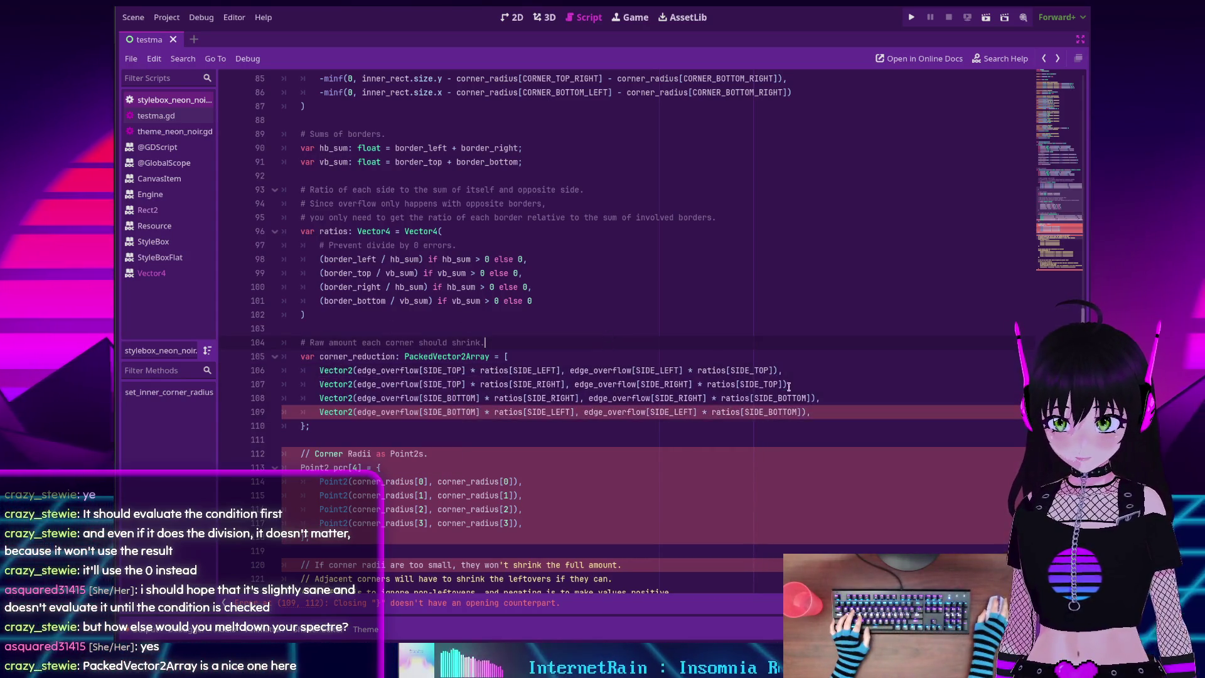
pyautogui.click(327, 427)
pyautogui.press('BackSpace')
pyautogui.press('BackSpace')
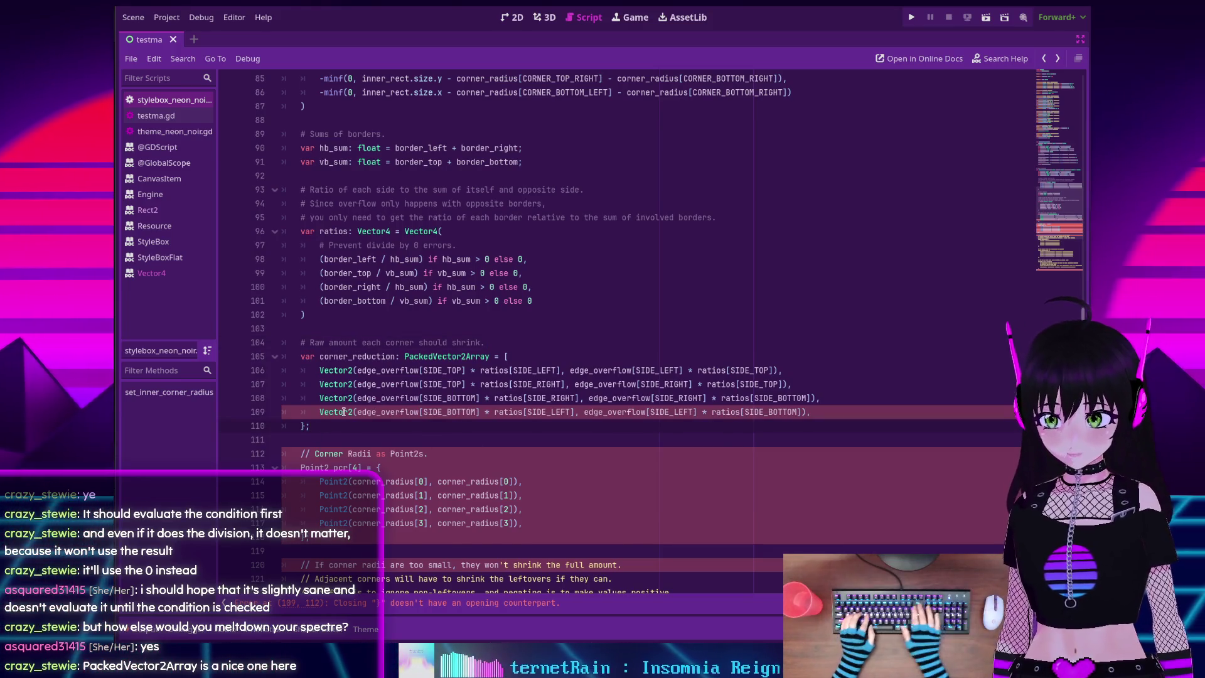
# Close the corner_reduction list with ']' and switch the Corner Radii comment from // to #
pyautogui.write(']')
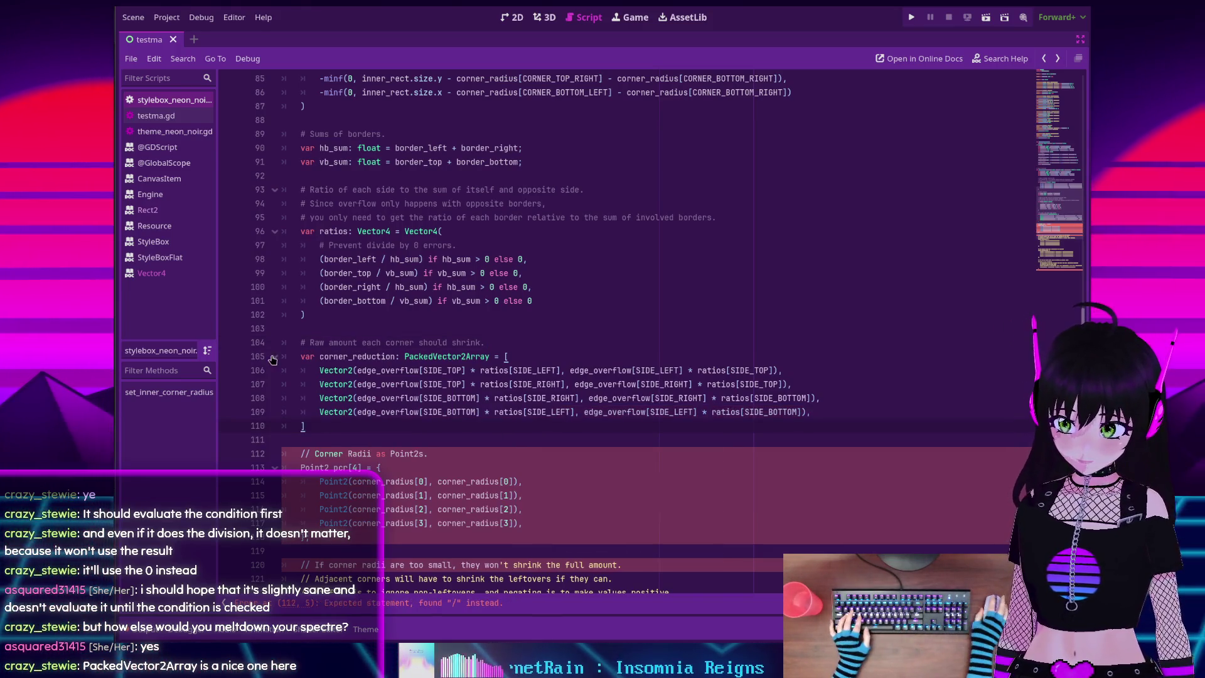
pyautogui.scroll(-6, 377, 329)
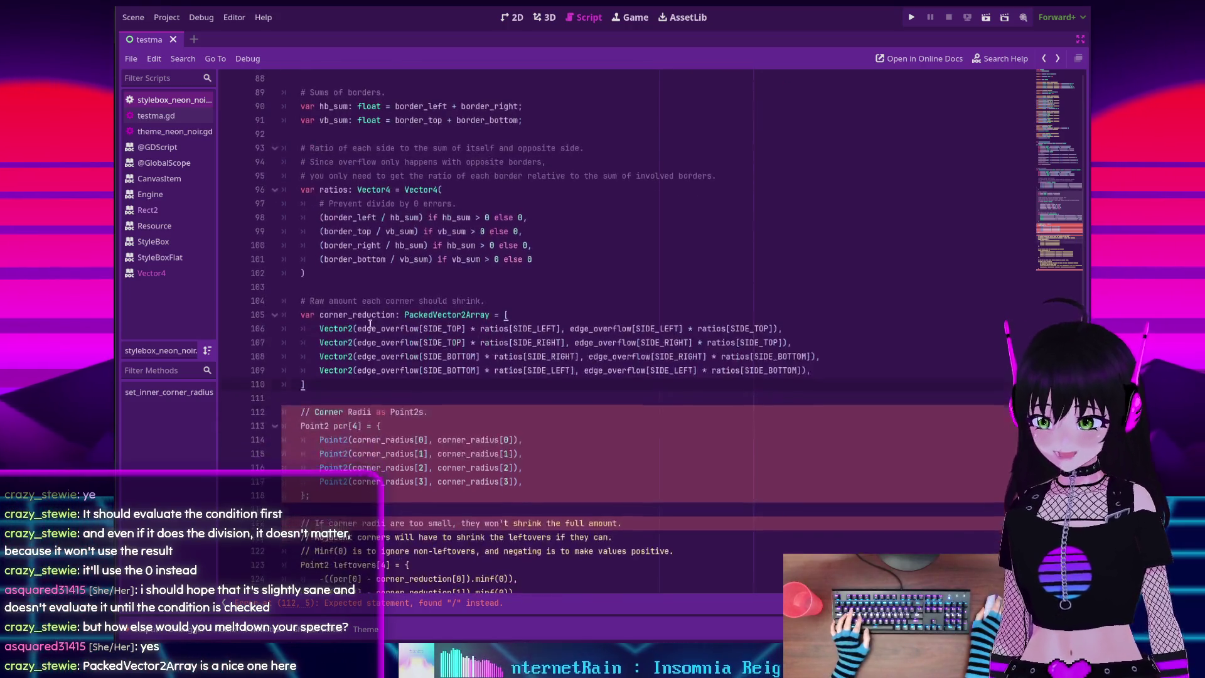
pyautogui.scroll(2, 345, 316)
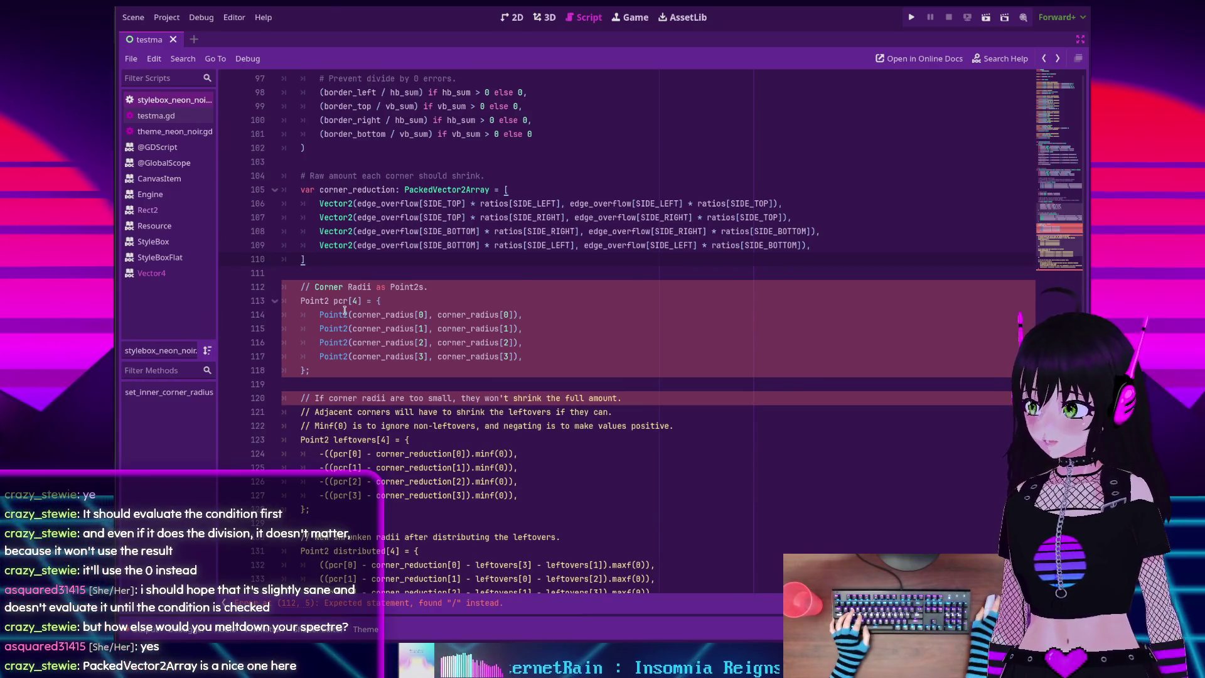
pyautogui.click(301, 287)
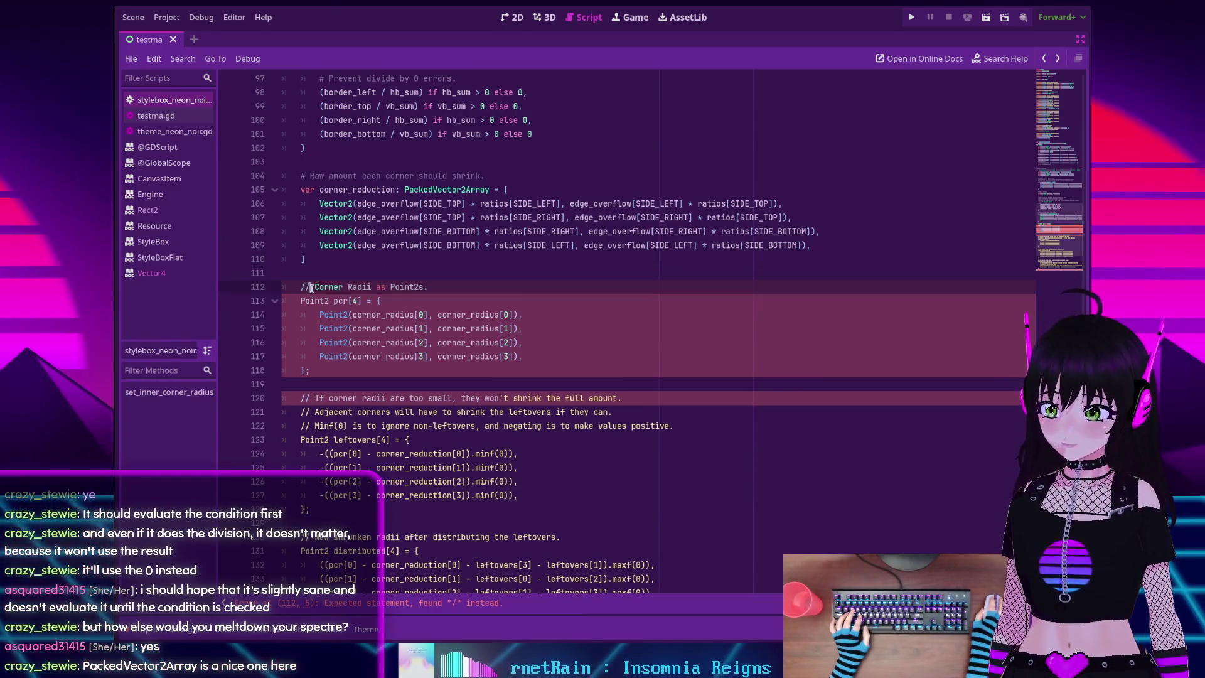
pyautogui.press('Delete')
pyautogui.press('Delete')
pyautogui.write('#')
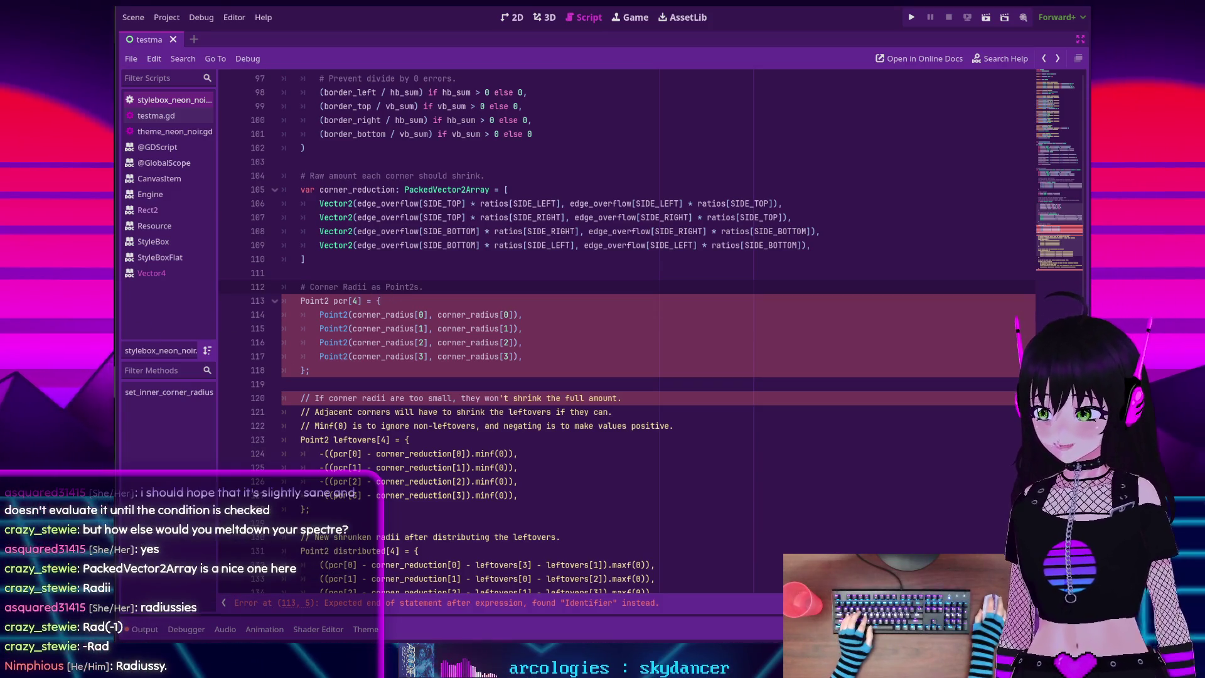
# Change 'Radii' to 'Radiussies' in the 'Corner Radii as Point2s.' comment
pyautogui.doubleClick(353, 285)
pyautogui.write('Radiussies')
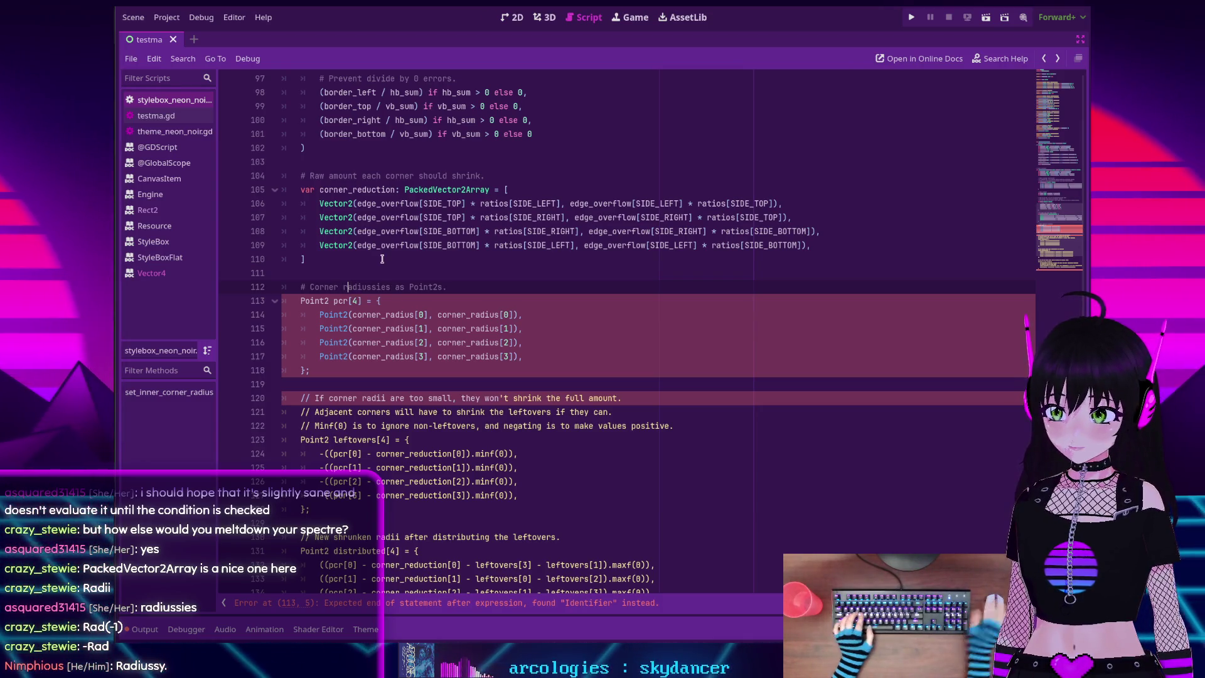
pyautogui.press('Down')
pyautogui.press('Down')
pyautogui.press('Down')
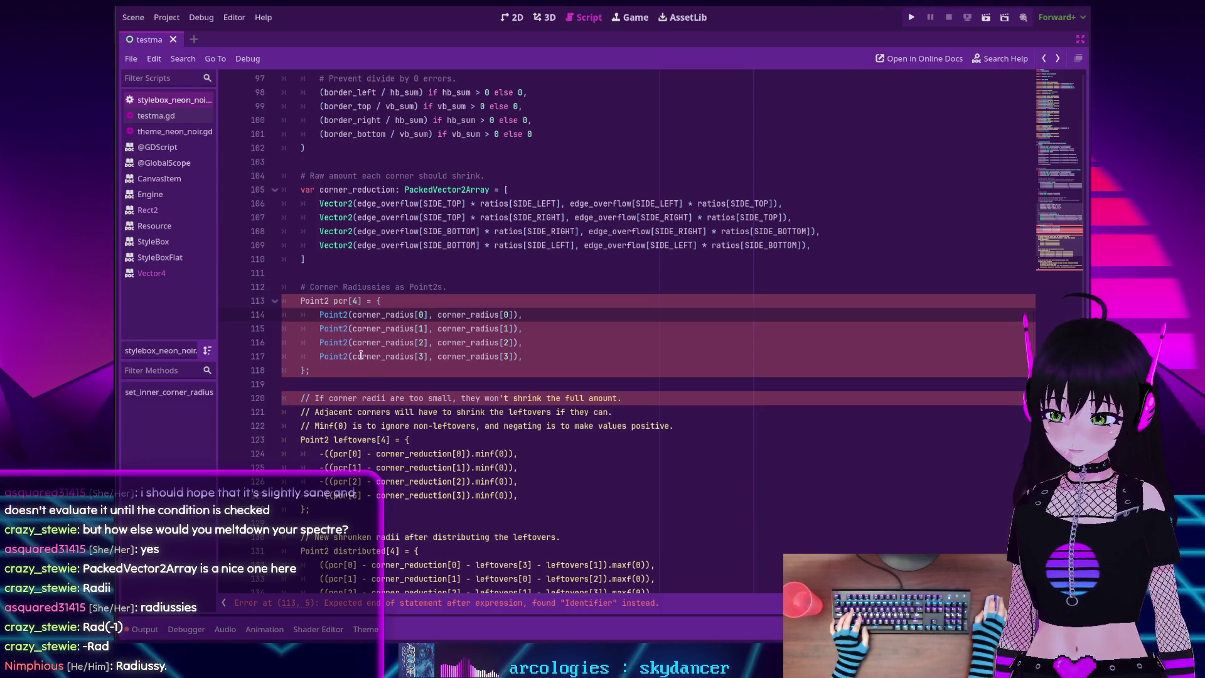
pyautogui.click(347, 372)
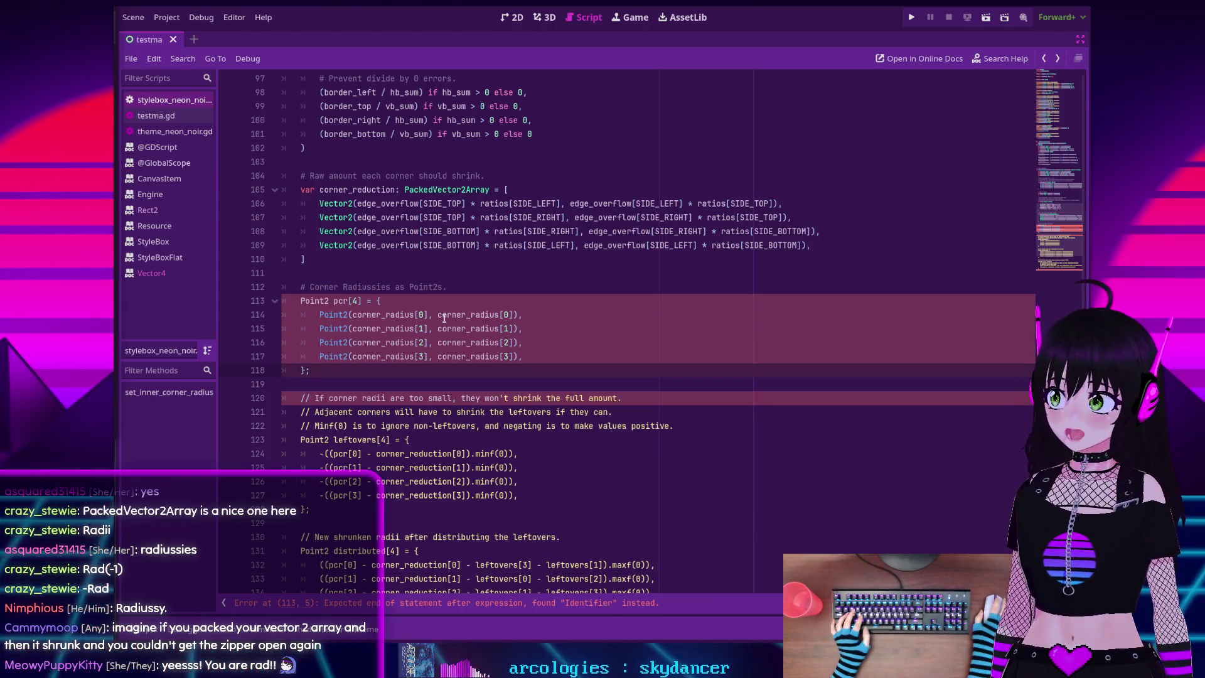
pyautogui.click(348, 314)
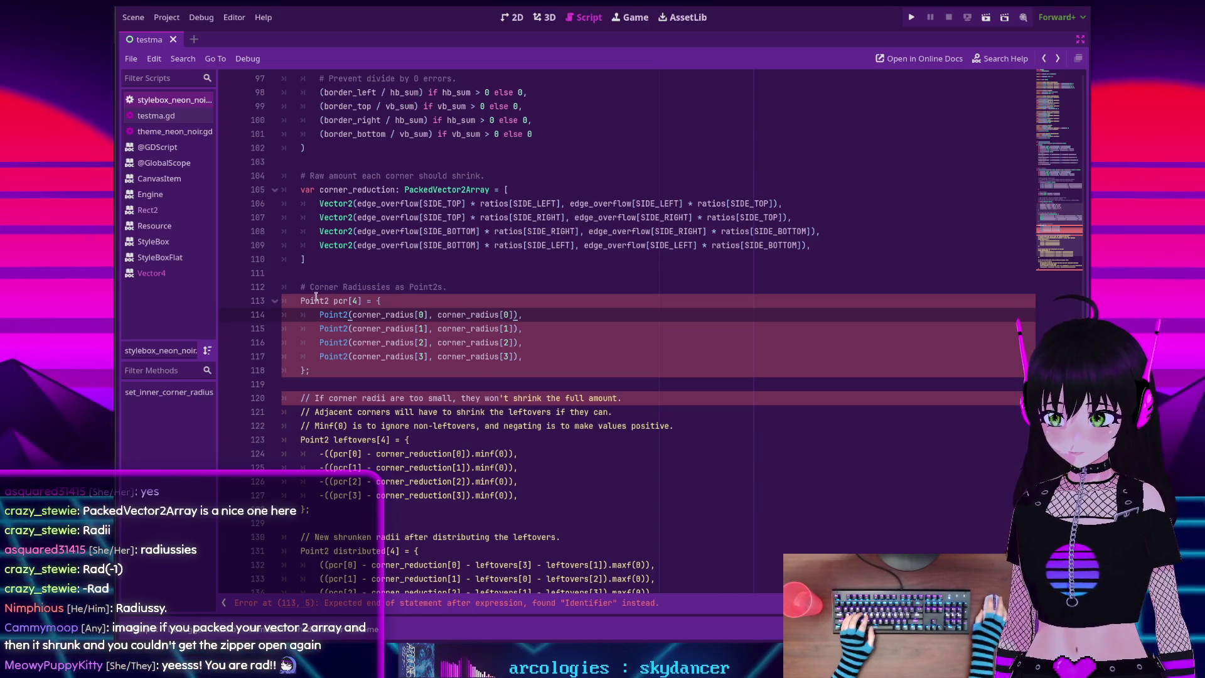
pyautogui.click(362, 301)
# Declare pcr as 'var pcr: PackedVector2Array = [', replacing the [4] size and opening brace
pyautogui.press('BackSpace')
pyautogui.press('BackSpace')
pyautogui.press('BackSpace')
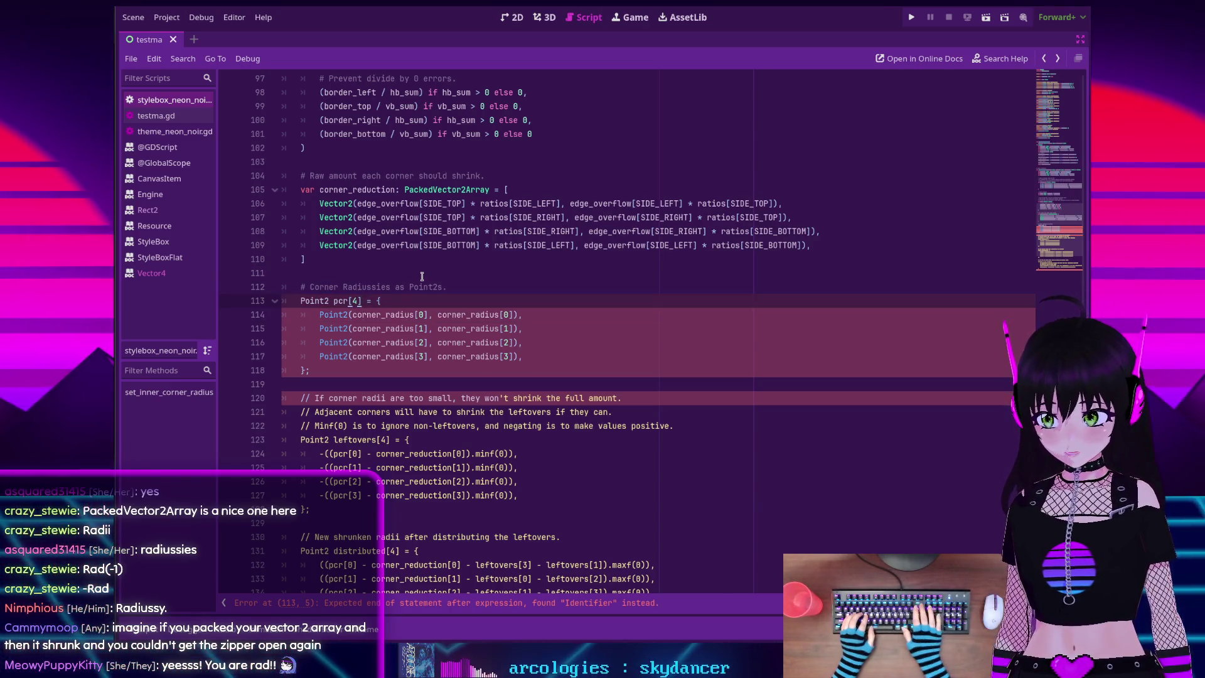
pyautogui.write(': Packe')
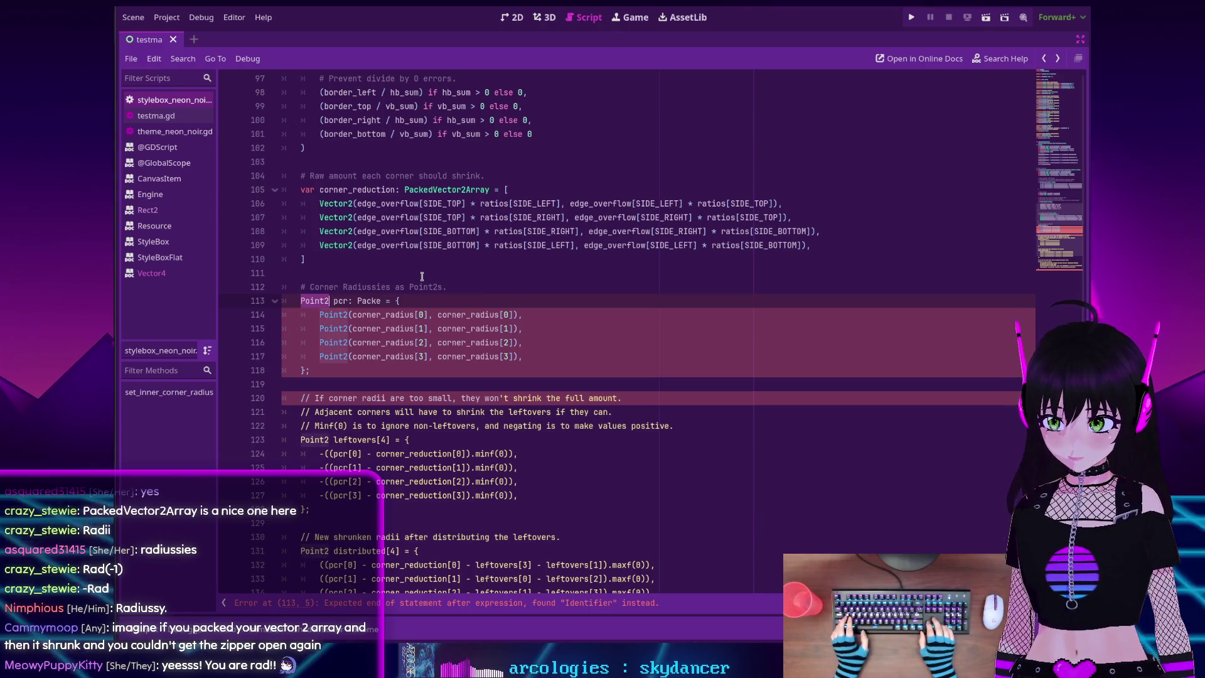
pyautogui.press('BackSpace')
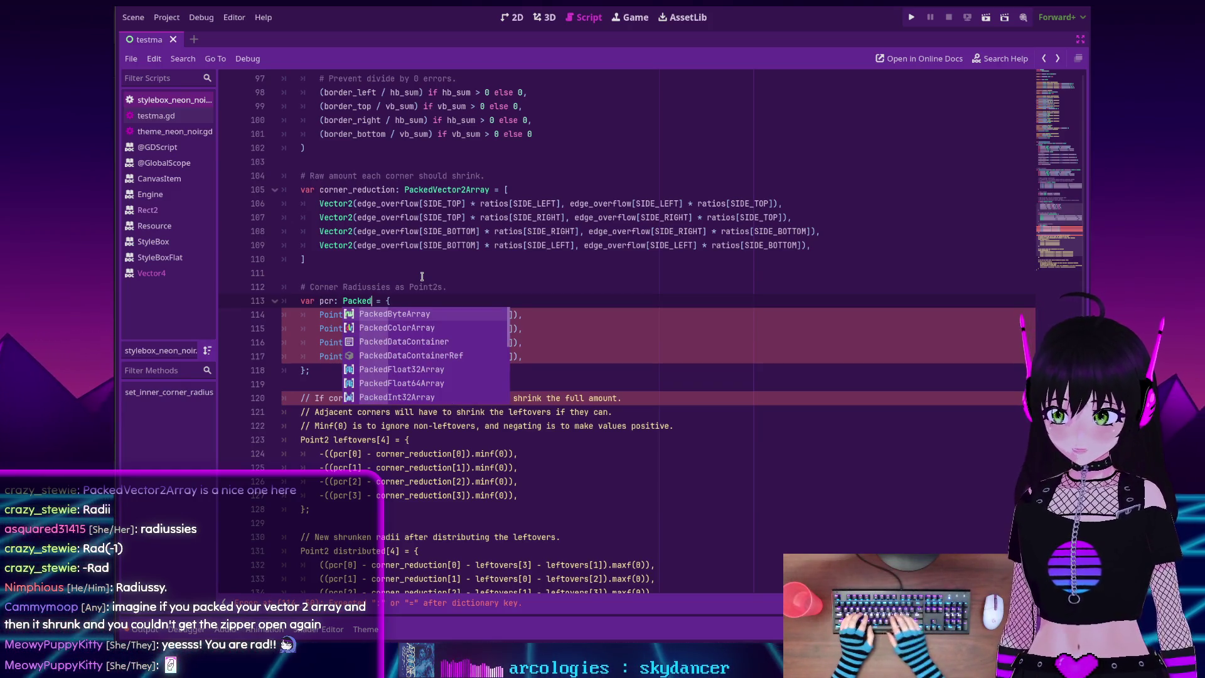
pyautogui.write('Vec')
pyautogui.press('Return')
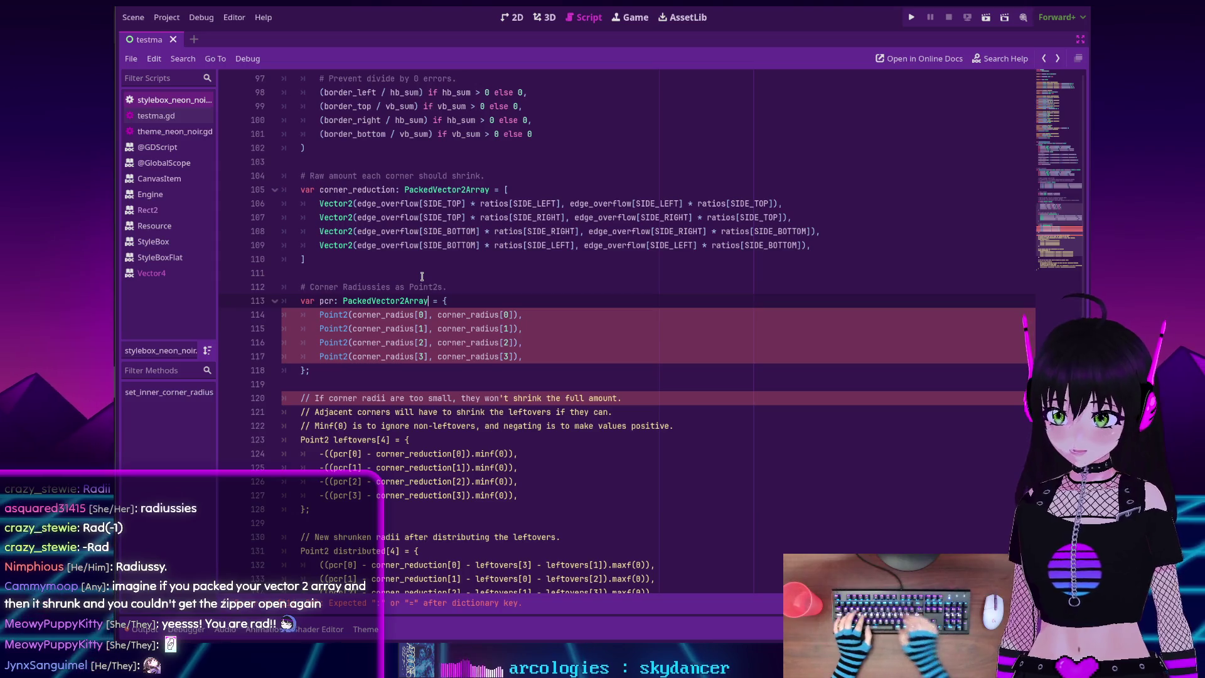
pyautogui.press('BackSpace')
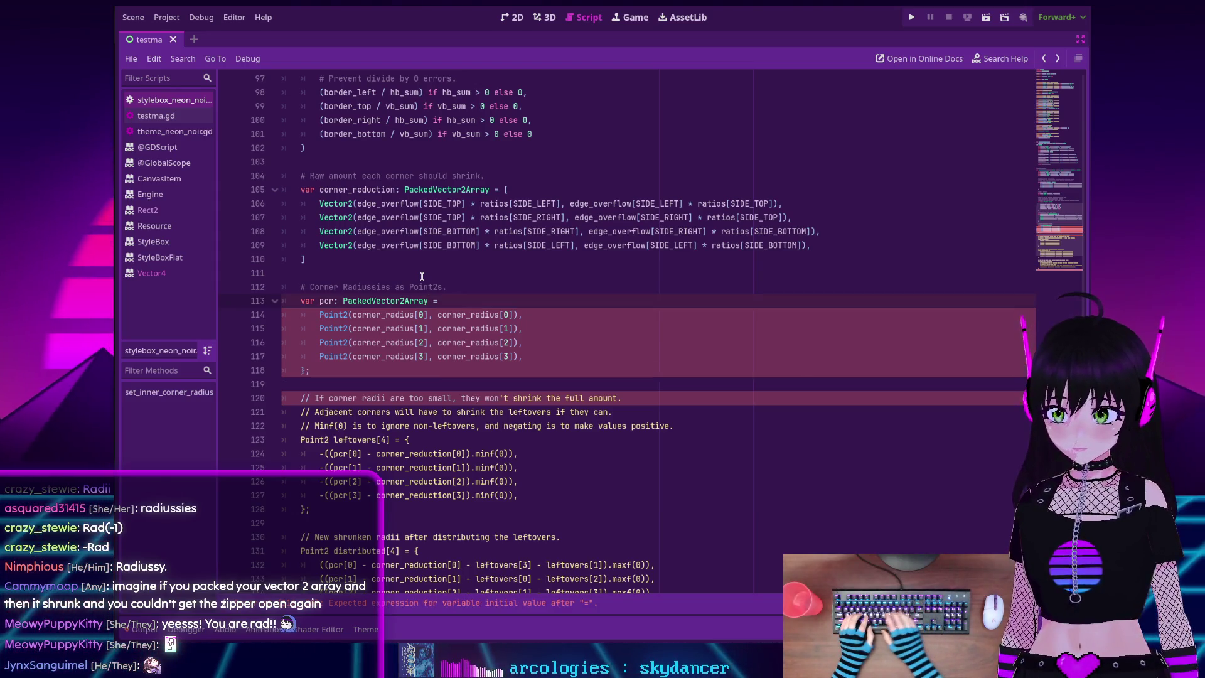
pyautogui.write('[')
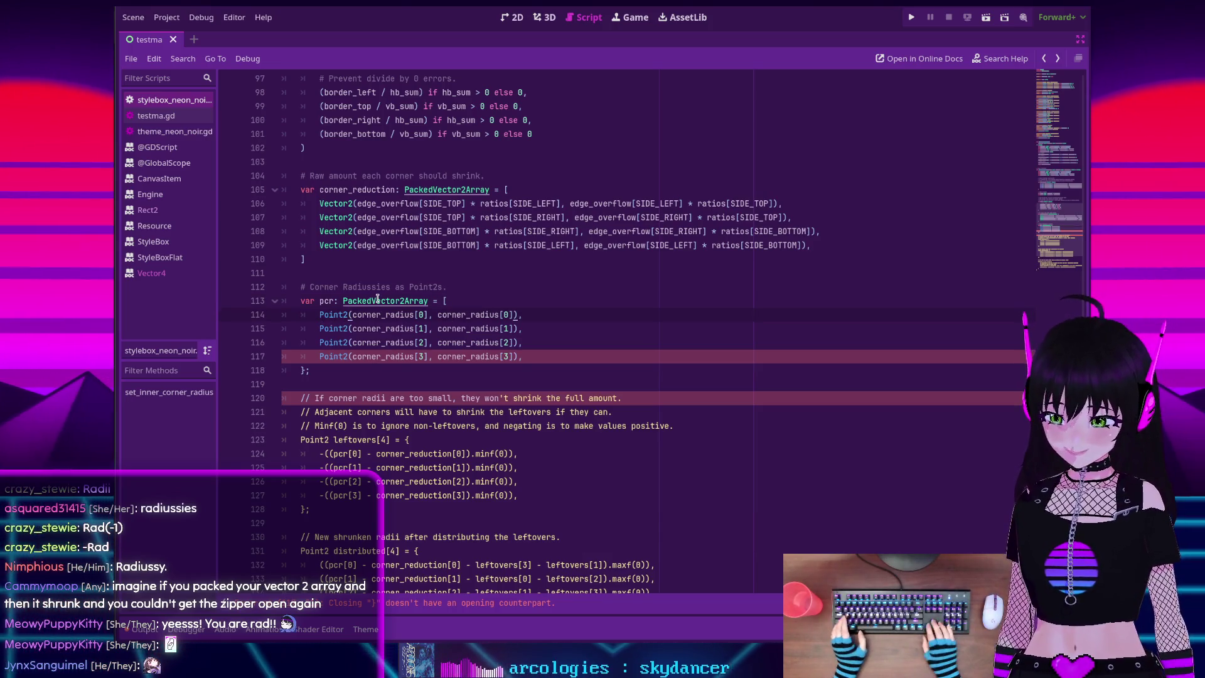
# Change the four pcr entries from Point2 to Vector2 and remove the closing brace on line 118
pyautogui.hotkey('shift', 'alt', 'Down')
pyautogui.hotkey('shift', 'alt', 'Down')
pyautogui.hotkey('shift', 'alt', 'Down')
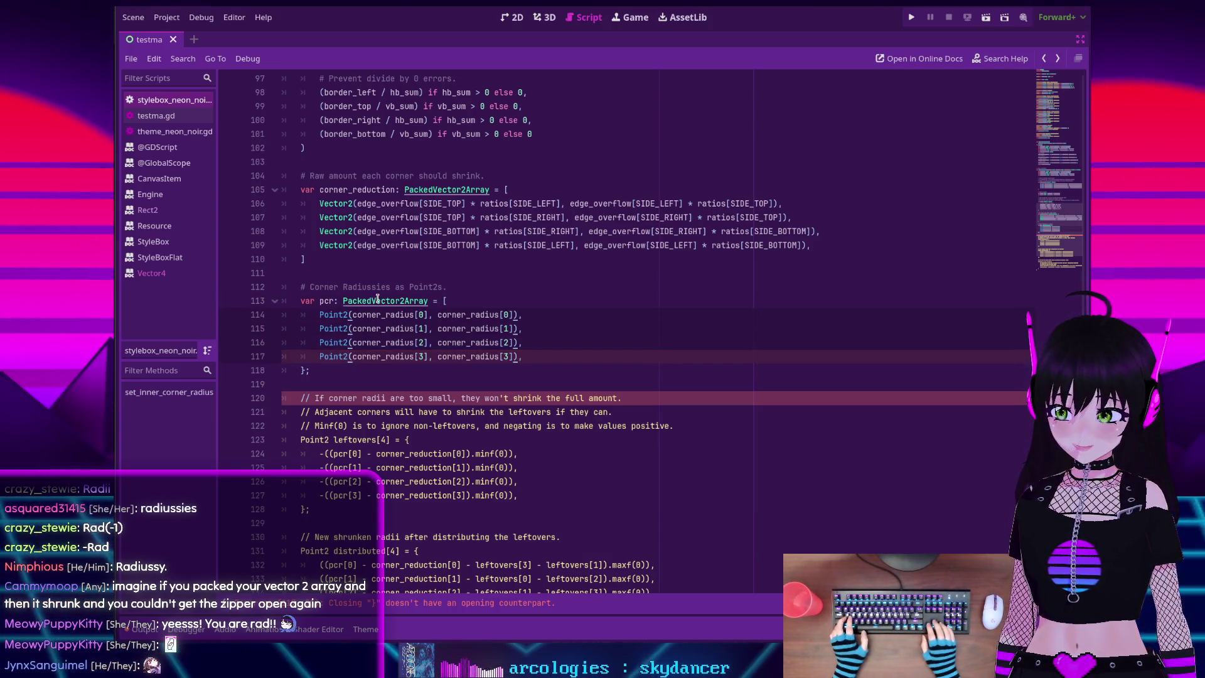
pyautogui.hotkey('ctrl', 'shift', 'Left')
pyautogui.write('Vec')
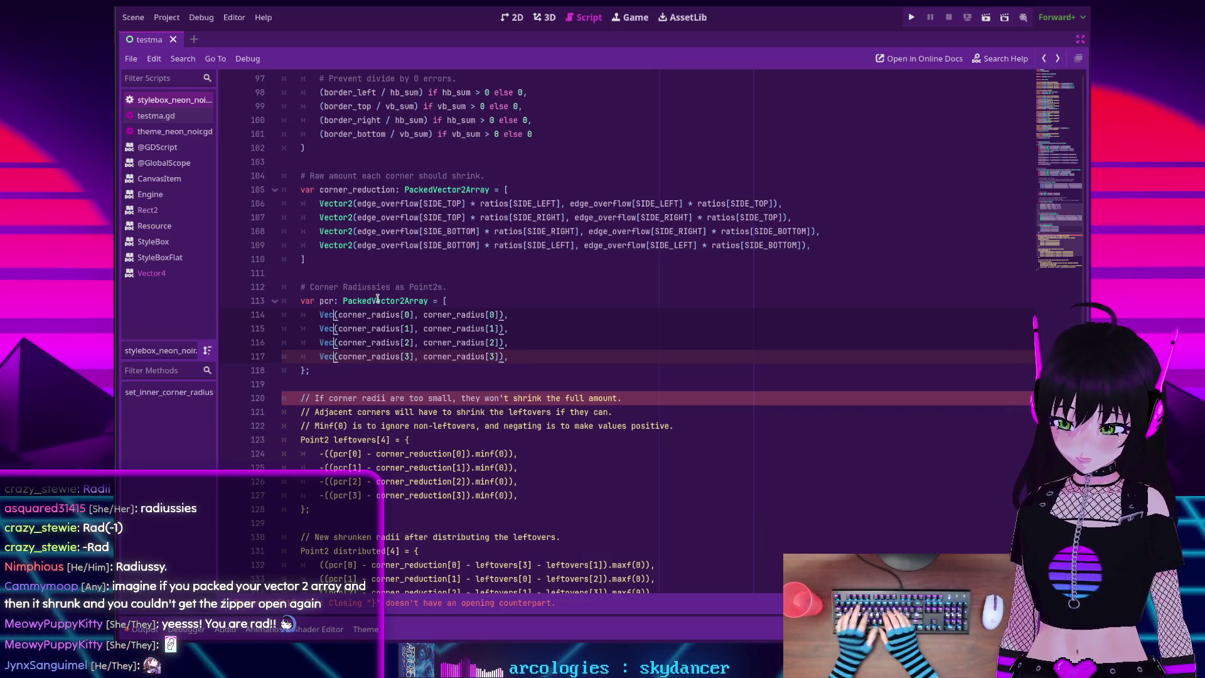
pyautogui.write('tor2')
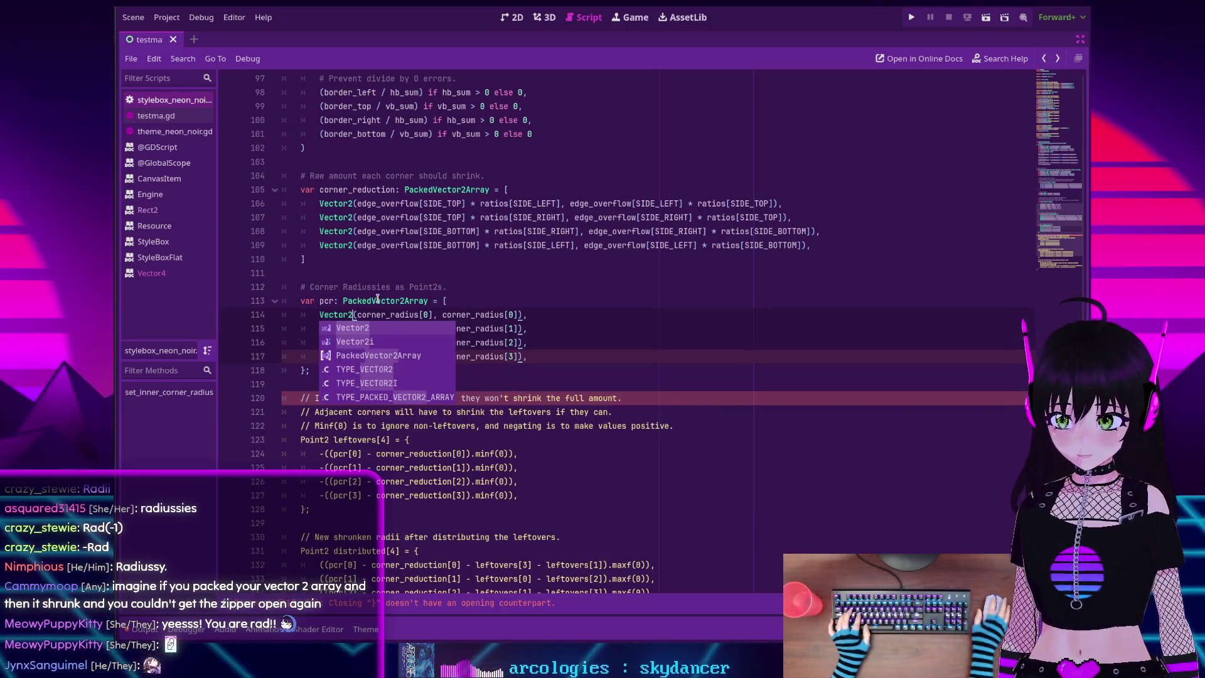
pyautogui.press('Escape')
pyautogui.press('Down')
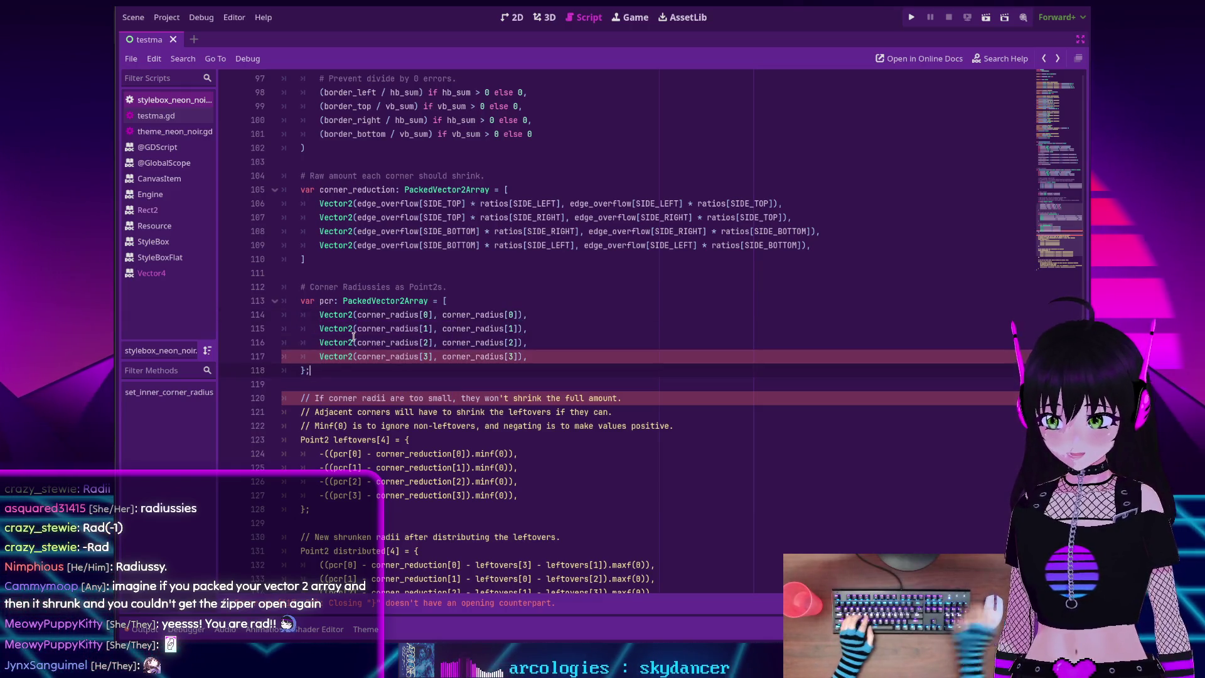
pyautogui.press('BackSpace')
pyautogui.press('BackSpace')
# Close pcr with ']' and convert the // markers on comment lines 120-122 to #
pyautogui.write(']')
pyautogui.scroll(-1, 385, 336)
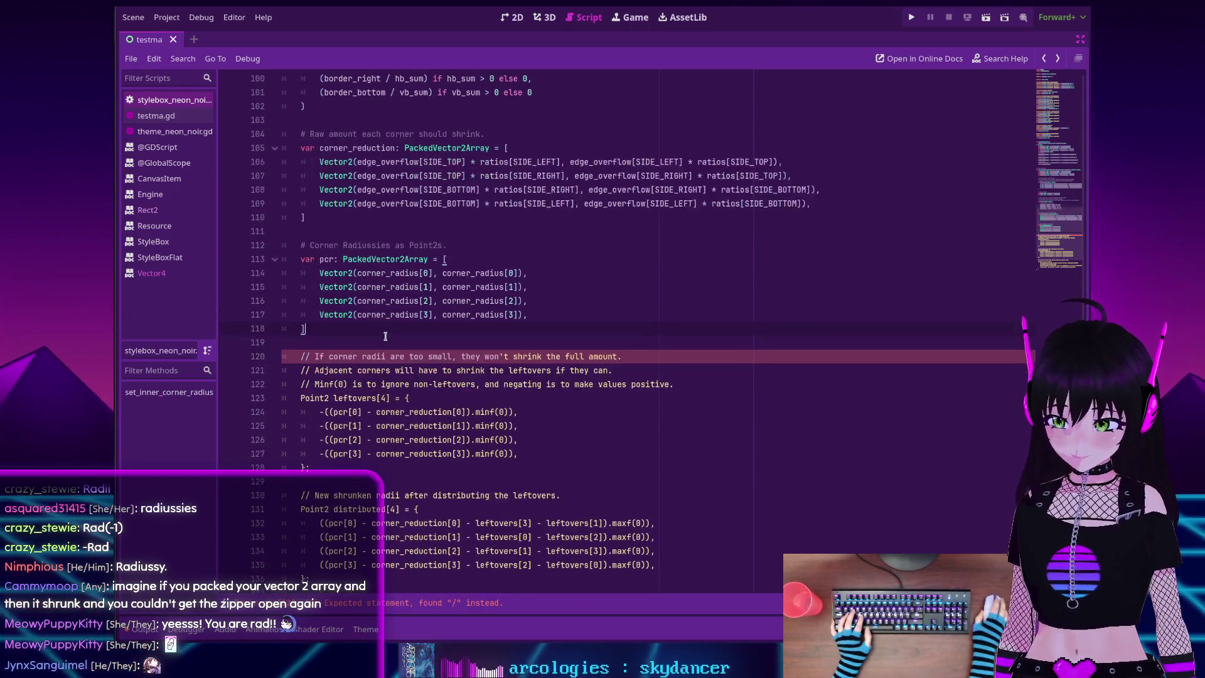
pyautogui.scroll(-1, 344, 245)
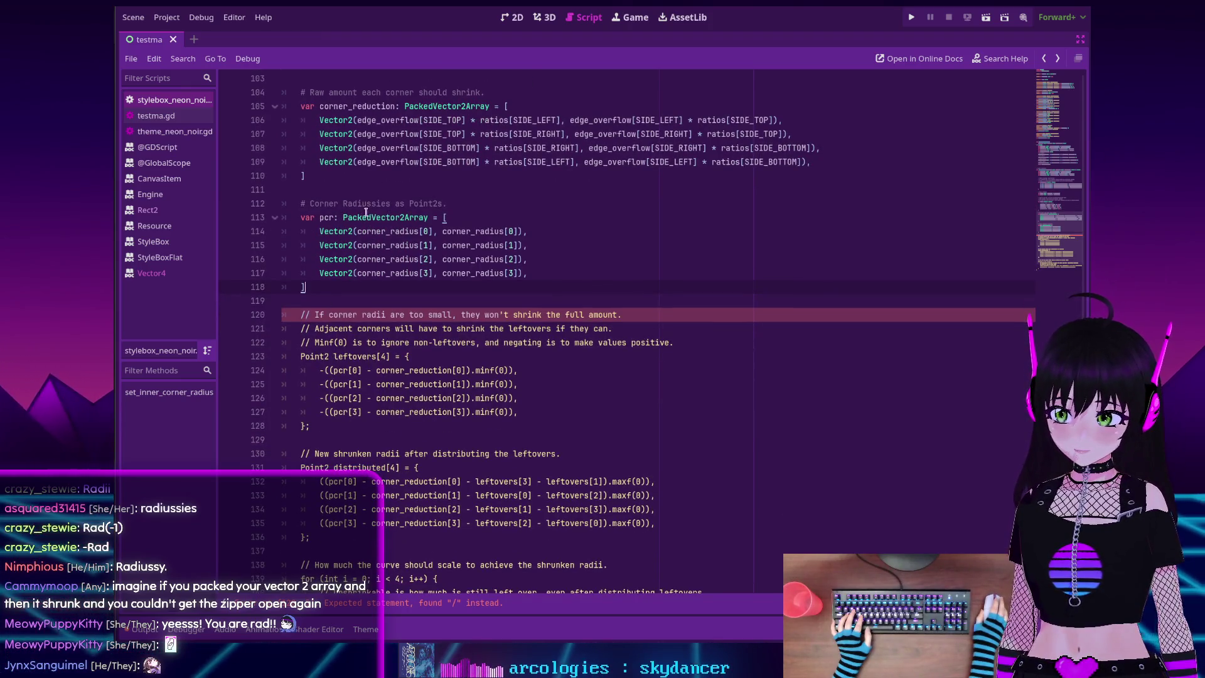
pyautogui.scroll(-1, 363, 232)
pyautogui.click(313, 272)
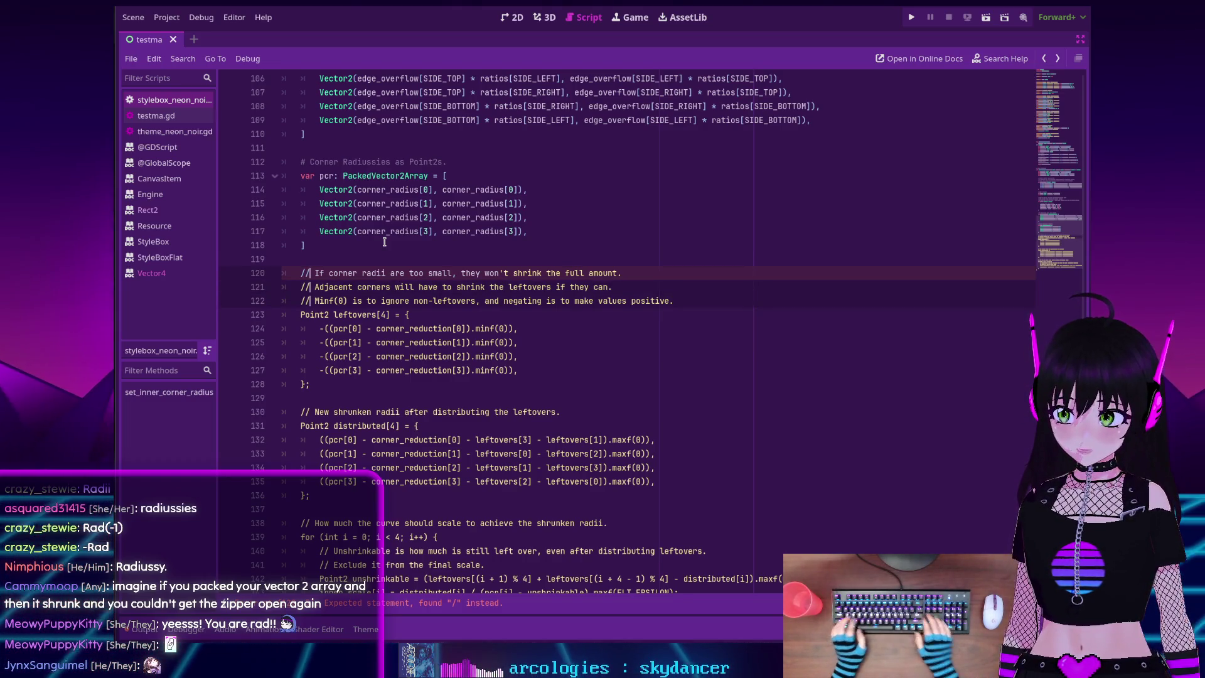
pyautogui.press('BackSpace')
pyautogui.press('BackSpace')
pyautogui.write('#')
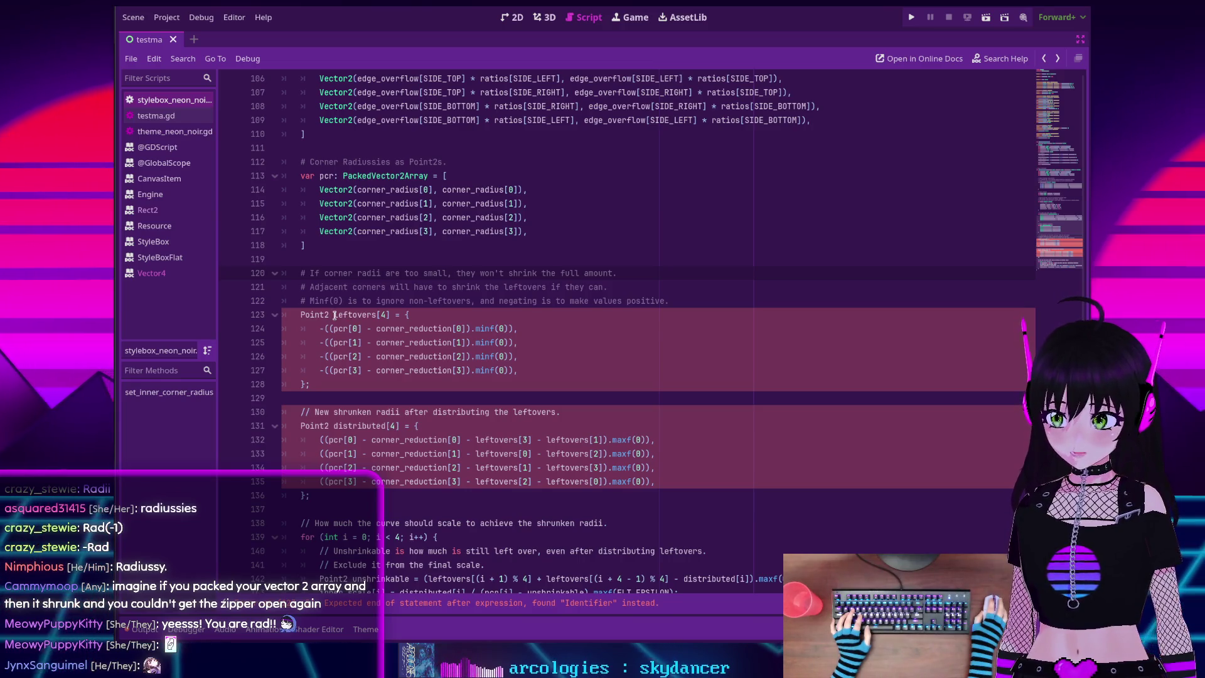
pyautogui.click(332, 314)
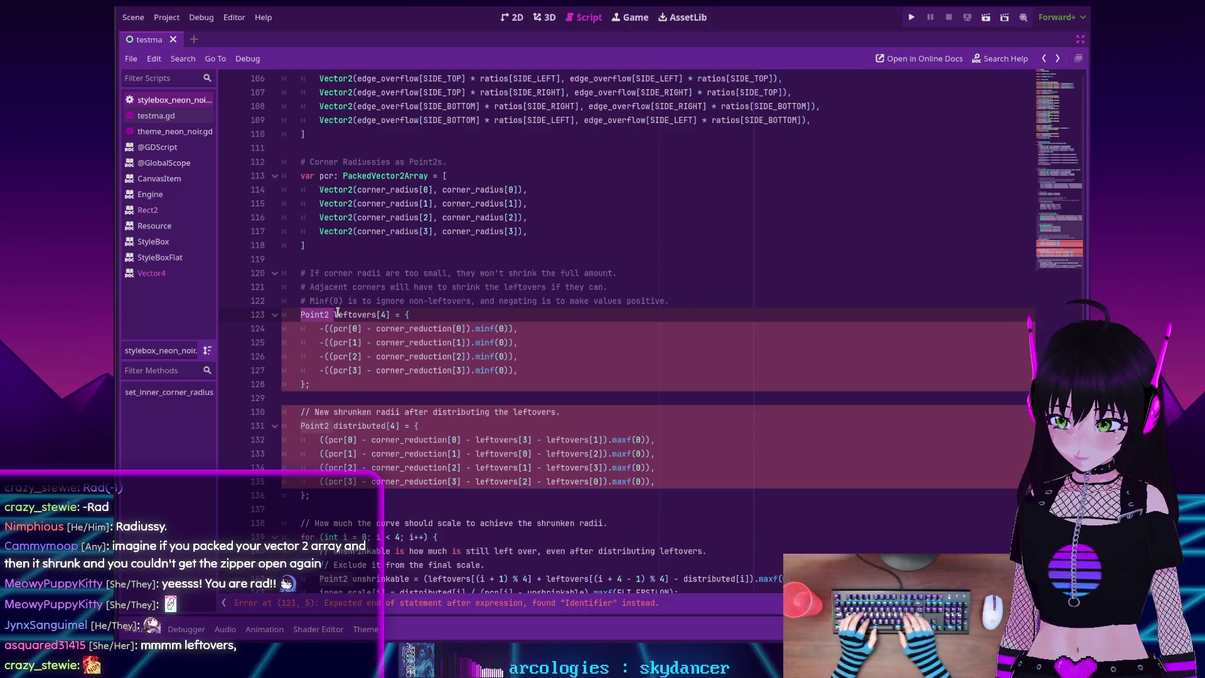
# Declare leftovers as 'var leftovers: PackedVector2Array = [' and close line 128 with ']'
pyautogui.press('End')
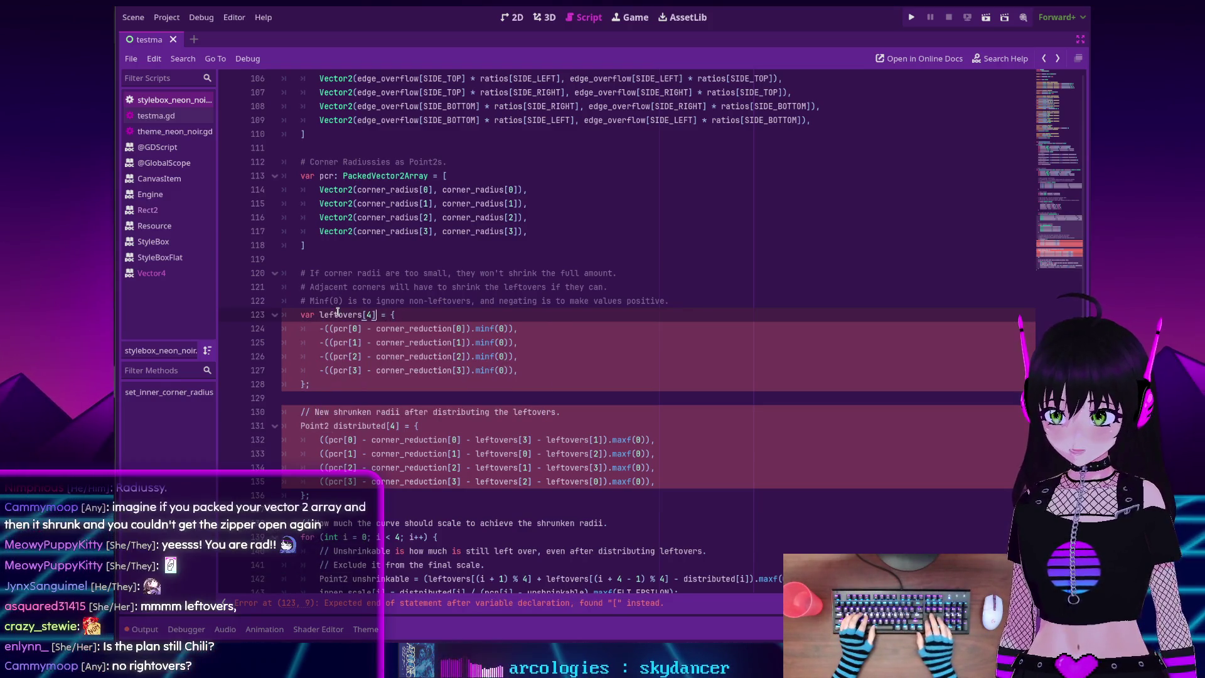
pyautogui.write(': Packed')
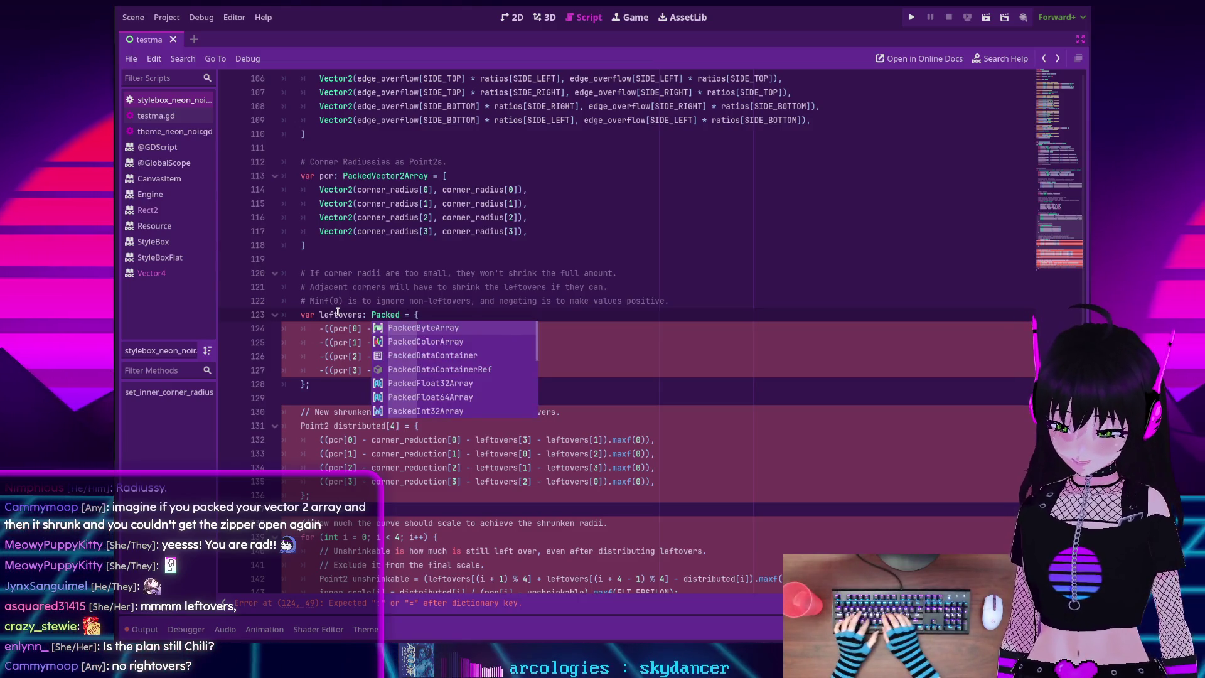
pyautogui.write('Vector')
pyautogui.press('Return')
pyautogui.press('End')
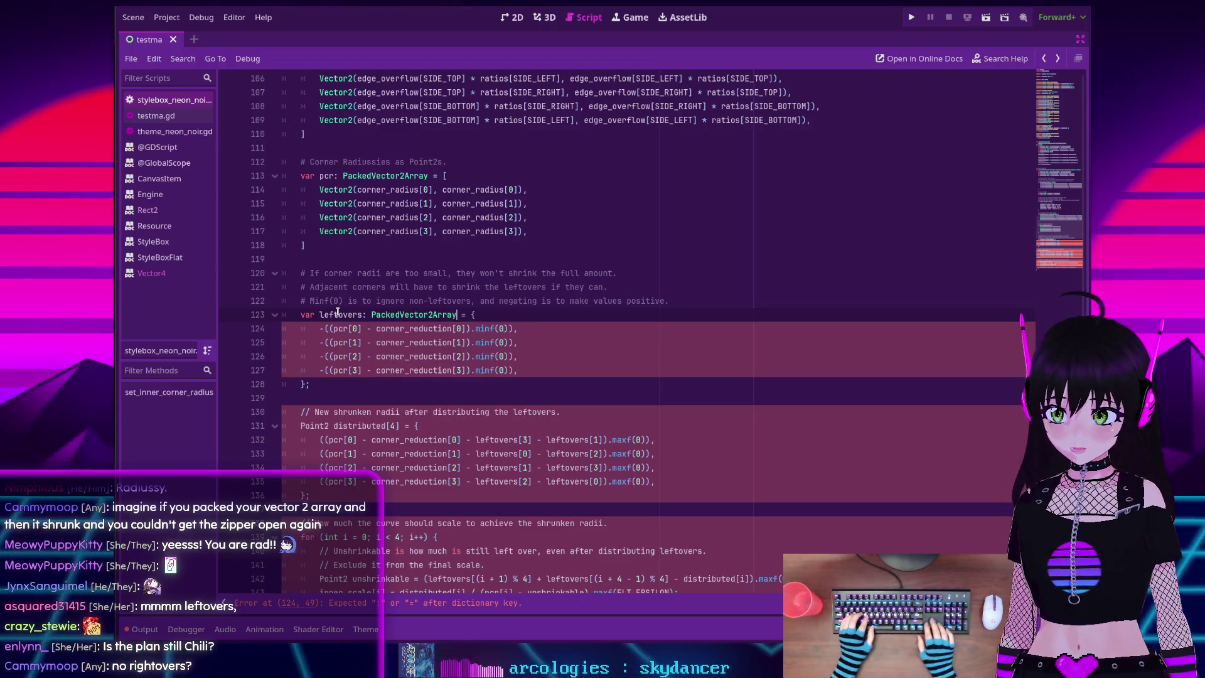
pyautogui.press('BackSpace')
pyautogui.write('[')
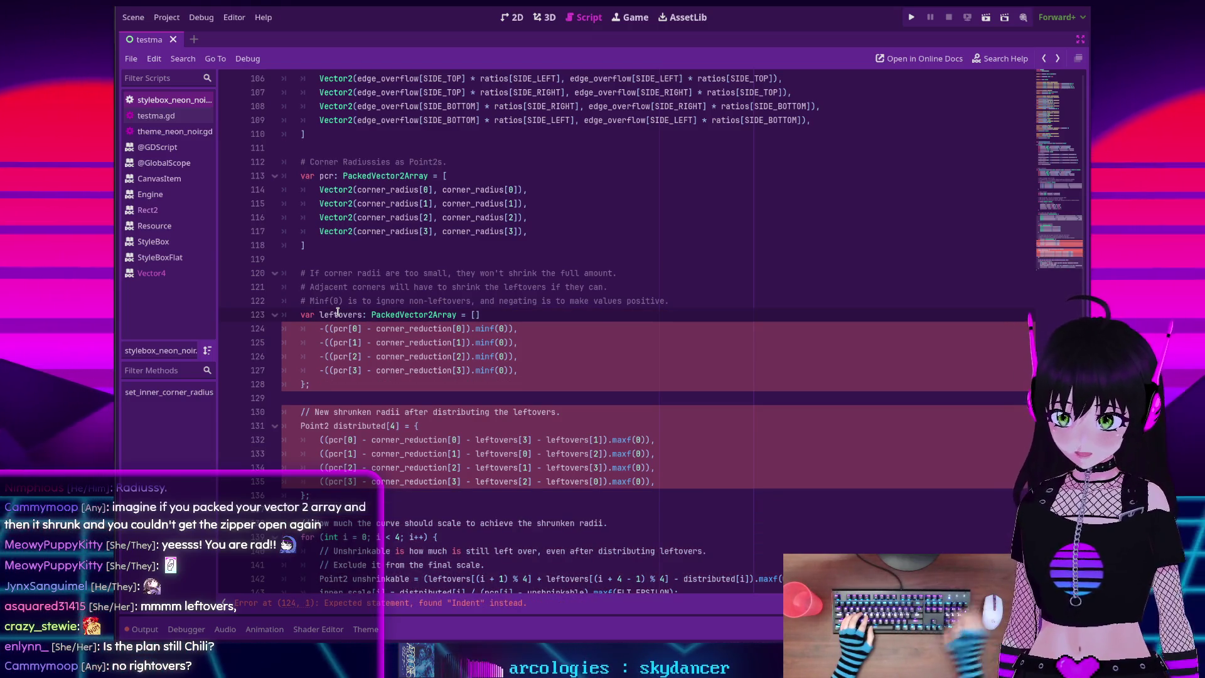
pyautogui.press('Delete')
pyautogui.moveTo(408, 315)
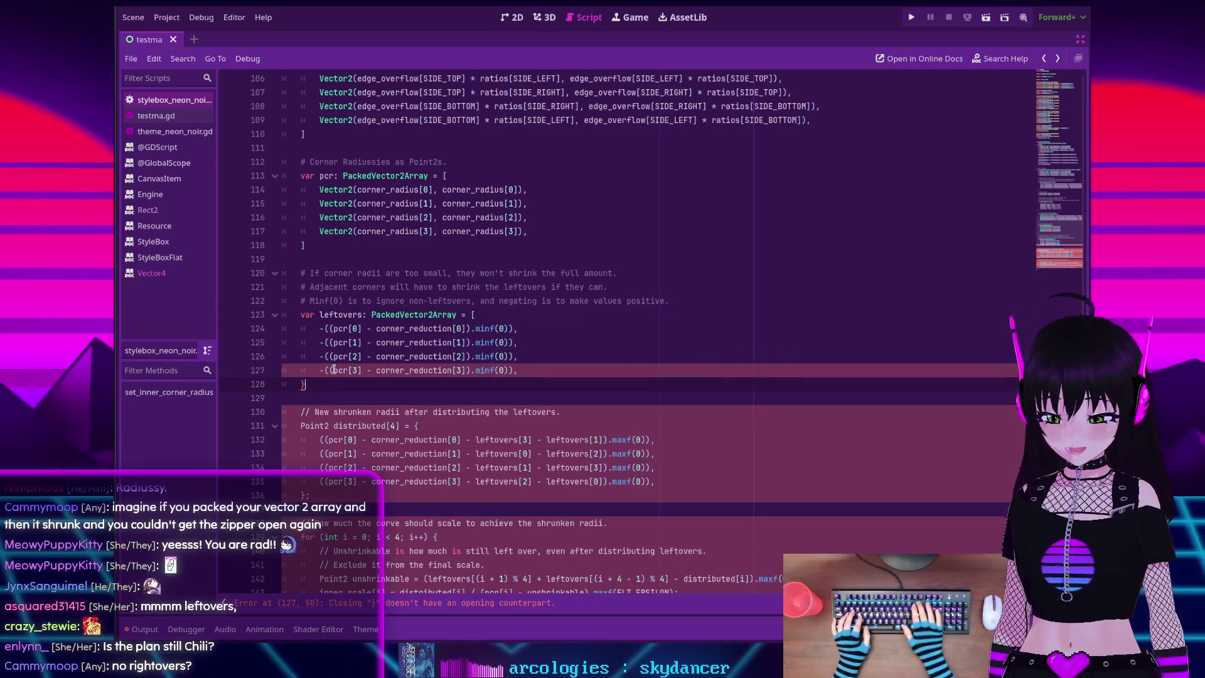
pyautogui.press('BackSpace')
pyautogui.write(']')
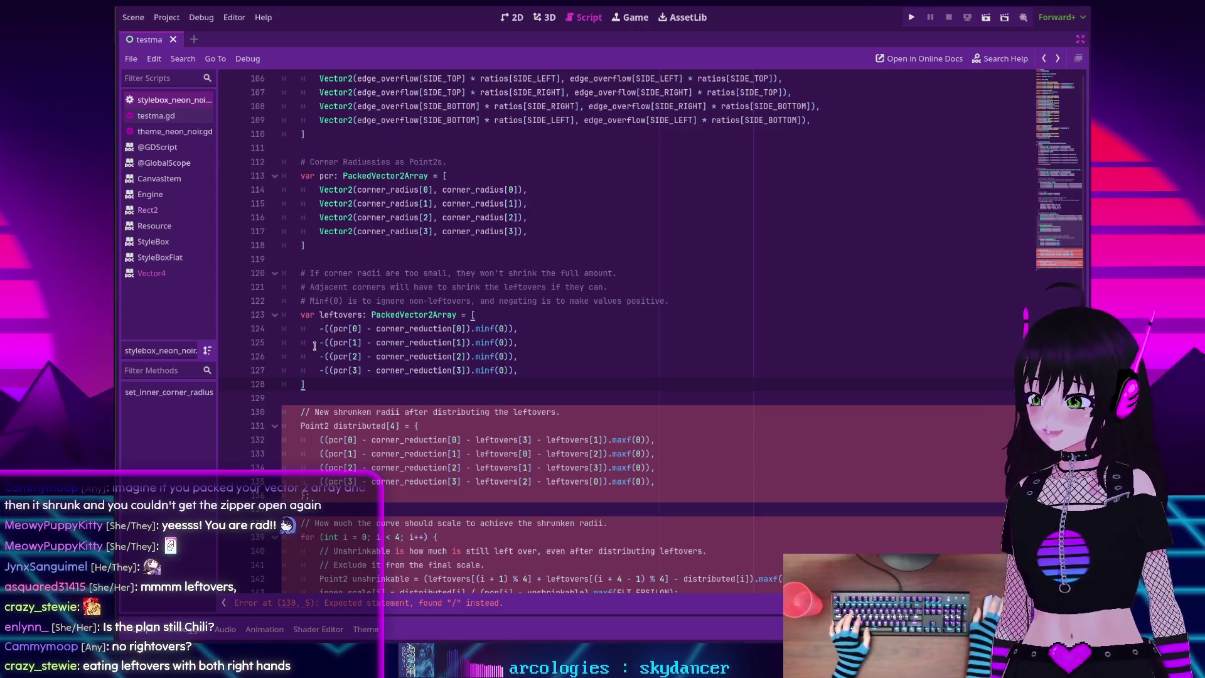
# Inspect the minf calls, other SIDE_TOP uses and the edge_overflow definition
pyautogui.scroll(-3, 474, 316)
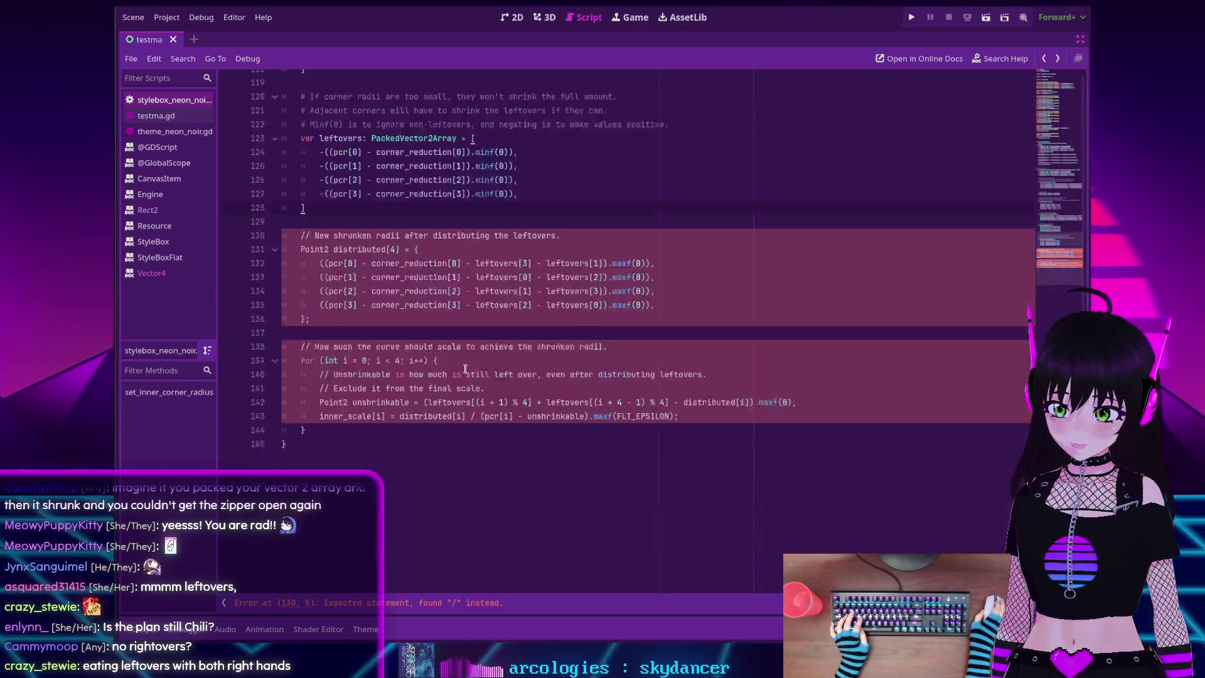
pyautogui.scroll(1, 425, 282)
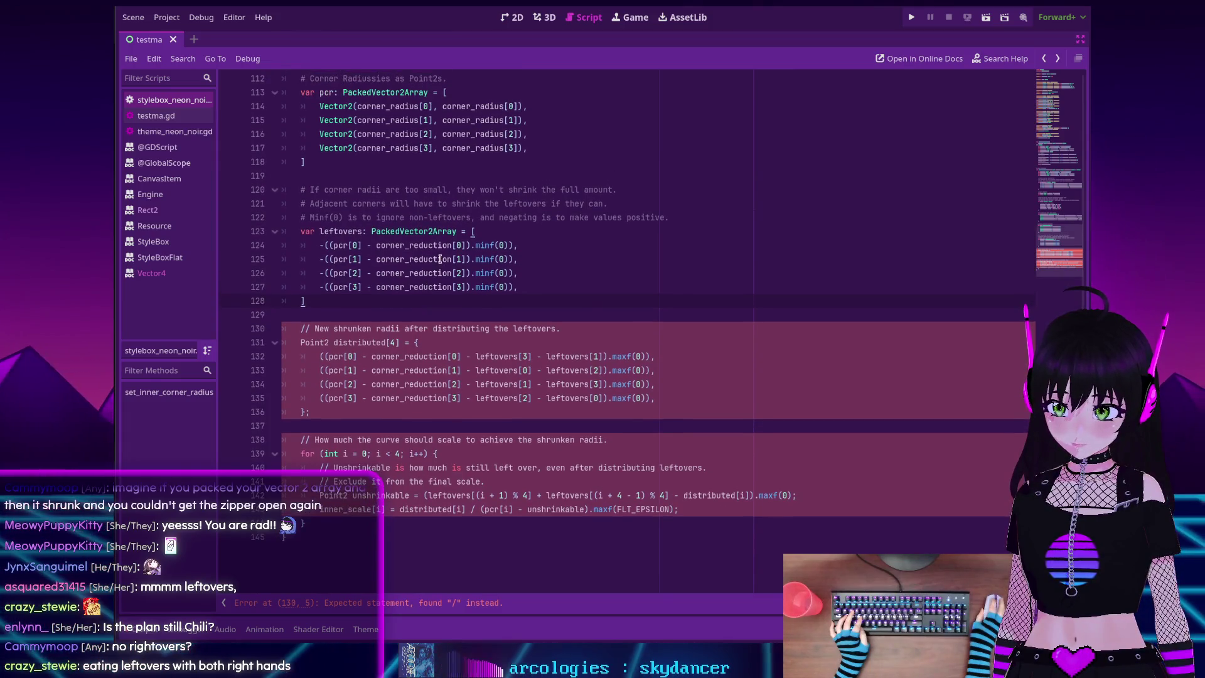
pyautogui.scroll(1, 447, 251)
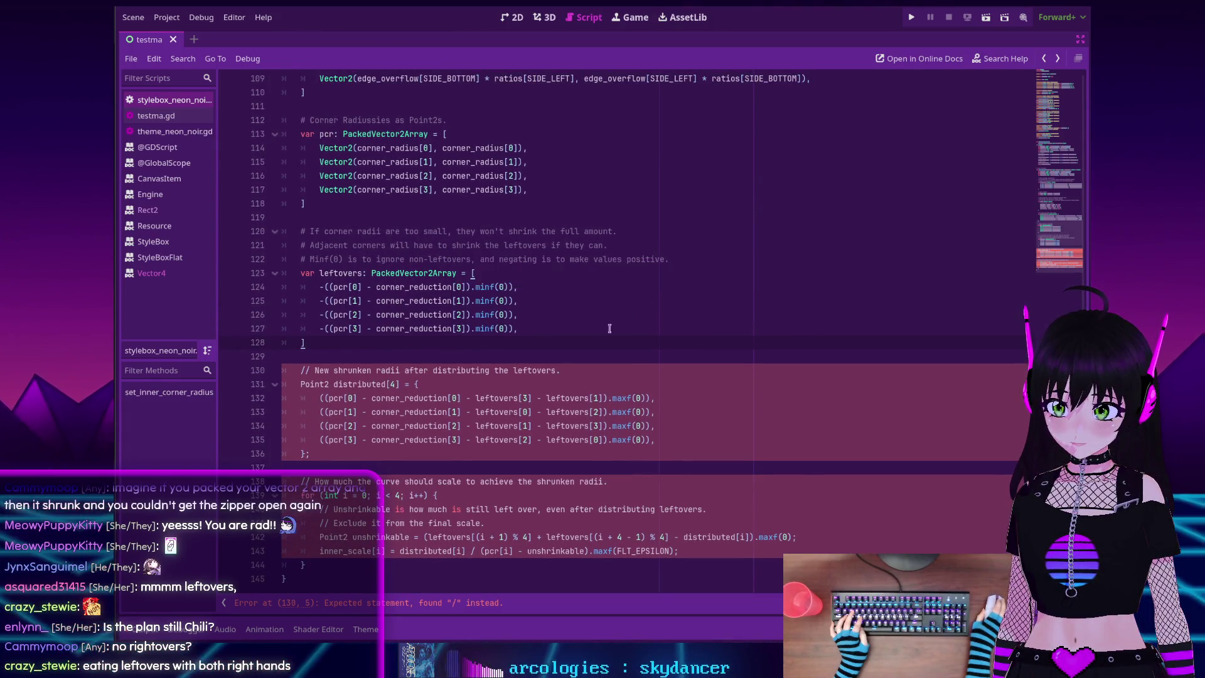
pyautogui.doubleClick(480, 327)
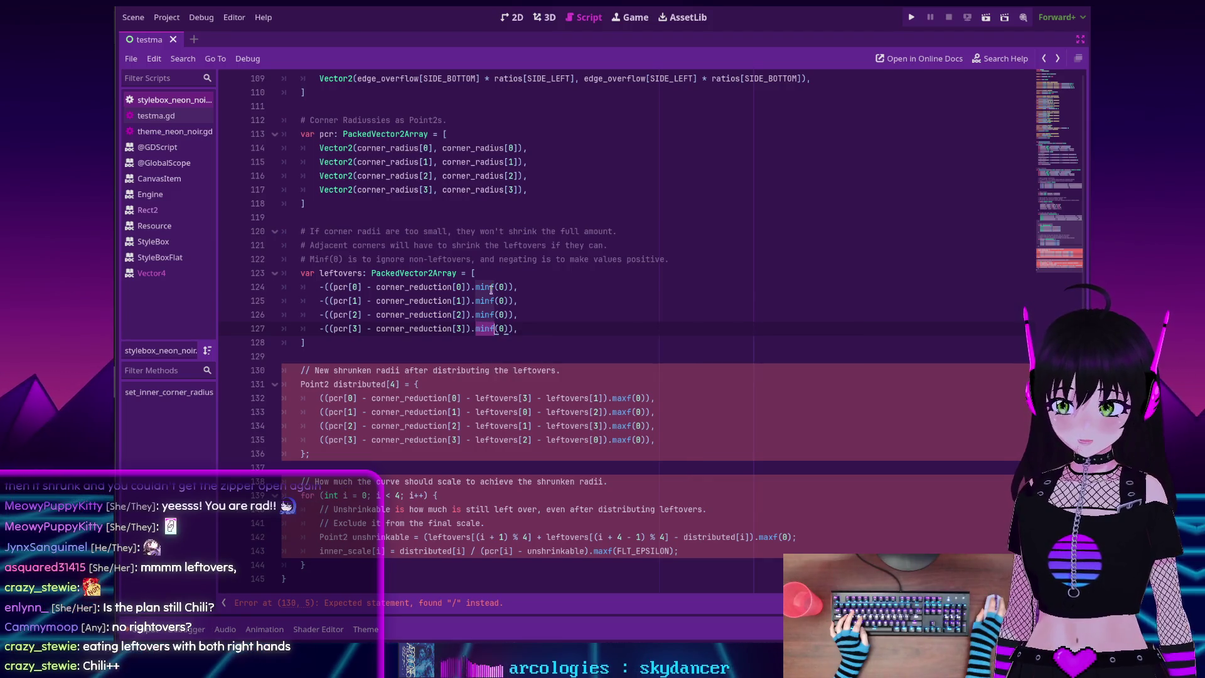
pyautogui.doubleClick(492, 289)
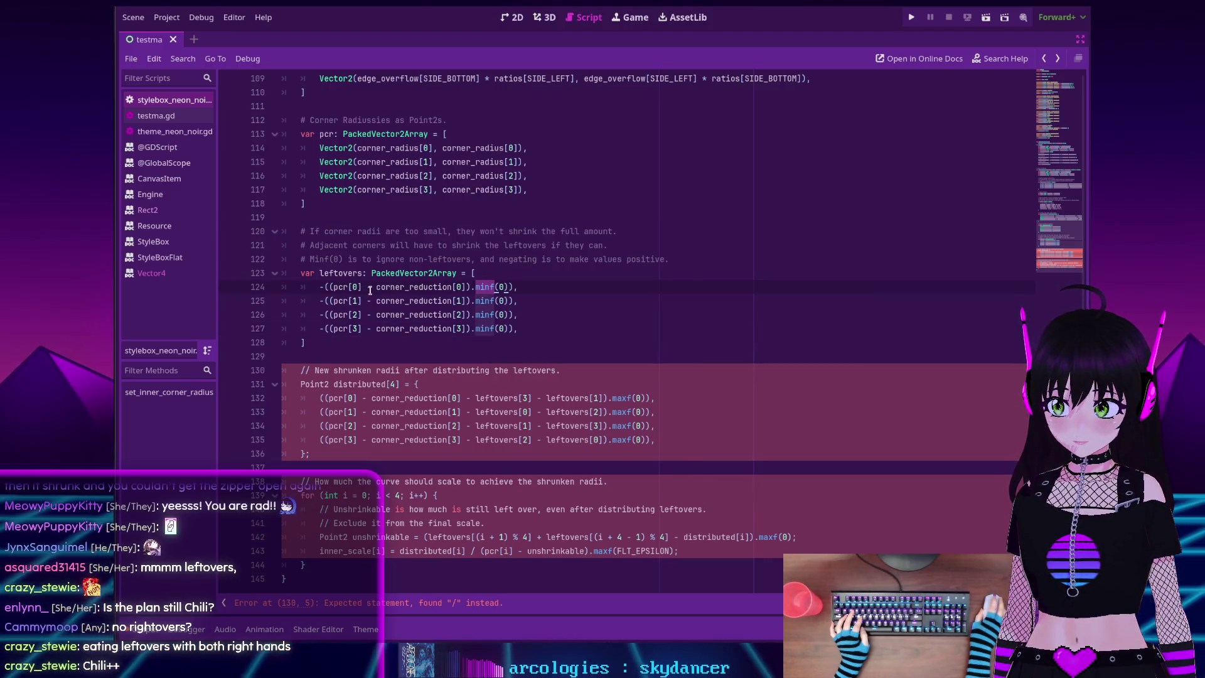
pyautogui.scroll(3, 371, 290)
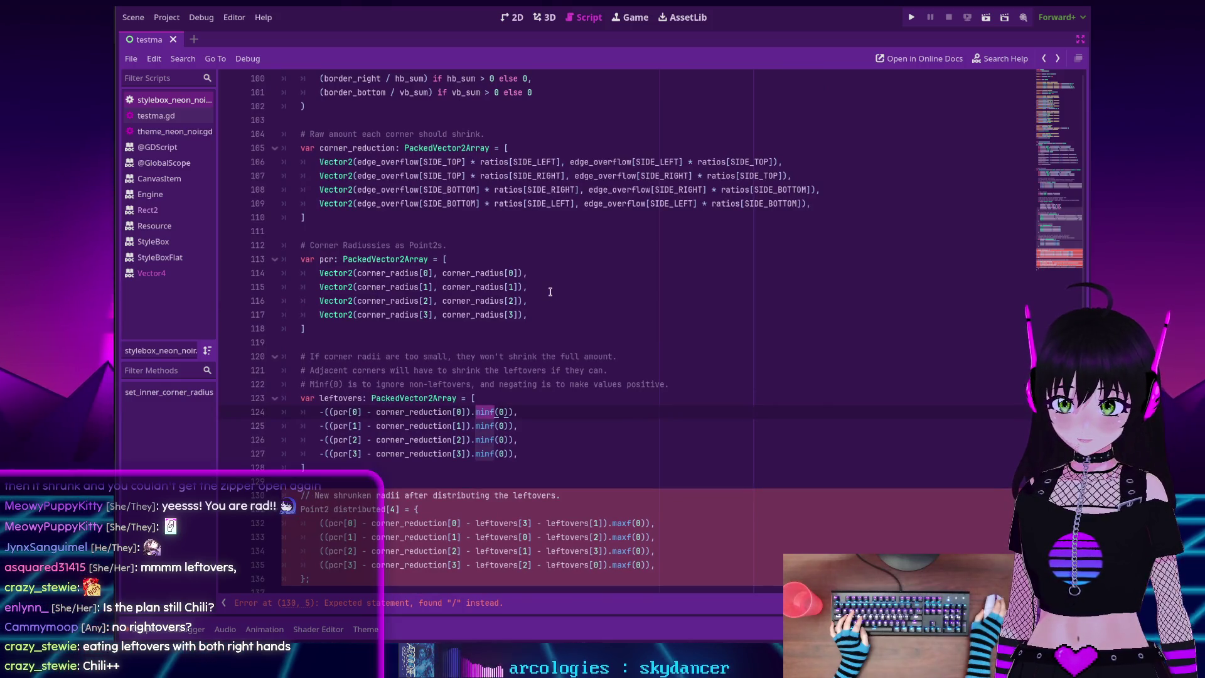
pyautogui.scroll(2, 550, 292)
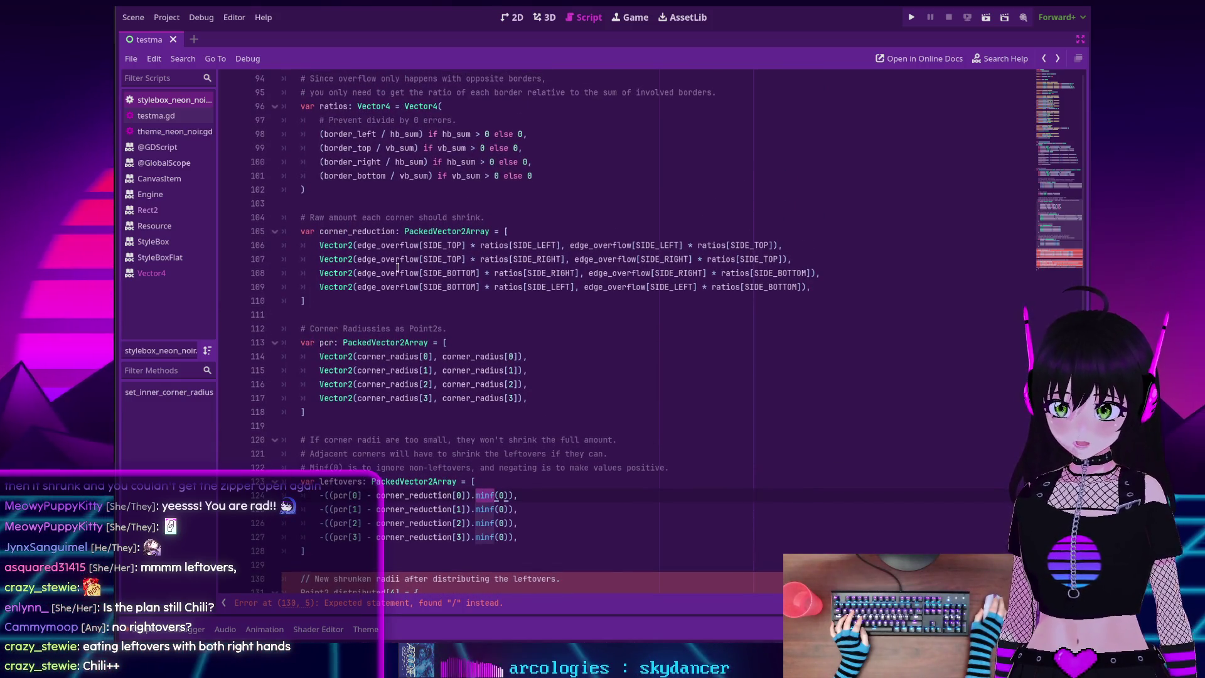
pyautogui.doubleClick(438, 245)
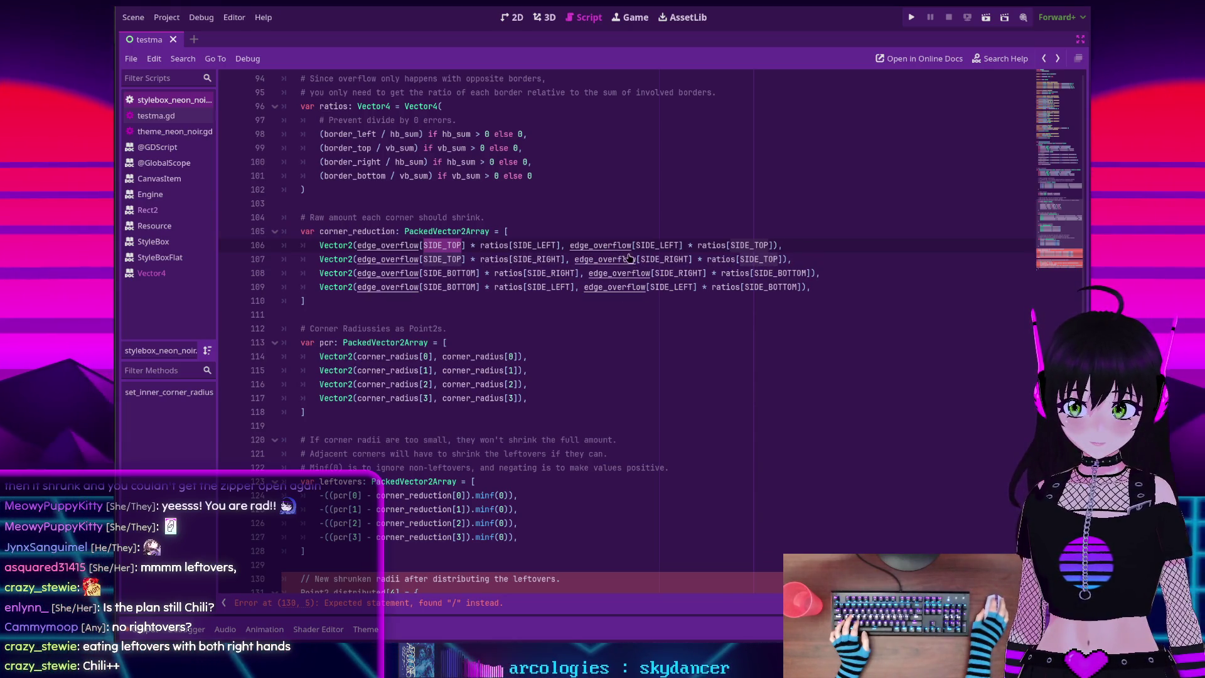
pyautogui.scroll(10, 607, 250)
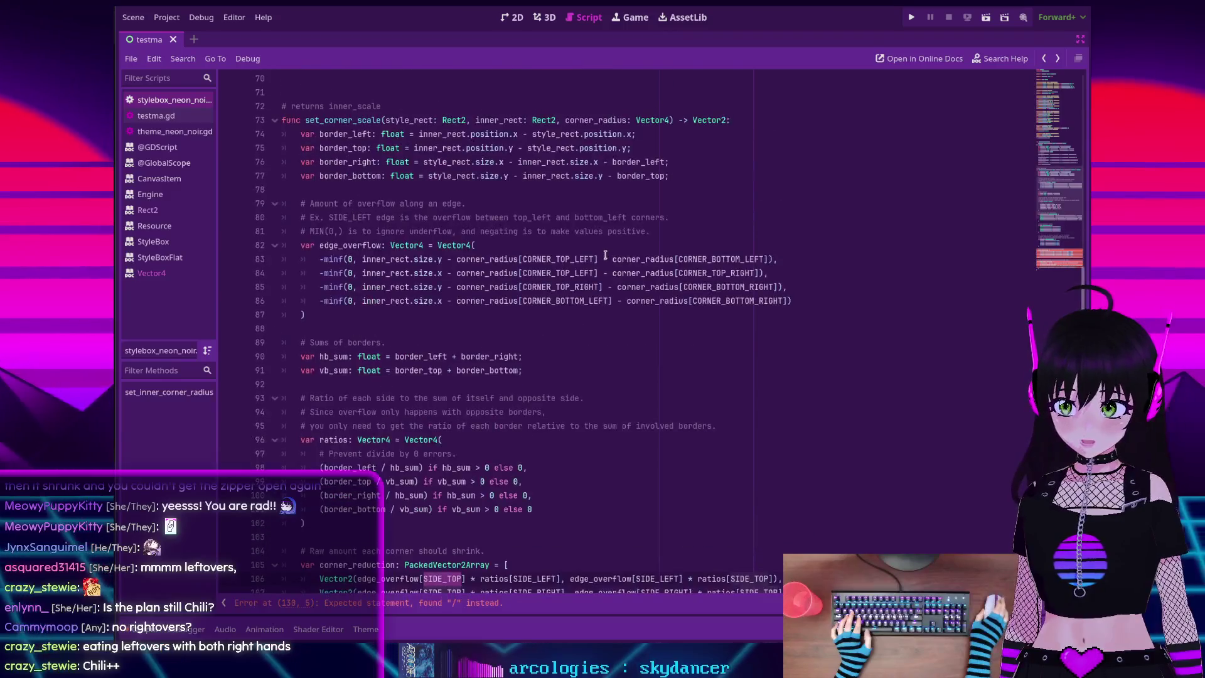
pyautogui.scroll(5, 606, 255)
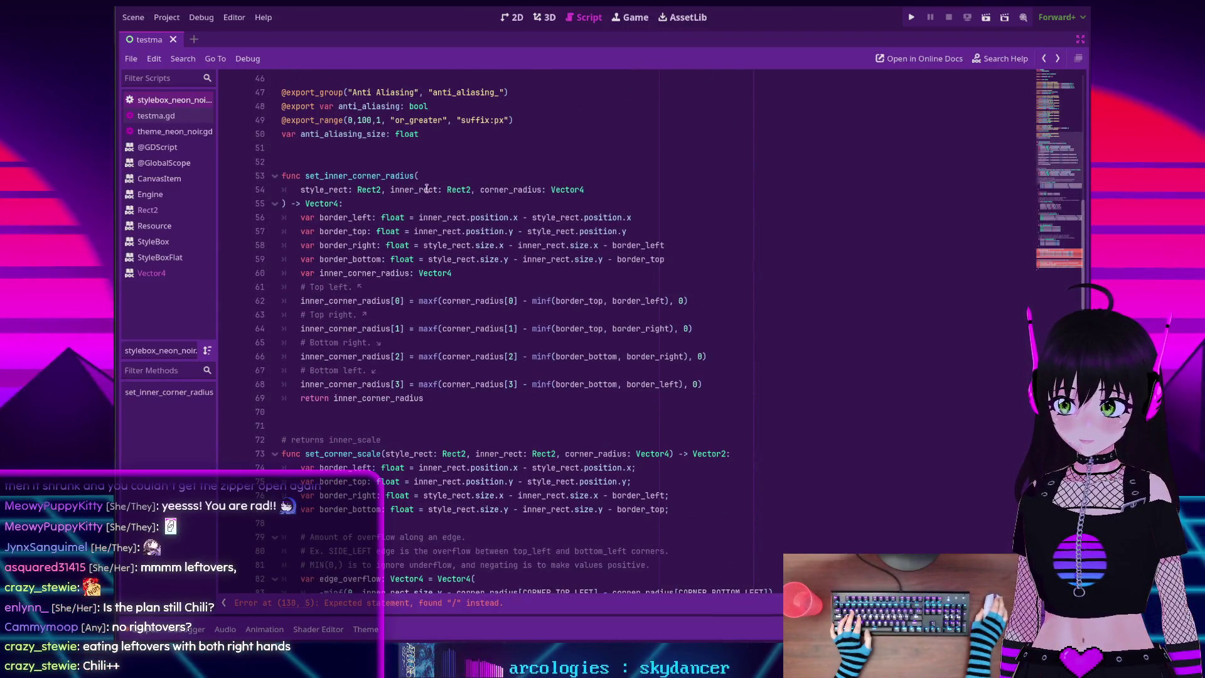
pyautogui.scroll(-14, 689, 284)
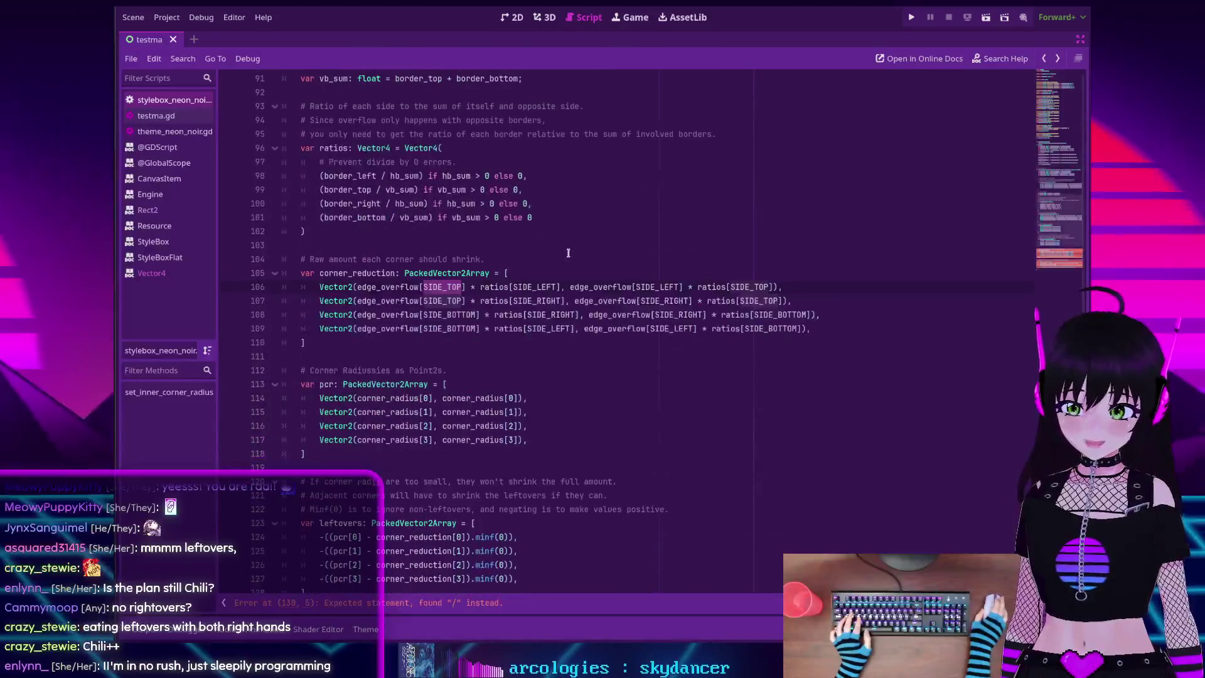
pyautogui.keyDown('ctrl'); pyautogui.click(601, 287); pyautogui.keyUp('ctrl')
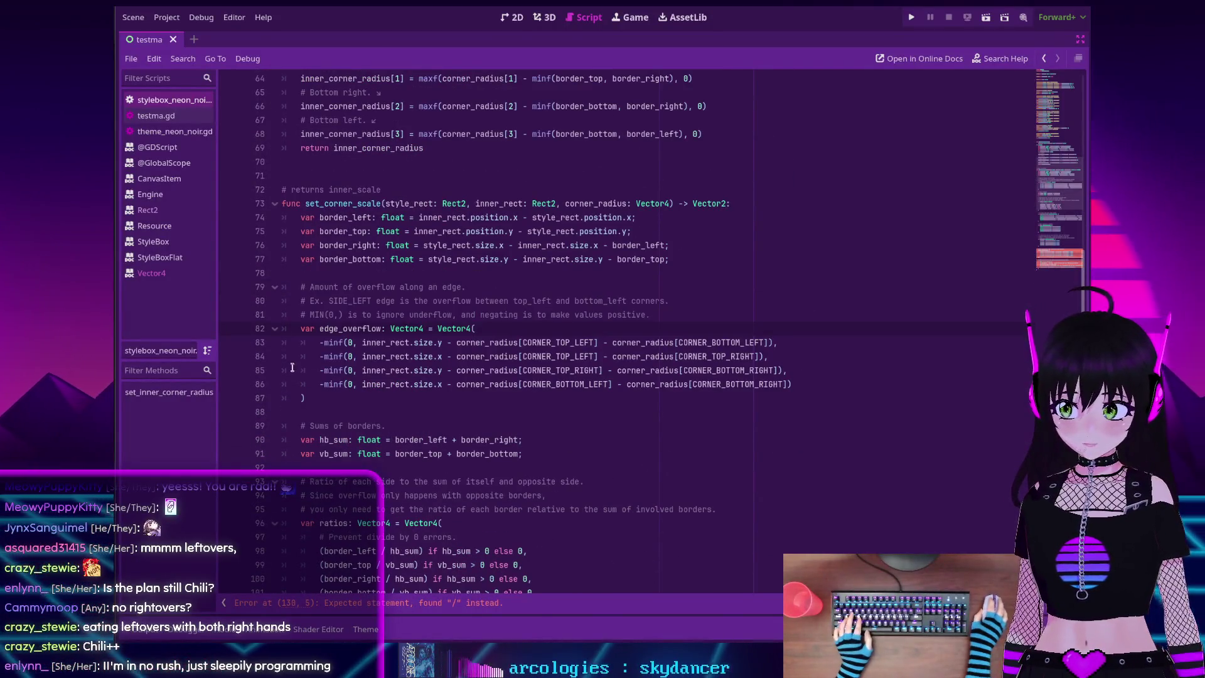
pyautogui.scroll(-8, 356, 331)
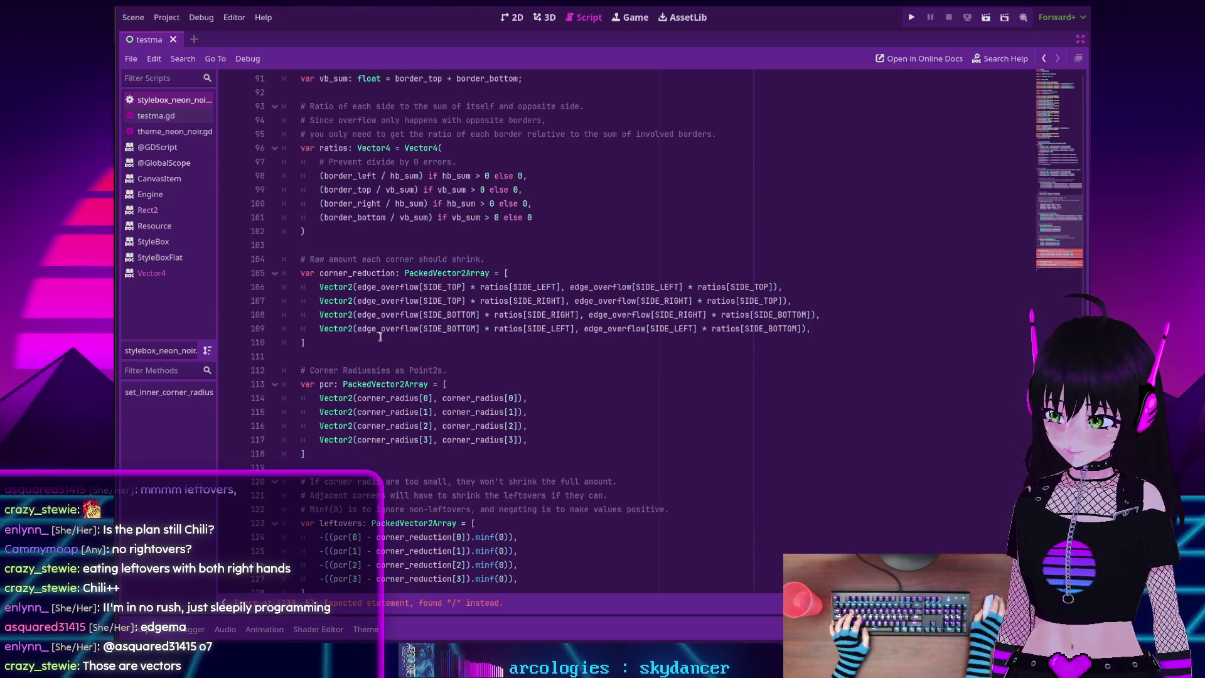
pyautogui.scroll(-3, 379, 337)
pyautogui.scroll(3, 380, 337)
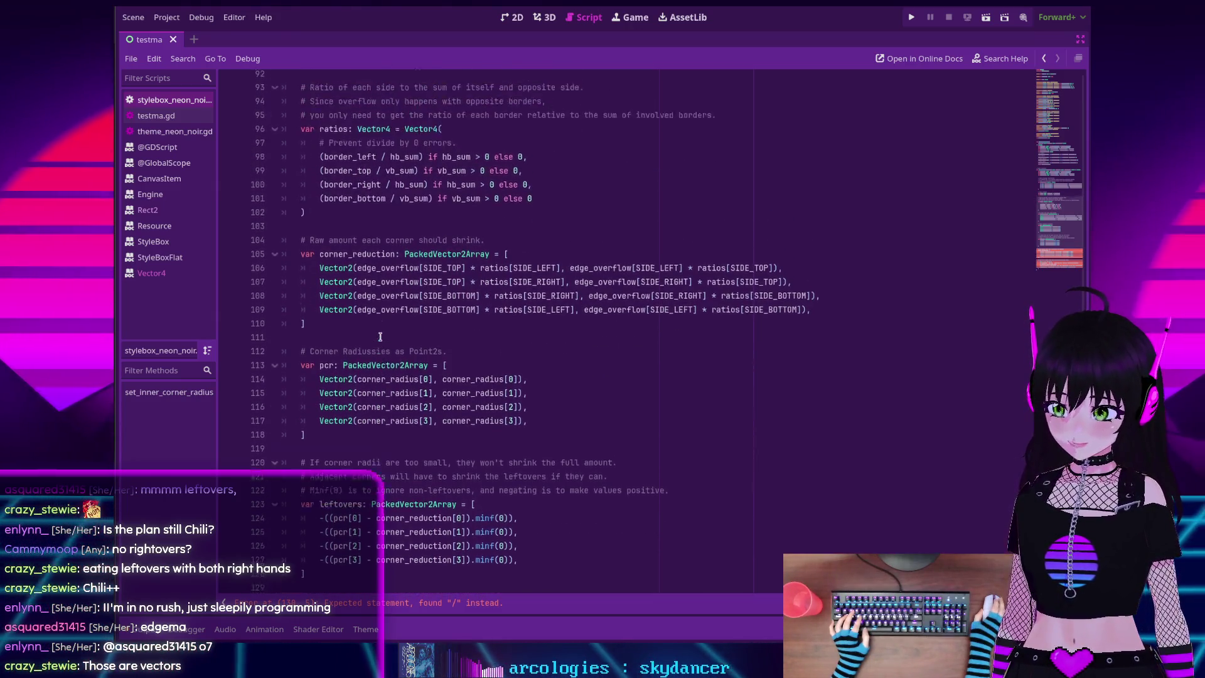
pyautogui.scroll(-7, 380, 337)
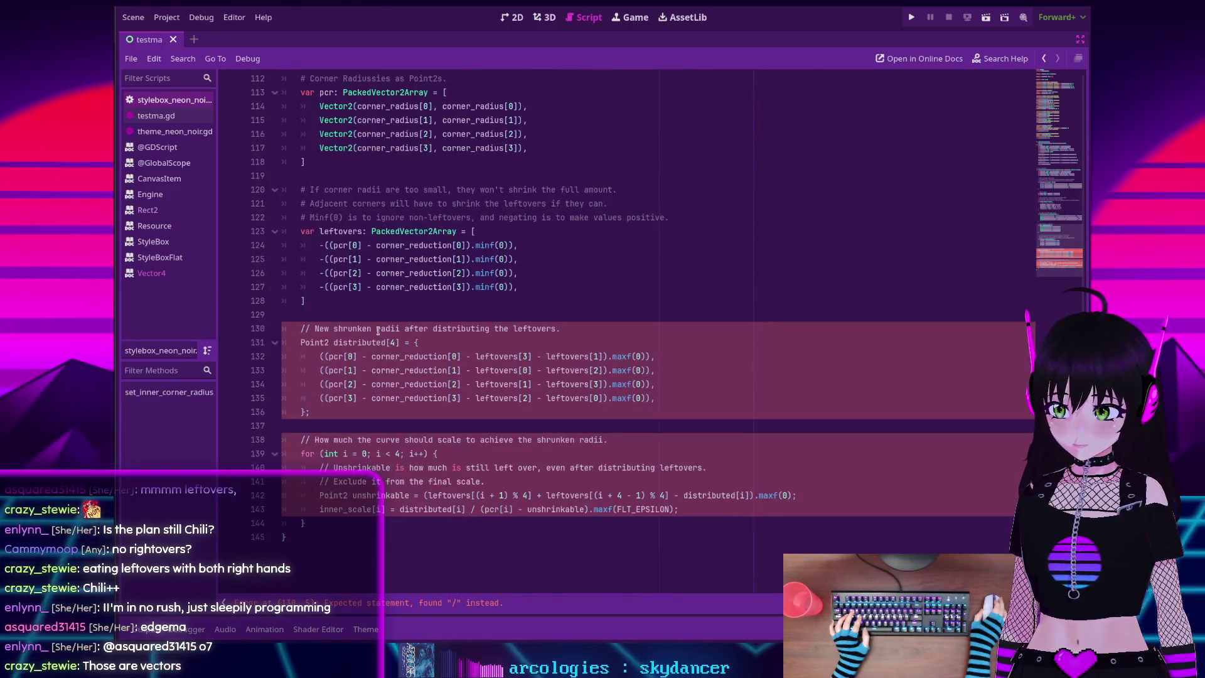
pyautogui.scroll(4, 378, 330)
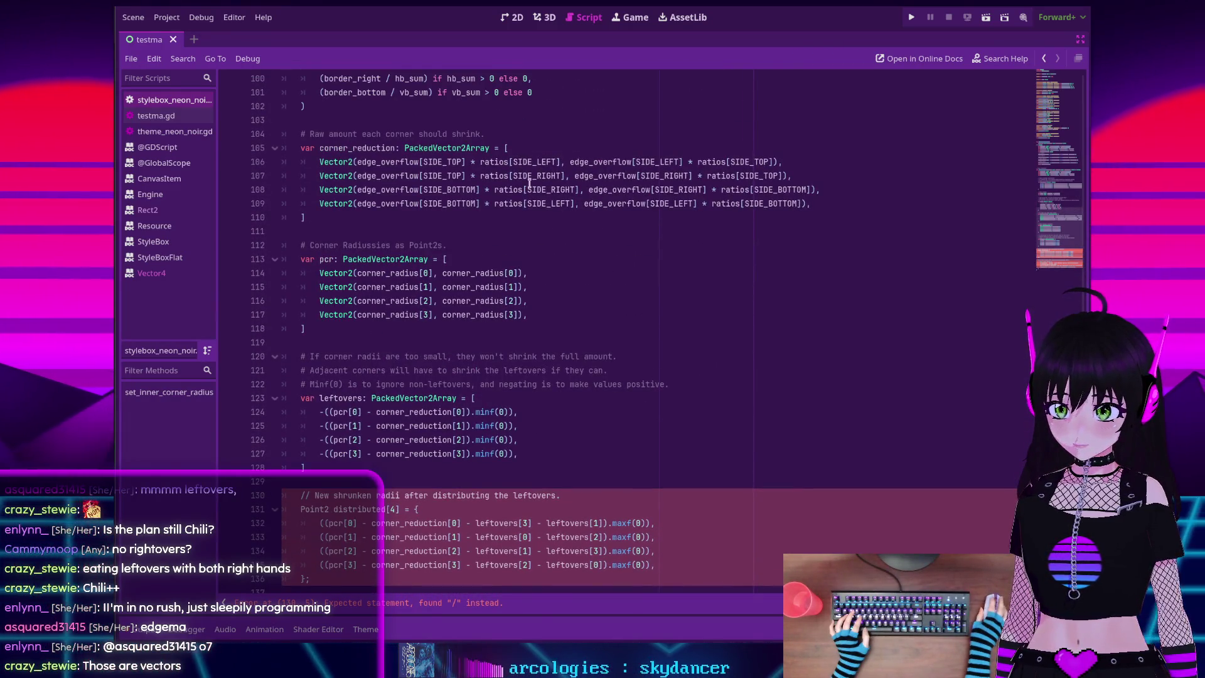
pyautogui.scroll(-4, 500, 275)
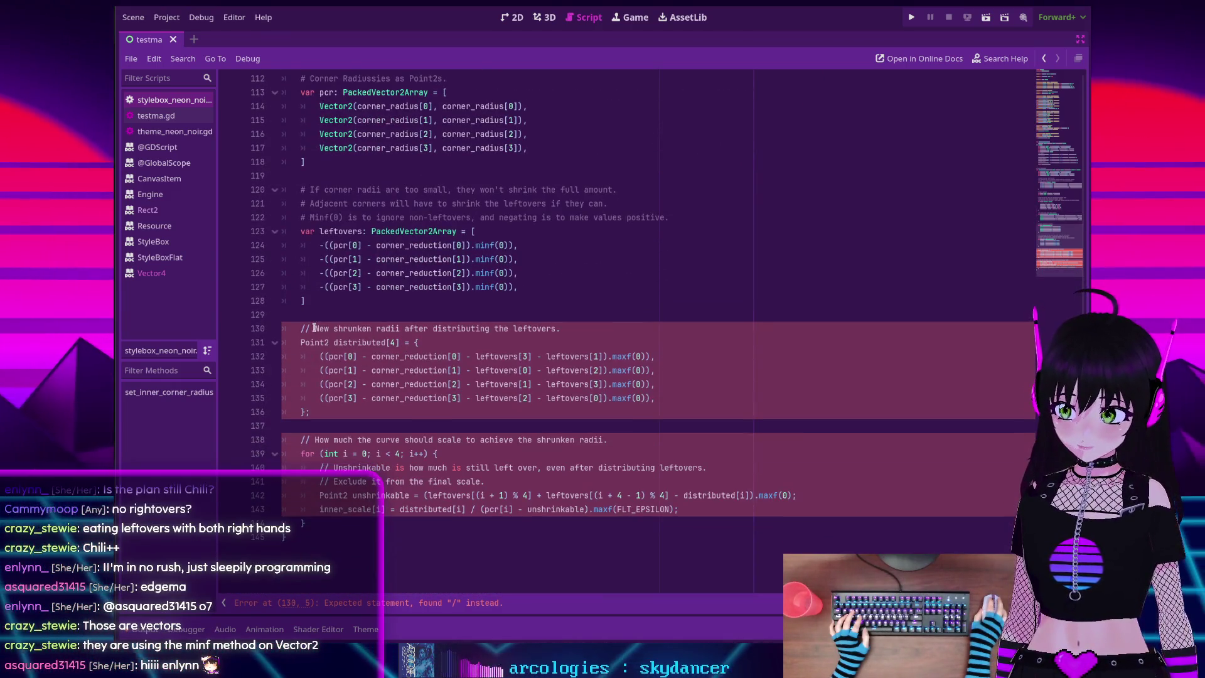
# Change the line 130 comment above distributed from // to #
pyautogui.click(314, 328)
pyautogui.press('BackSpace')
pyautogui.press('BackSpace')
pyautogui.write('#')
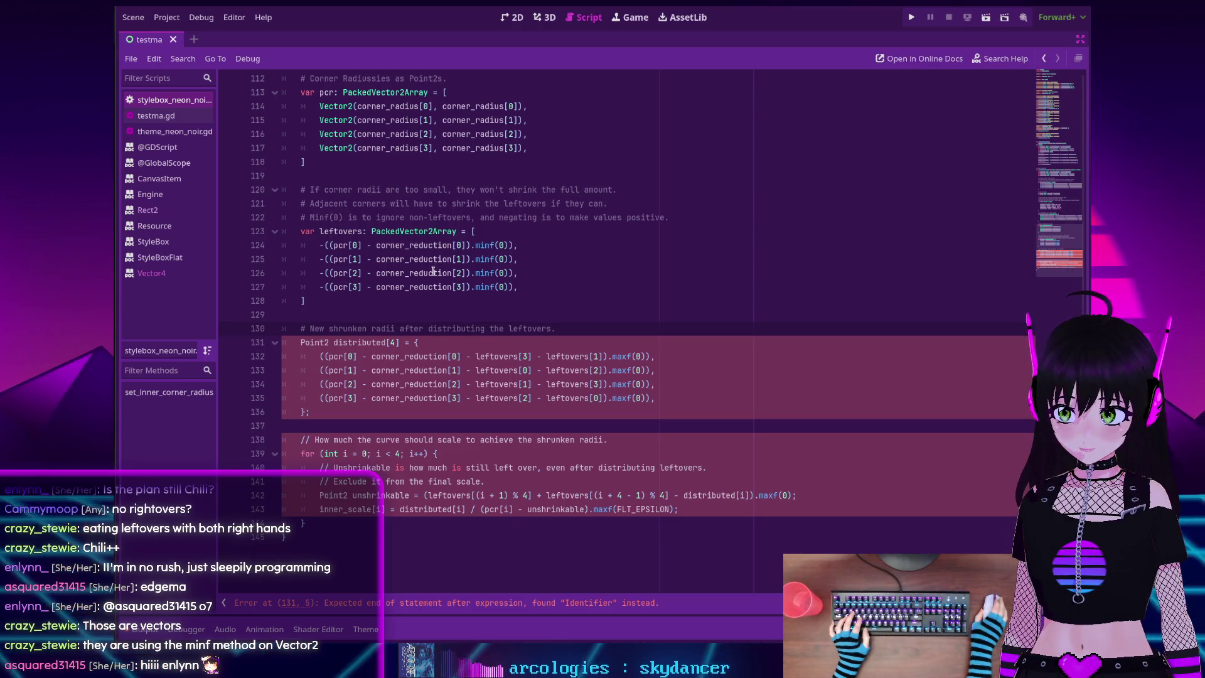
pyautogui.scroll(2, 433, 271)
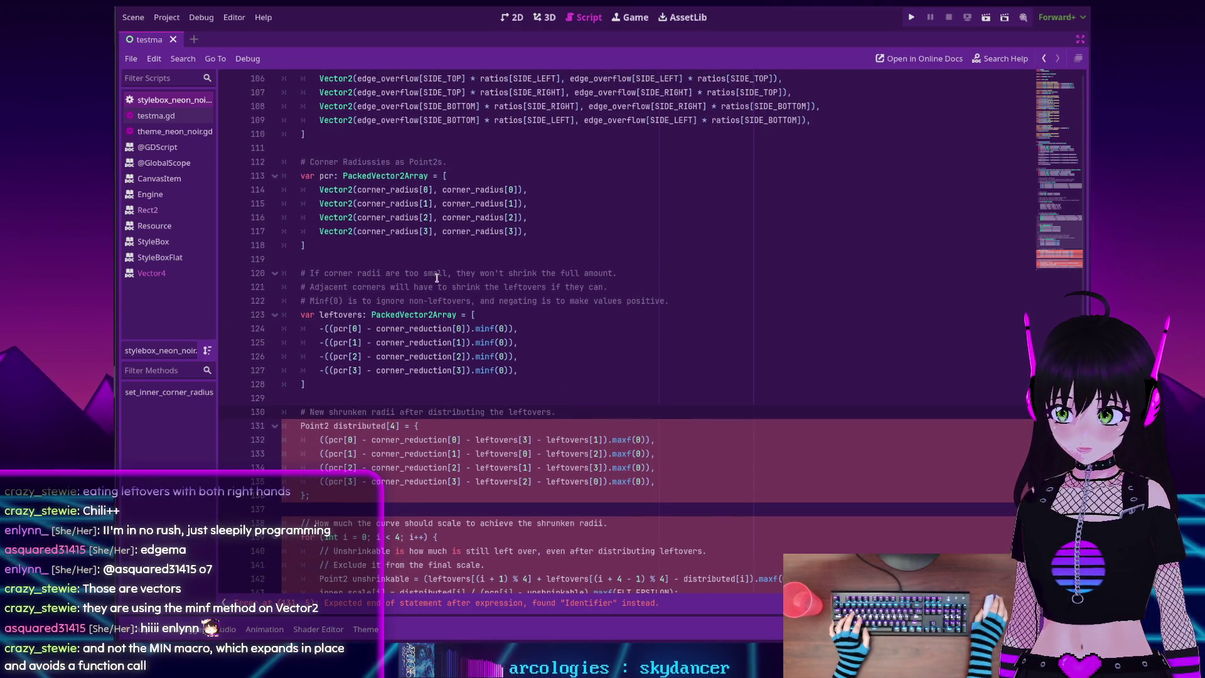
pyautogui.hotkey('ctrl', 'shift', 'f')
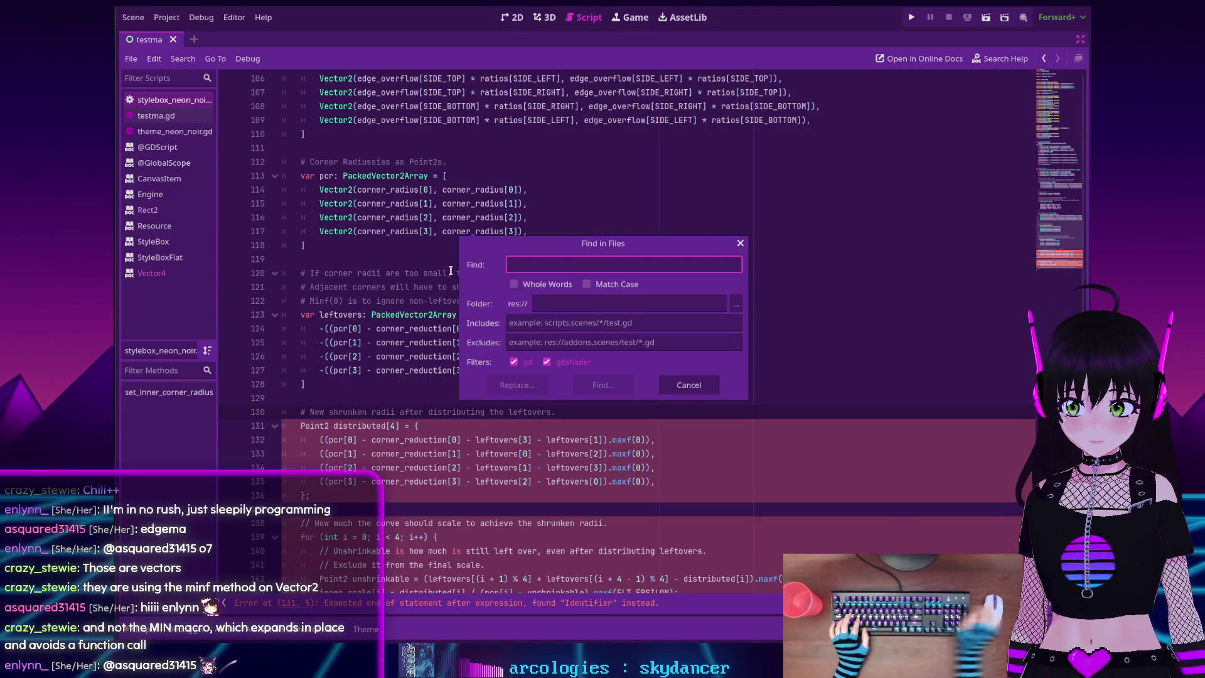
pyautogui.click(689, 384)
pyautogui.scroll(-1, 366, 347)
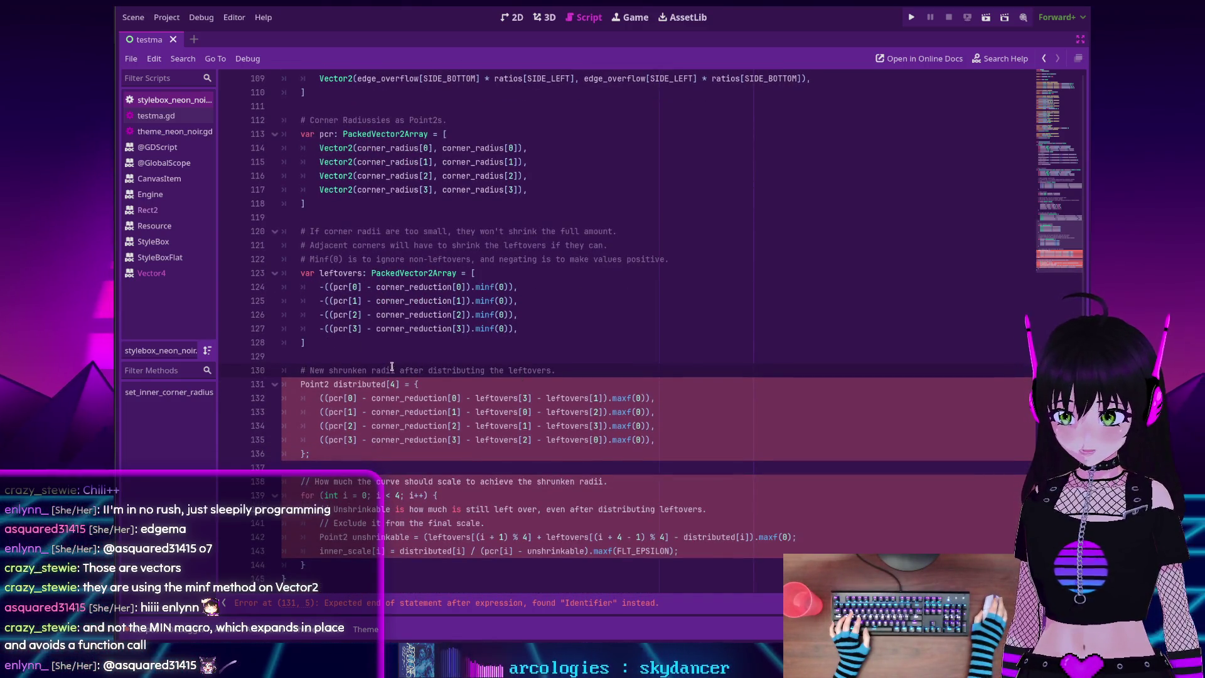
pyautogui.scroll(-2, 524, 377)
# Declare distributed as 'var distributed: PackedVector2Array = [' and close line 136 with ']'
pyautogui.press('Down')
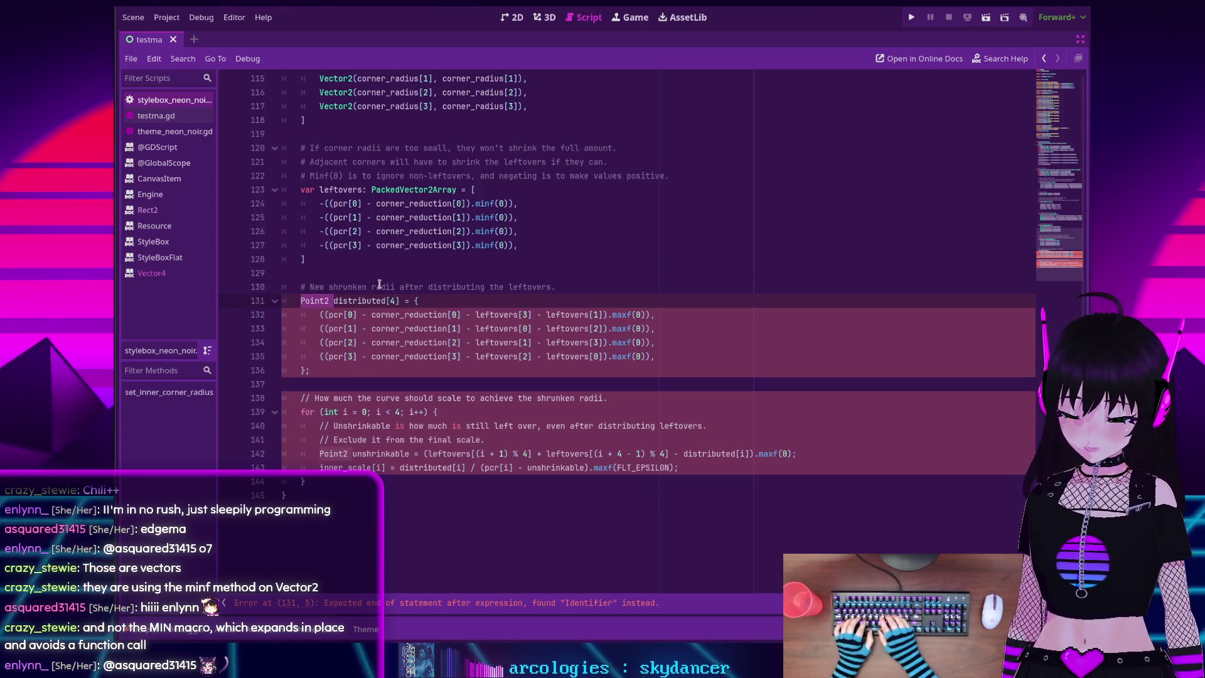
pyautogui.write('var')
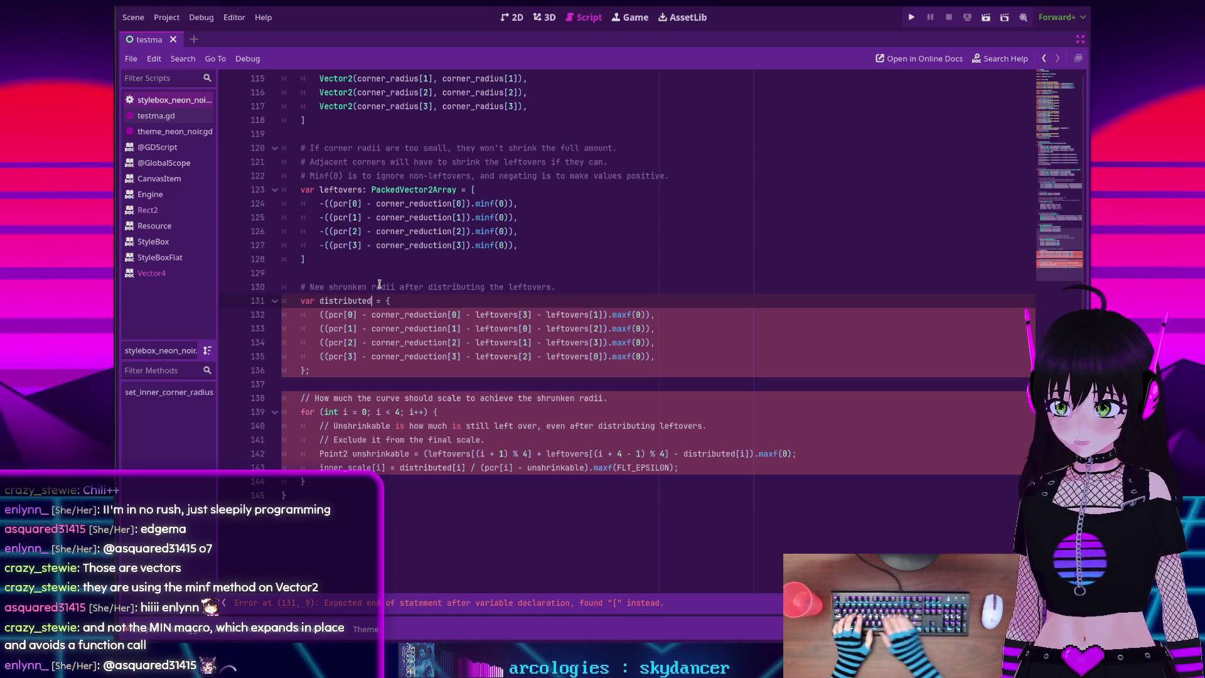
pyautogui.write('ve')
pyautogui.press('BackSpace')
pyautogui.press('BackSpace')
pyautogui.press('BackSpace')
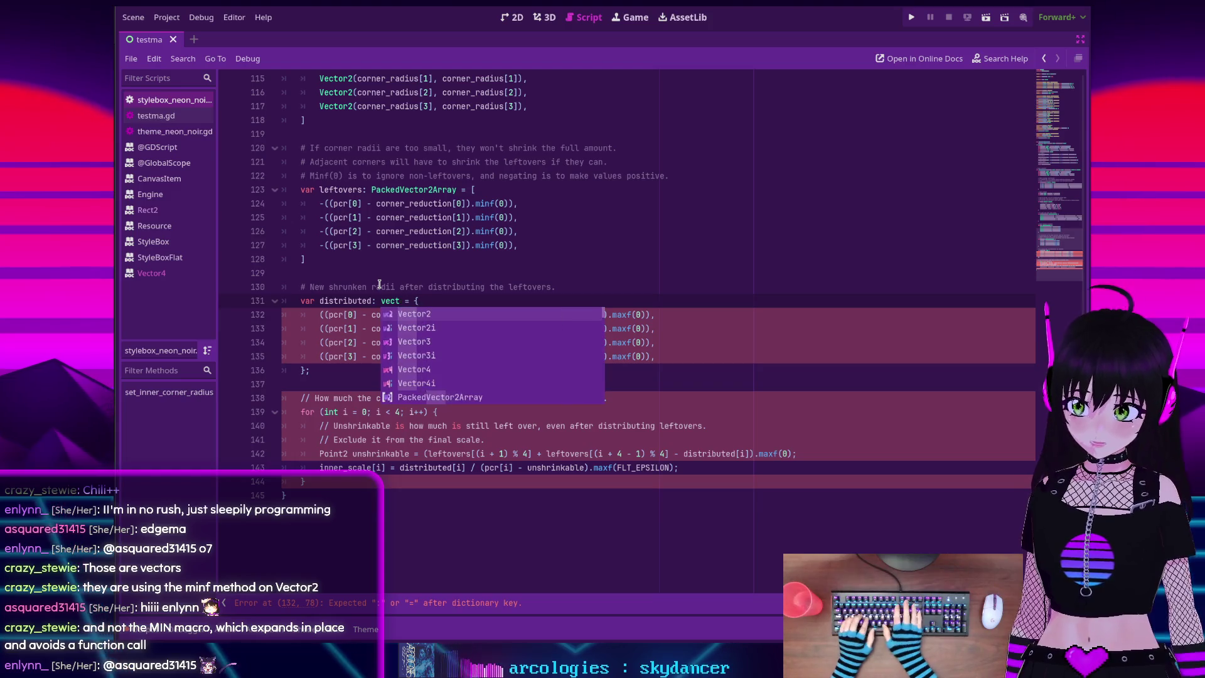
pyautogui.write('PackedV')
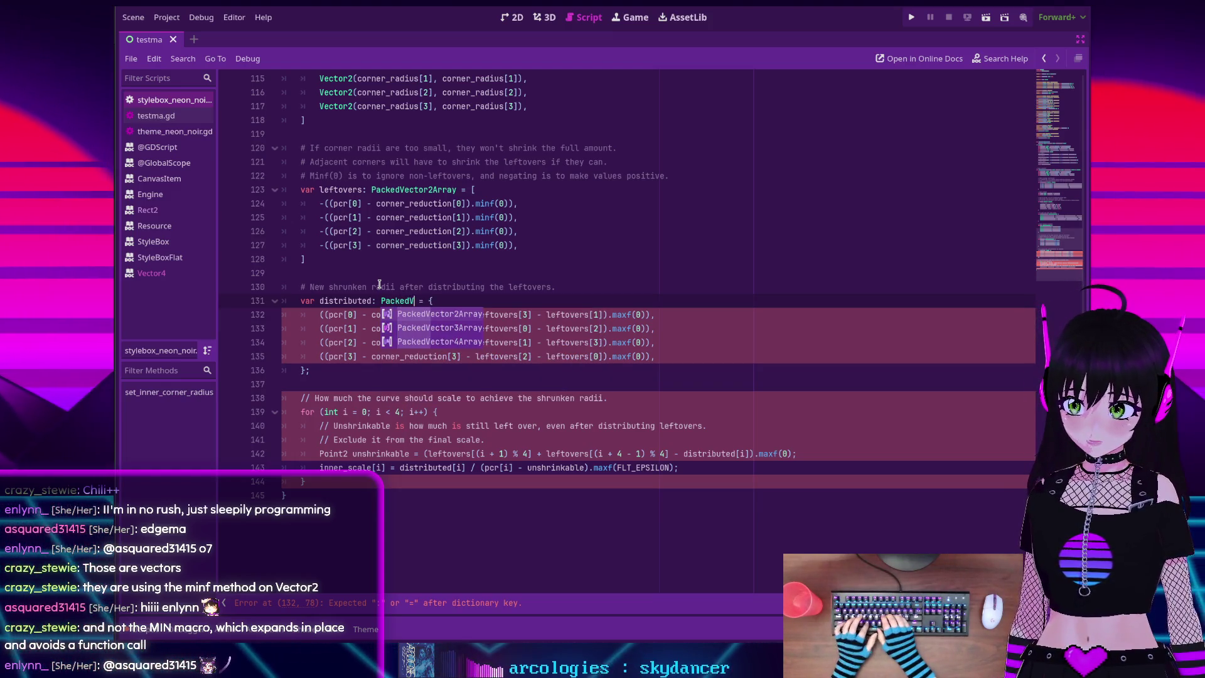
pyautogui.press('Return')
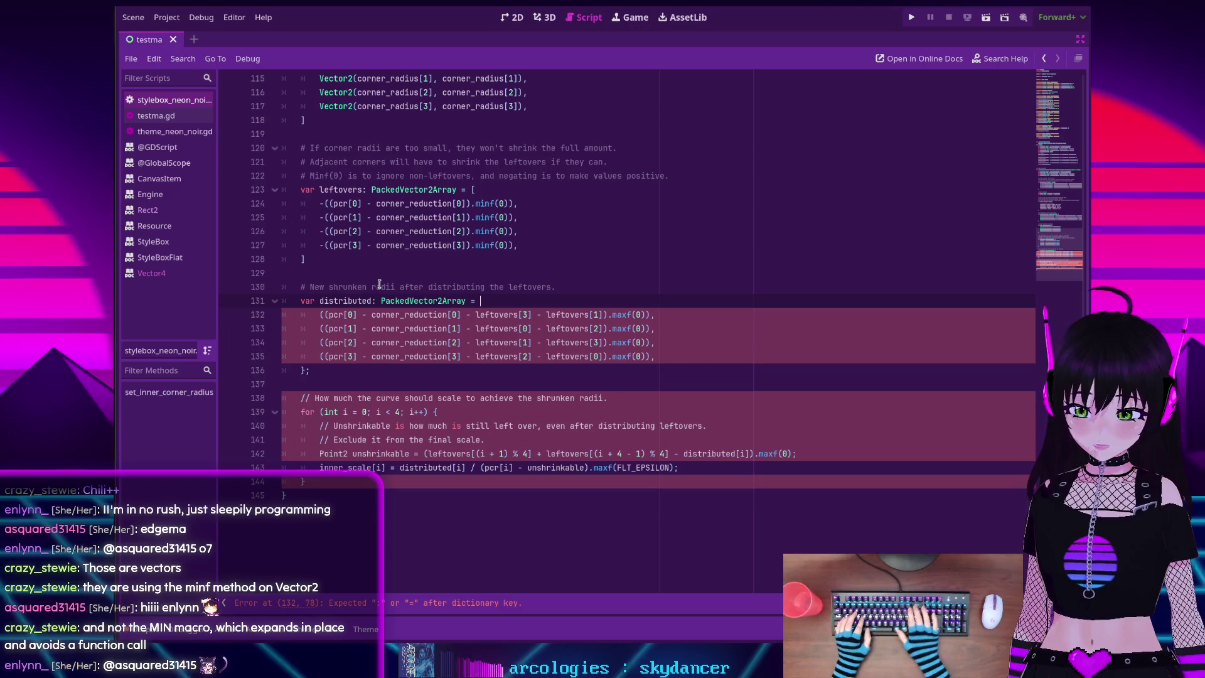
pyautogui.write('[')
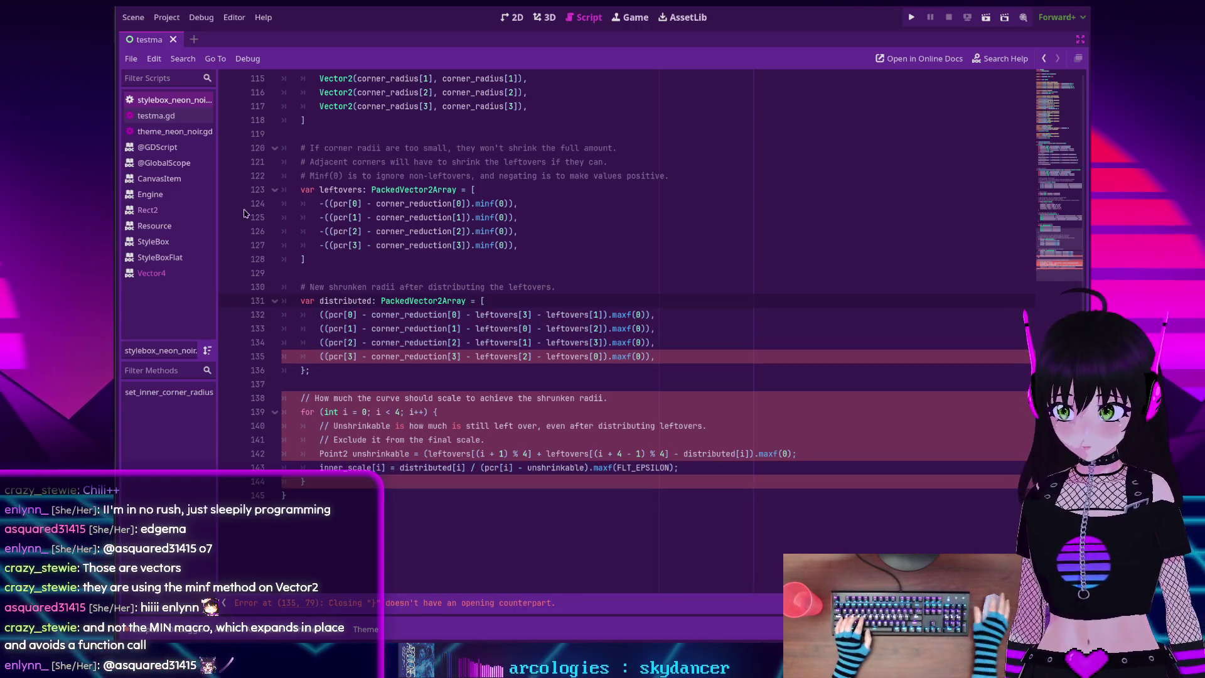
pyautogui.click(325, 369)
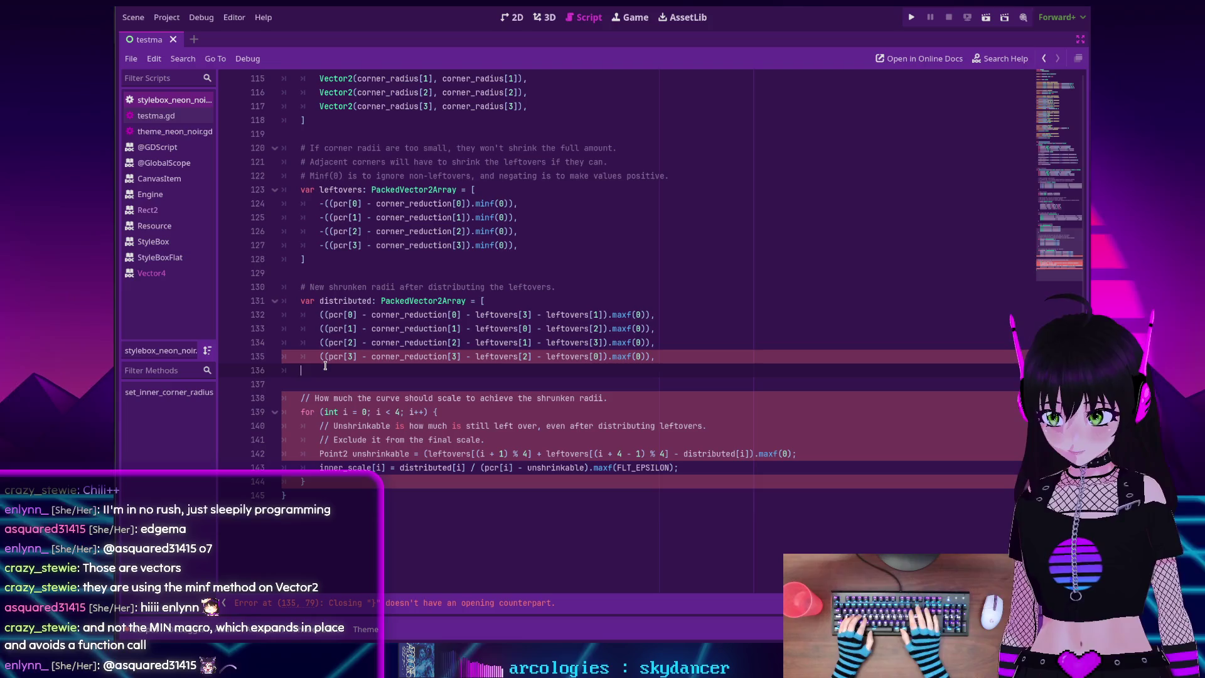
pyautogui.press('BackSpace')
pyautogui.press('BackSpace')
pyautogui.write(']')
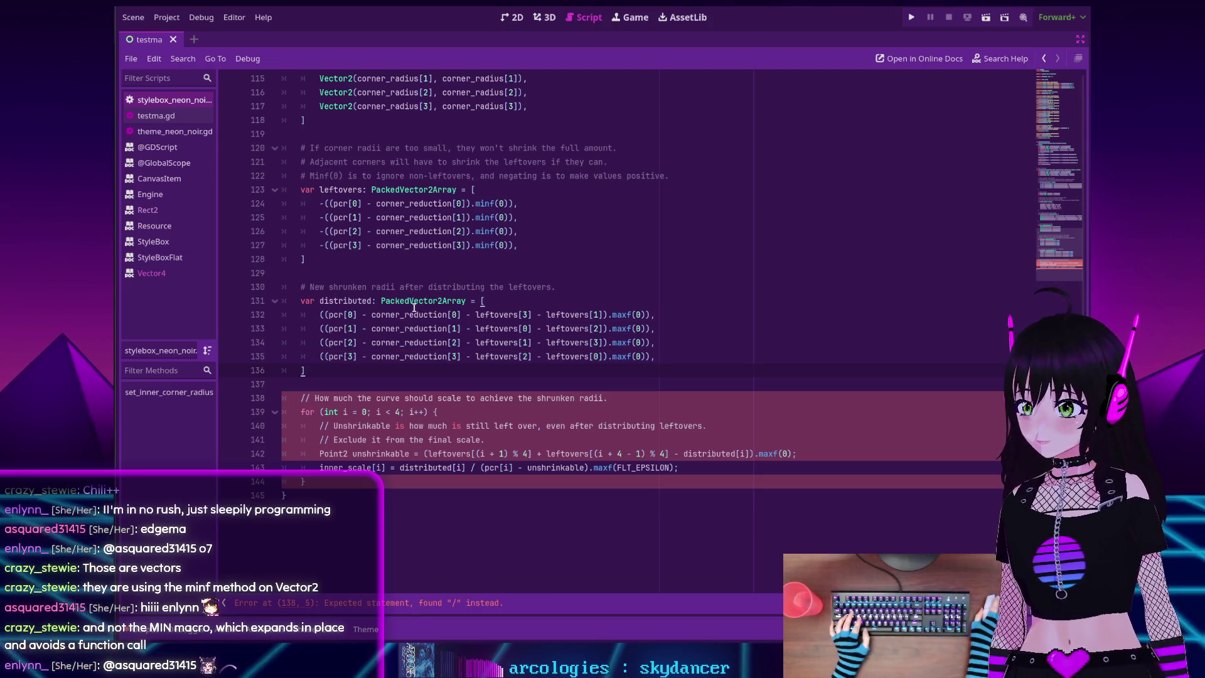
pyautogui.moveTo(413, 307)
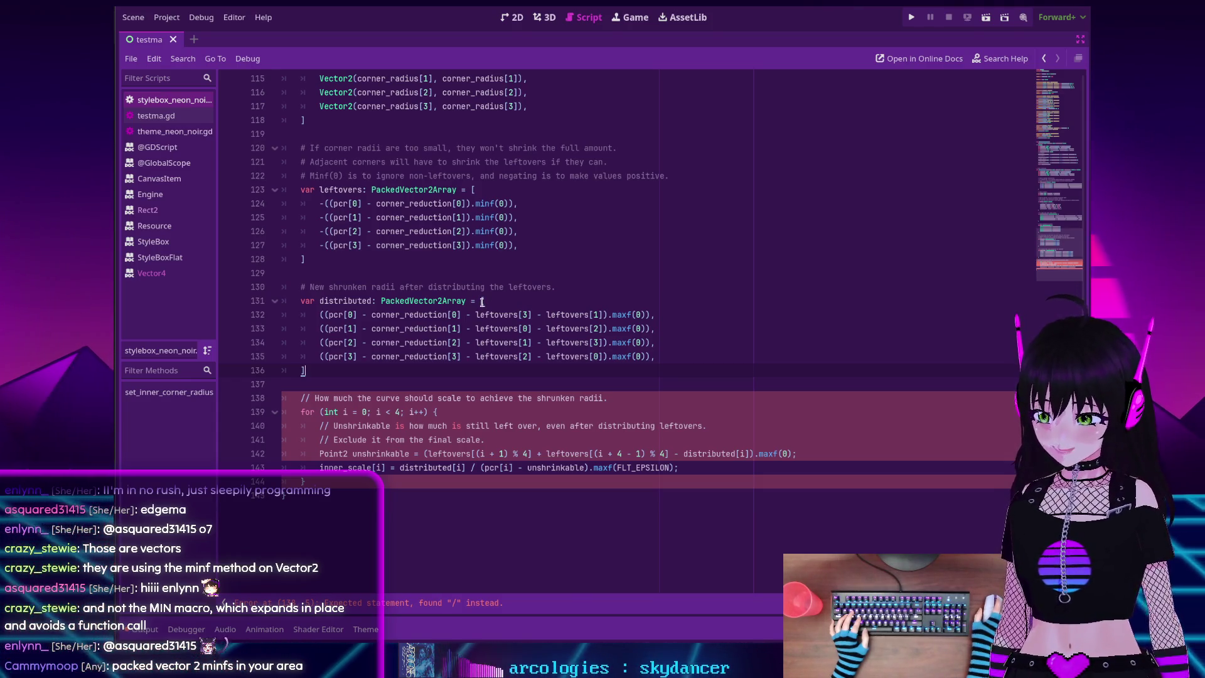
# Change line 138's comment marker to # and delete the stray closing brace
pyautogui.scroll(-2, 371, 293)
pyautogui.press('Down')
pyautogui.press('Down')
pyautogui.press('Delete')
pyautogui.press('Delete')
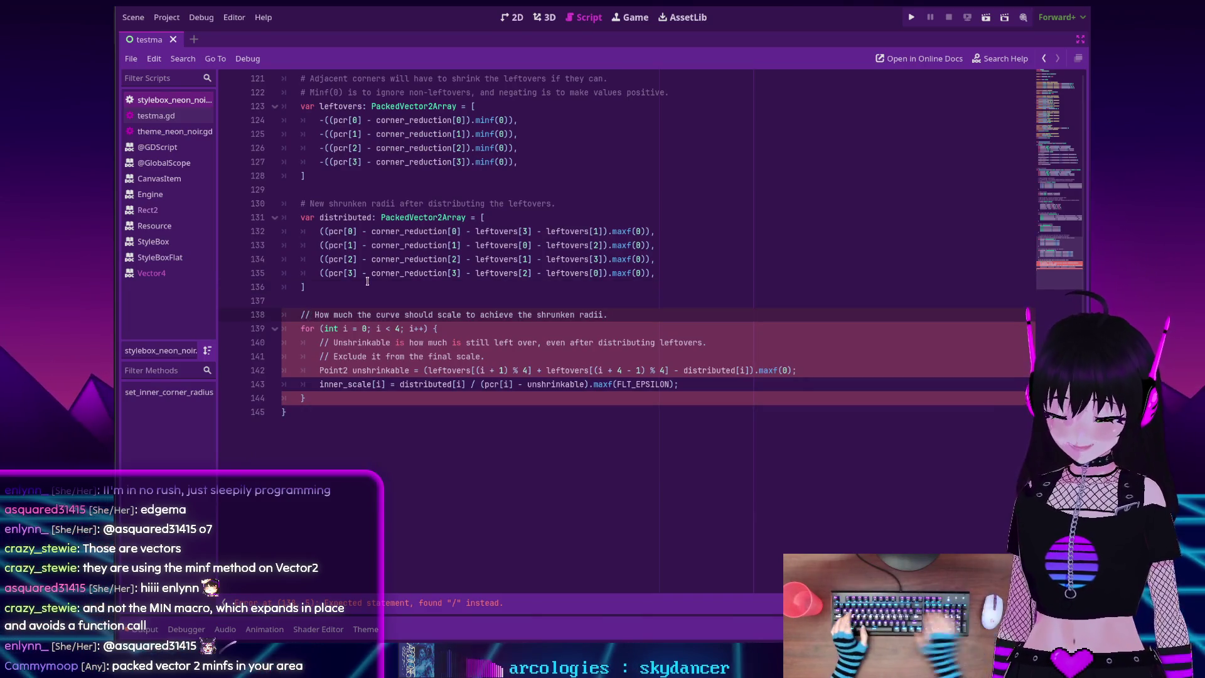
pyautogui.write('#')
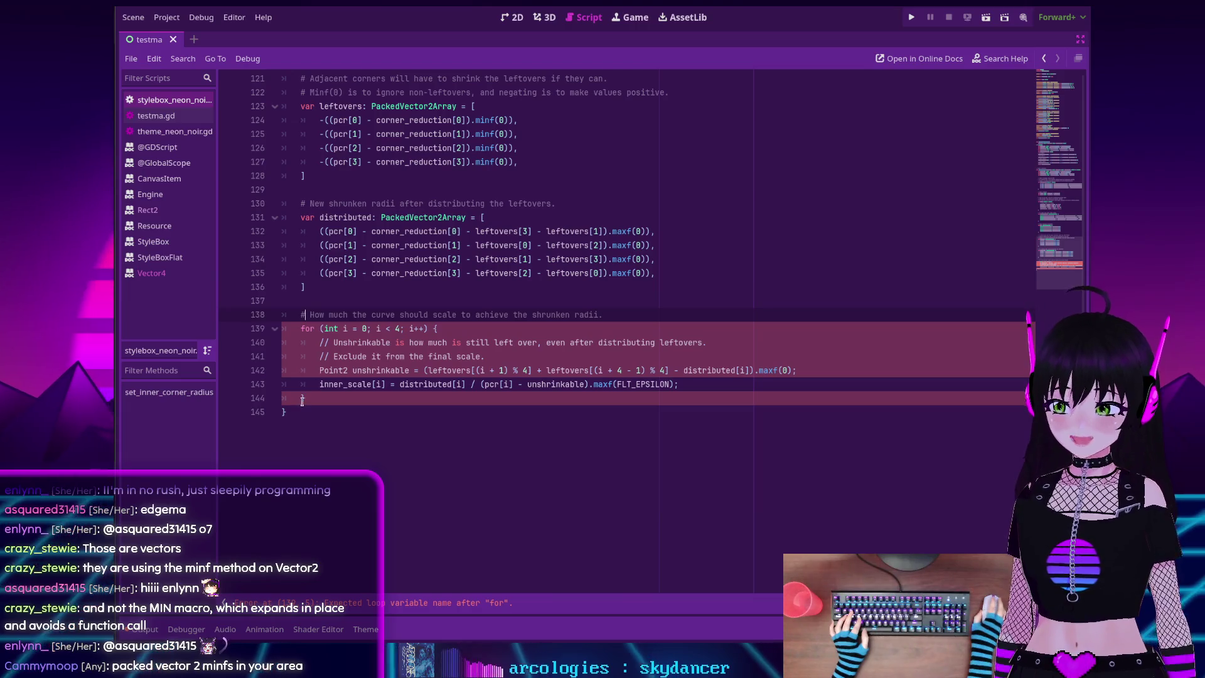
pyautogui.press('BackSpace')
pyautogui.press('BackSpace')
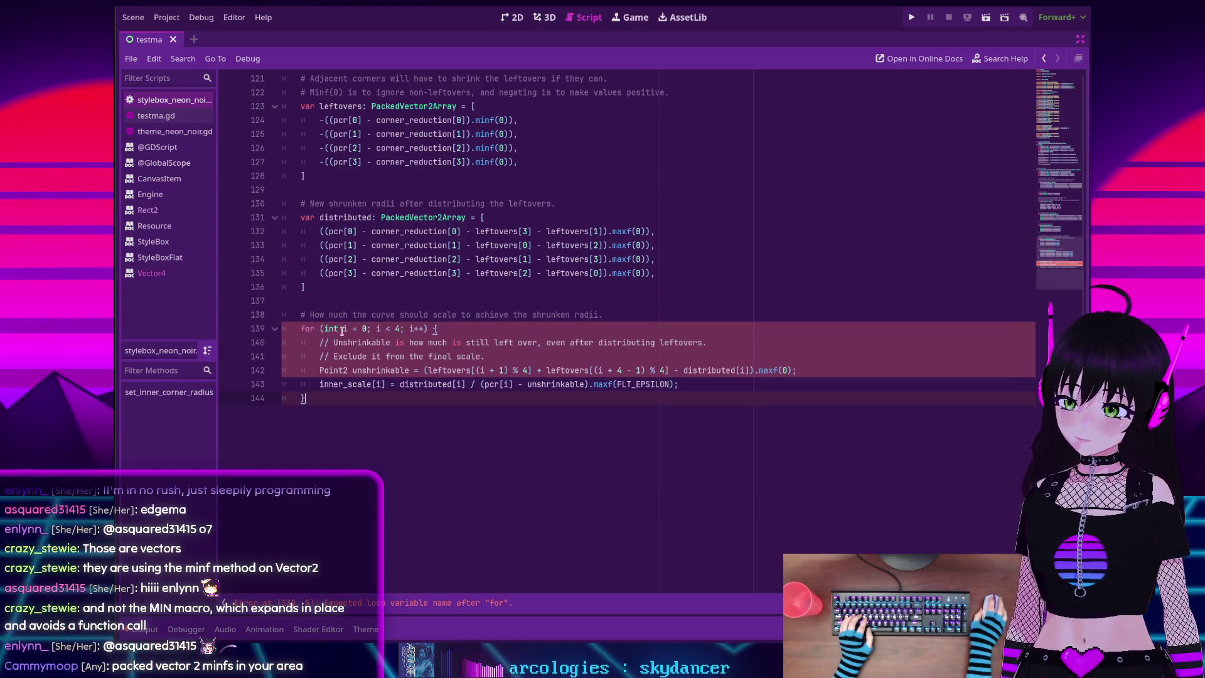
# Replace the C-style for loop header with 'for i in 4:'
pyautogui.moveTo(336, 333)
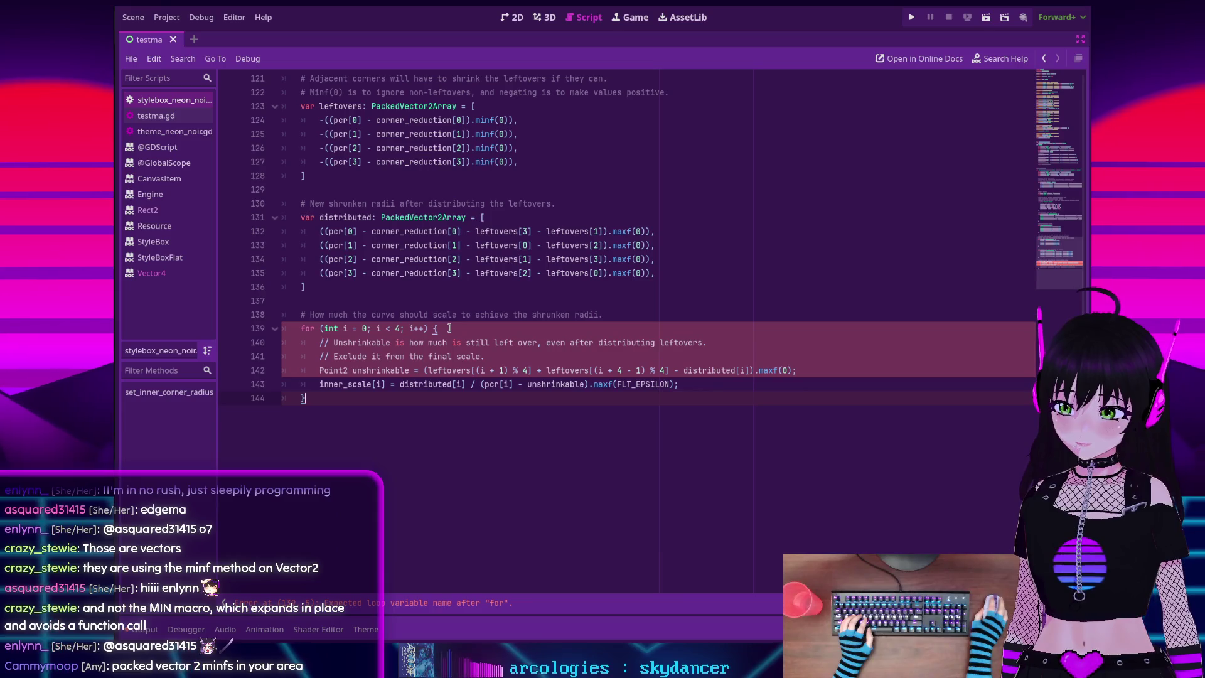
pyautogui.click(603, 317)
pyautogui.press('Return')
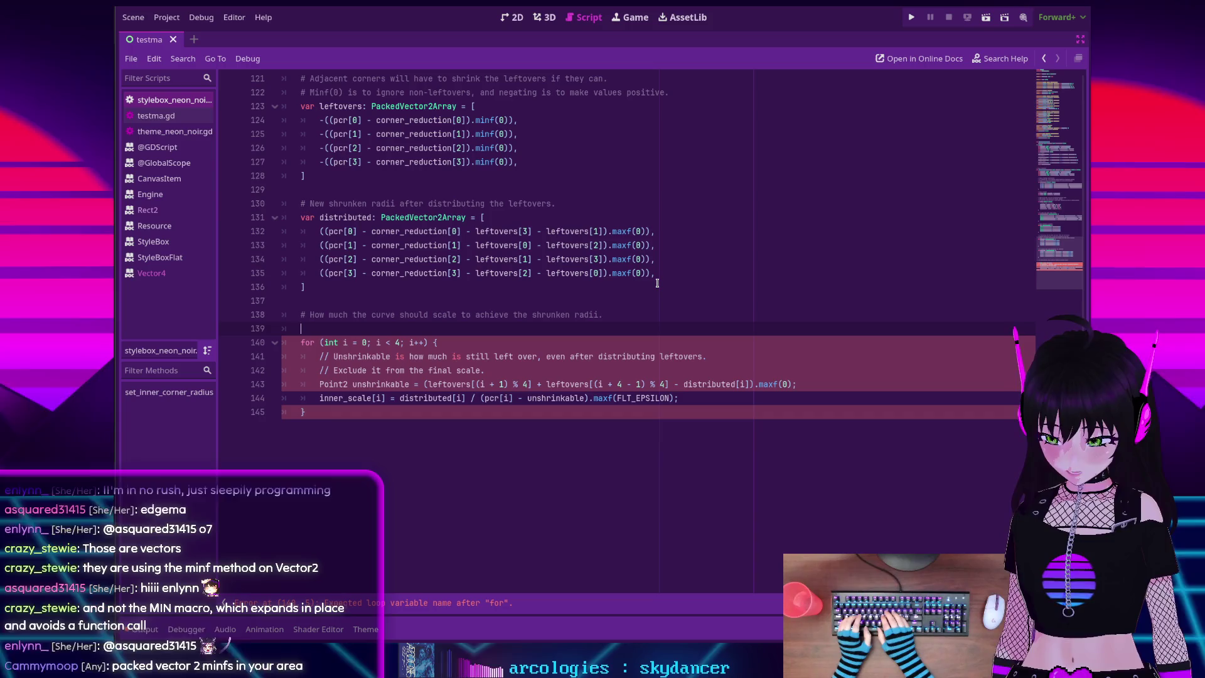
pyautogui.write('for i in 4:')
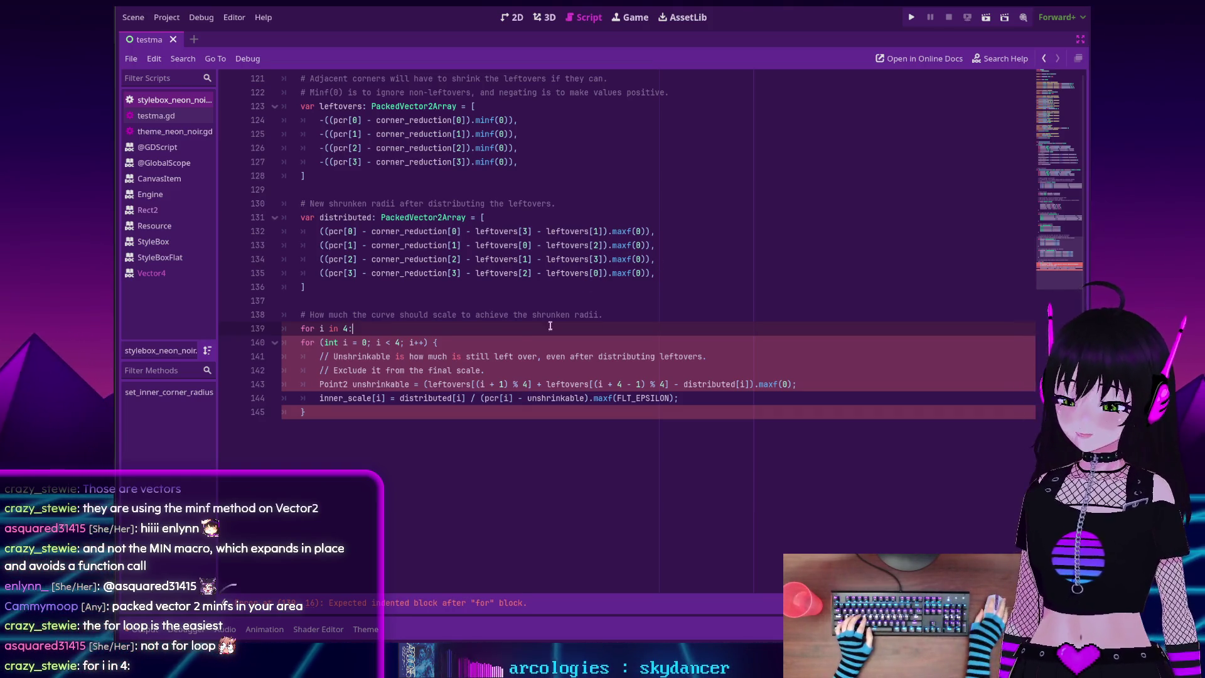
pyautogui.hotkey('shift', 'Home')
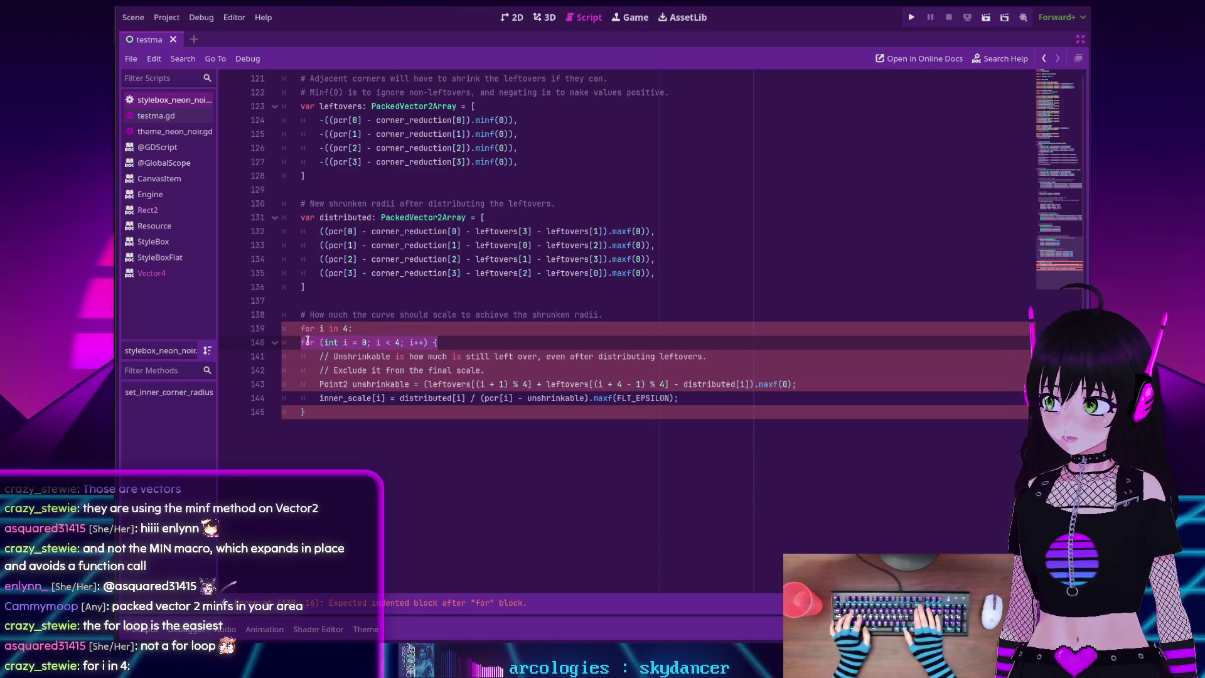
pyautogui.hotkey('shift', 'End')
pyautogui.press('Delete')
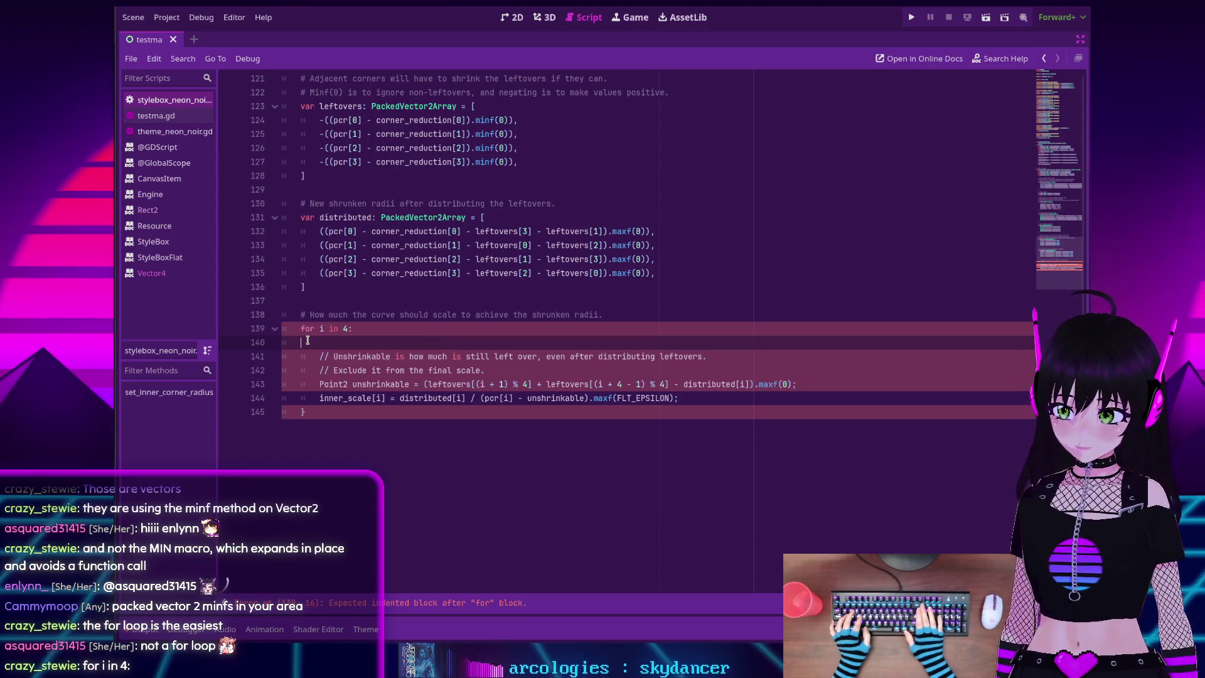
pyautogui.press('BackSpace')
pyautogui.press('BackSpace')
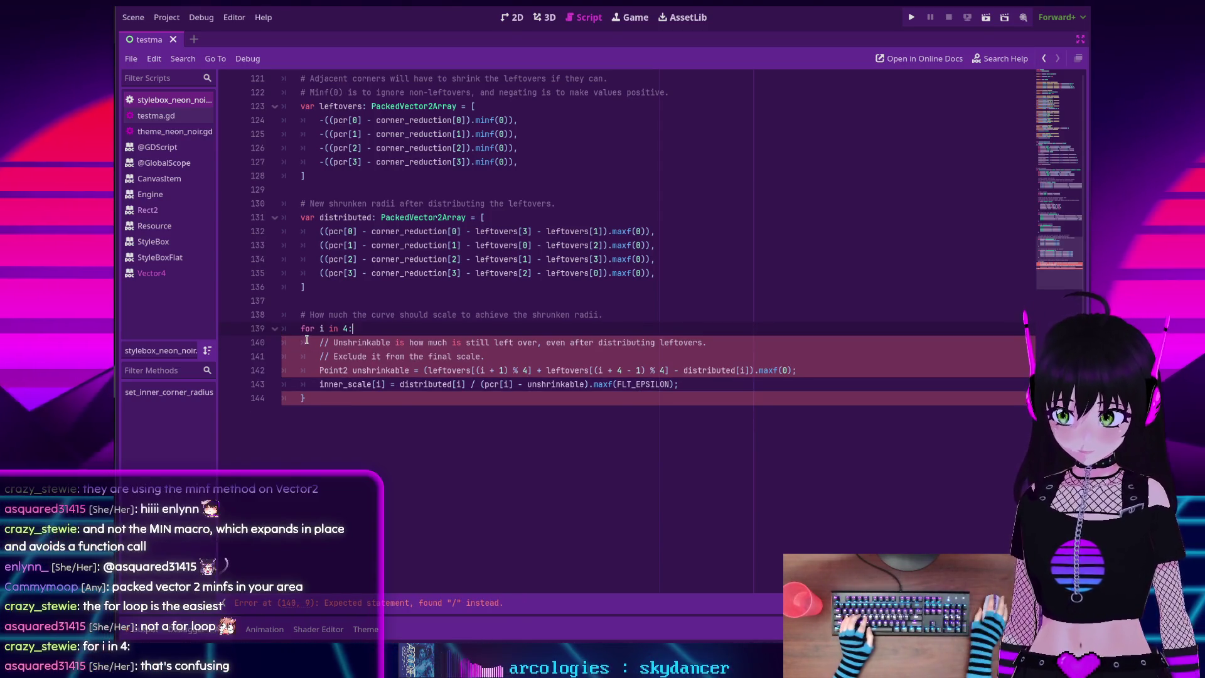
# Switch the two comment lines inside the loop to # comments
pyautogui.click(321, 342)
pyautogui.press('Delete')
pyautogui.press('Delete')
pyautogui.write('#')
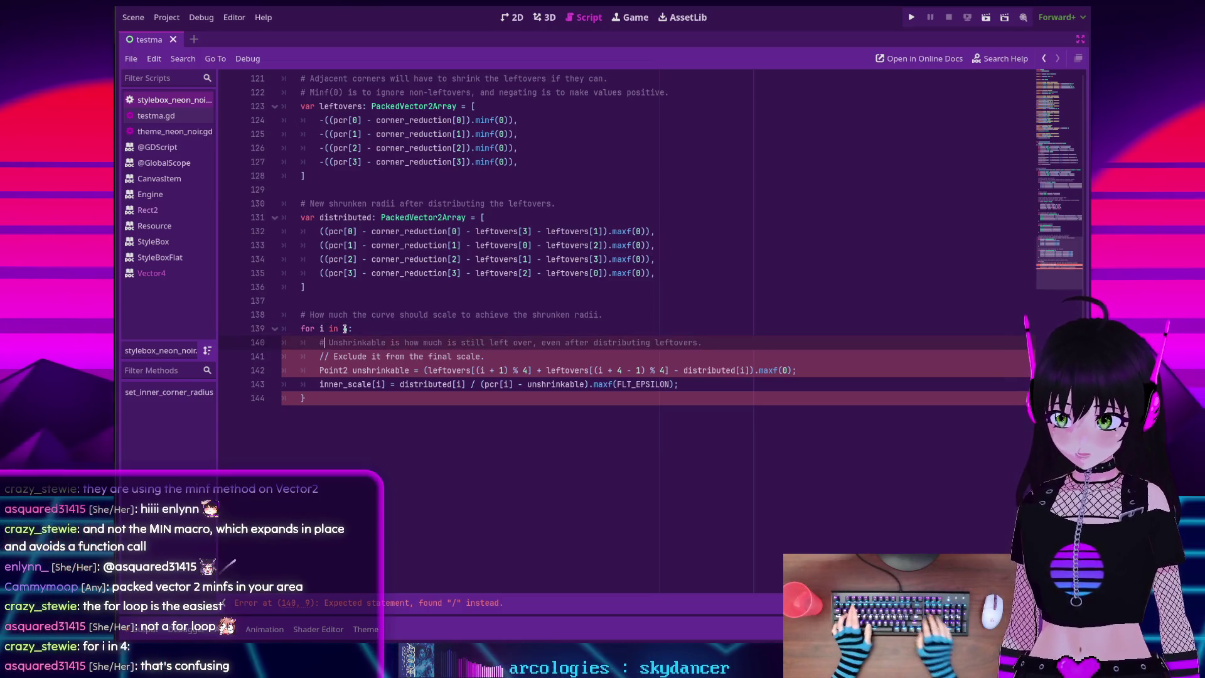
pyautogui.press('Down')
pyautogui.press('Home')
pyautogui.press('Delete')
pyautogui.press('Delete')
pyautogui.write('#')
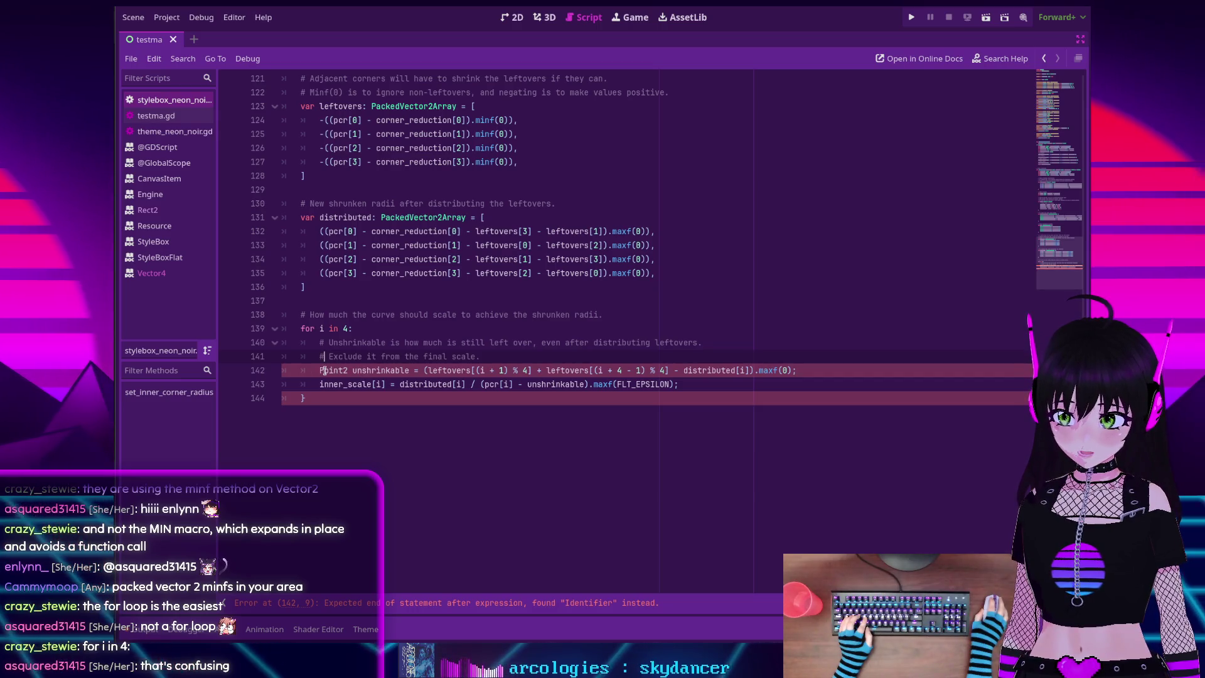
# Turn line 142's Point2 declaration into 'var unshrinkable: Vector2' and rearrange the leftovers expression
pyautogui.doubleClick(324, 370)
pyautogui.write('var')
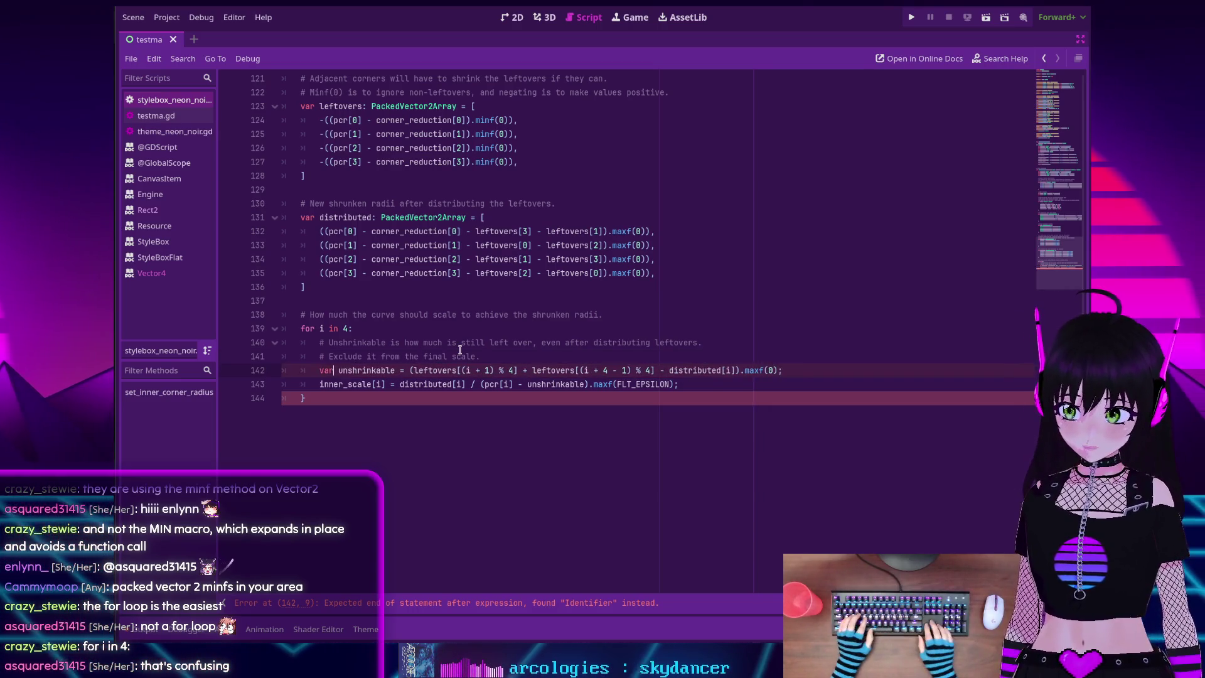
pyautogui.press('Right')
pyautogui.press('Right')
pyautogui.press('Right')
pyautogui.press('Right')
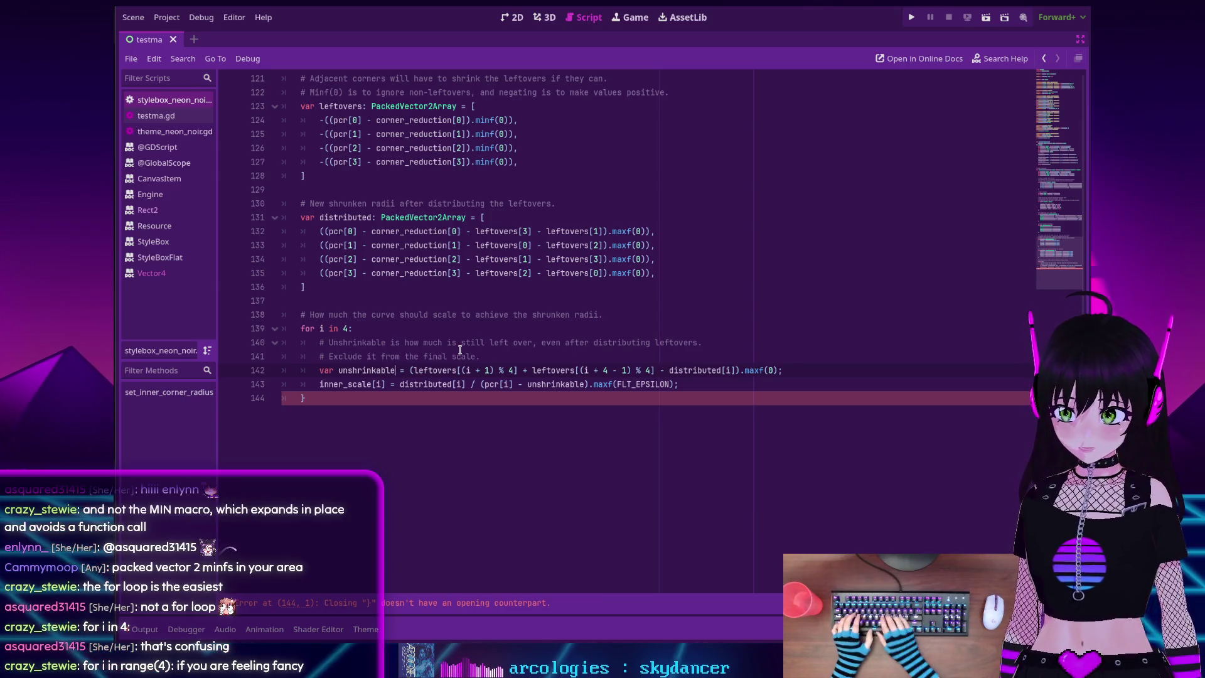
pyautogui.write(': Vector2')
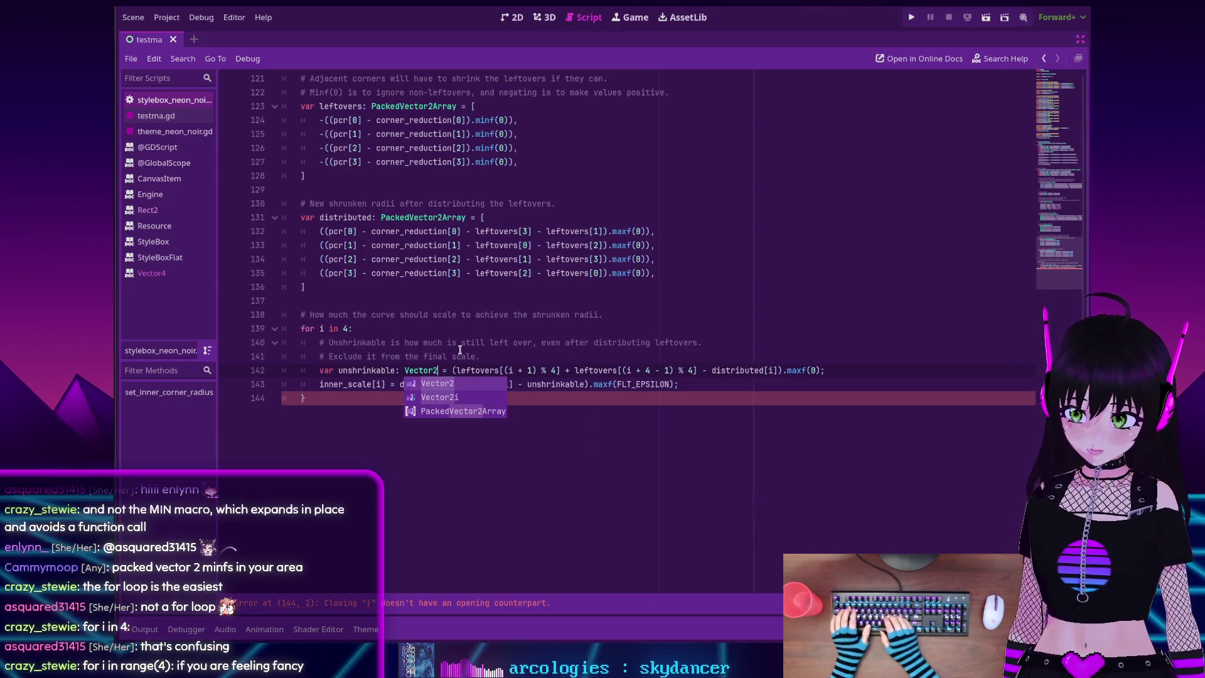
pyautogui.click(453, 370)
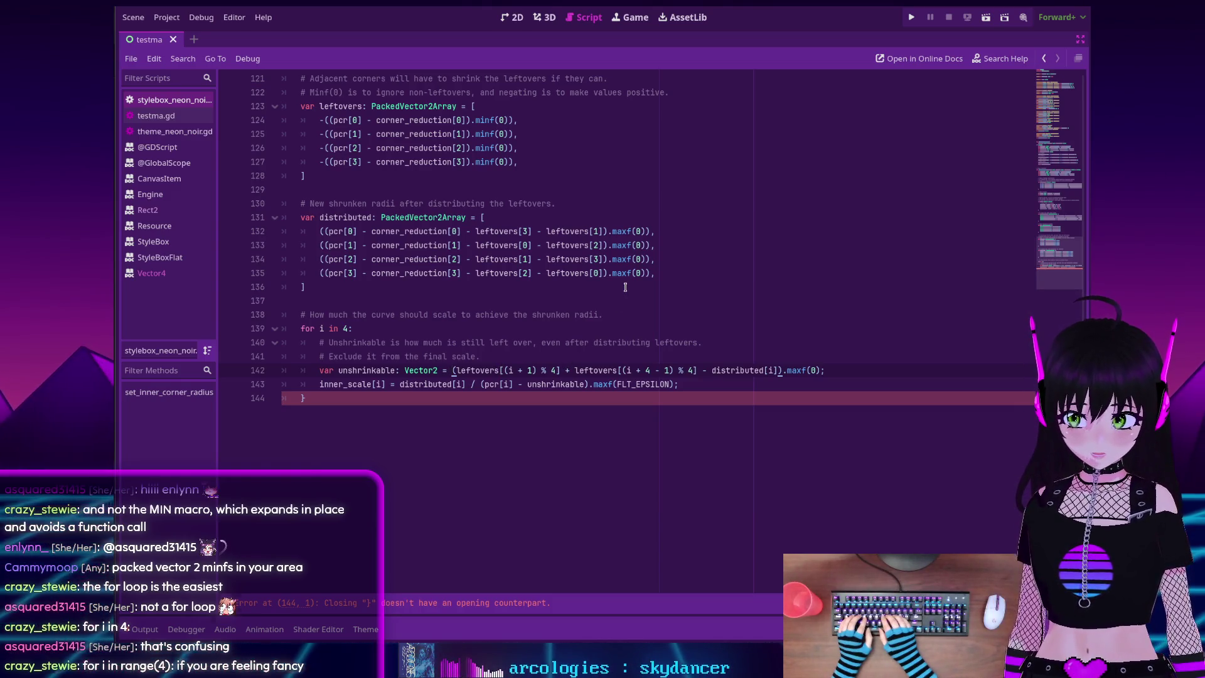
pyautogui.write('Vector2')
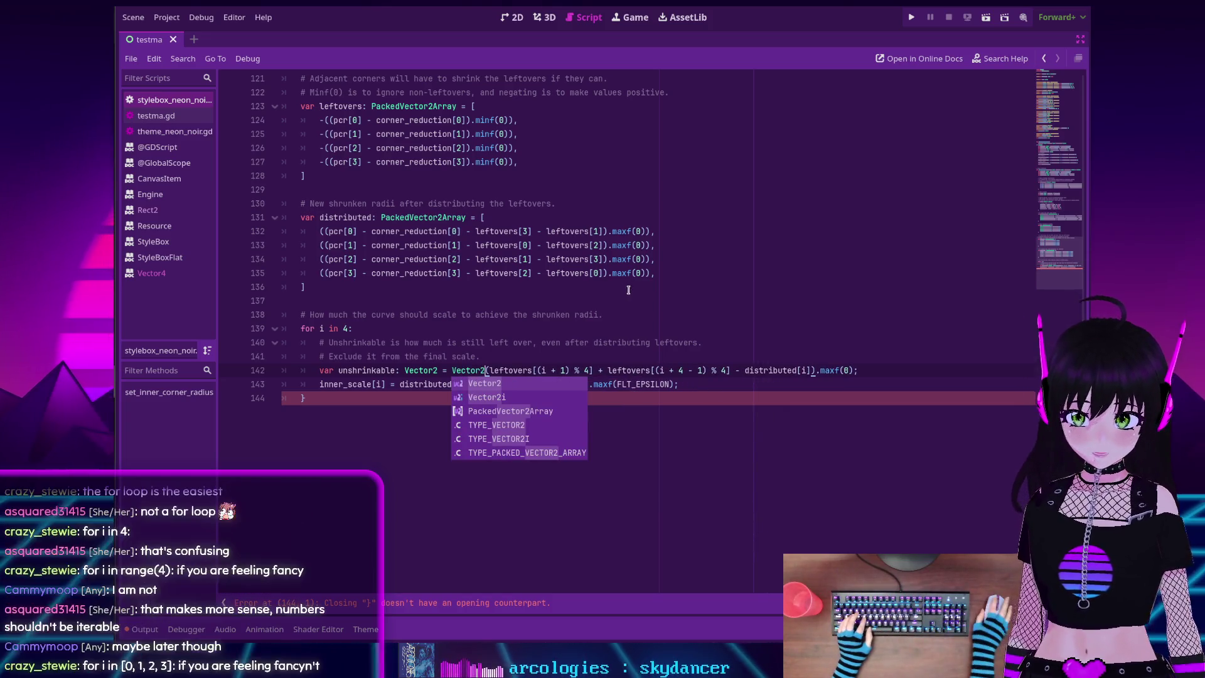
pyautogui.click(493, 371)
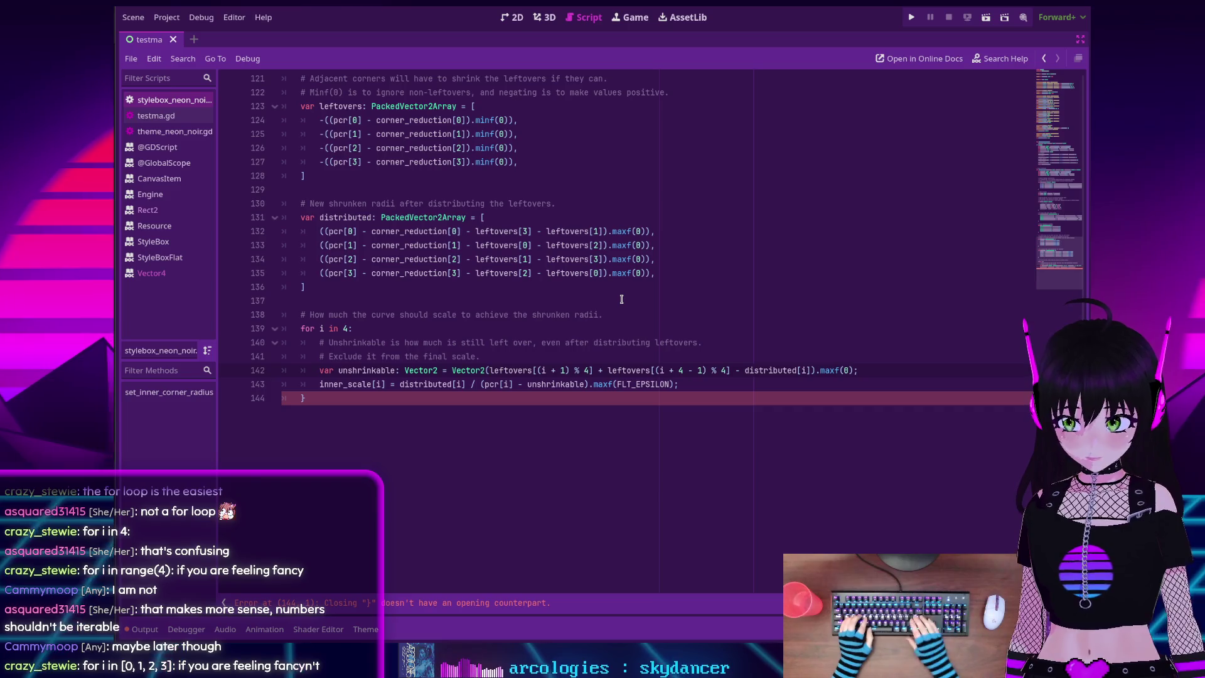
pyautogui.press('Return')
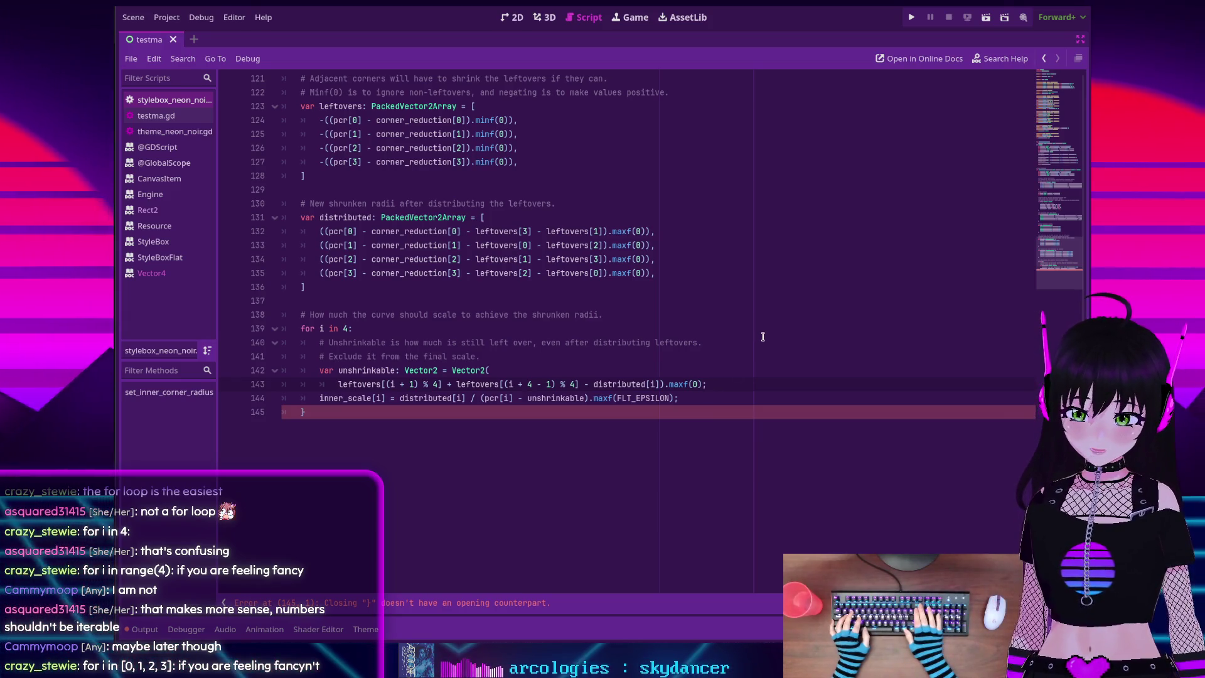
pyautogui.press('BackSpace')
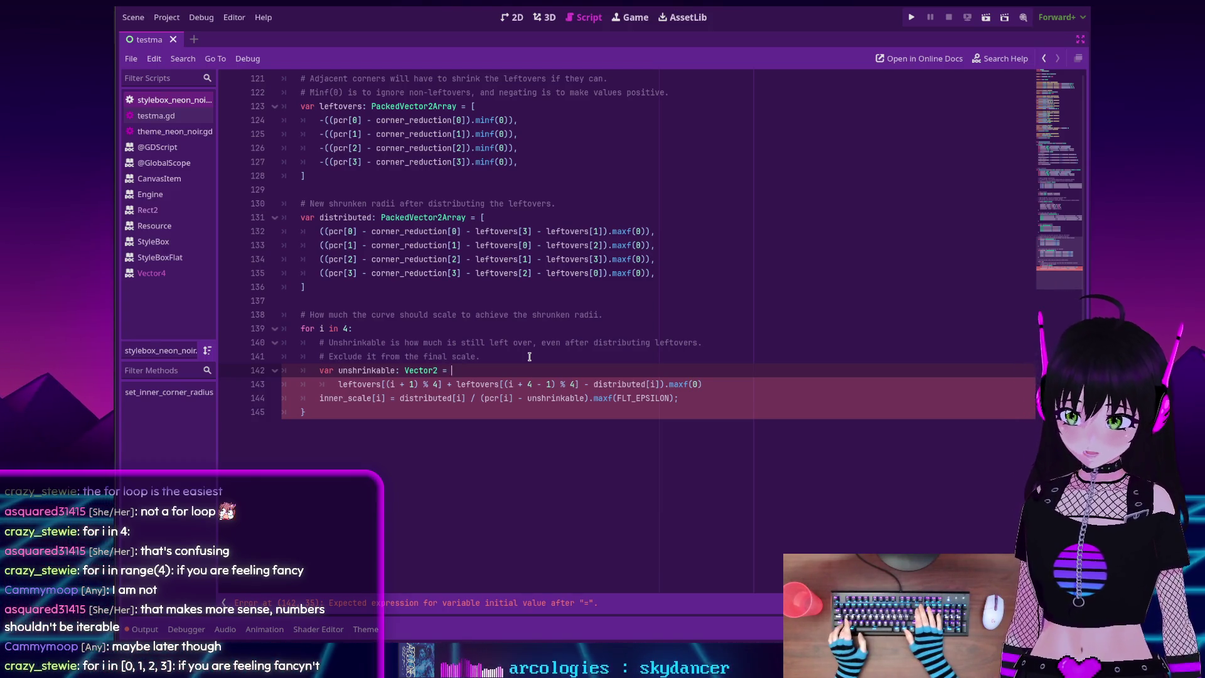
# Join the wrapped leftovers expression onto the unshrinkable line and retype its type hint
pyautogui.press('Delete')
pyautogui.write('(')
pyautogui.press('End')
pyautogui.write(';')
pyautogui.press('Home')
pyautogui.hotkey('ctrl', 'Right')
pyautogui.hotkey('ctrl', 'Right')
pyautogui.press('Delete')
pyautogui.press('Delete')
pyautogui.press('Delete')
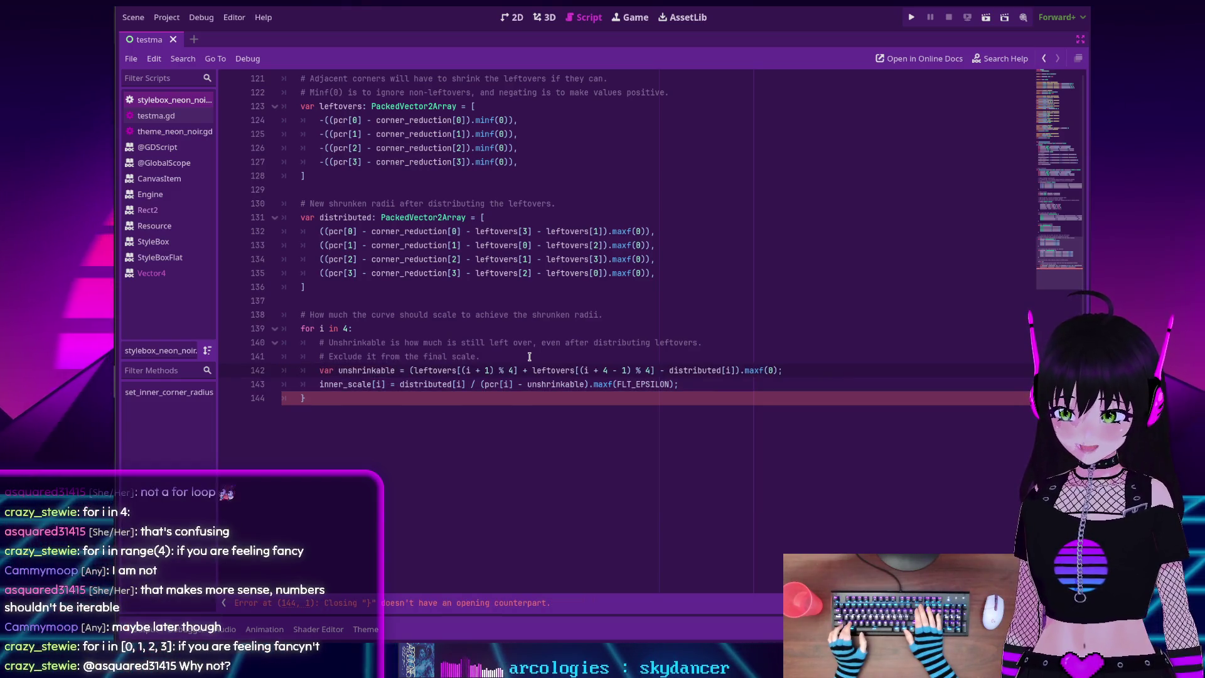
pyautogui.write(': ve')
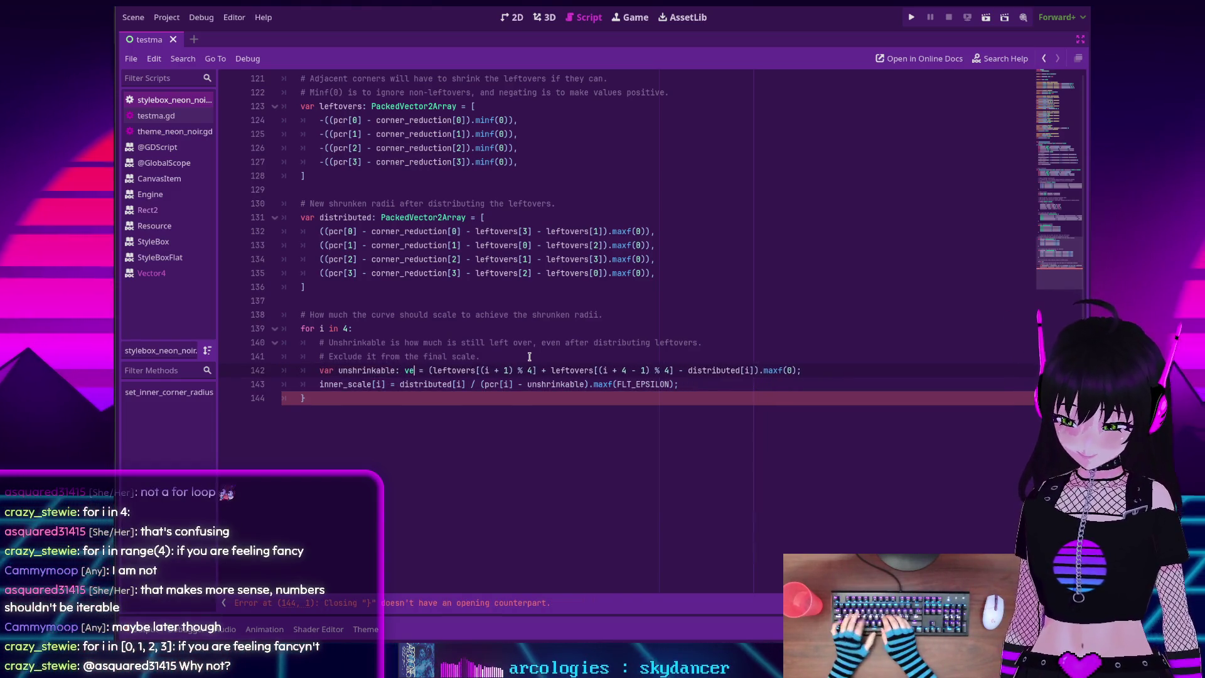
pyautogui.write('ctor2')
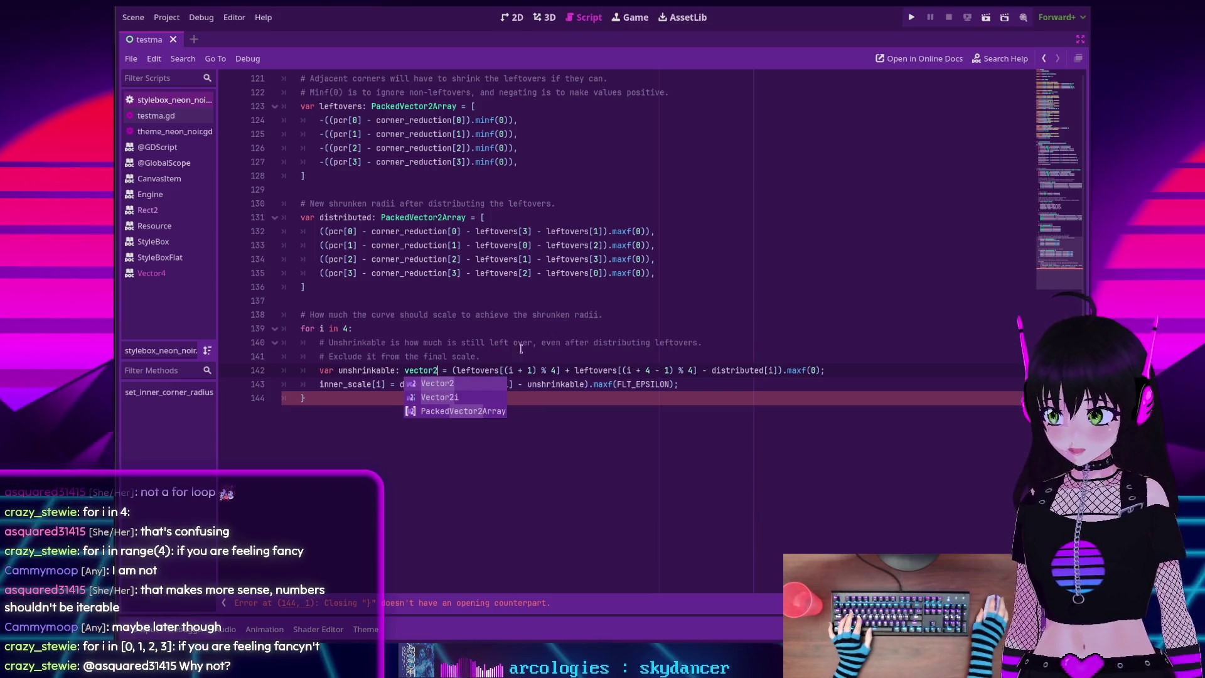
pyautogui.scroll(-1, 521, 348)
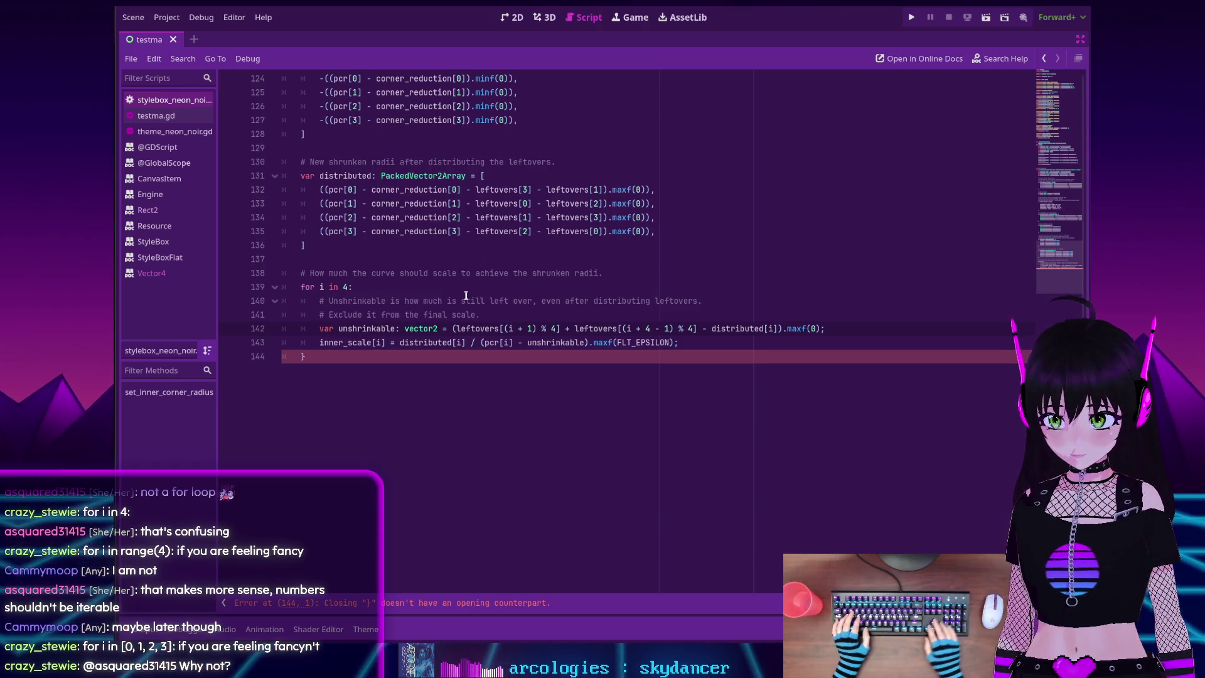
# Capitalise the hint to Vector2, drop the trailing semicolon, and check where leftovers is used
pyautogui.press('BackSpace')
pyautogui.write('V')
pyautogui.click(446, 320)
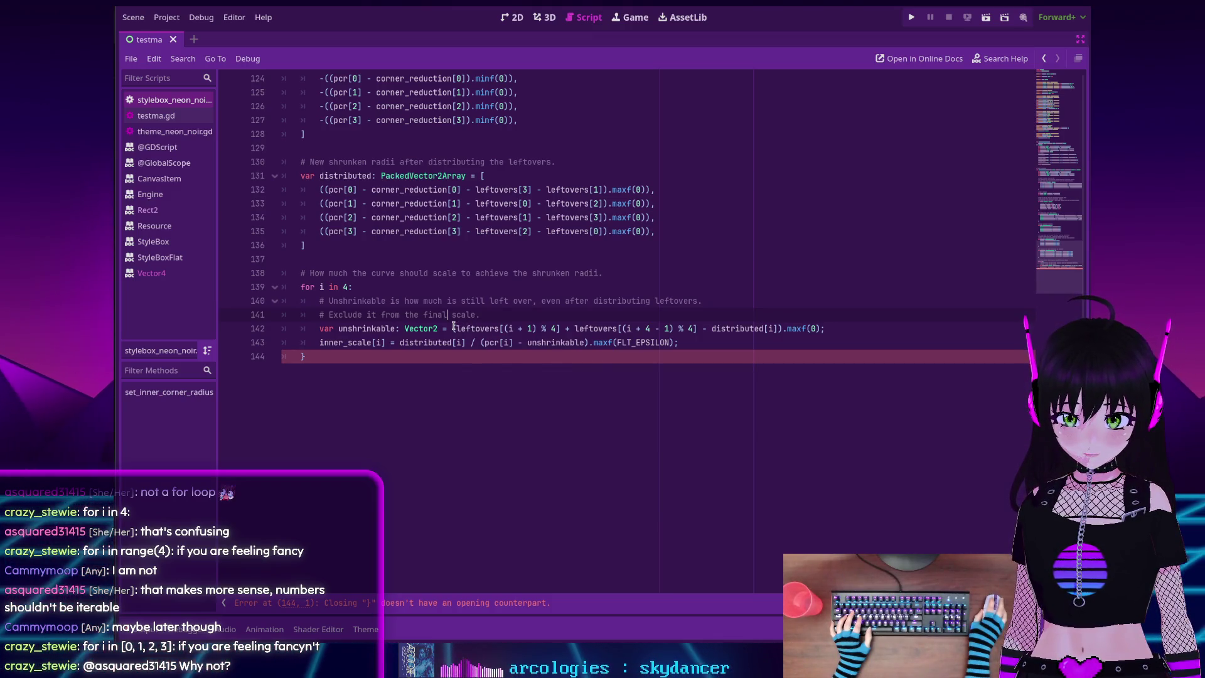
pyautogui.click(845, 333)
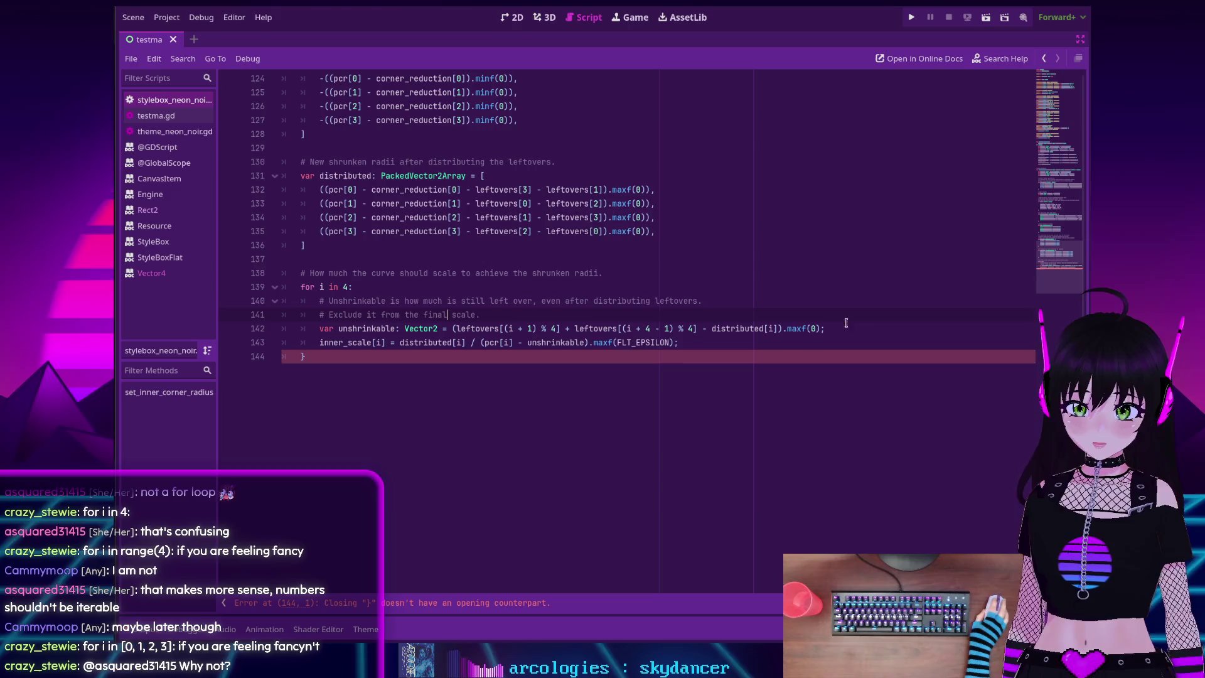
pyautogui.press('BackSpace')
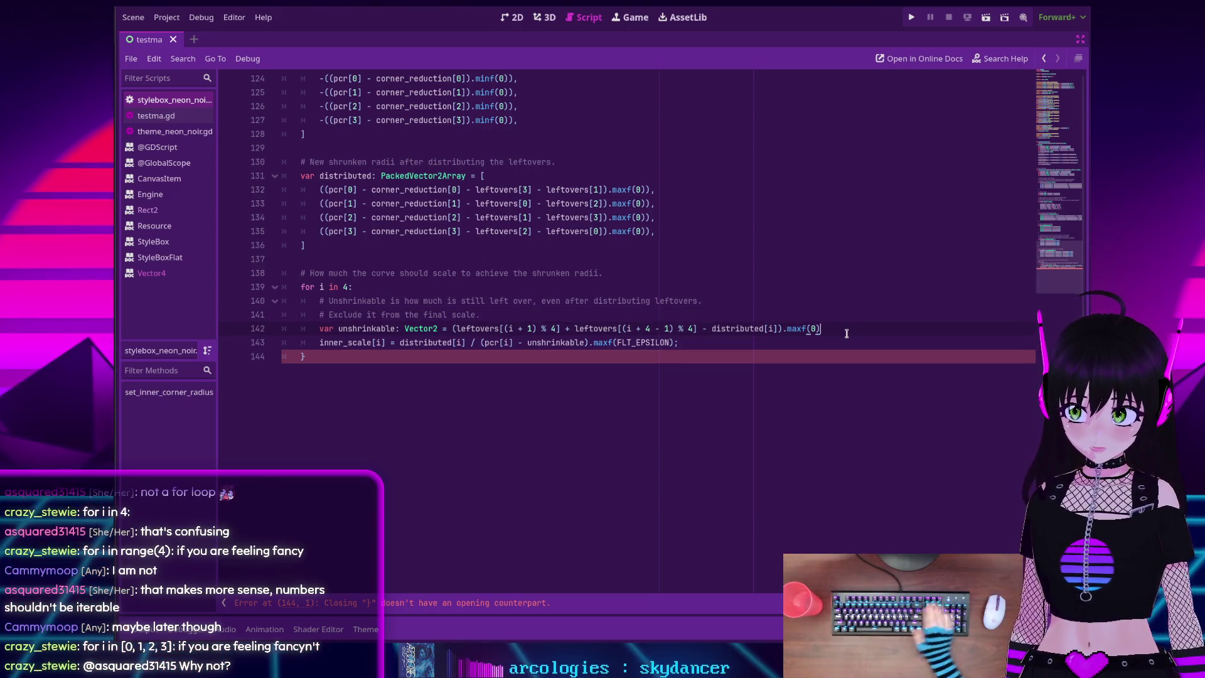
pyautogui.click(483, 329)
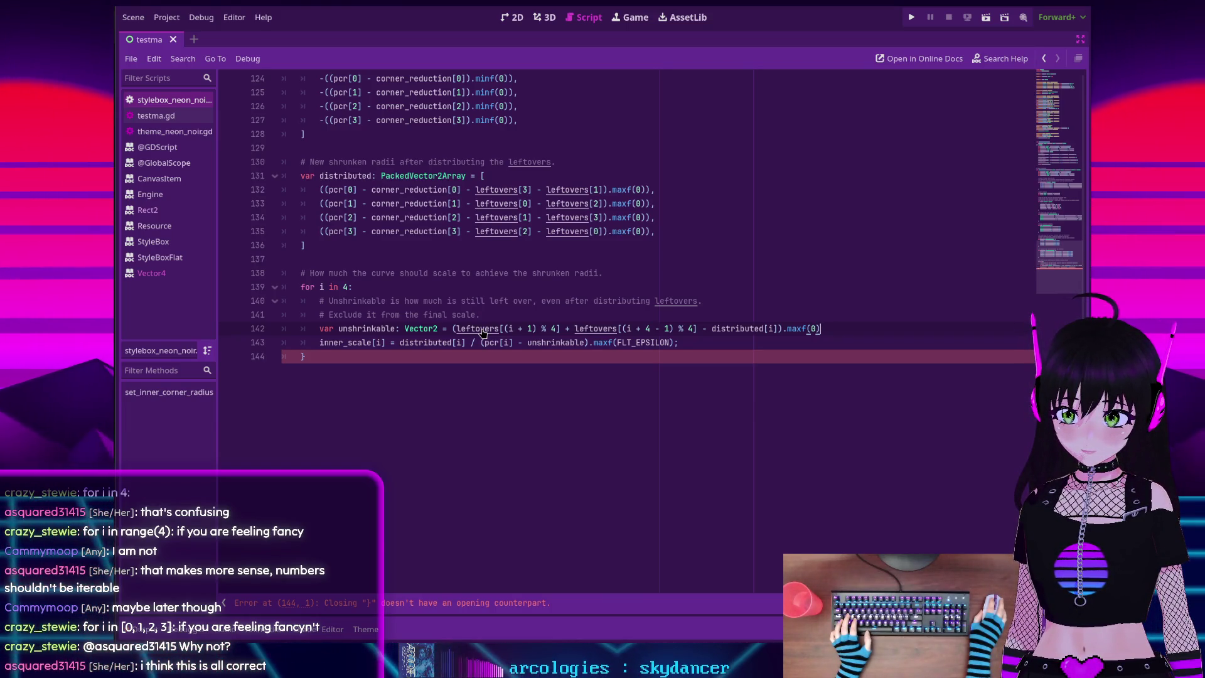
pyautogui.scroll(5, 477, 326)
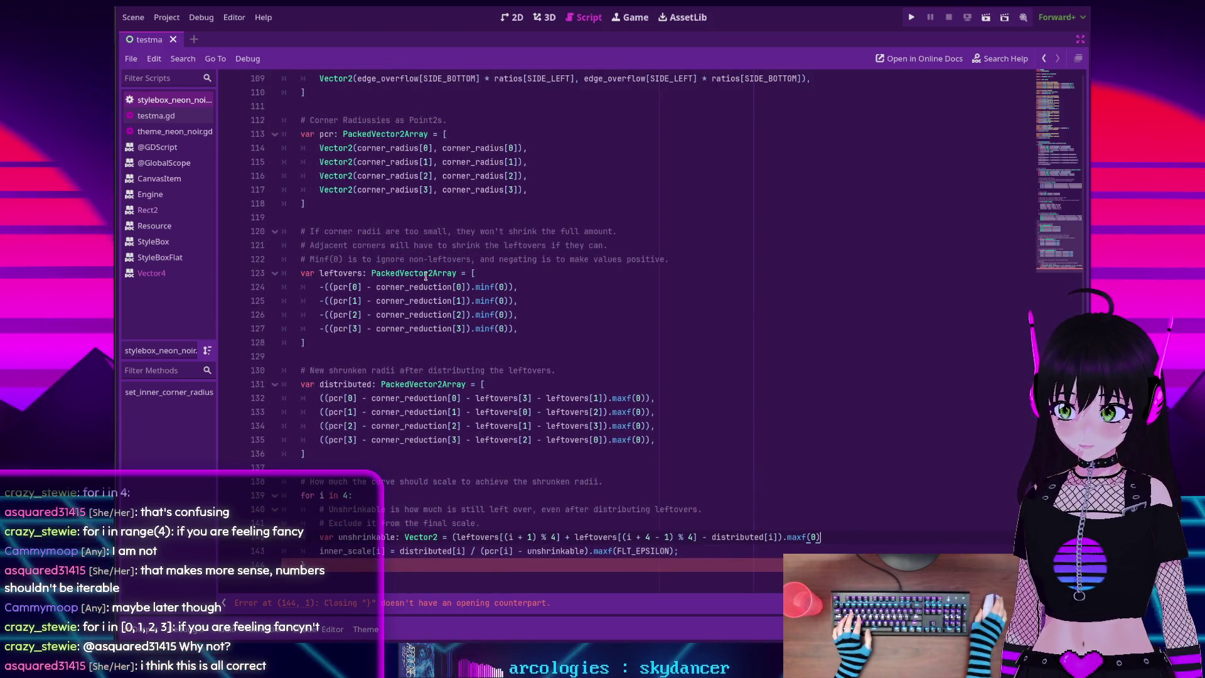
pyautogui.scroll(-1, 422, 275)
pyautogui.scroll(-3, 423, 274)
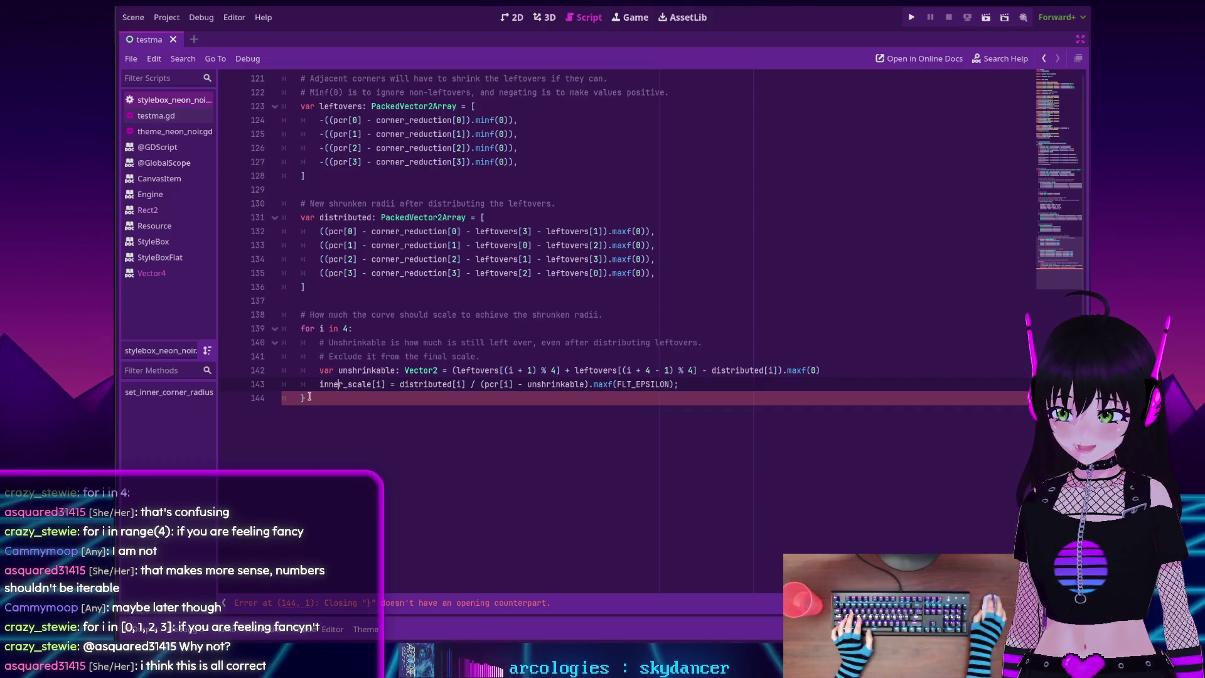
# Delete the stray brace line and rewrite line 143 as 'var inner_scale: Vector4', dropping the index
pyautogui.click(309, 397)
pyautogui.press('BackSpace')
pyautogui.press('BackSpace')
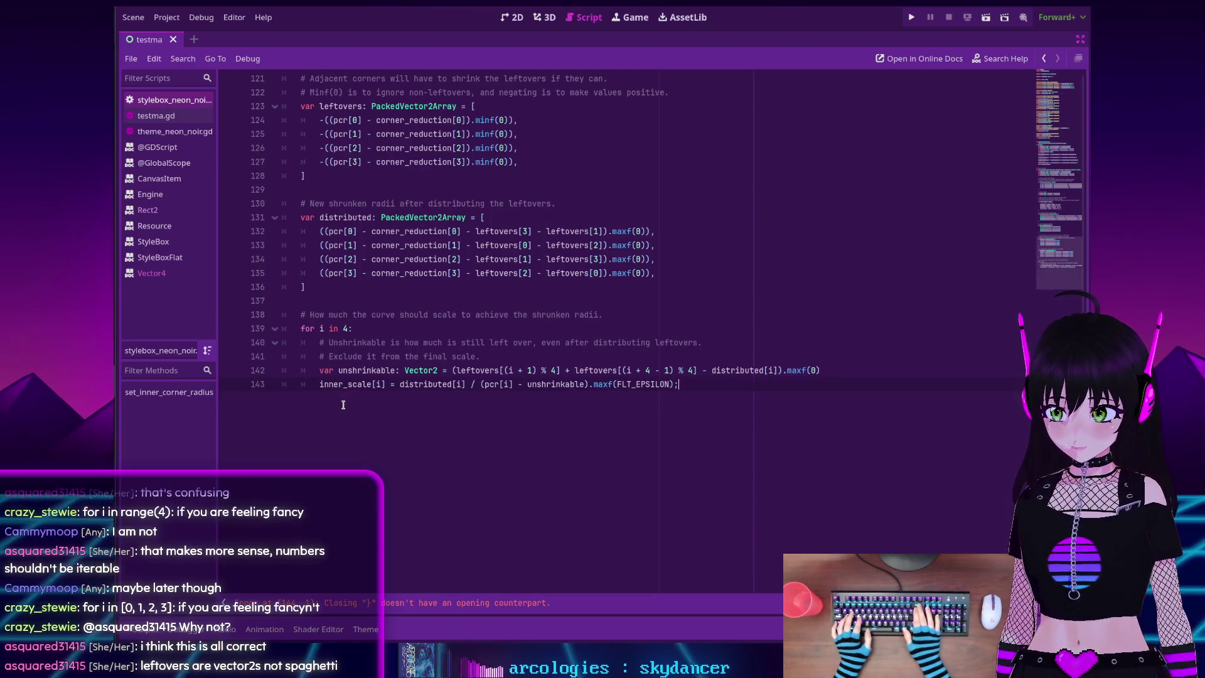
pyautogui.press('Home')
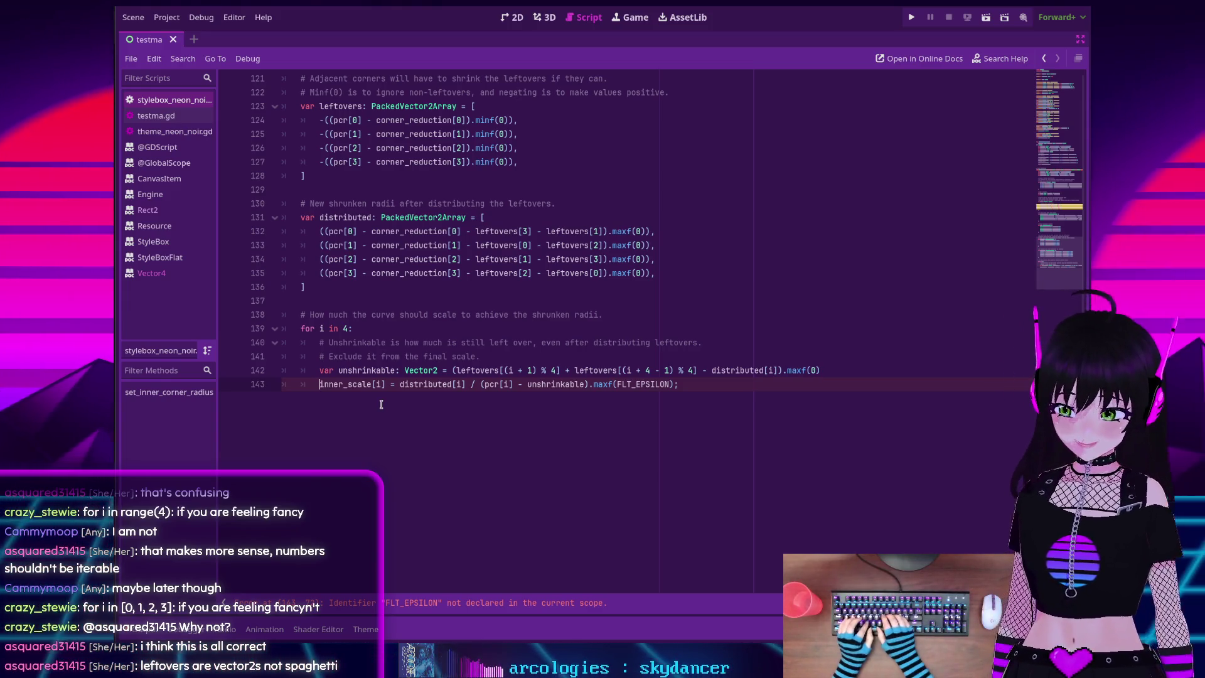
pyautogui.write('var')
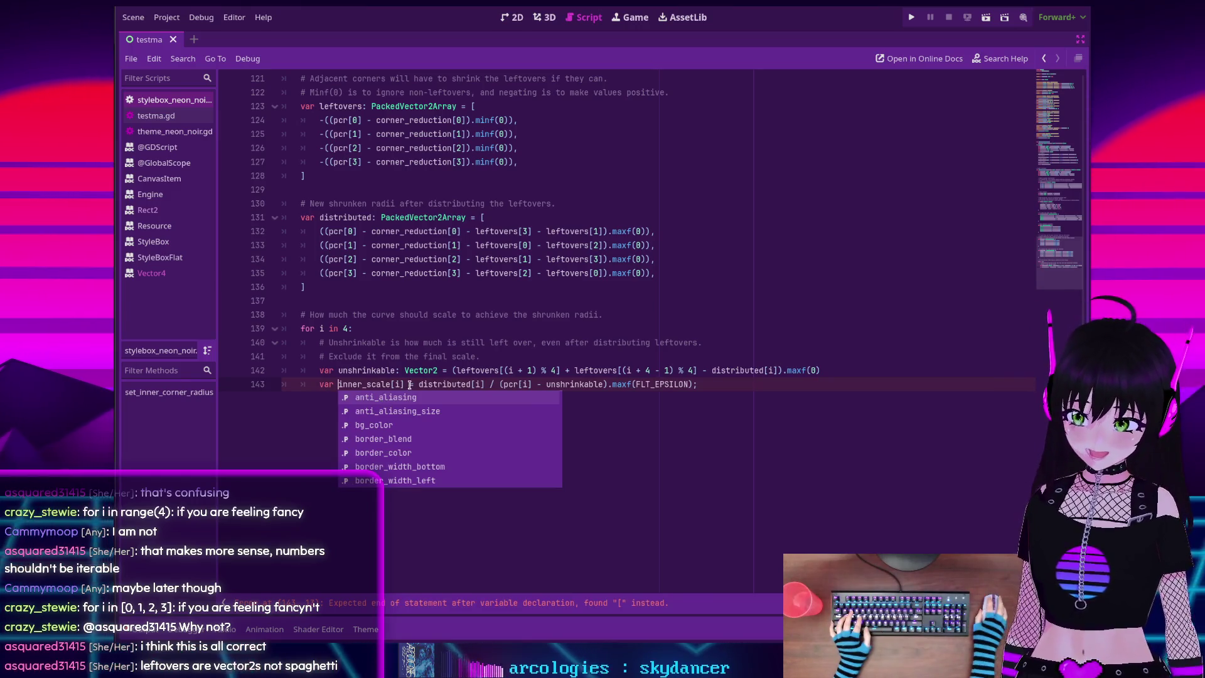
pyautogui.press('Escape')
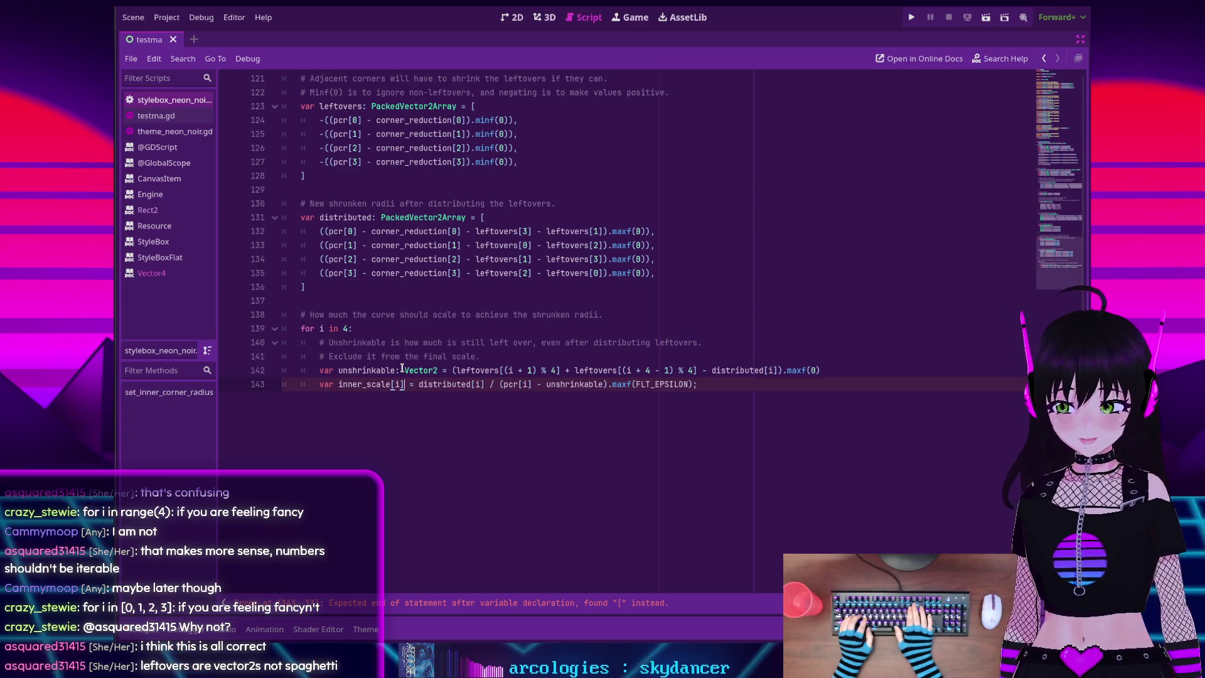
pyautogui.press('BackSpace')
pyautogui.press('BackSpace')
pyautogui.press('BackSpace')
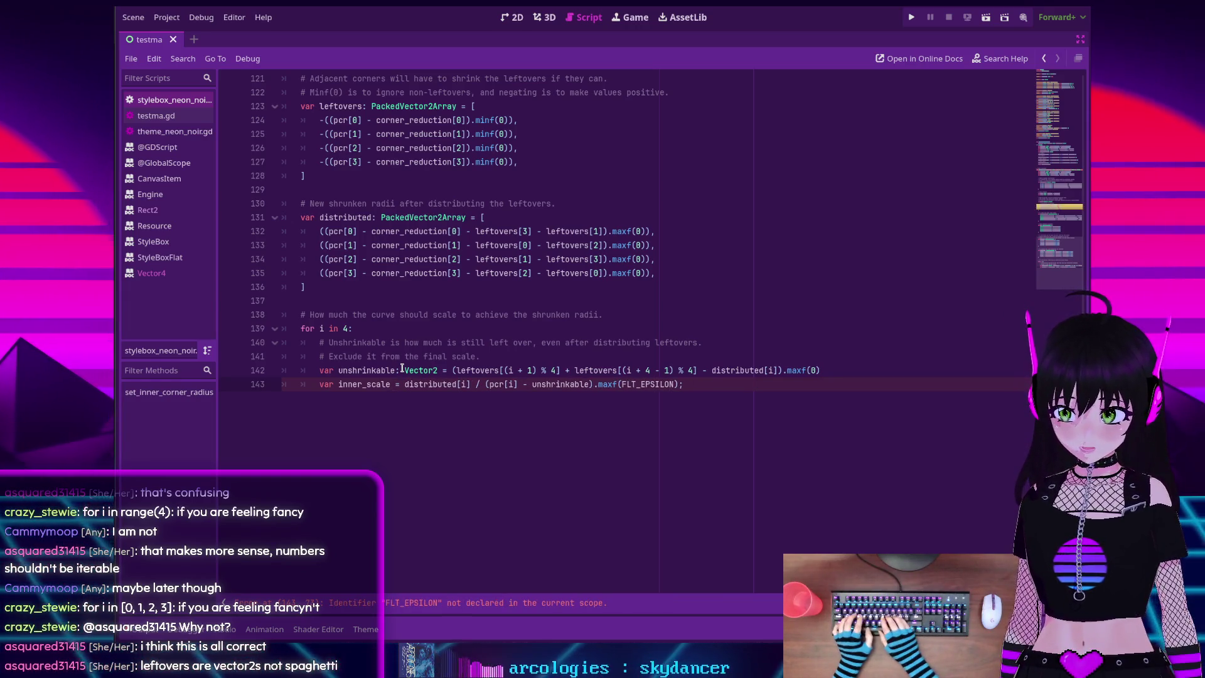
pyautogui.write(': Pack')
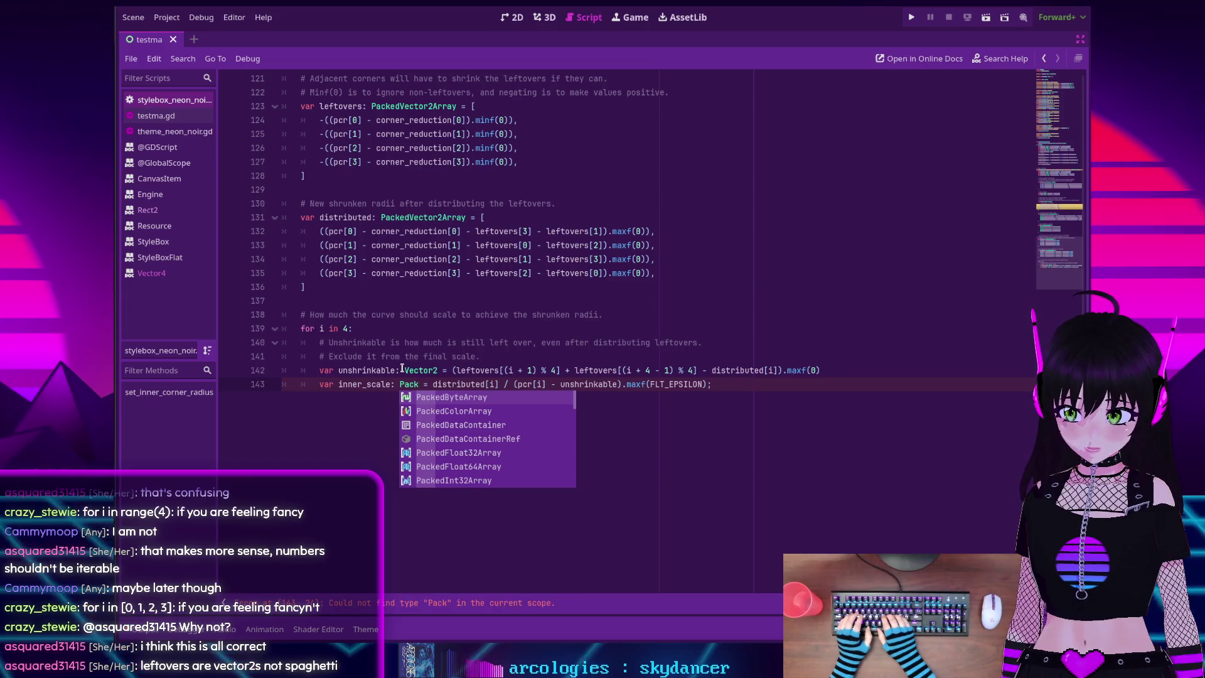
pyautogui.press('BackSpace')
pyautogui.press('BackSpace')
pyautogui.press('BackSpace')
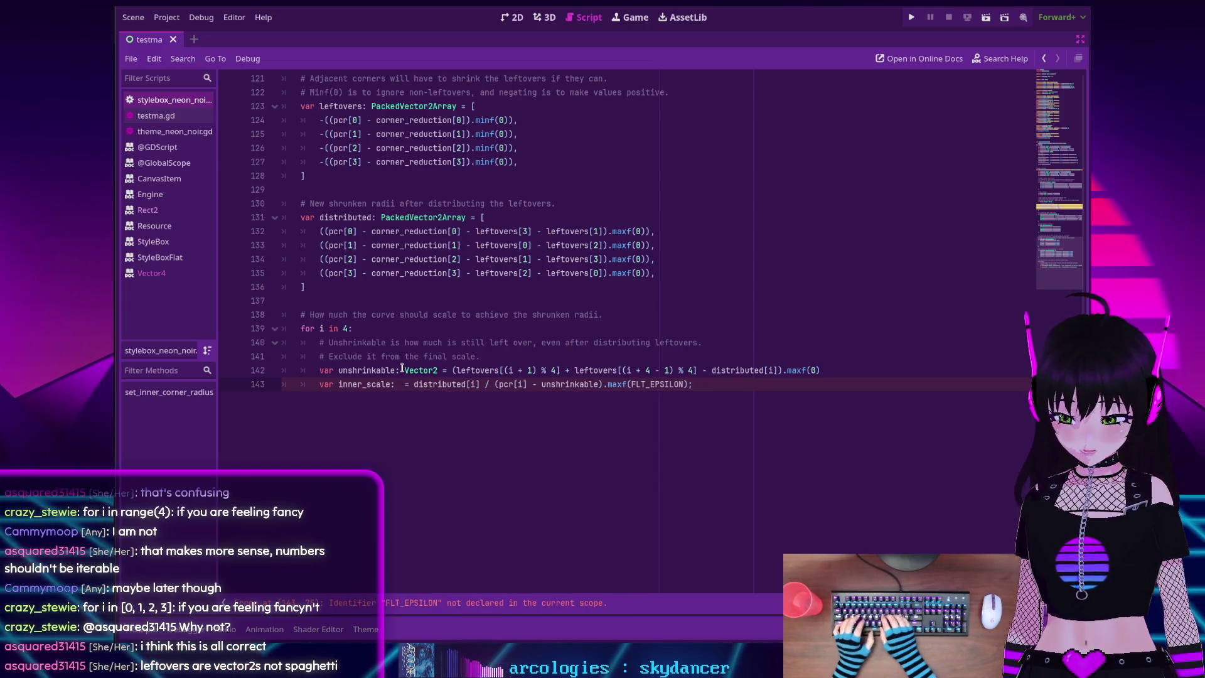
pyautogui.write('Vector4')
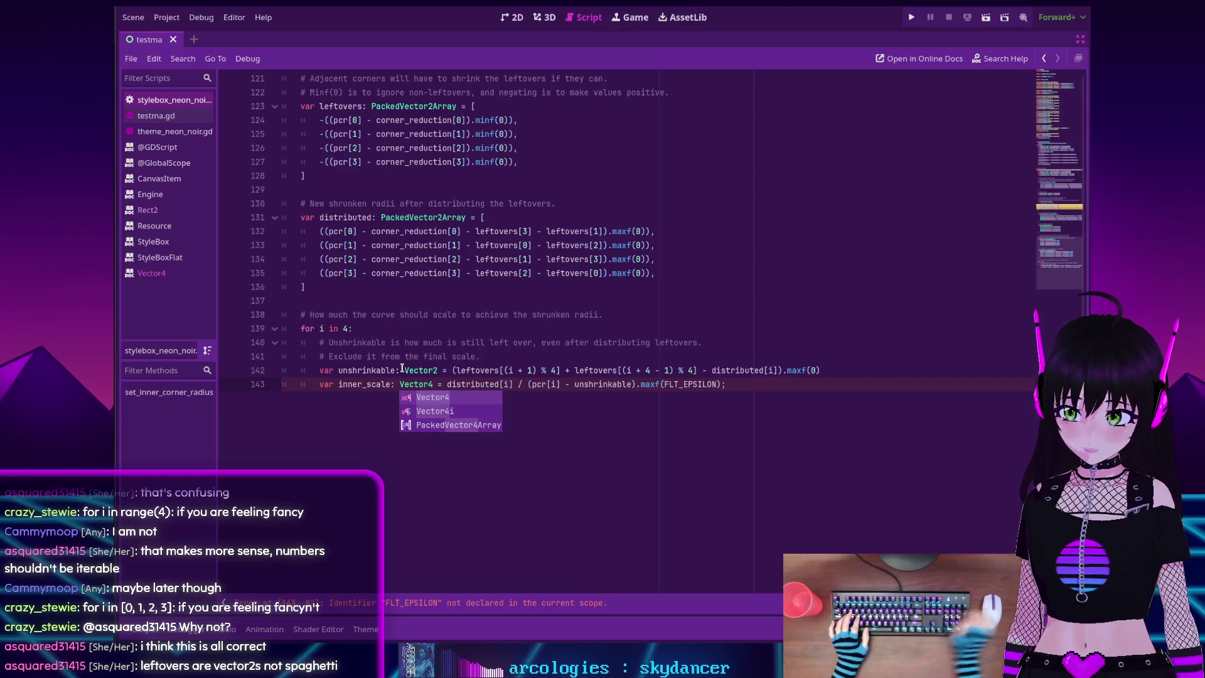
pyautogui.click(446, 383)
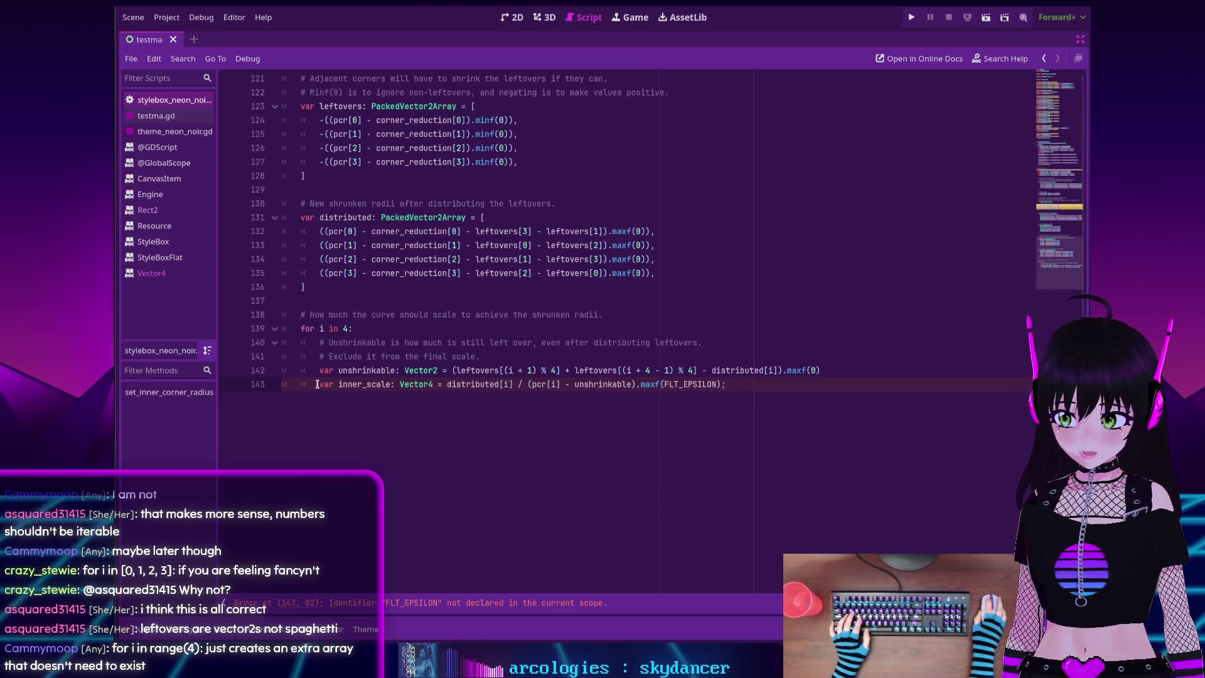
pyautogui.moveTo(317, 384); pyautogui.dragTo(423, 384)
# Paste a 'var inner_scale: Vector4' declaration on a new line above the loop
pyautogui.click(342, 303)
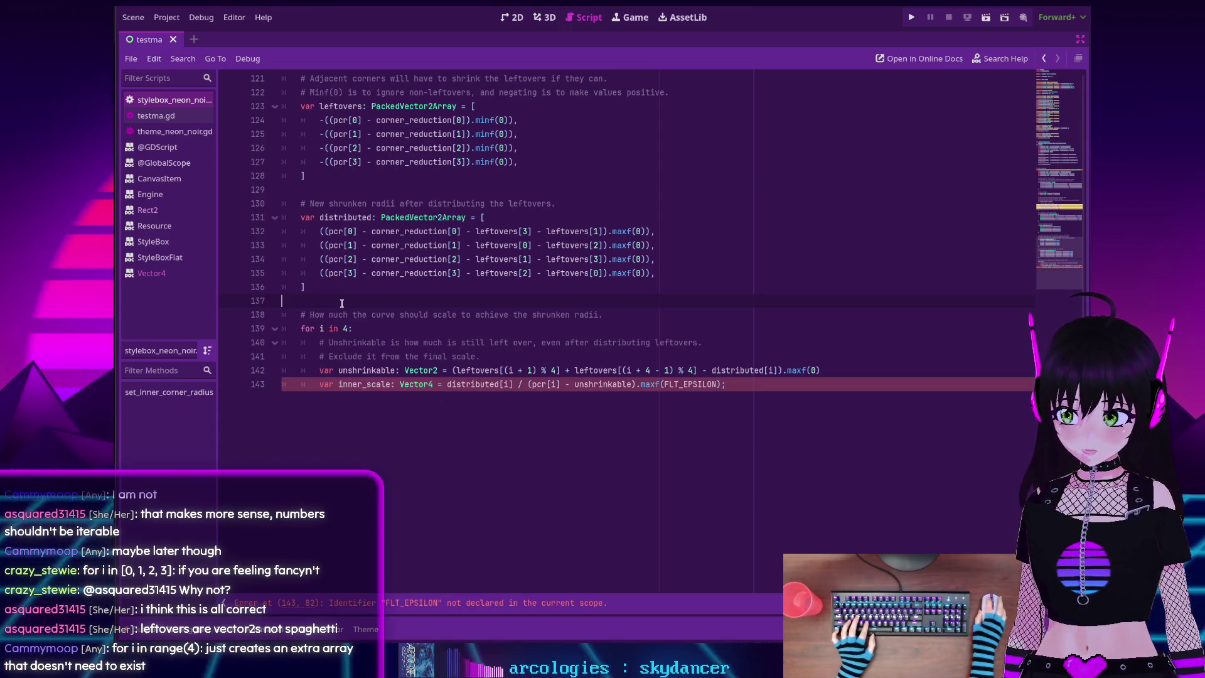
pyautogui.press('Return')
pyautogui.press('Tab')
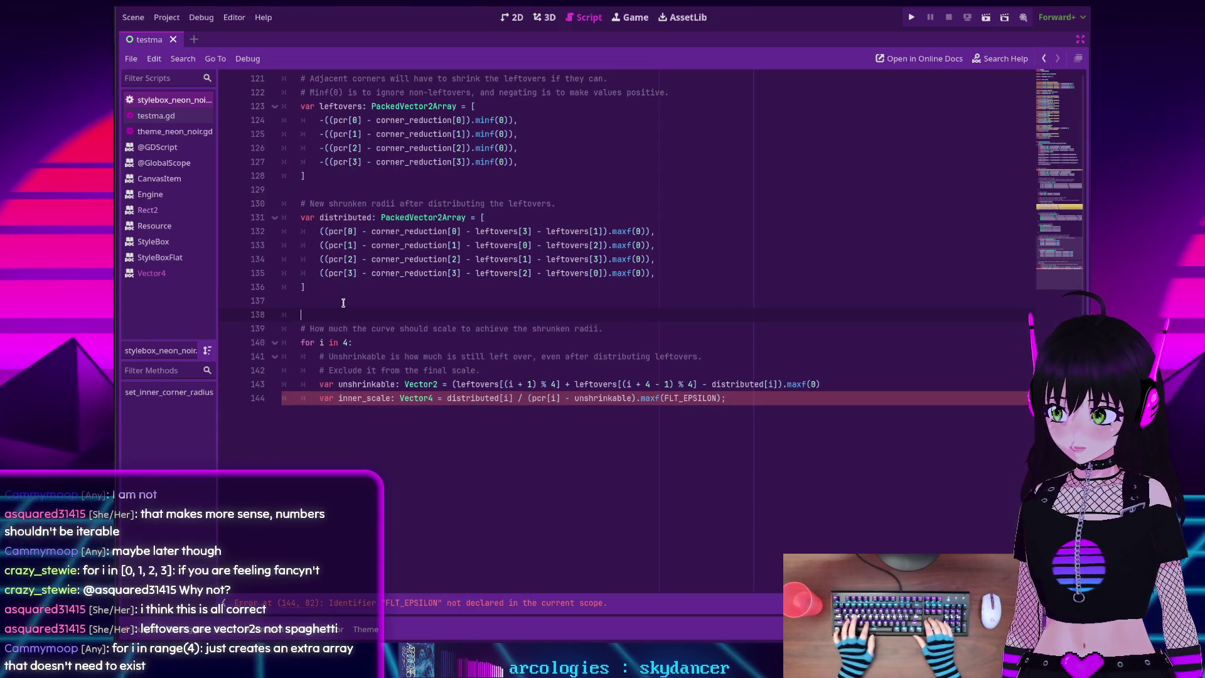
pyautogui.write('var inner_scale: Vector4')
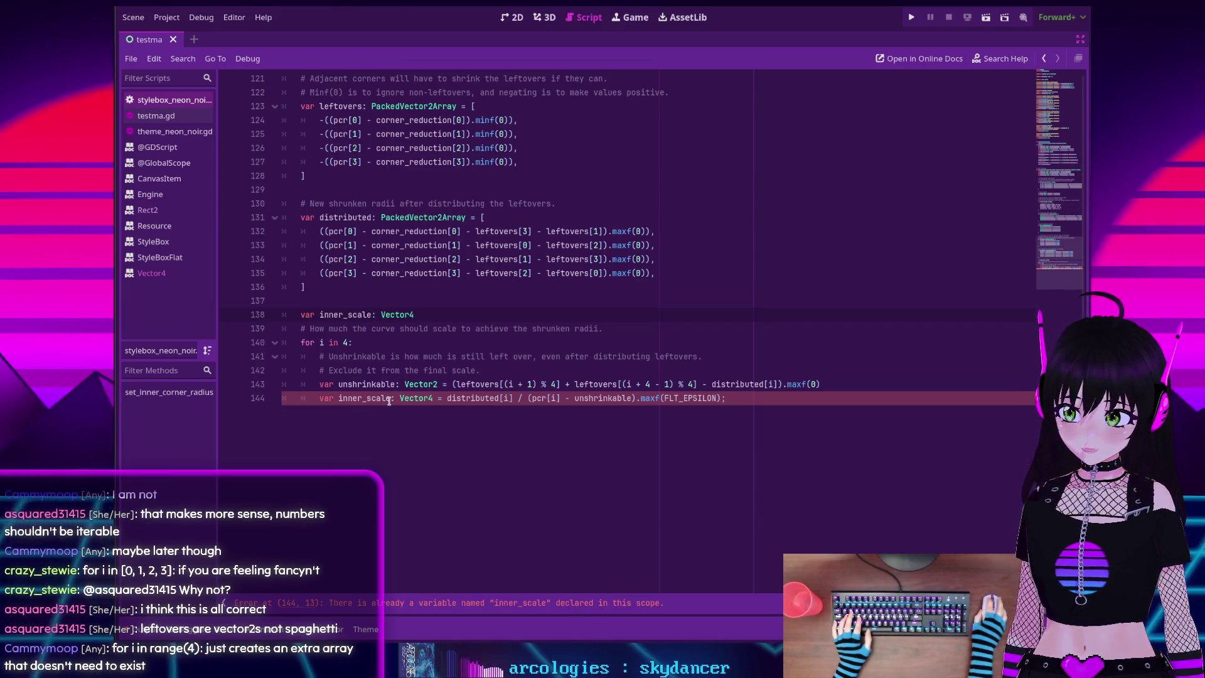
# Change the loop line to assign 'inner_scale[i] = distributed[i] / …' without var
pyautogui.moveTo(433, 398); pyautogui.dragTo(385, 397)
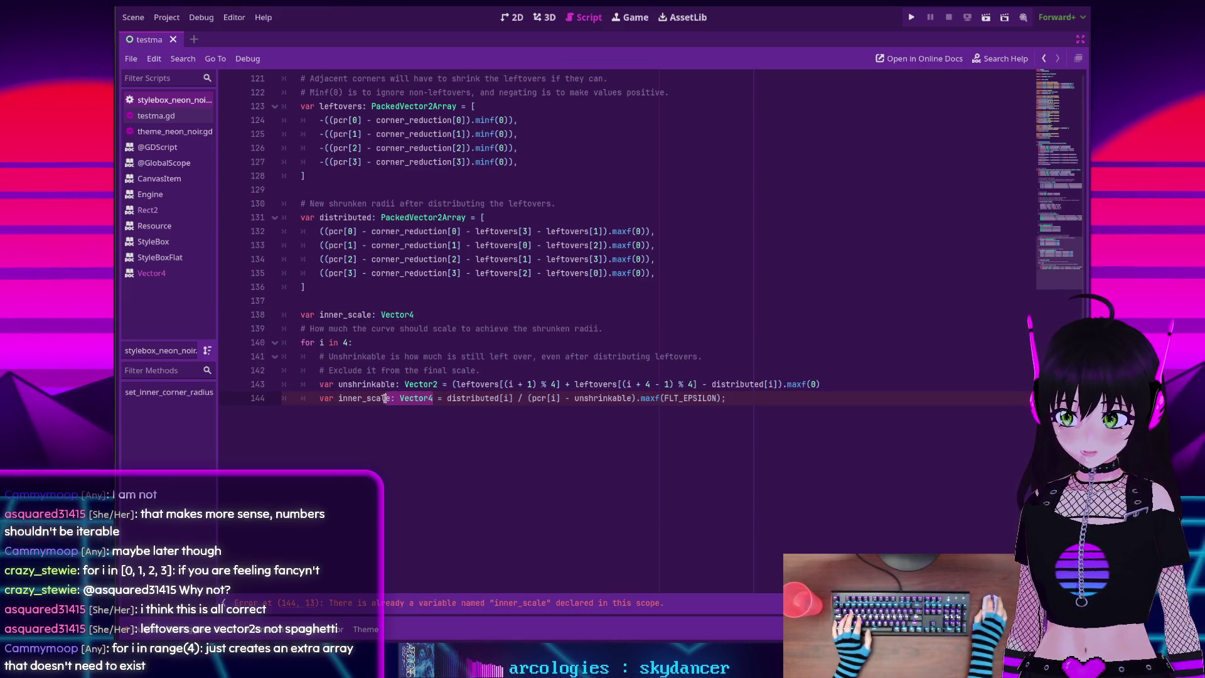
pyautogui.moveTo(424, 384)
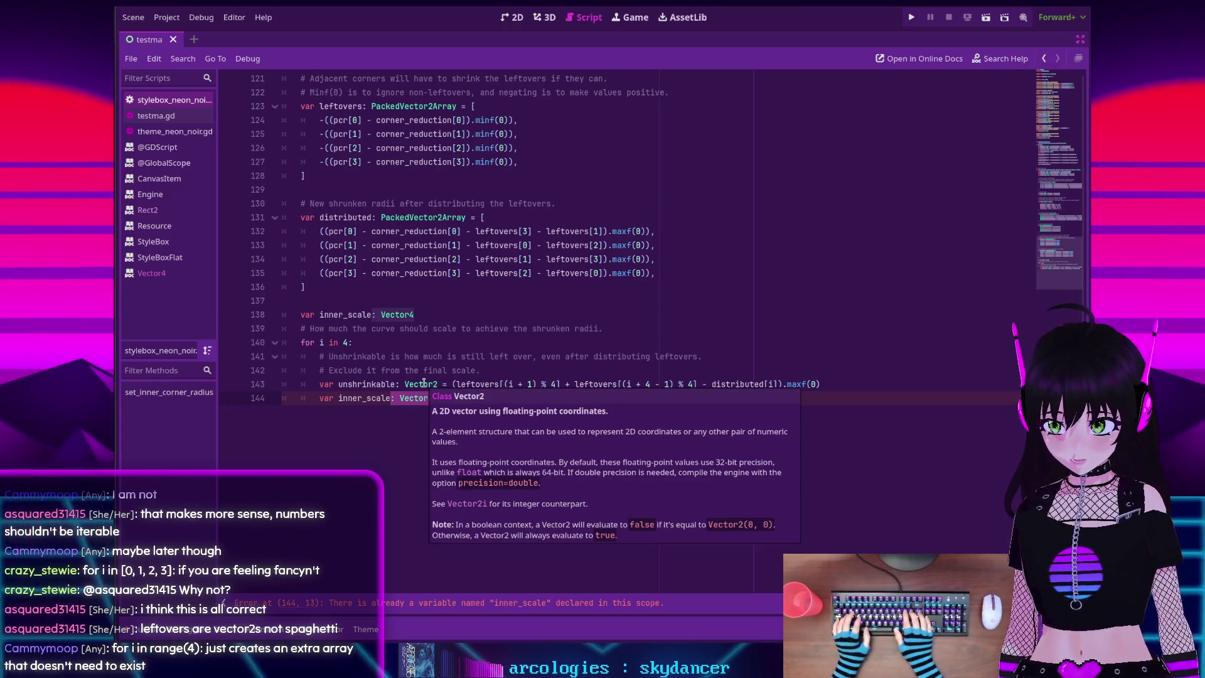
pyautogui.write('[')
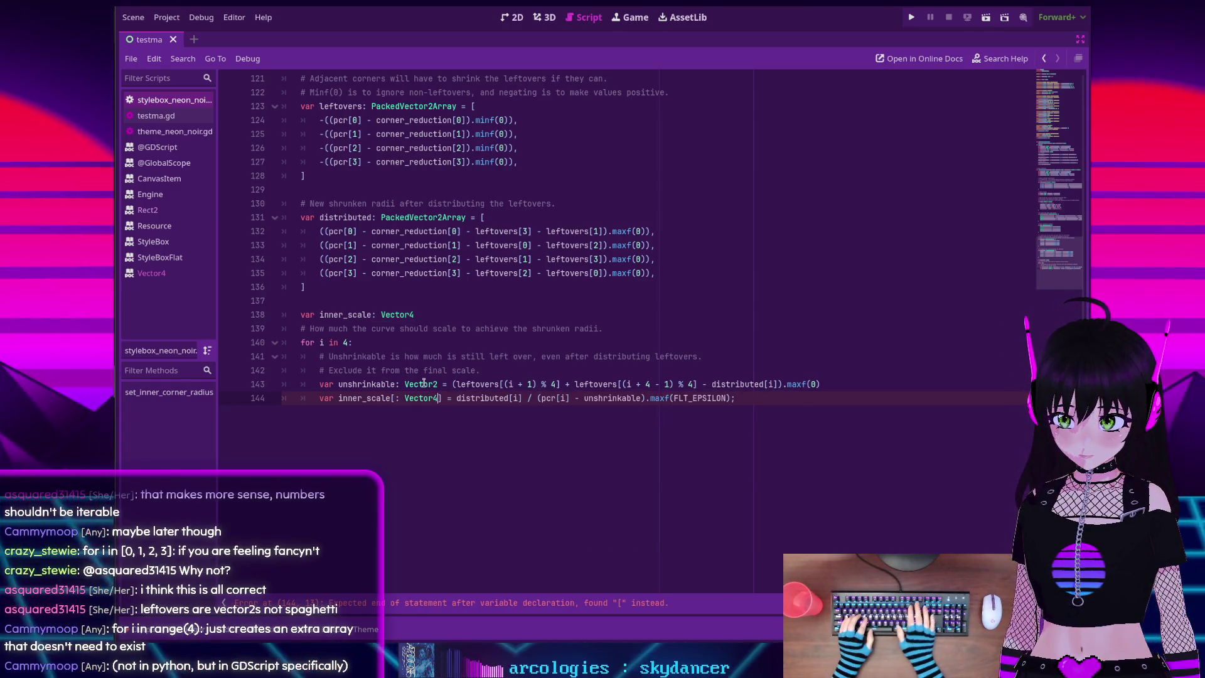
pyautogui.press('BackSpace')
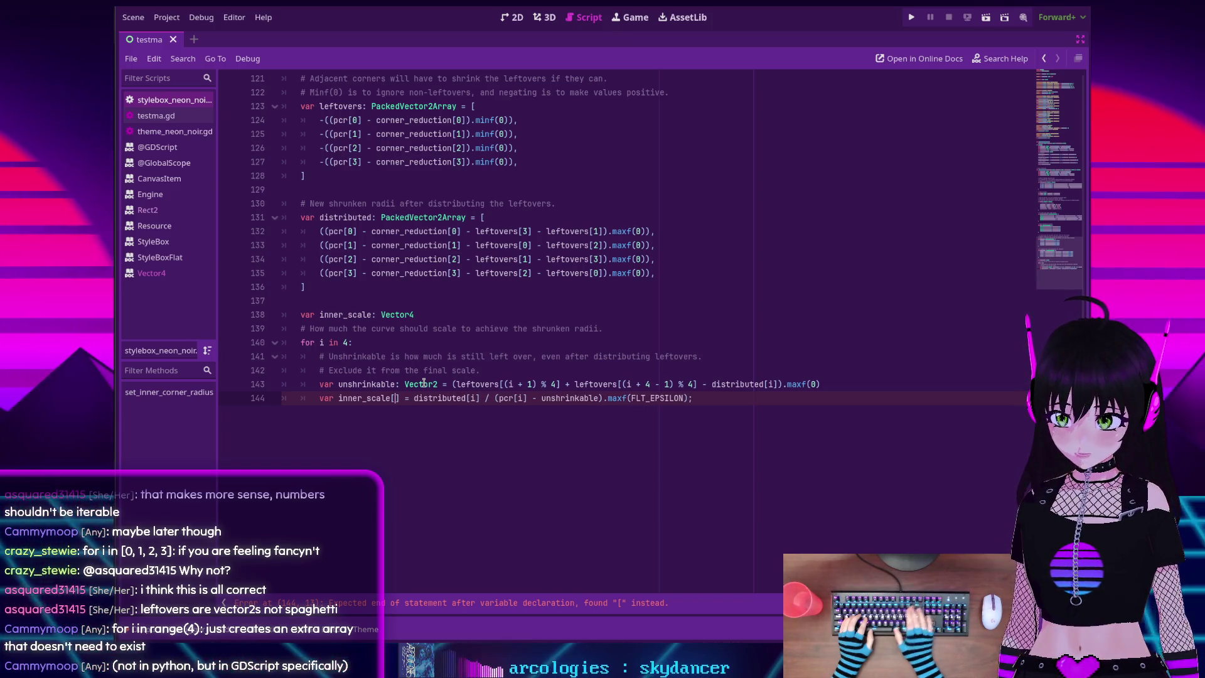
pyautogui.write('i')
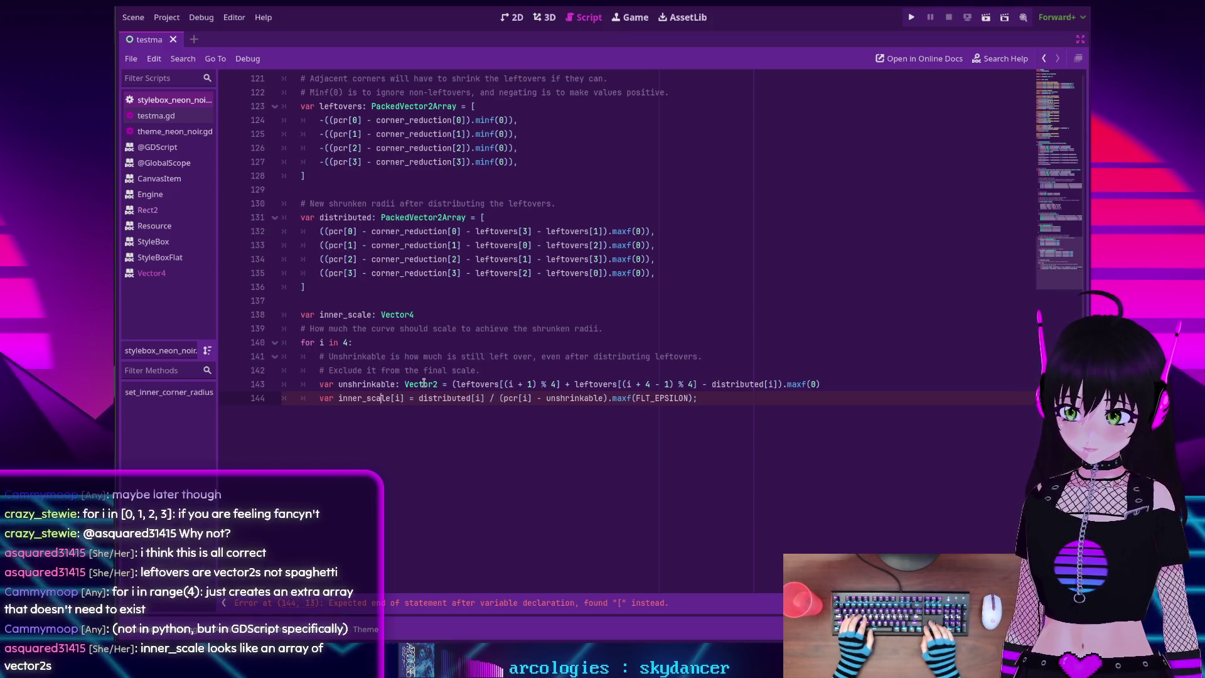
pyautogui.press('Home')
pyautogui.press('Delete')
pyautogui.press('Delete')
pyautogui.press('Delete')
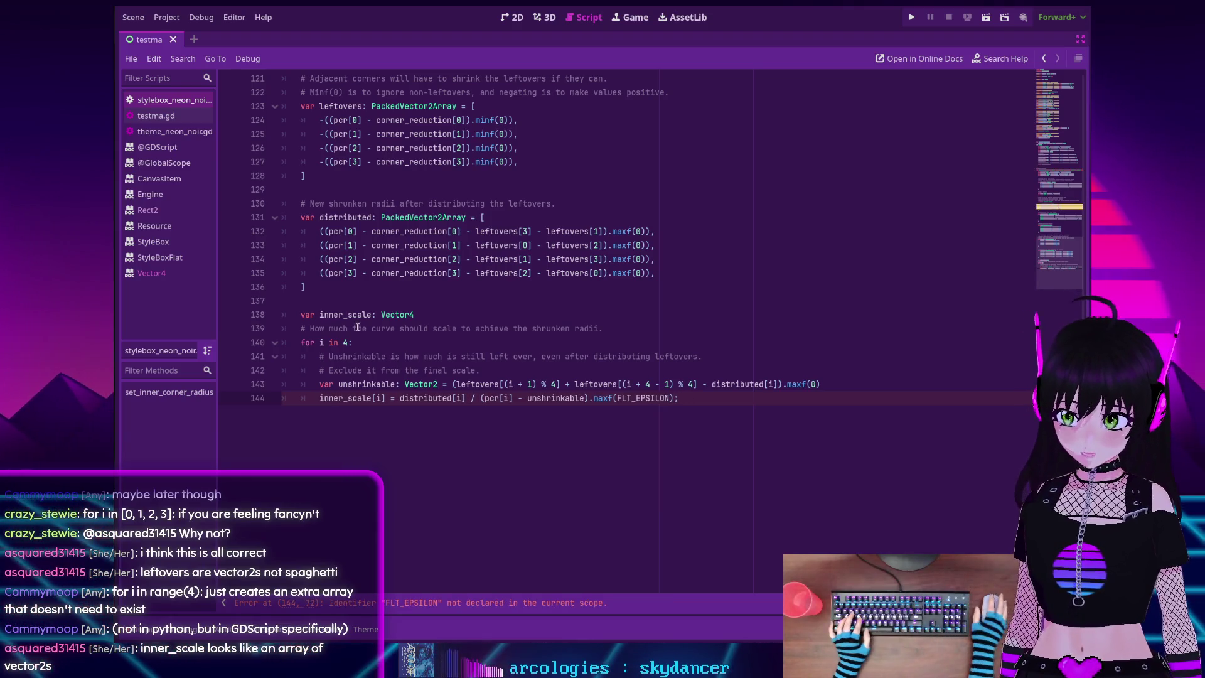
pyautogui.press('End')
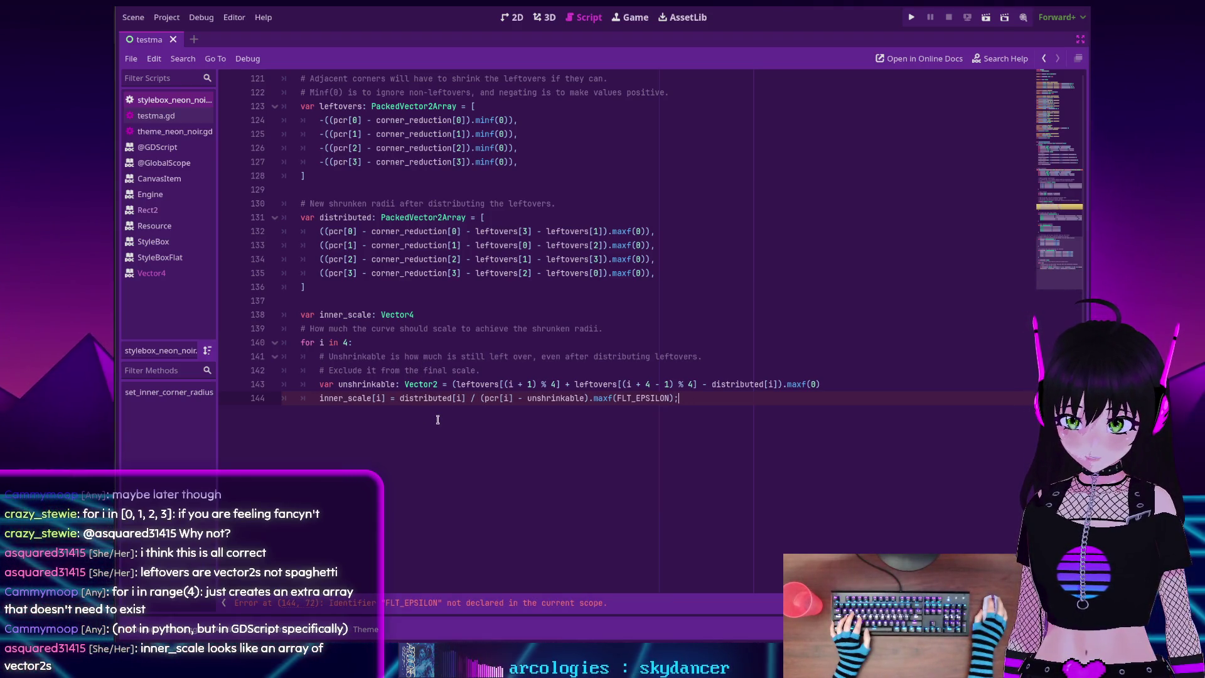
# Drop line 144's semicolon and retype inner_scale as PackedVector2Array, copied from line 123
pyautogui.press('BackSpace')
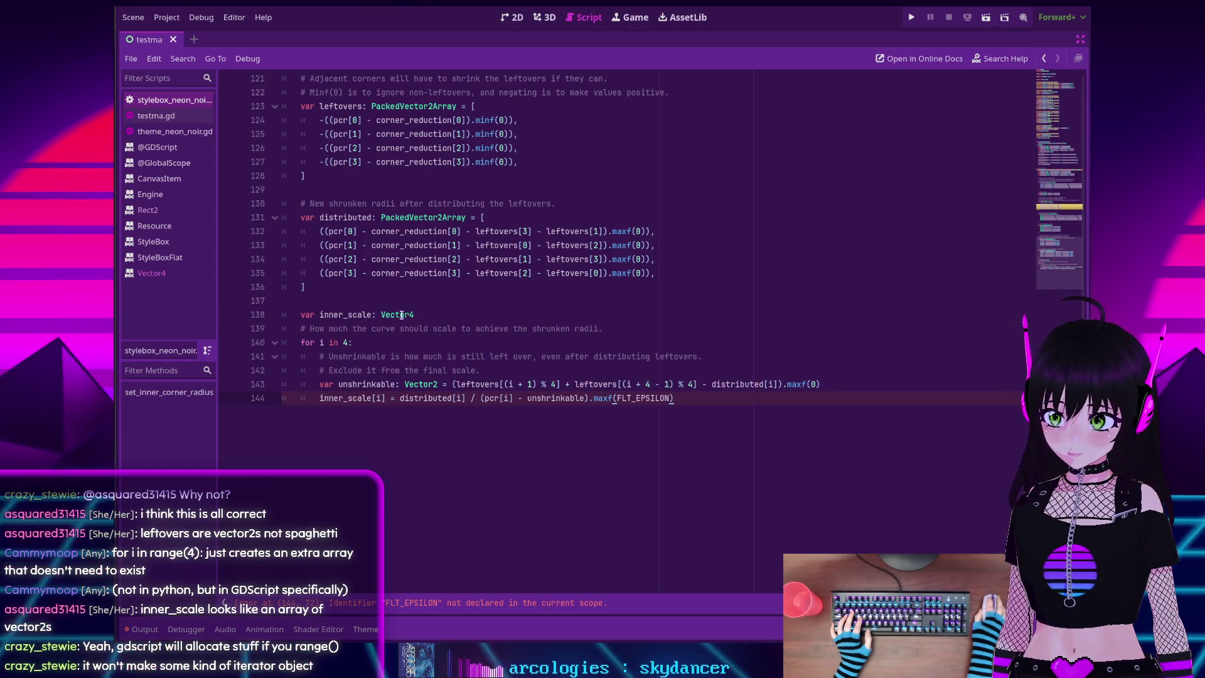
pyautogui.doubleClick(413, 106)
pyautogui.hotkey('ctrl', 'c')
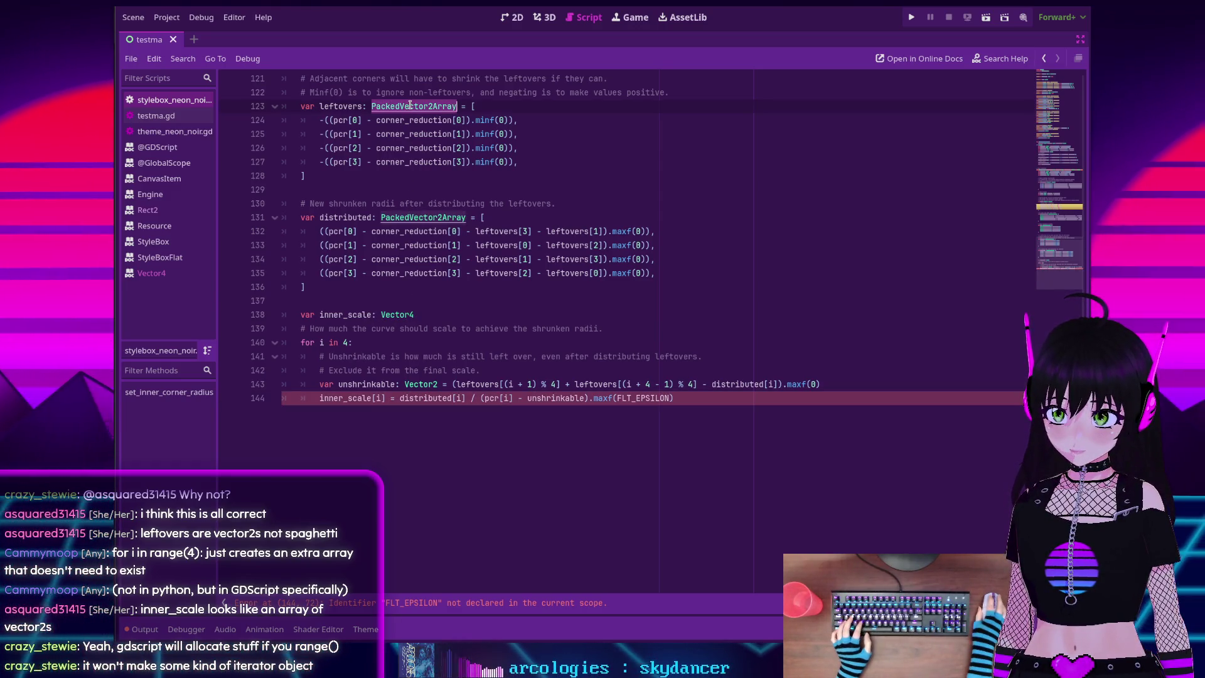
pyautogui.doubleClick(400, 314)
pyautogui.hotkey('ctrl', 'v')
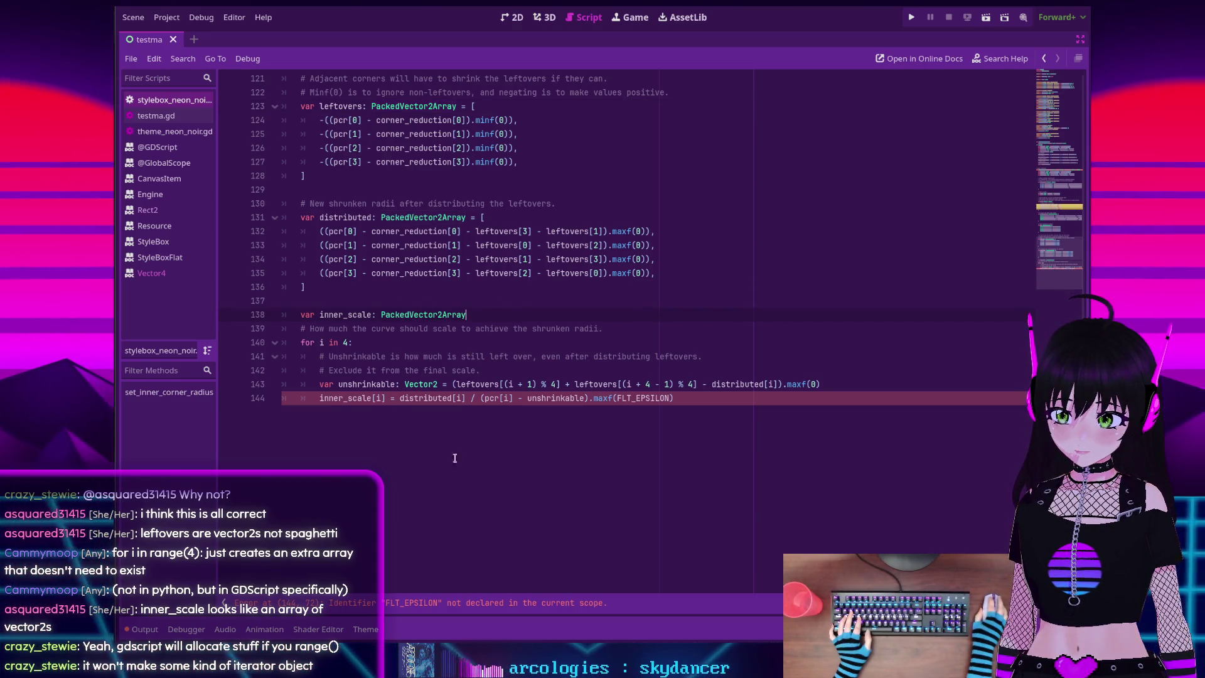
pyautogui.doubleClick(641, 397)
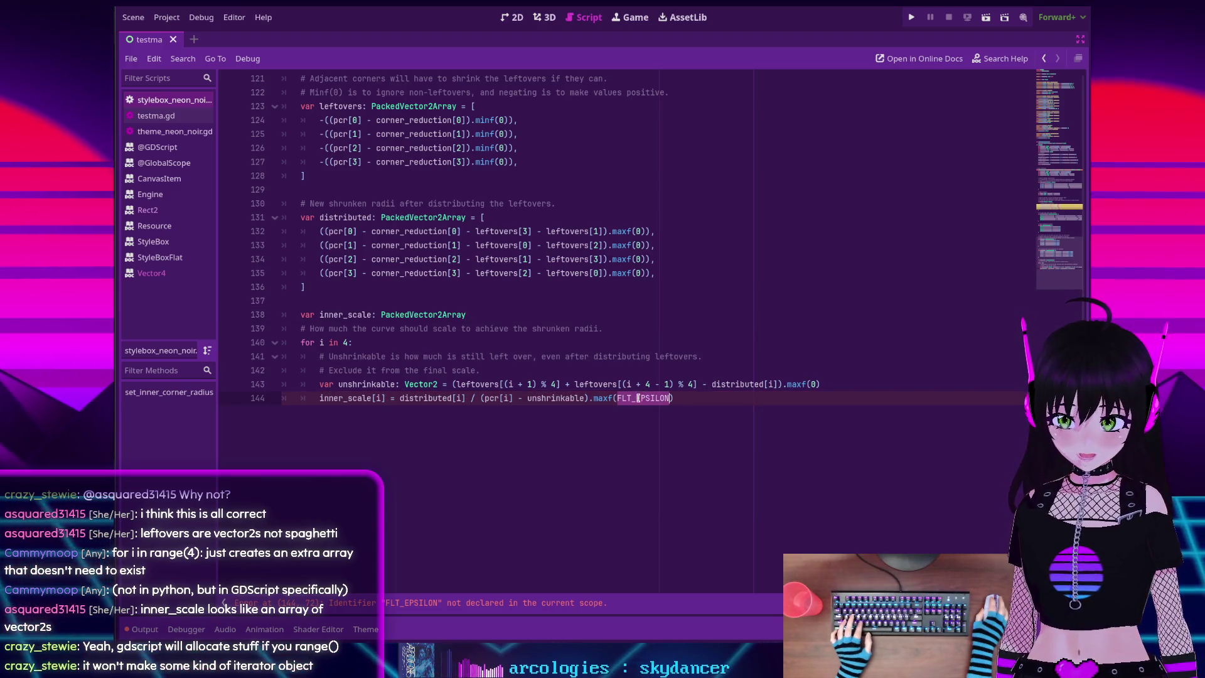
pyautogui.hotkey('alt', 'Tab')
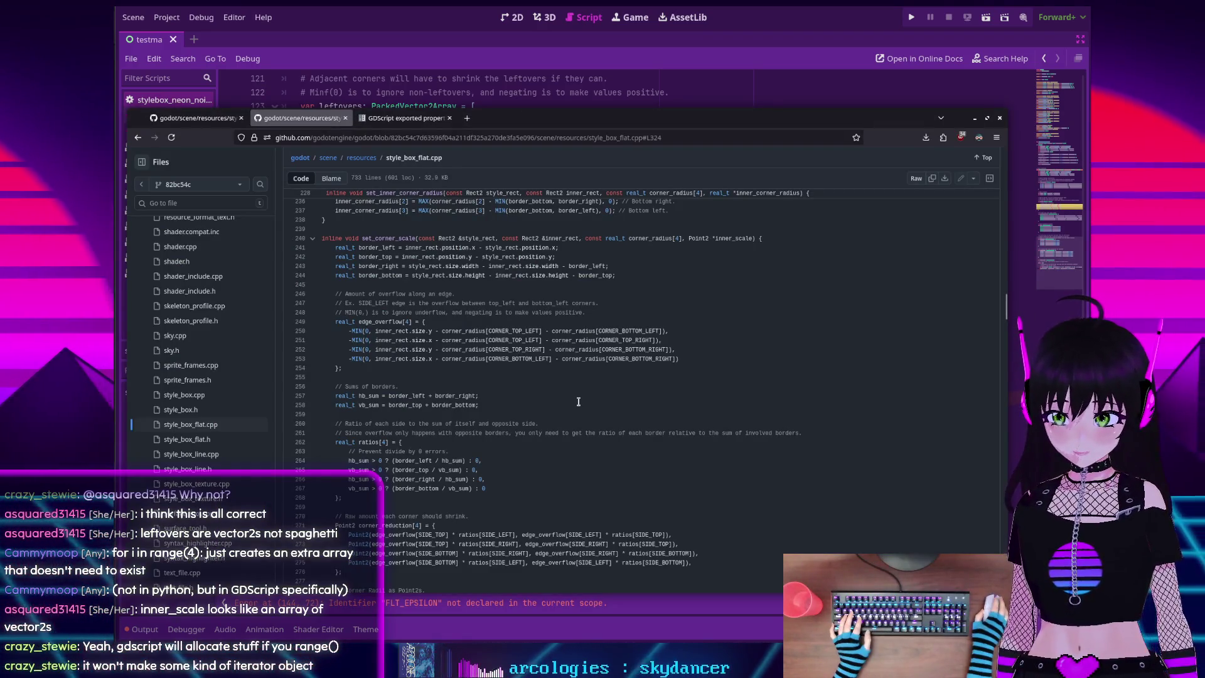
# Locate FLT_EPSILON in the original set_corner_scale loop of style_box_flat.cpp
pyautogui.scroll(-5, 578, 401)
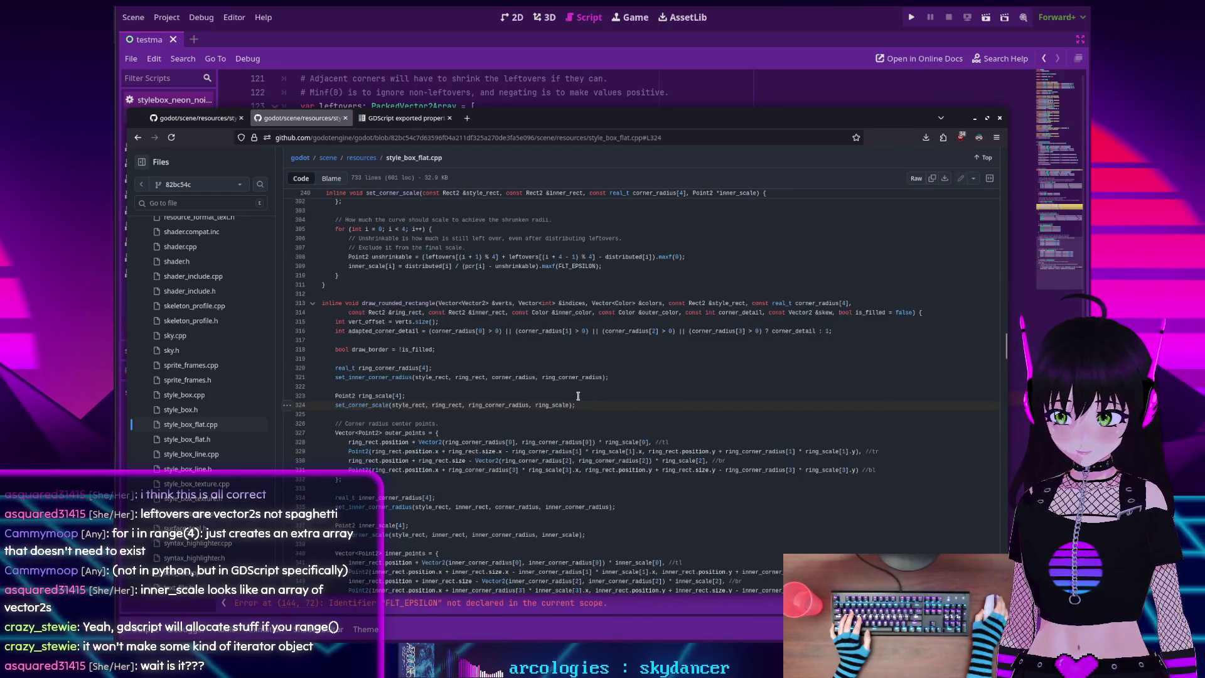
pyautogui.scroll(1, 578, 382)
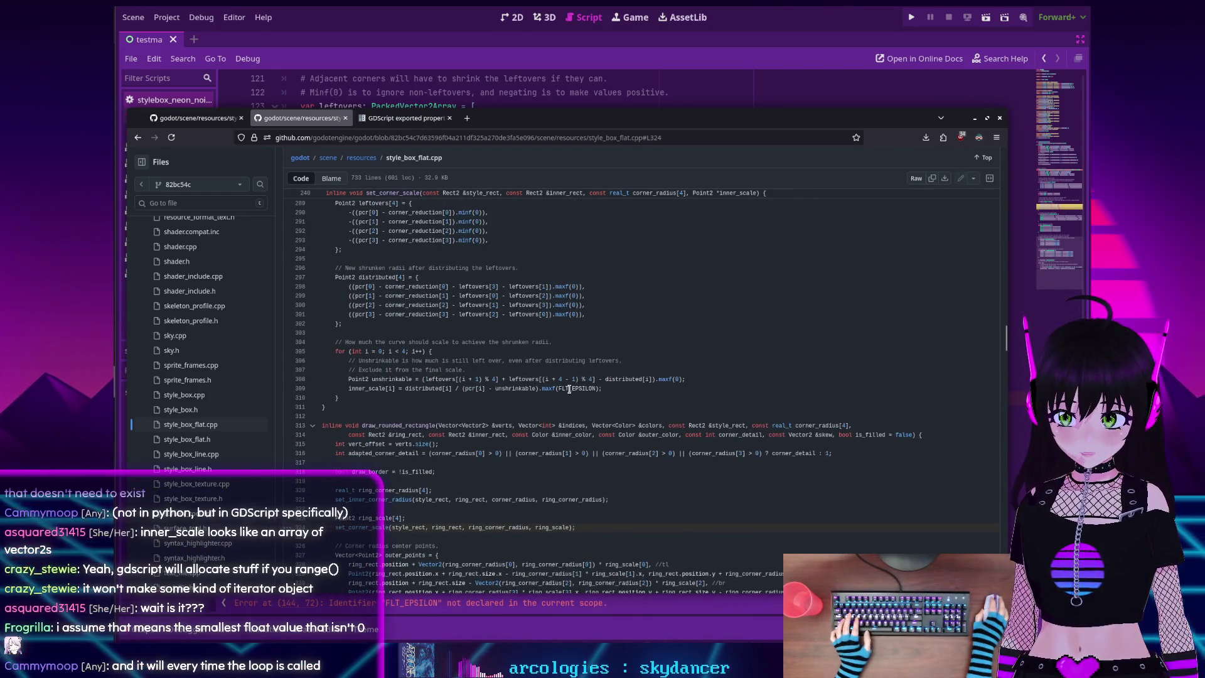
pyautogui.doubleClick(569, 389)
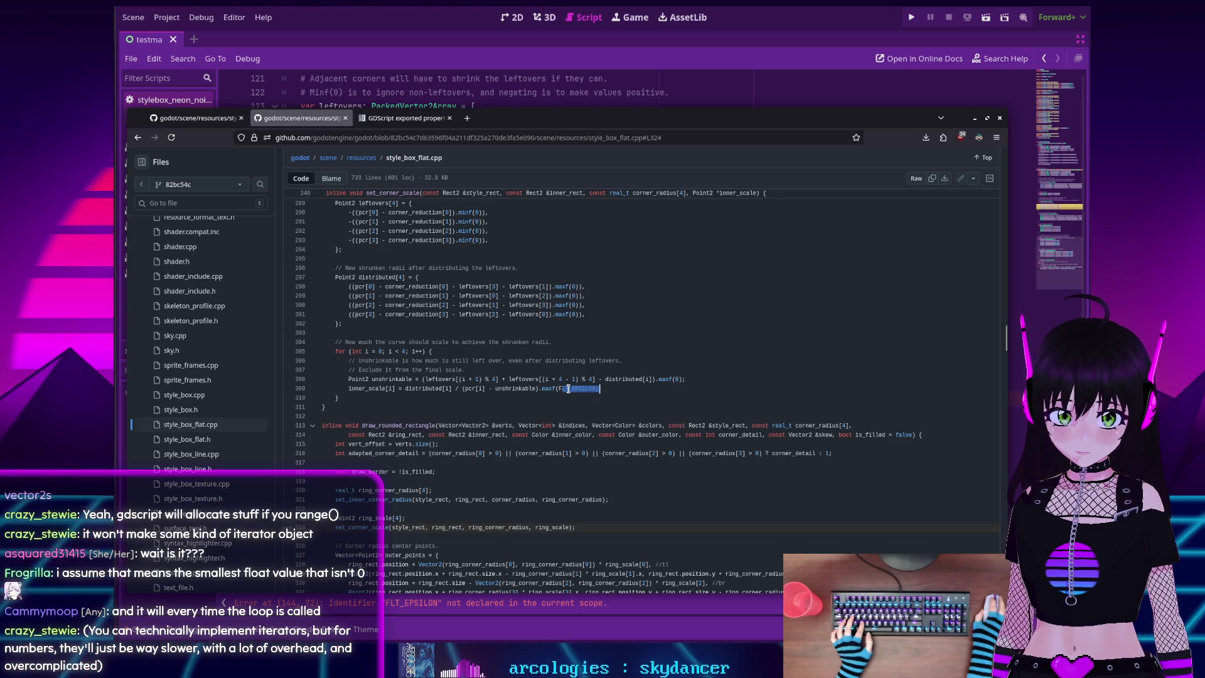
# Search 'godot FLT_EPSILON' in a new tab and skim the forum thread on EPSILON tolerance
pyautogui.click(472, 124)
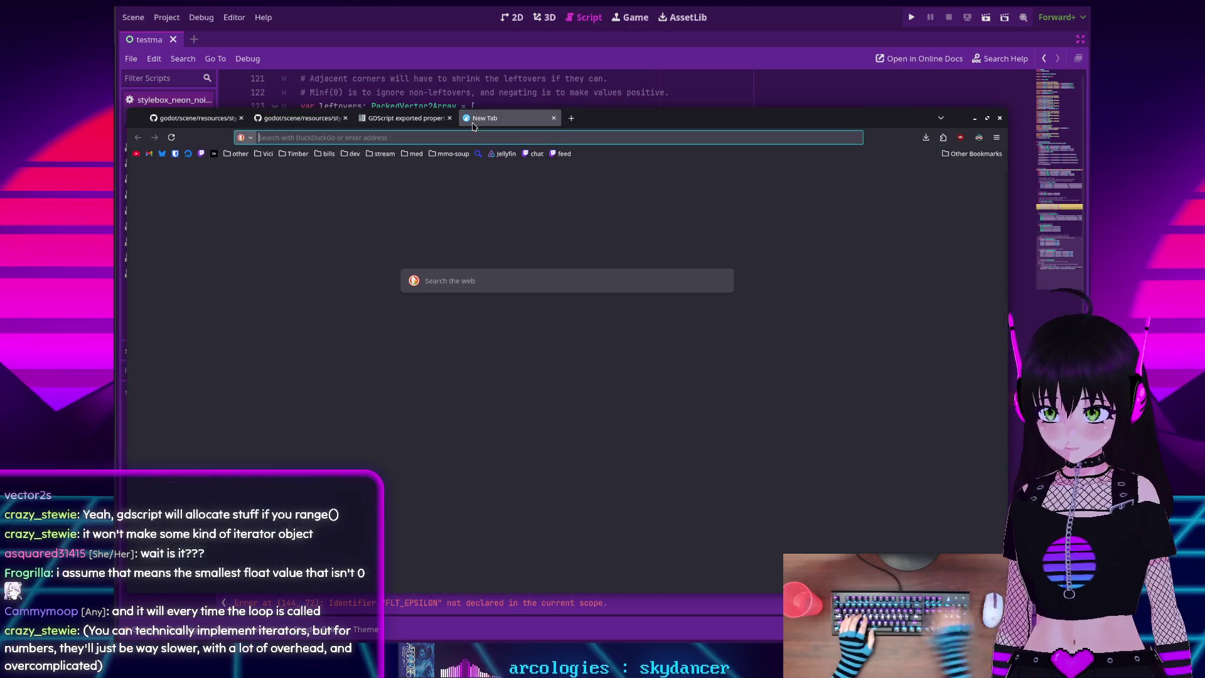
pyautogui.write('godot FLT_EPSILON')
pyautogui.press('Return')
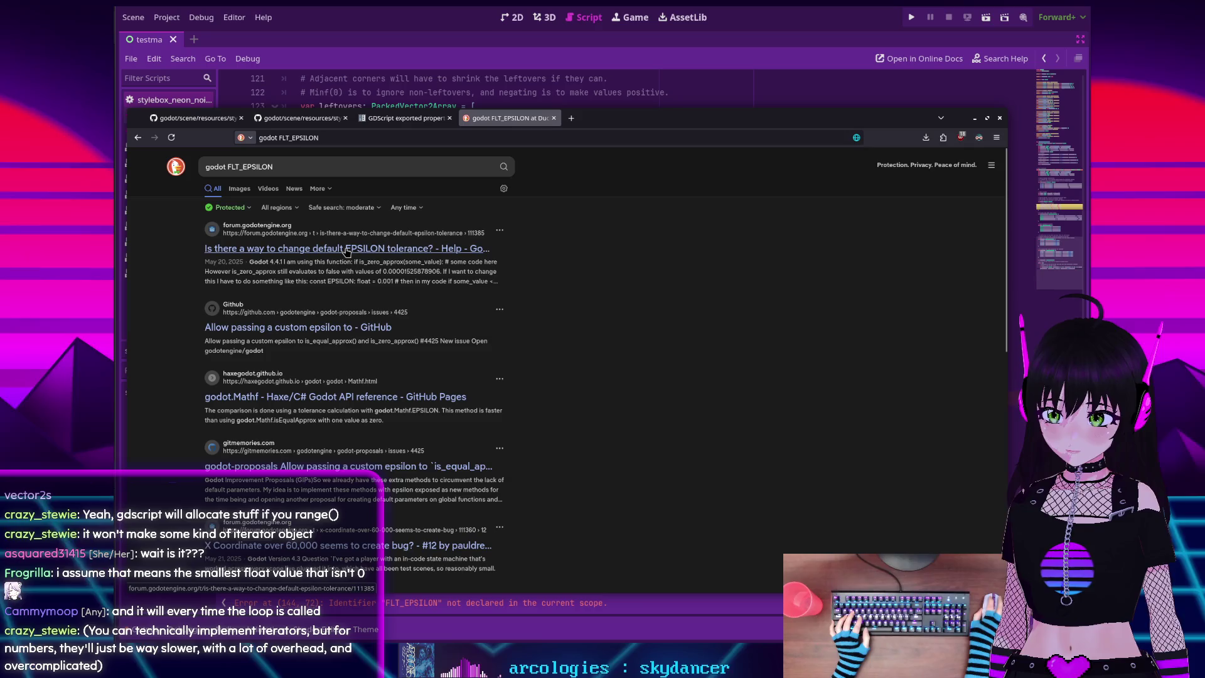
pyautogui.click(345, 249)
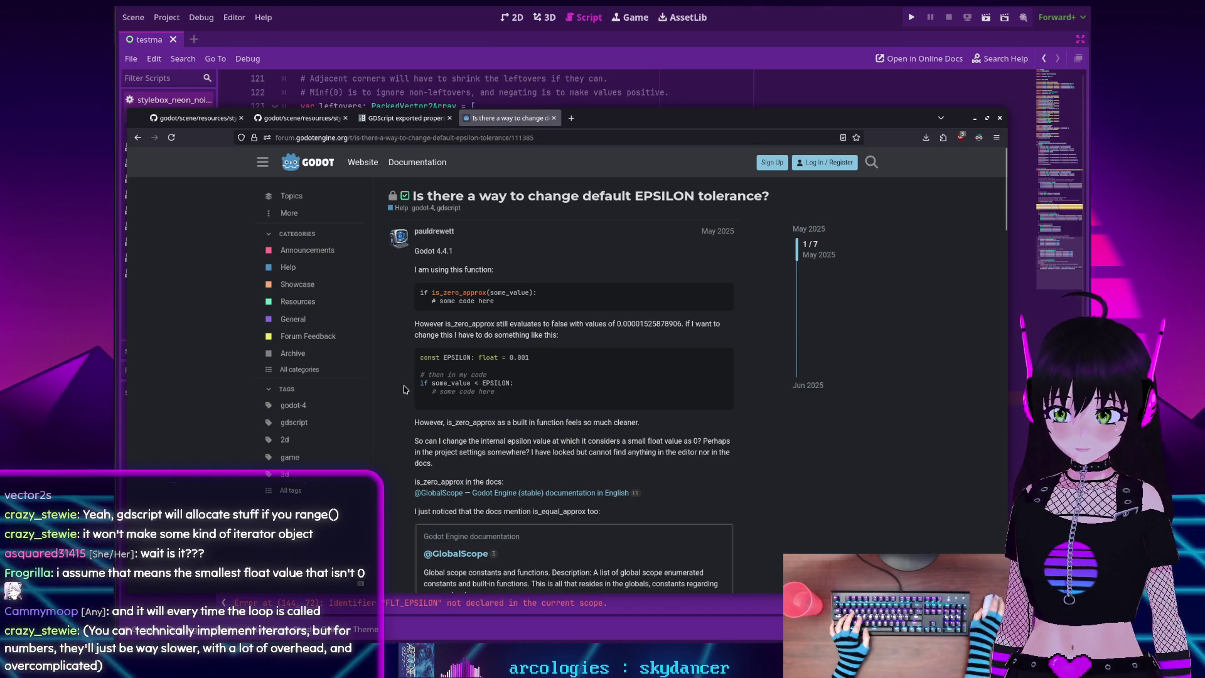
pyautogui.scroll(-3, 404, 389)
pyautogui.hotkey('alt', 'Left')
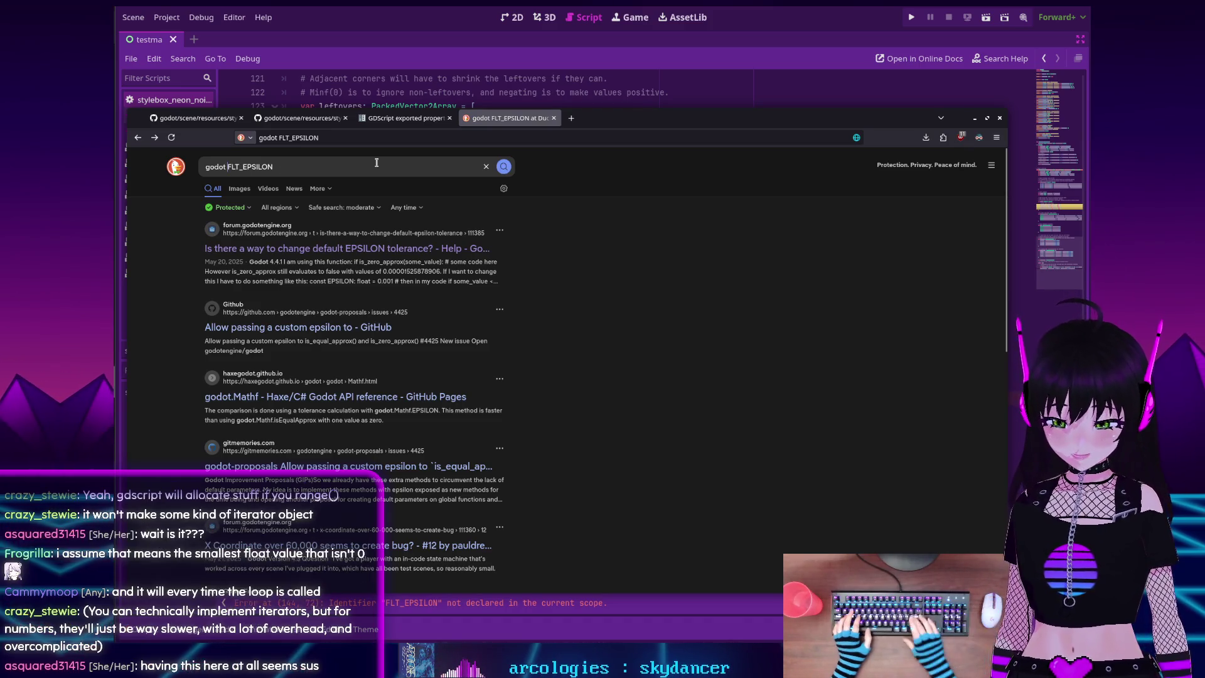
# Refine the search to godot "FLT_EPSILON" as an exact term
pyautogui.write('"')
pyautogui.press('End')
pyautogui.write('"')
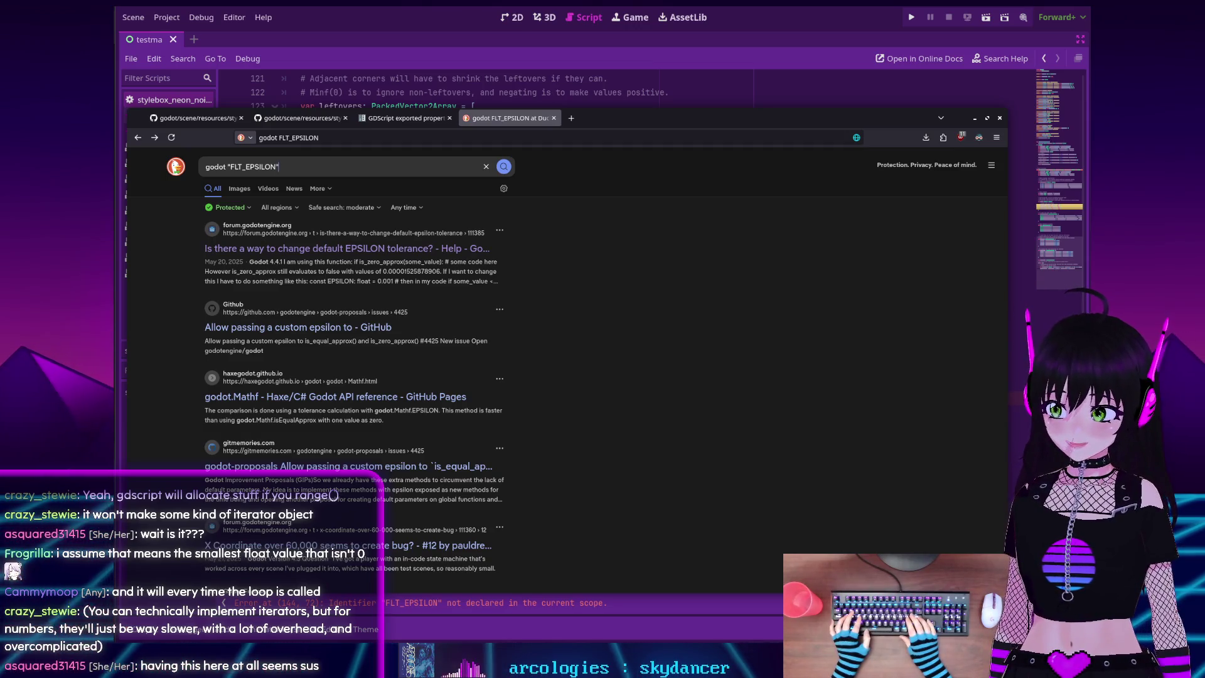
pyautogui.press('Return')
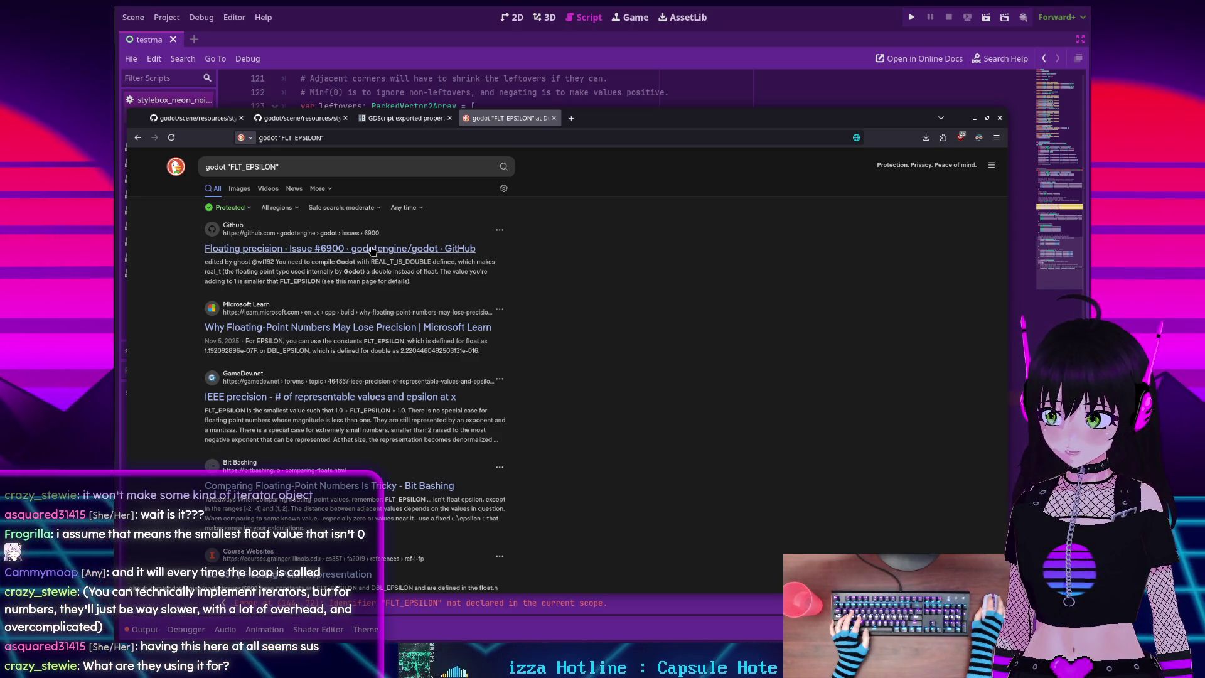
pyautogui.hotkey('alt', 'Tab')
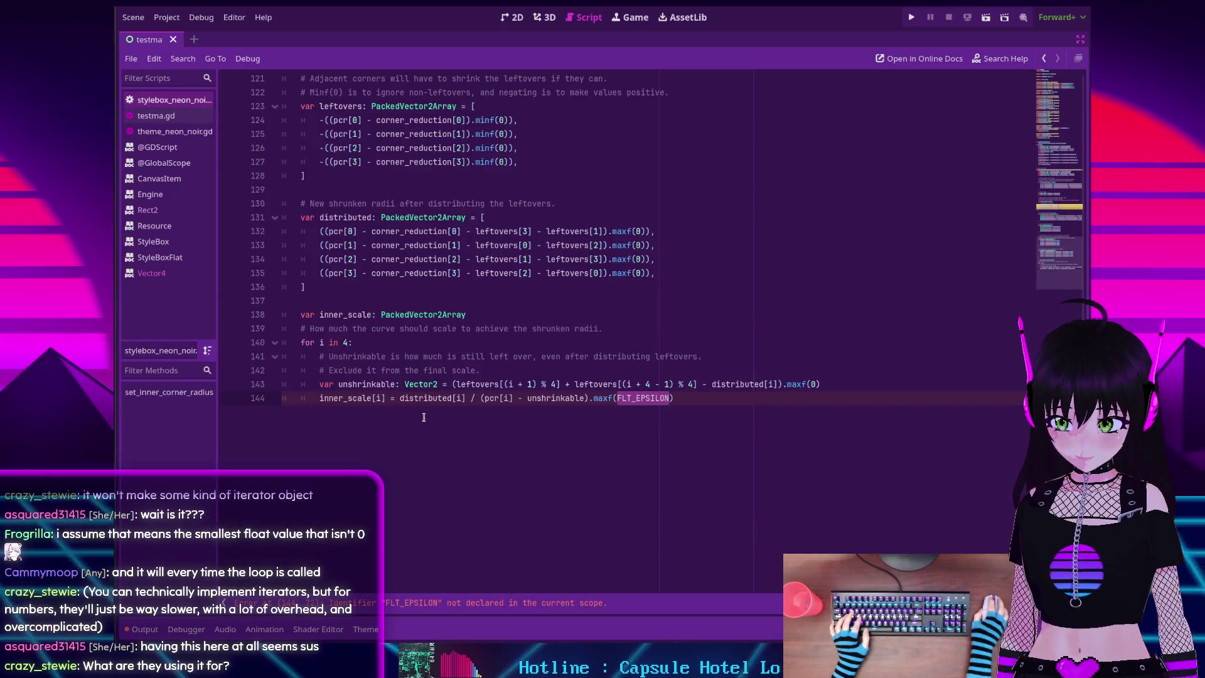
# Open the Vector2 maxf documentation from the maxf call on line 144
pyautogui.click(595, 399)
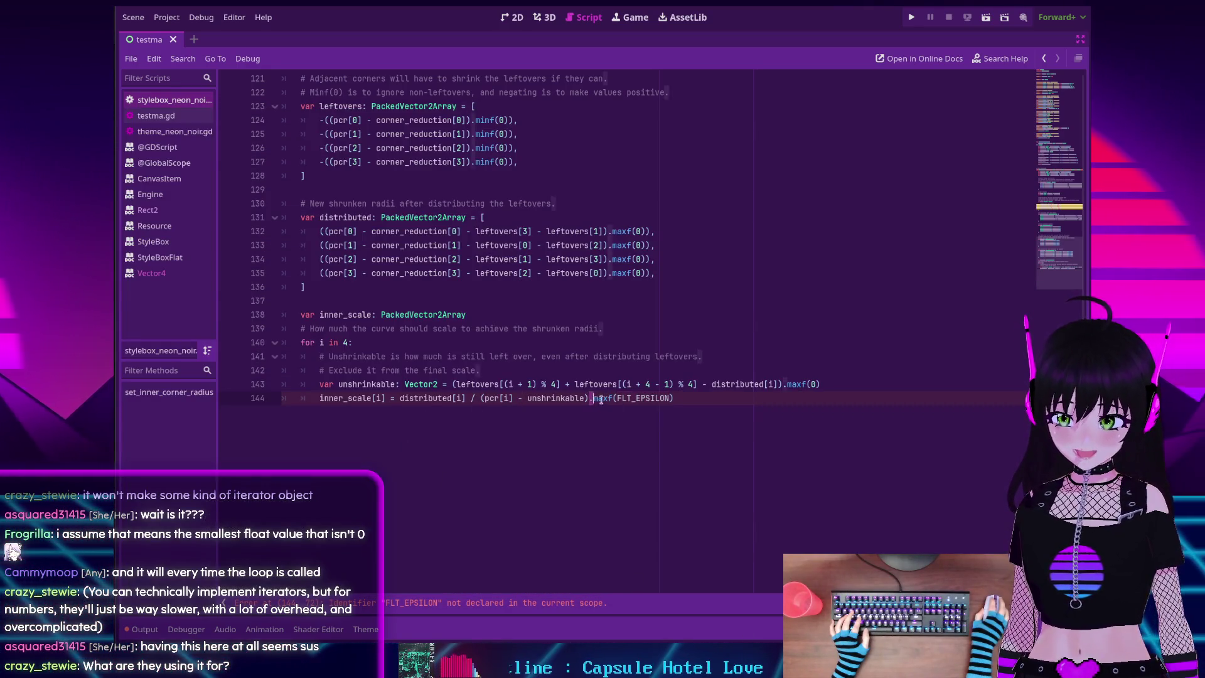
pyautogui.hotkey('ctrl', 'Right')
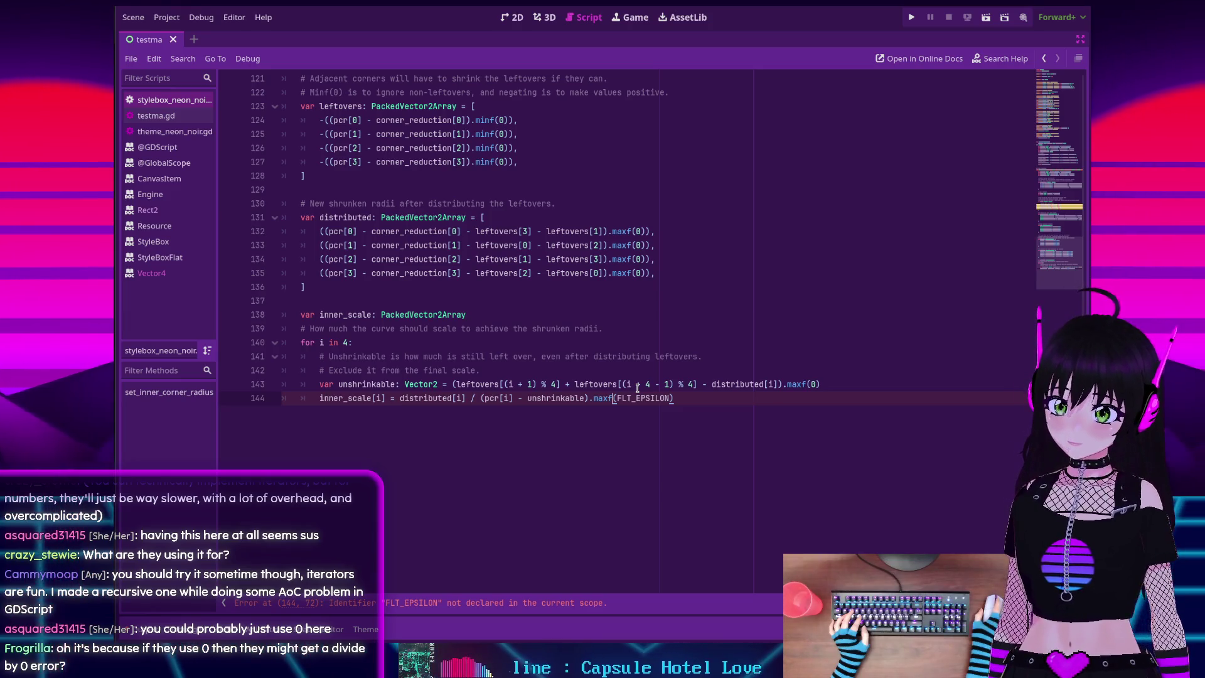
pyautogui.keyDown('ctrl'); pyautogui.click(605, 402); pyautogui.keyUp('ctrl')
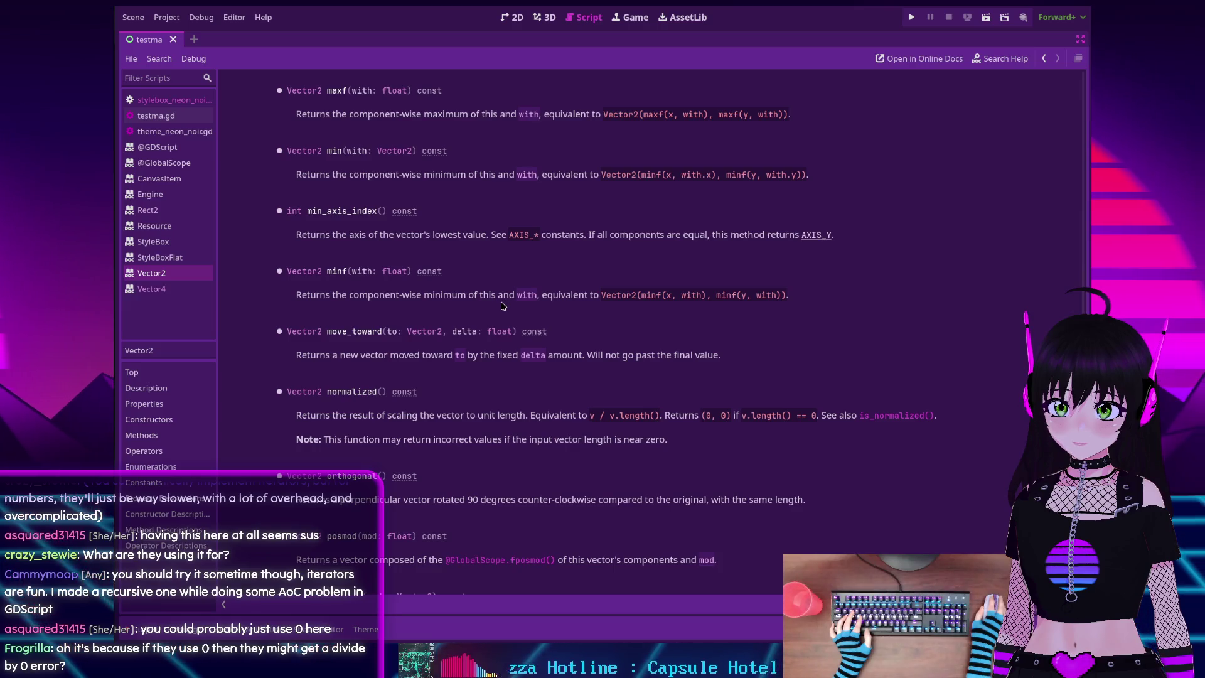
# Go back from the Vector2 docs to the stylebox script
pyautogui.hotkey('alt', 'Left')
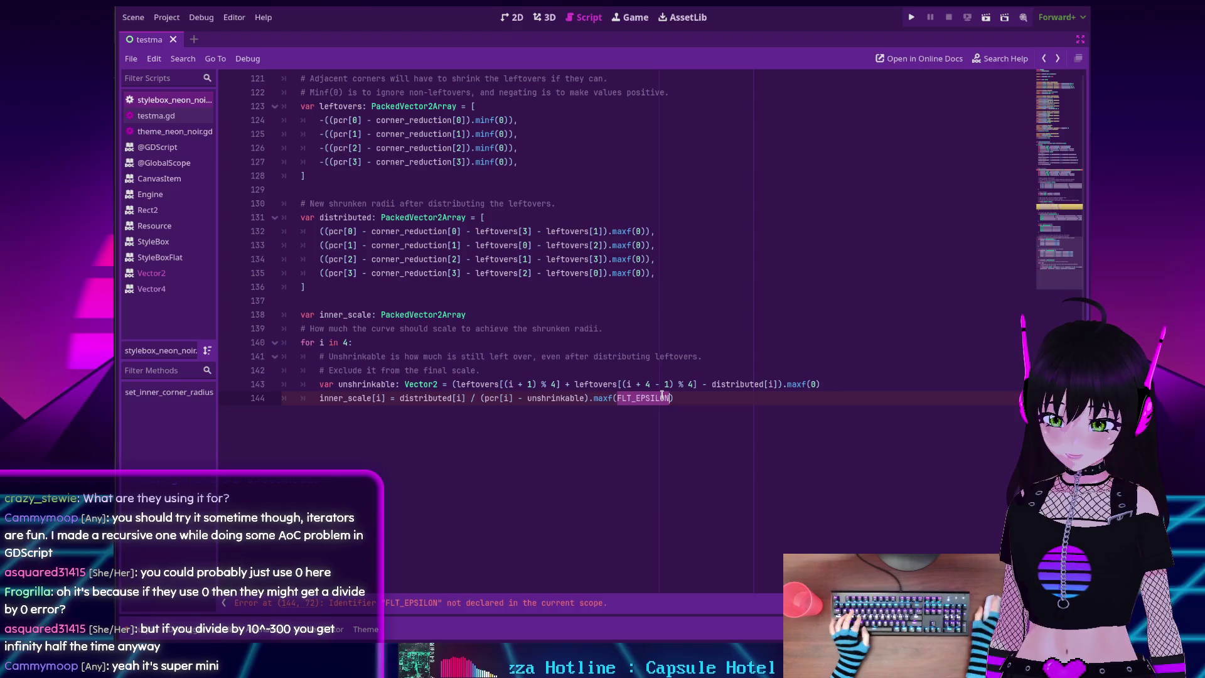
# Replace FLT_EPSILON in line 144's maxf call with 0.000000001
pyautogui.write('0.000')
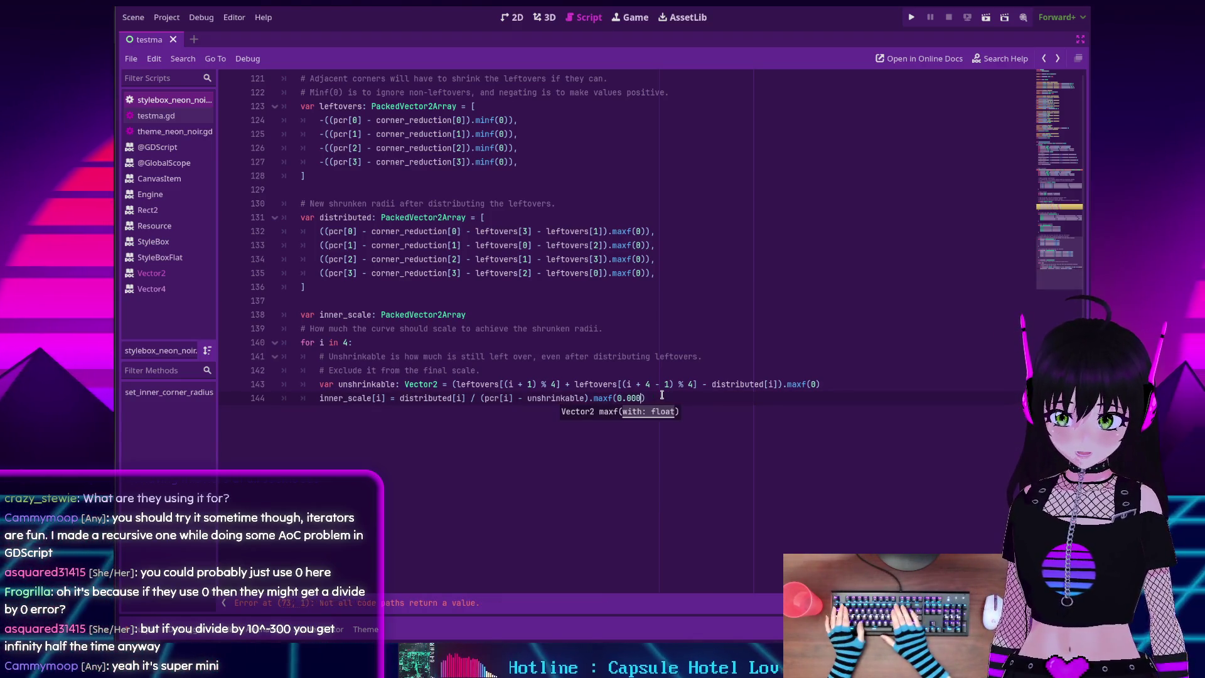
pyautogui.write('000001')
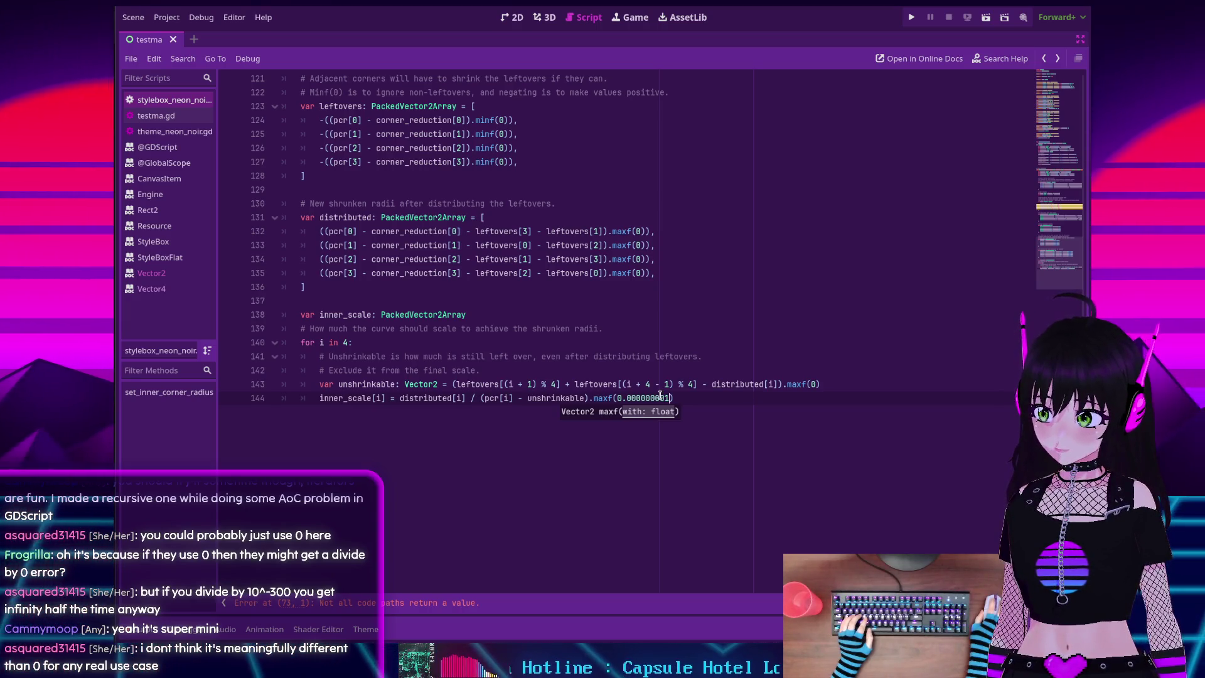
pyautogui.hotkey('shift', 'Left')
pyautogui.hotkey('shift', 'Left')
pyautogui.hotkey('shift', 'Left')
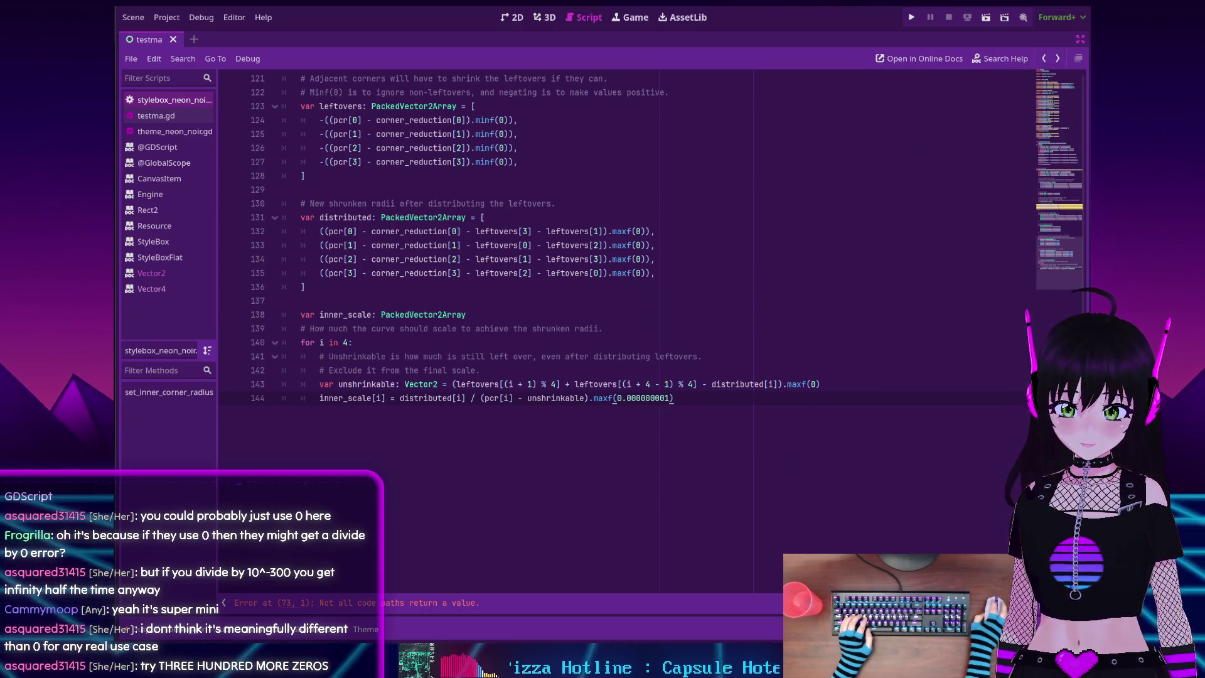
pyautogui.hotkey('alt', 'Tab')
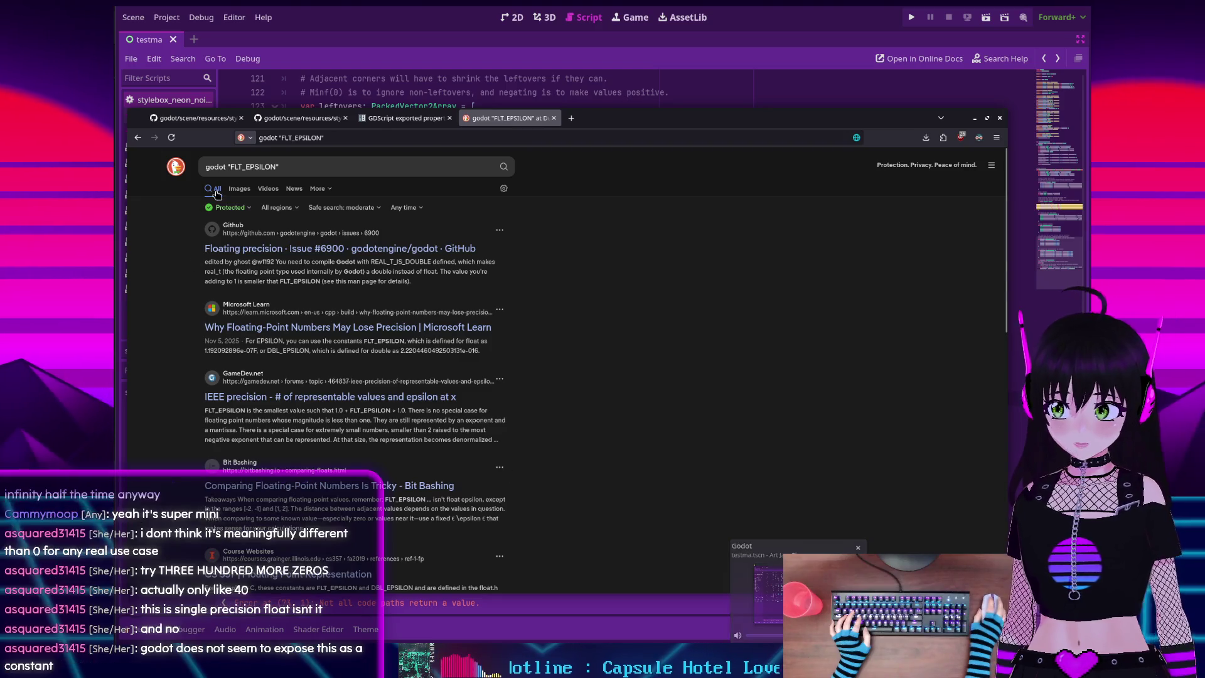
# Search DuckDuckGo for 'godot small number constant', correcting the typo
pyautogui.click(295, 171)
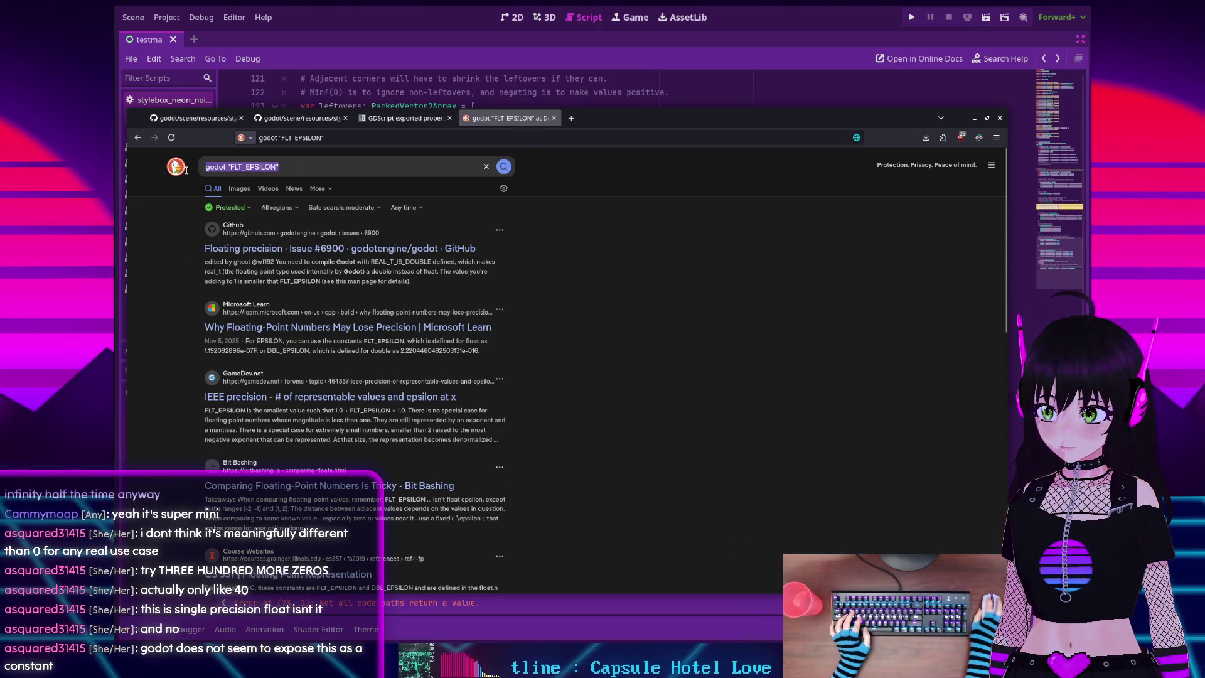
pyautogui.write('godot')
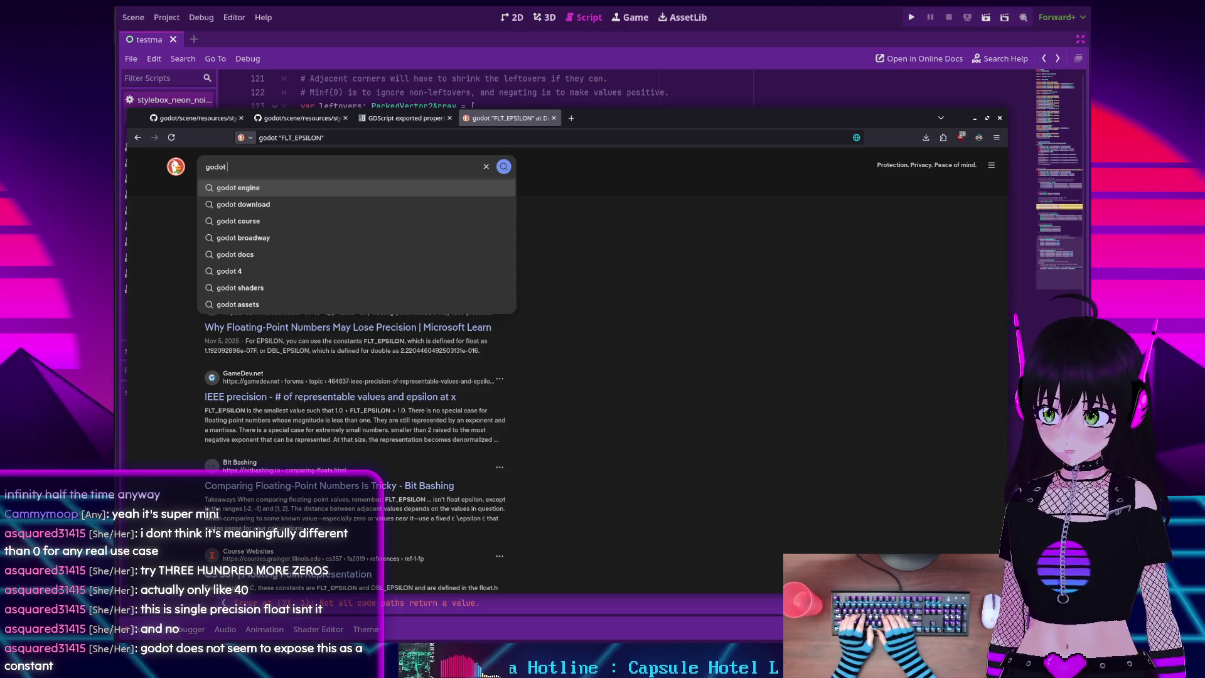
pyautogui.write(' small')
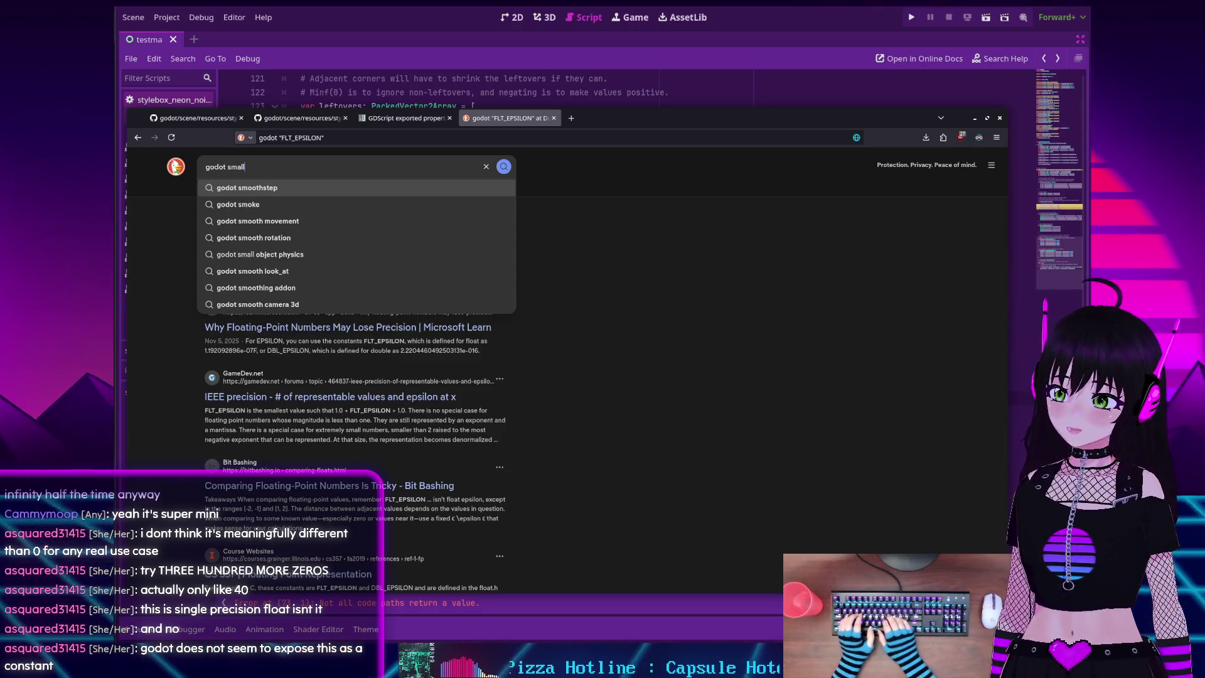
pyautogui.write(' number constand')
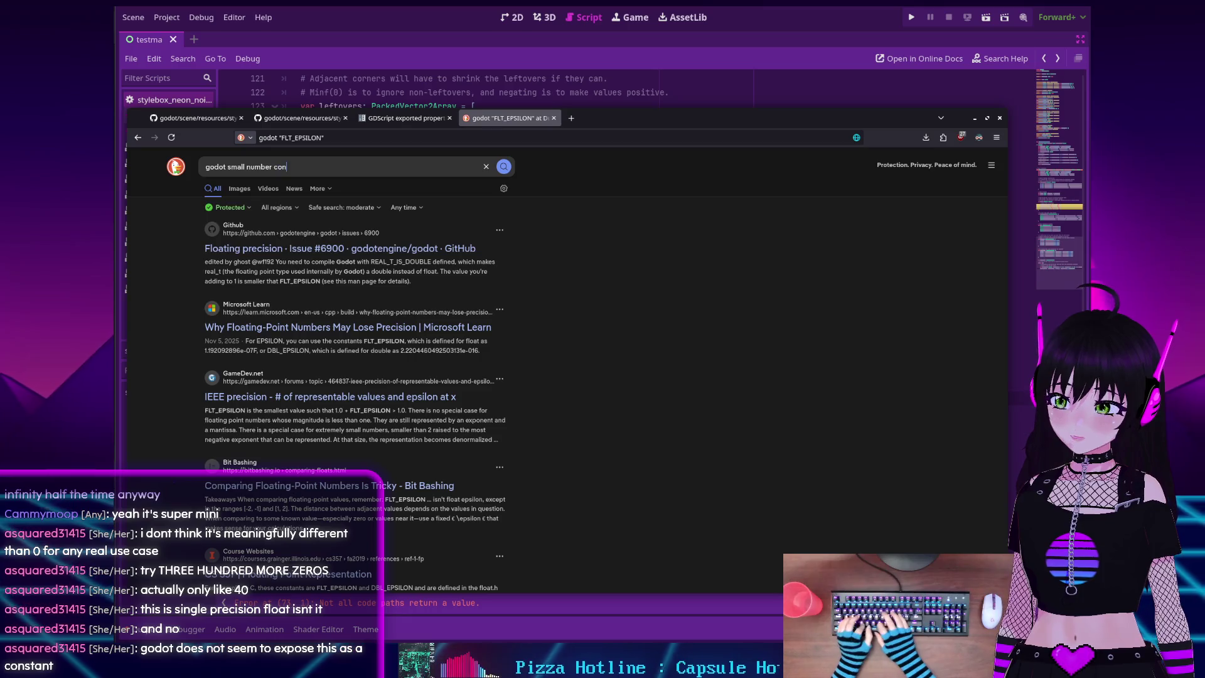
pyautogui.press('BackSpace')
pyautogui.write('tant')
pyautogui.press('Return')
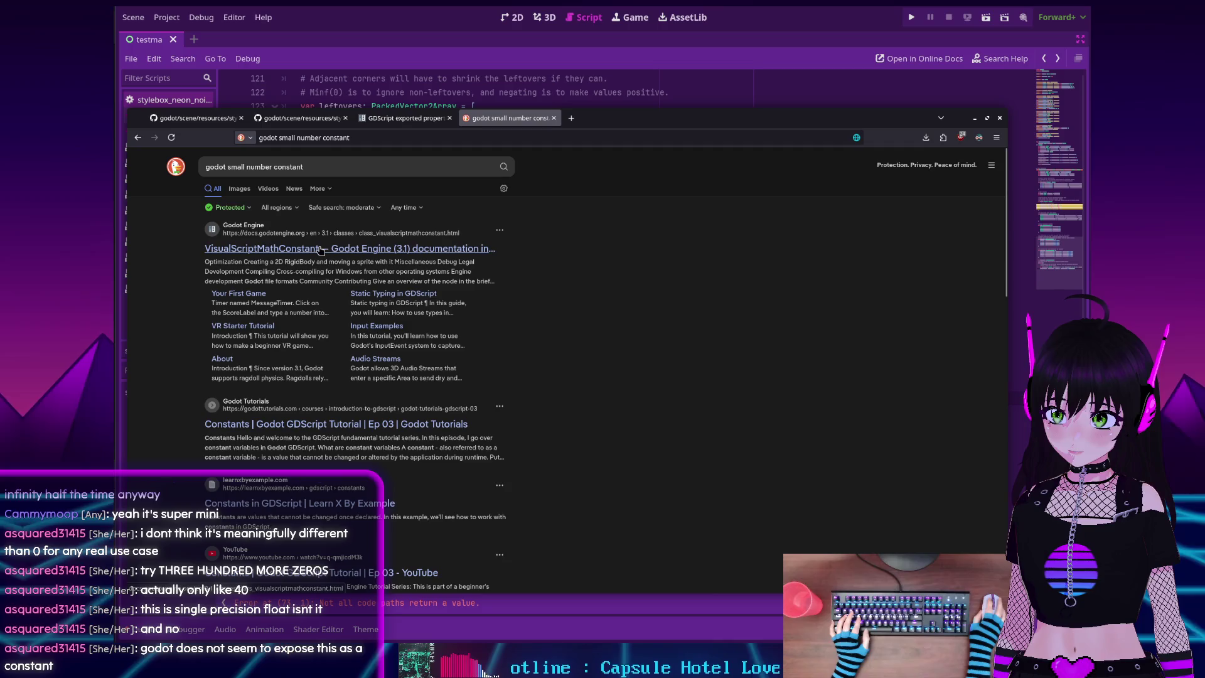
# Skim the search results, then return to the Godot script editor
pyautogui.scroll(-1, 272, 266)
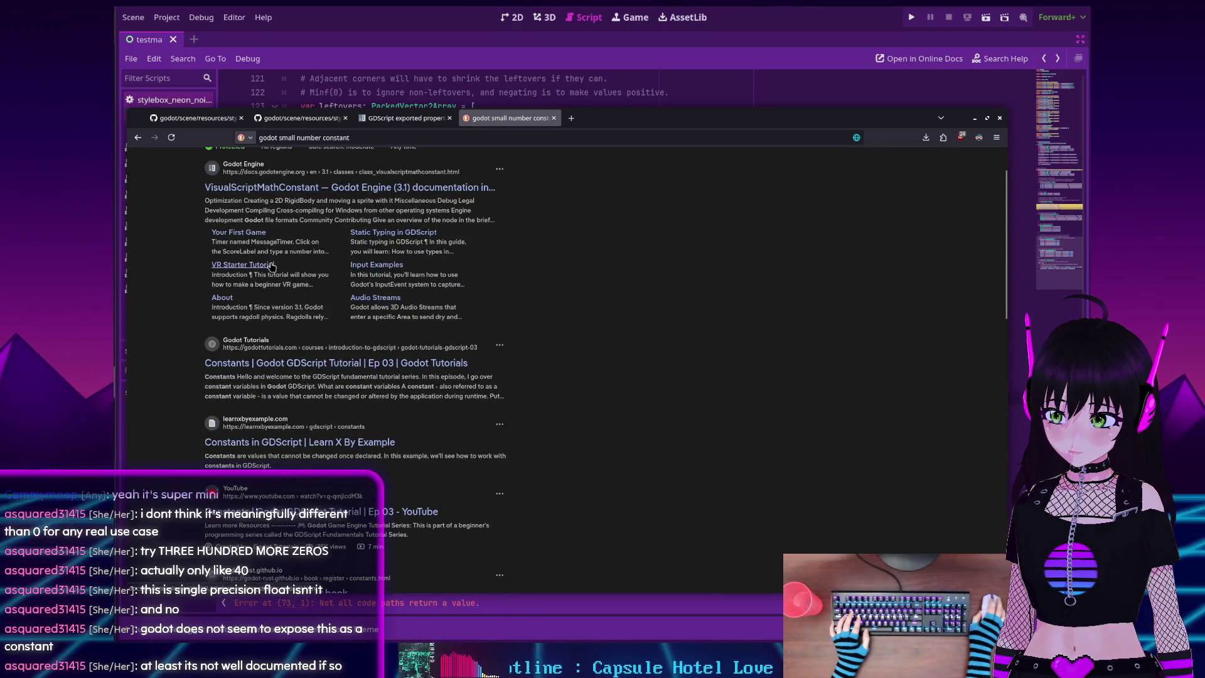
pyautogui.scroll(-1, 272, 266)
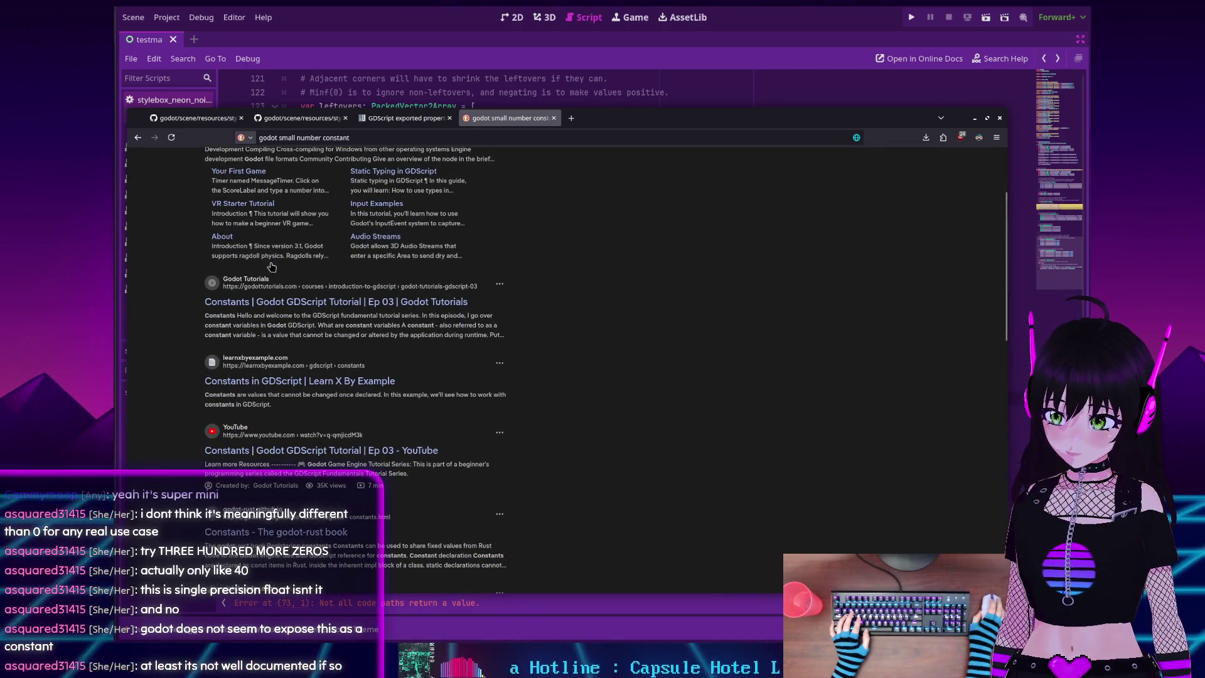
pyautogui.scroll(2, 272, 267)
pyautogui.doubleClick(290, 167)
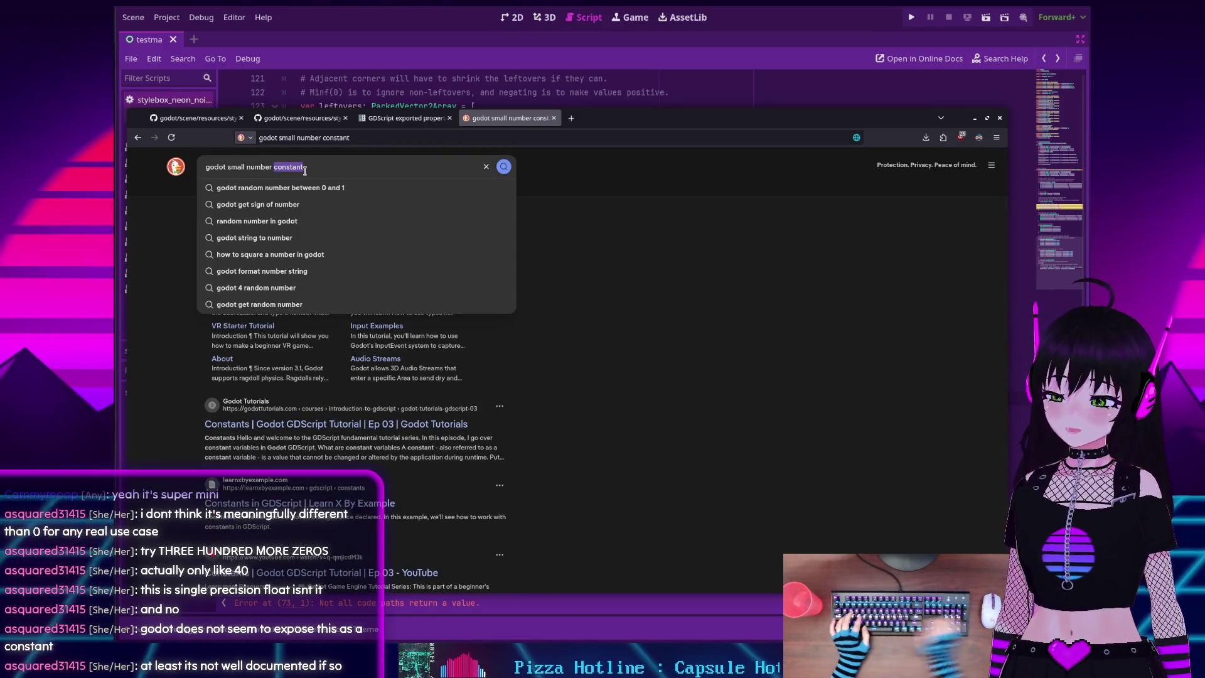
pyautogui.click(157, 348)
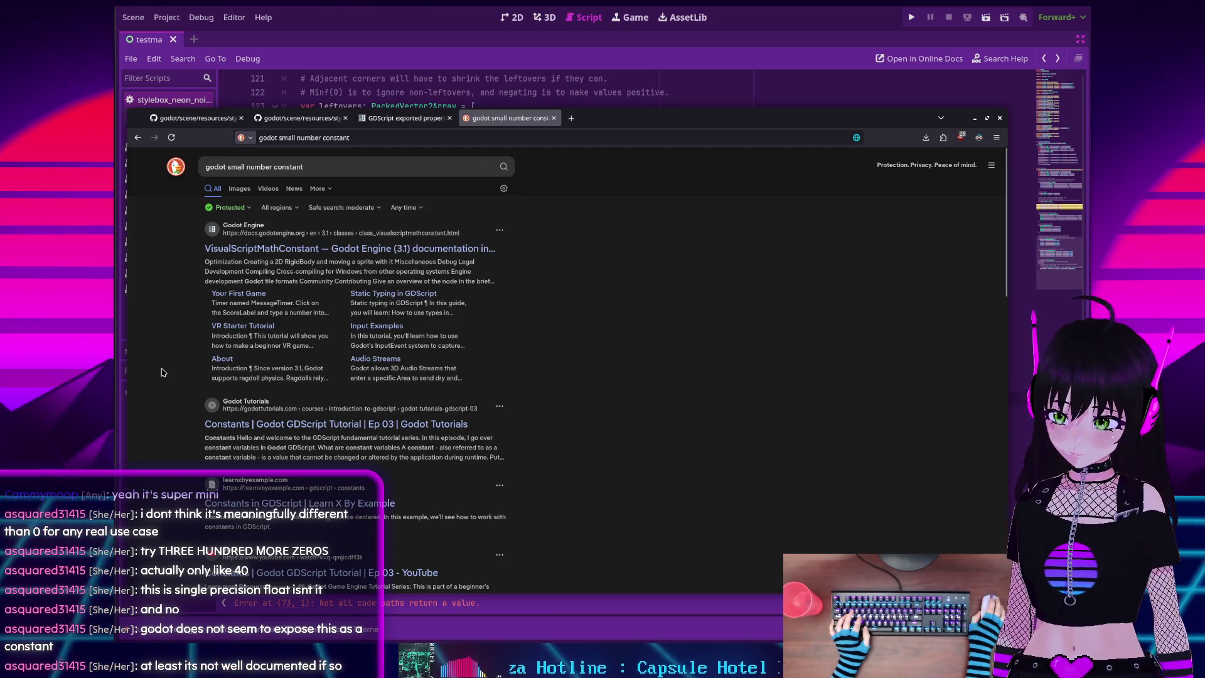
pyautogui.scroll(-2, 160, 367)
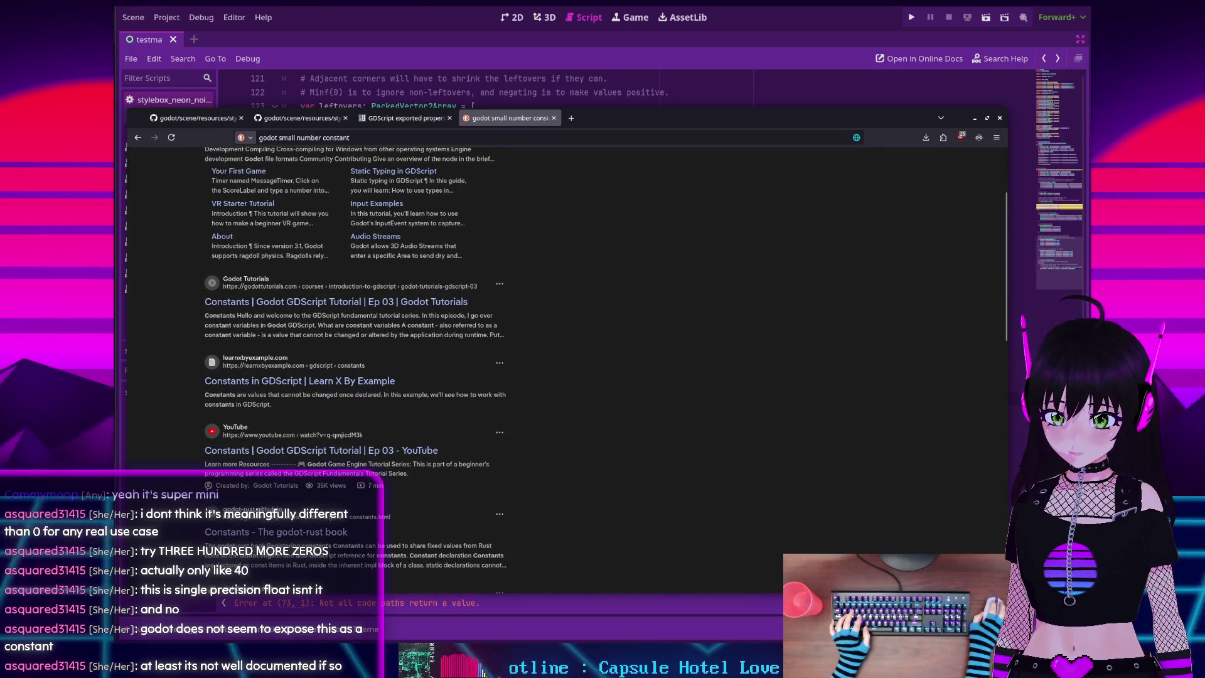
pyautogui.click(768, 590)
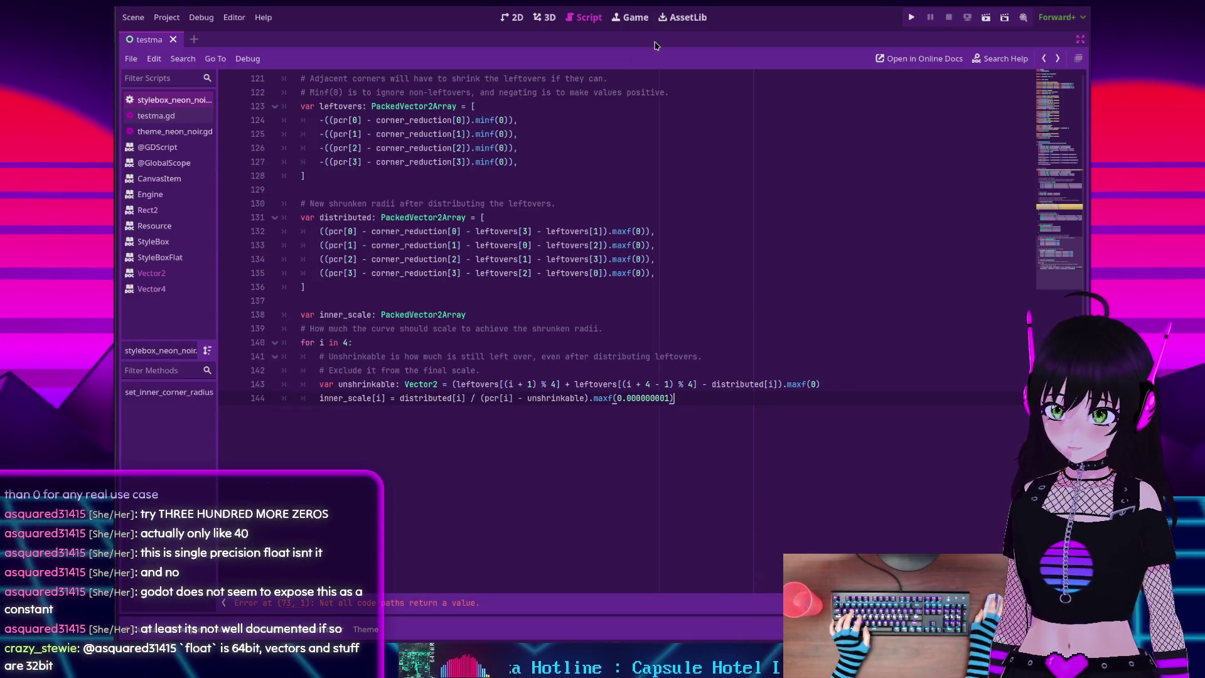
# Open Godot's Search Help with the filter set to Constants Only
pyautogui.click(1000, 59)
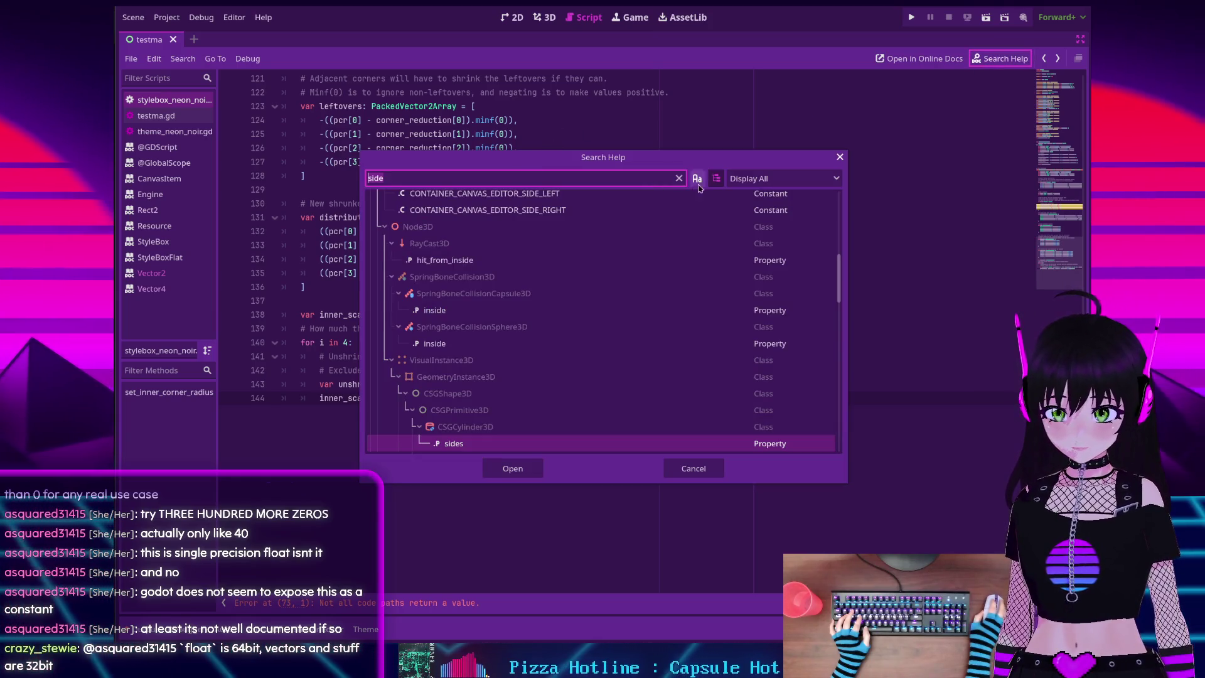
pyautogui.click(772, 181)
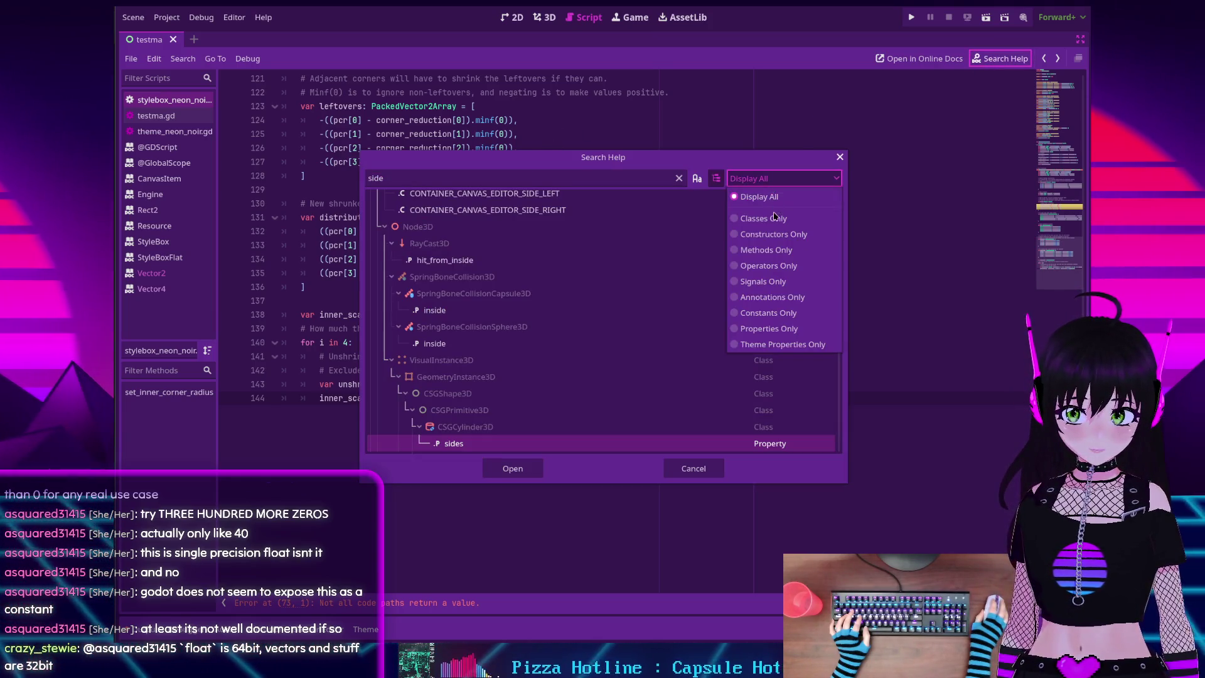
pyautogui.click(770, 312)
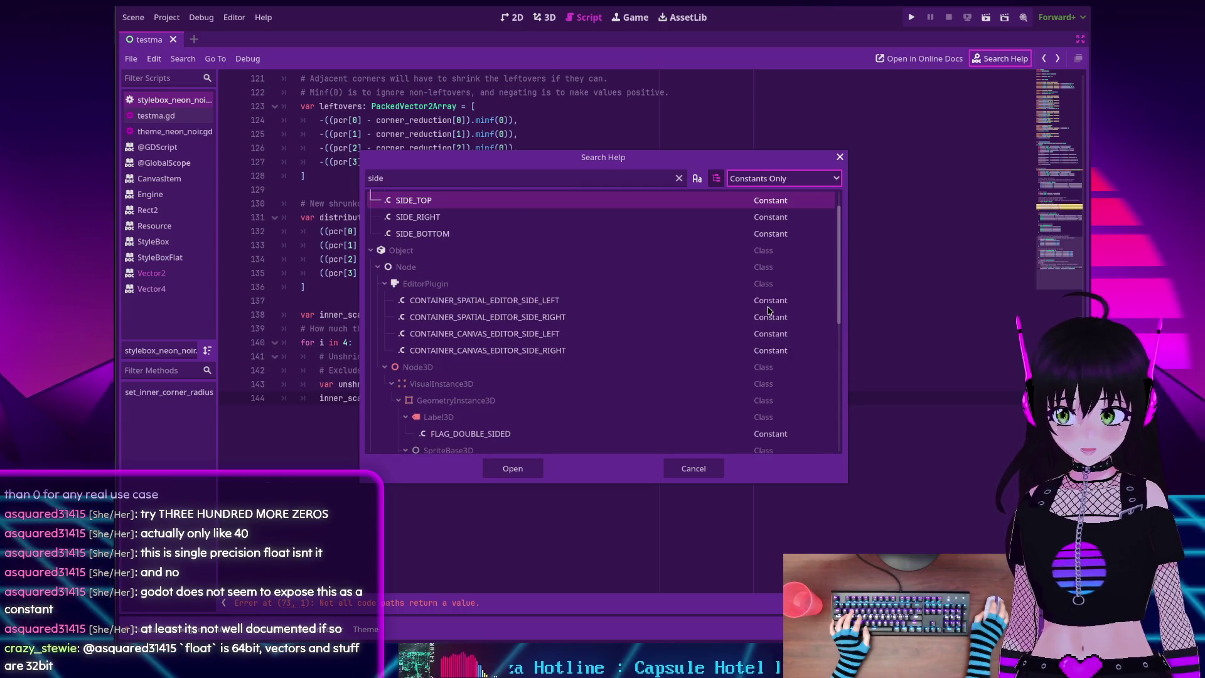
pyautogui.scroll(-5, 465, 252)
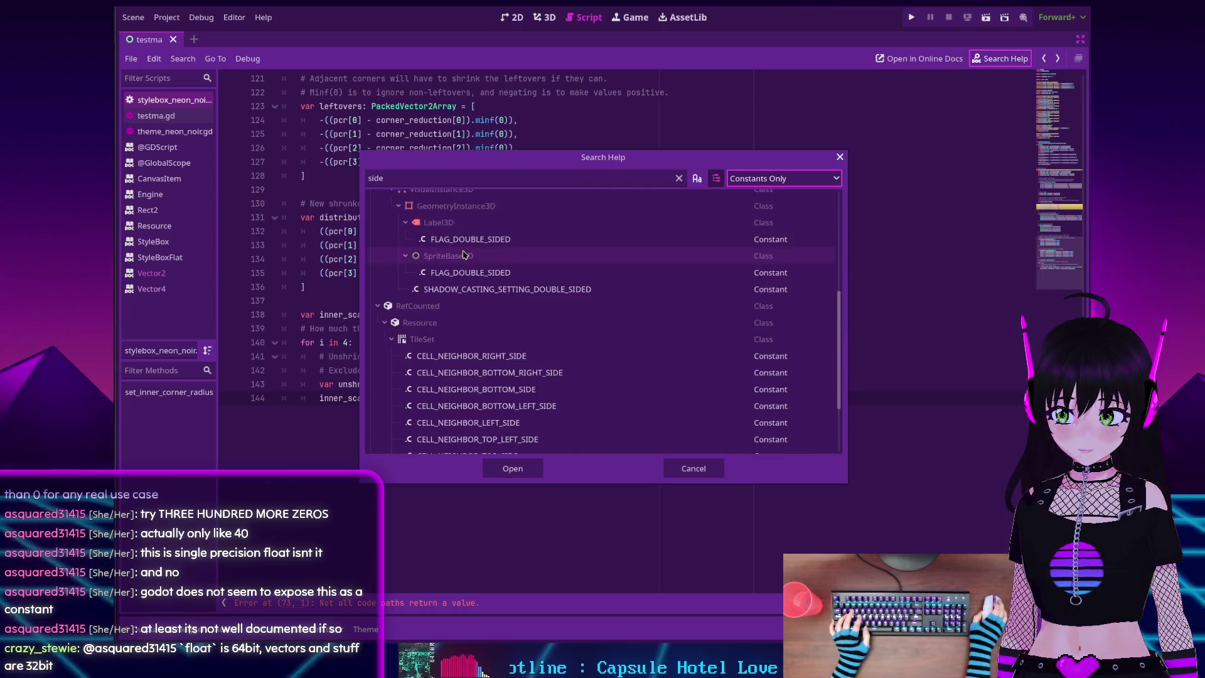
pyautogui.scroll(5, 465, 253)
# Search the help for 'small' among constants, clear the term, and close Search Help
pyautogui.click(433, 183)
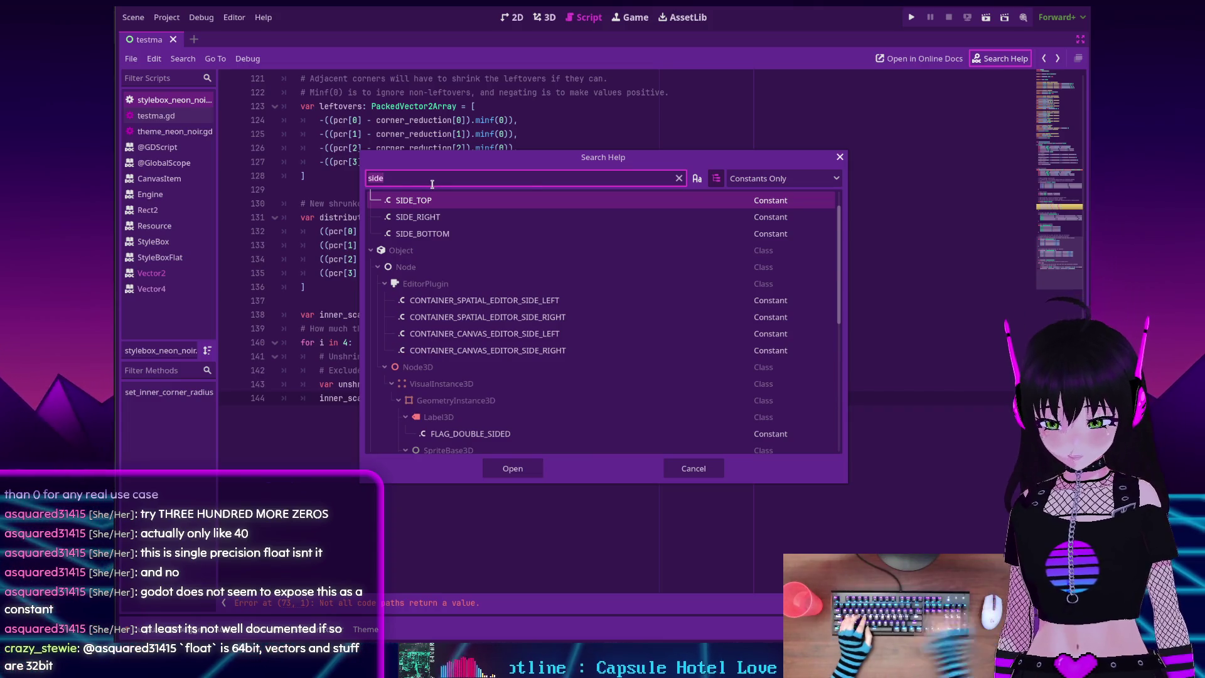
pyautogui.press('BackSpace')
pyautogui.press('BackSpace')
pyautogui.press('BackSpace')
pyautogui.write('small')
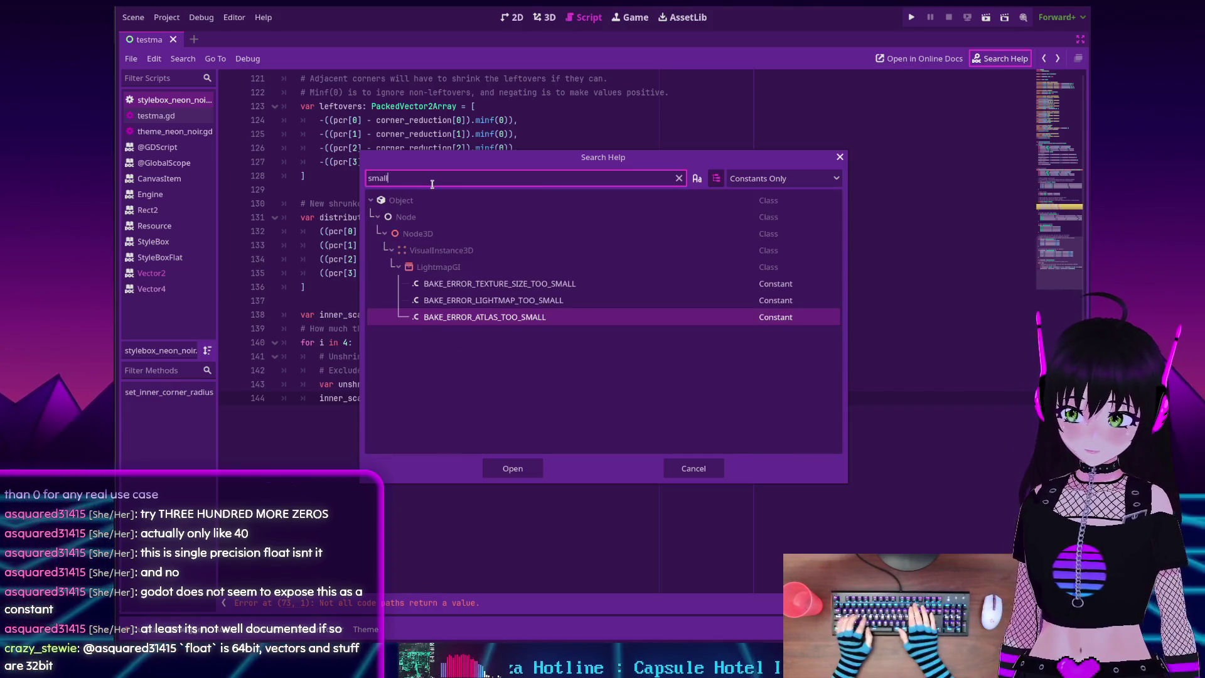
pyautogui.press('BackSpace')
pyautogui.press('BackSpace')
pyautogui.press('BackSpace')
pyautogui.press('Escape')
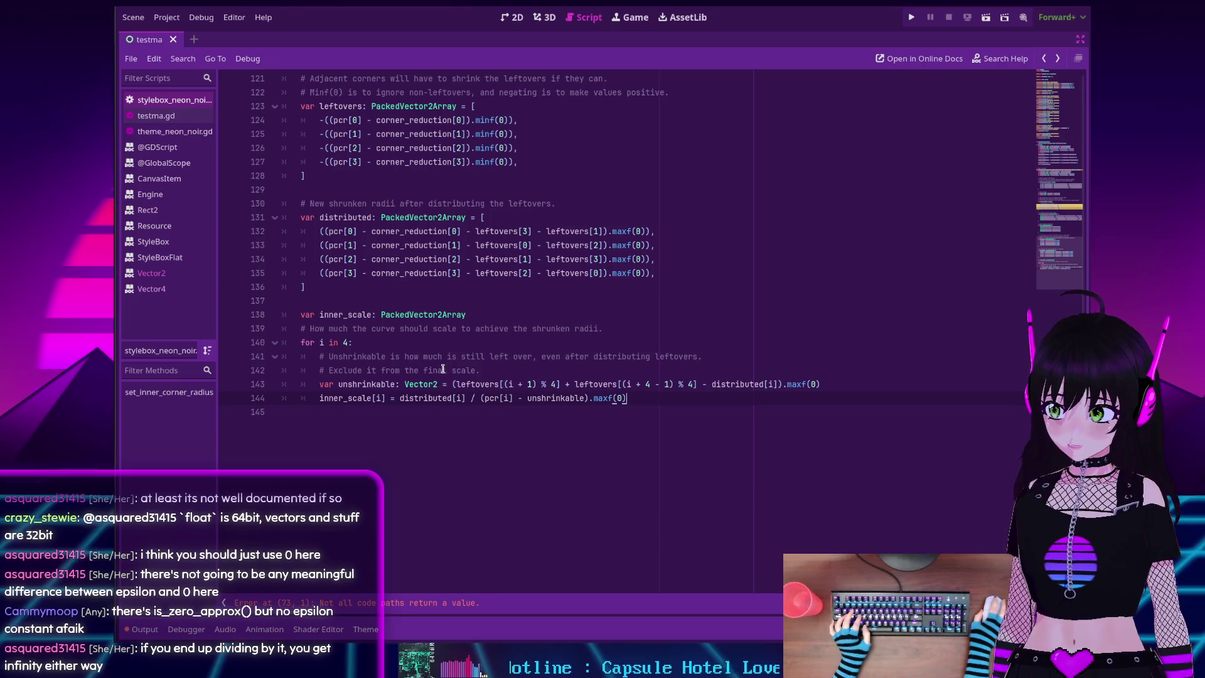
pyautogui.click(989, 66)
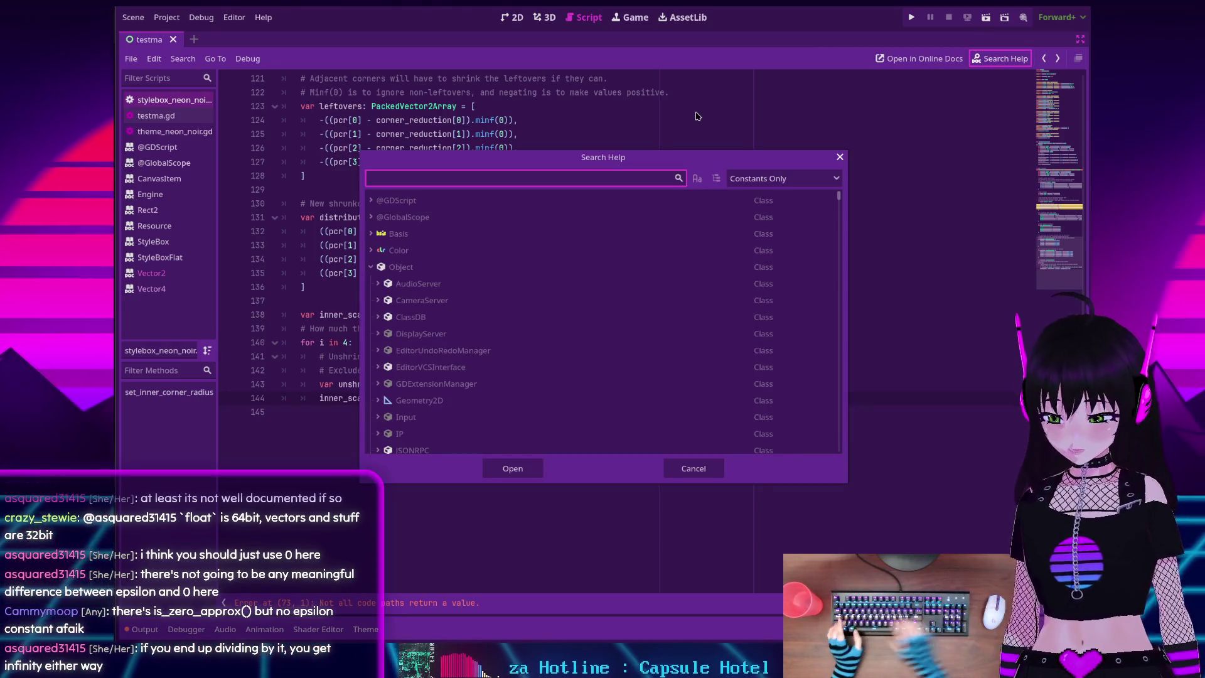
pyautogui.write('zero')
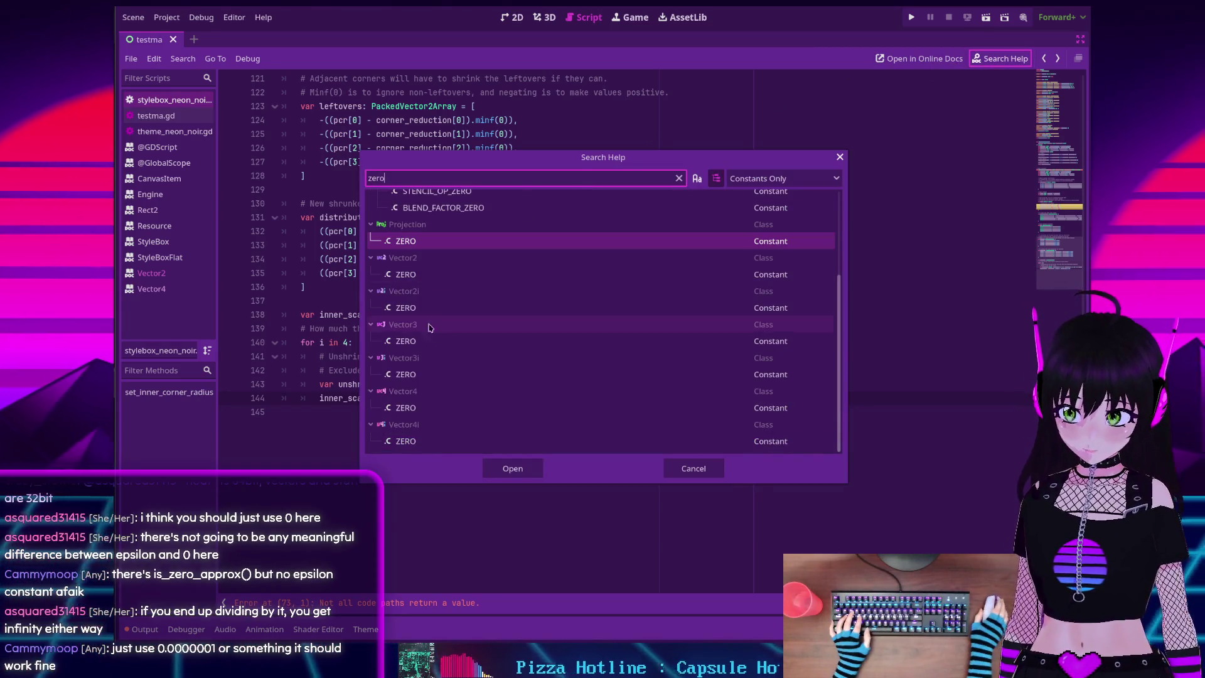
pyautogui.scroll(4, 419, 245)
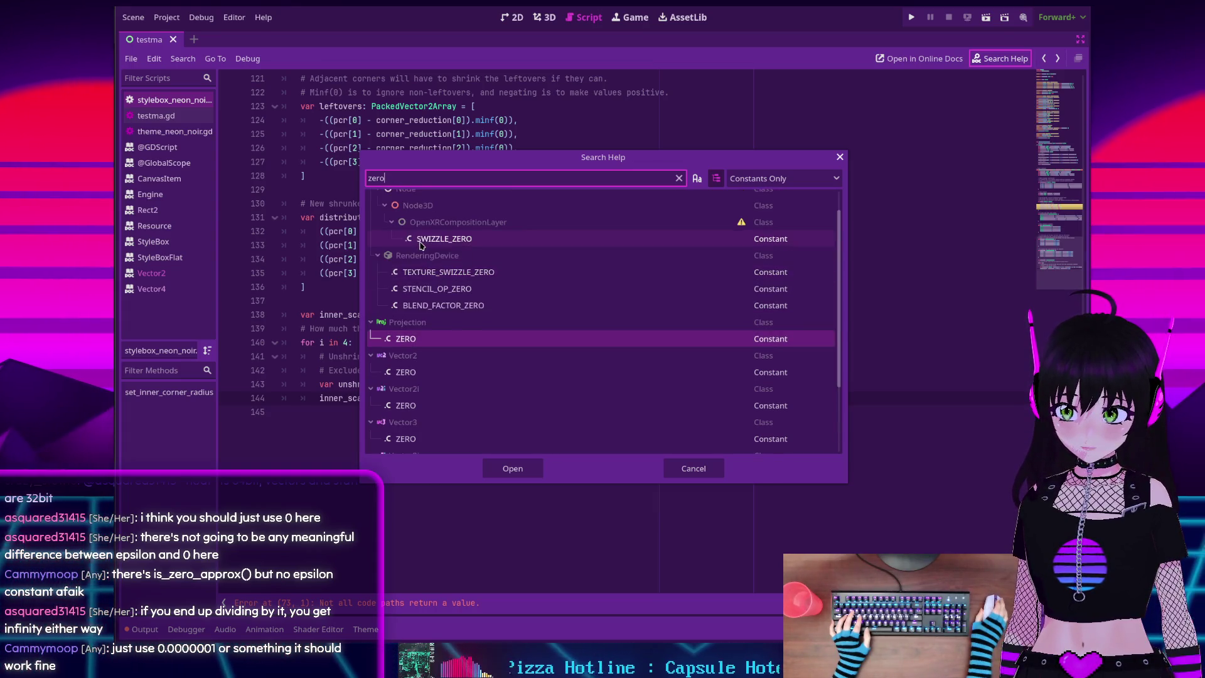
pyautogui.scroll(-3, 442, 277)
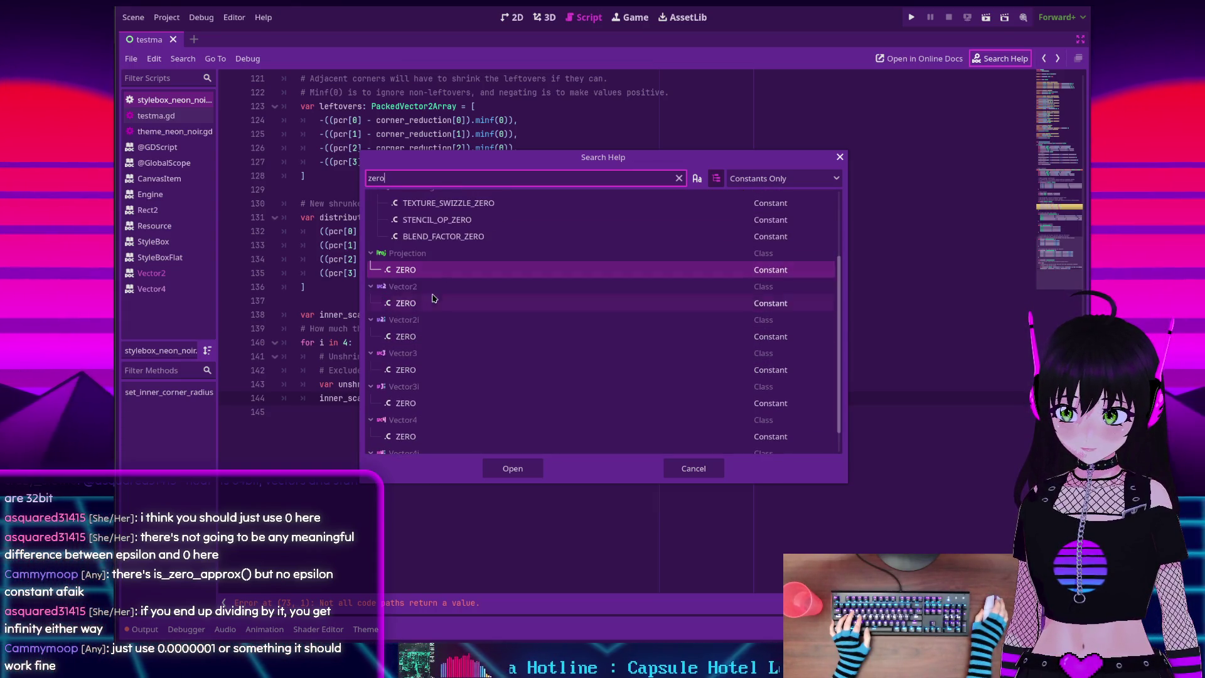
pyautogui.scroll(-1, 422, 294)
pyautogui.scroll(1, 423, 293)
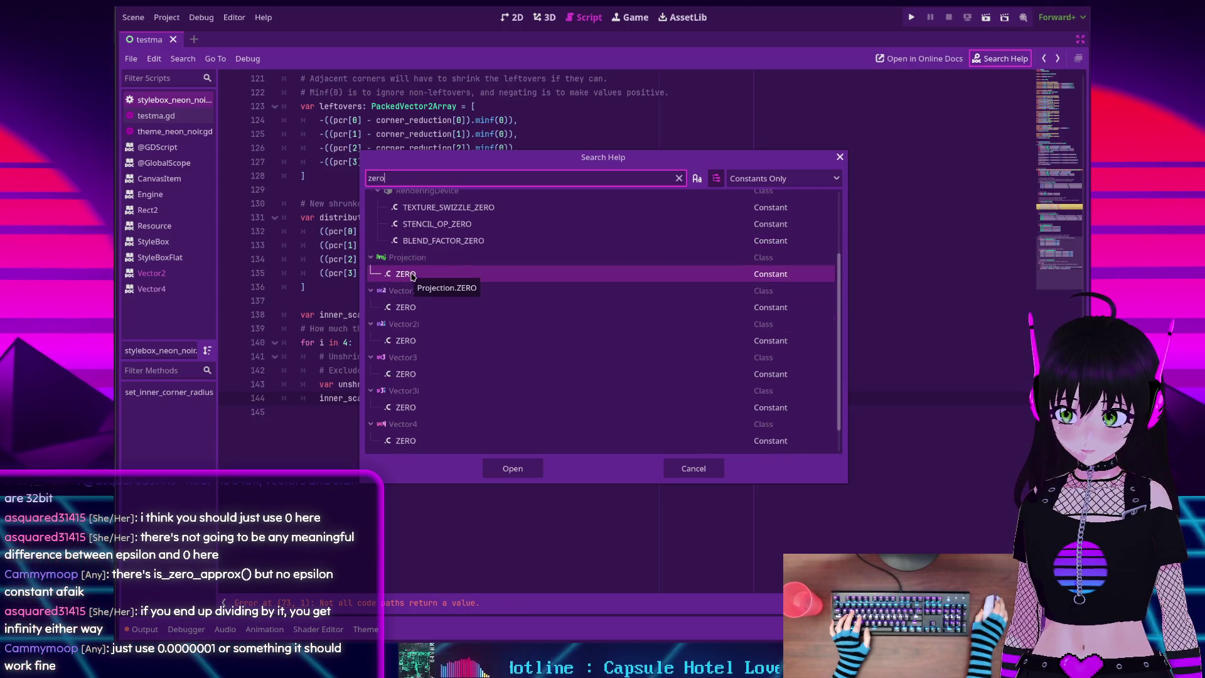
pyautogui.scroll(3, 415, 279)
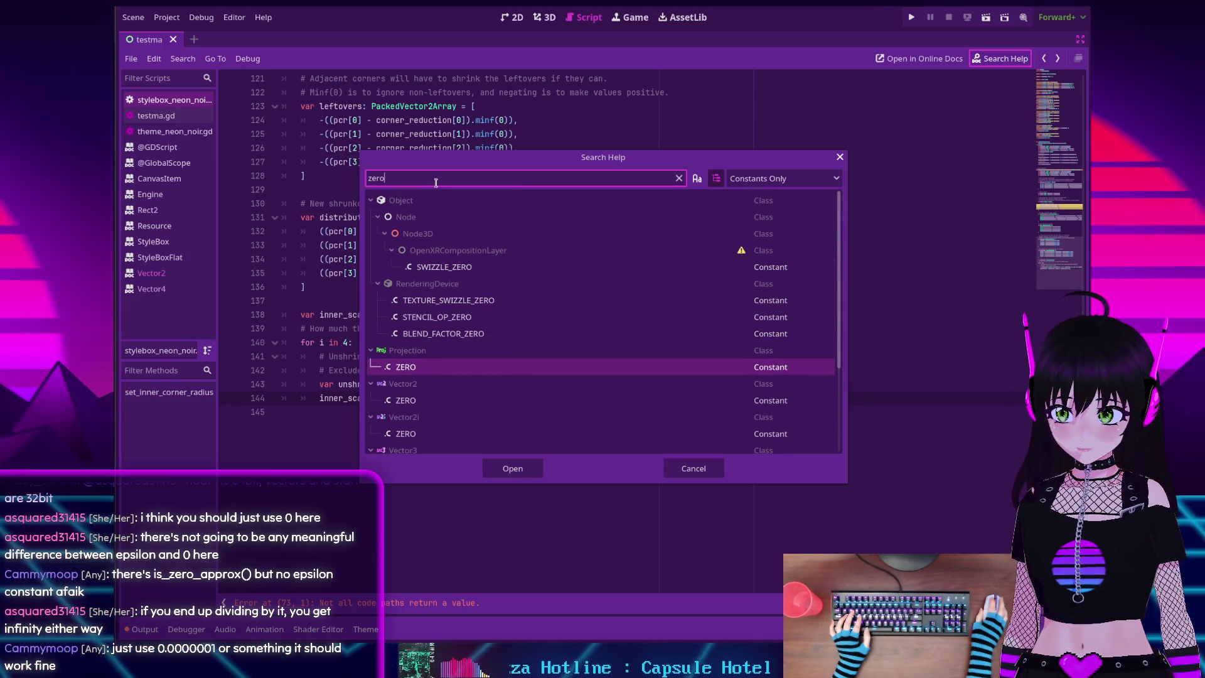
pyautogui.scroll(-4, 480, 248)
pyautogui.scroll(4, 447, 249)
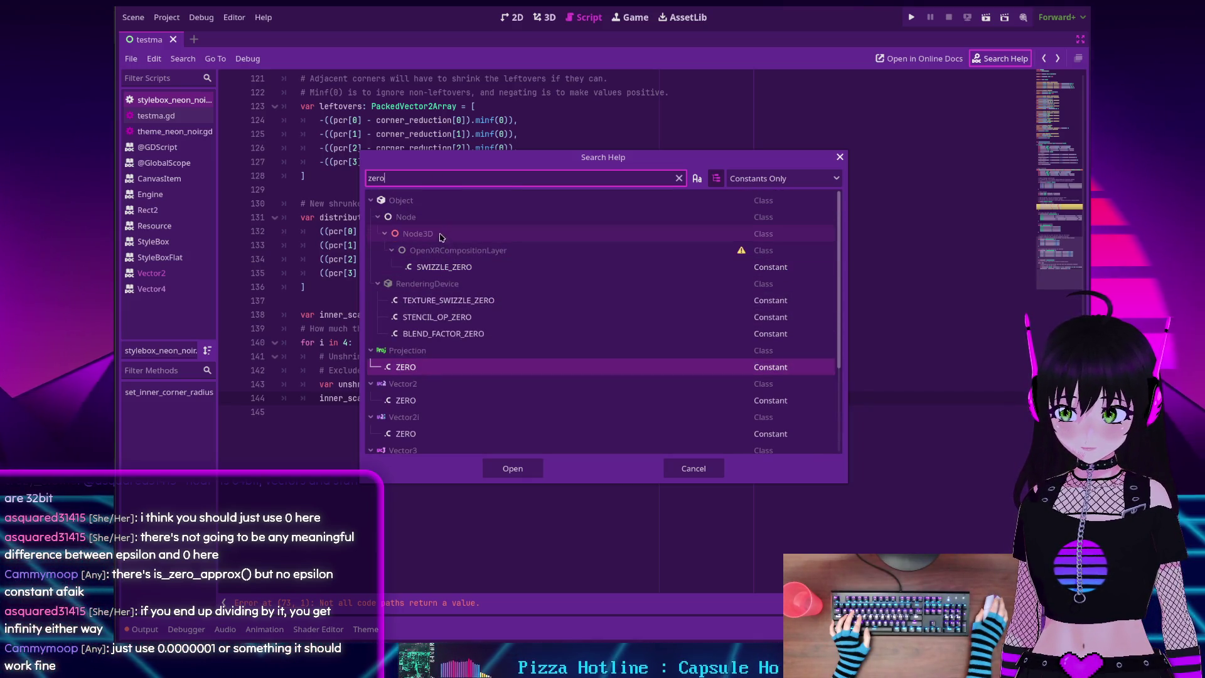
pyautogui.click(767, 179)
pyautogui.click(768, 197)
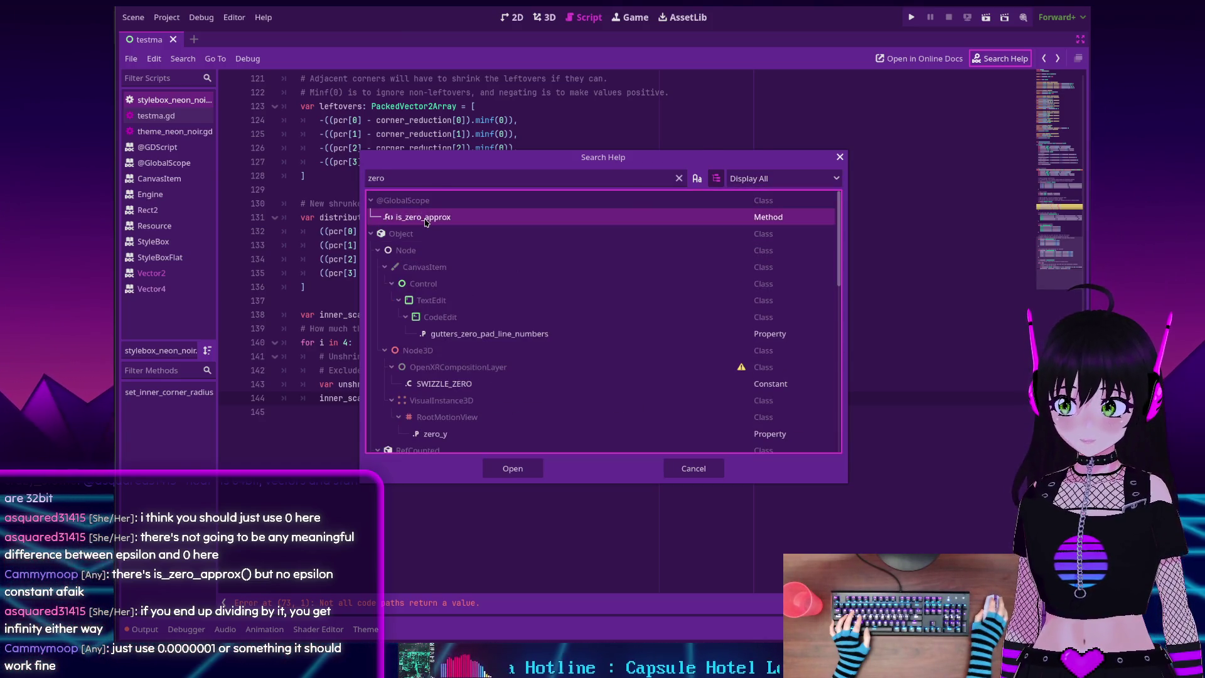
pyautogui.doubleClick(422, 216)
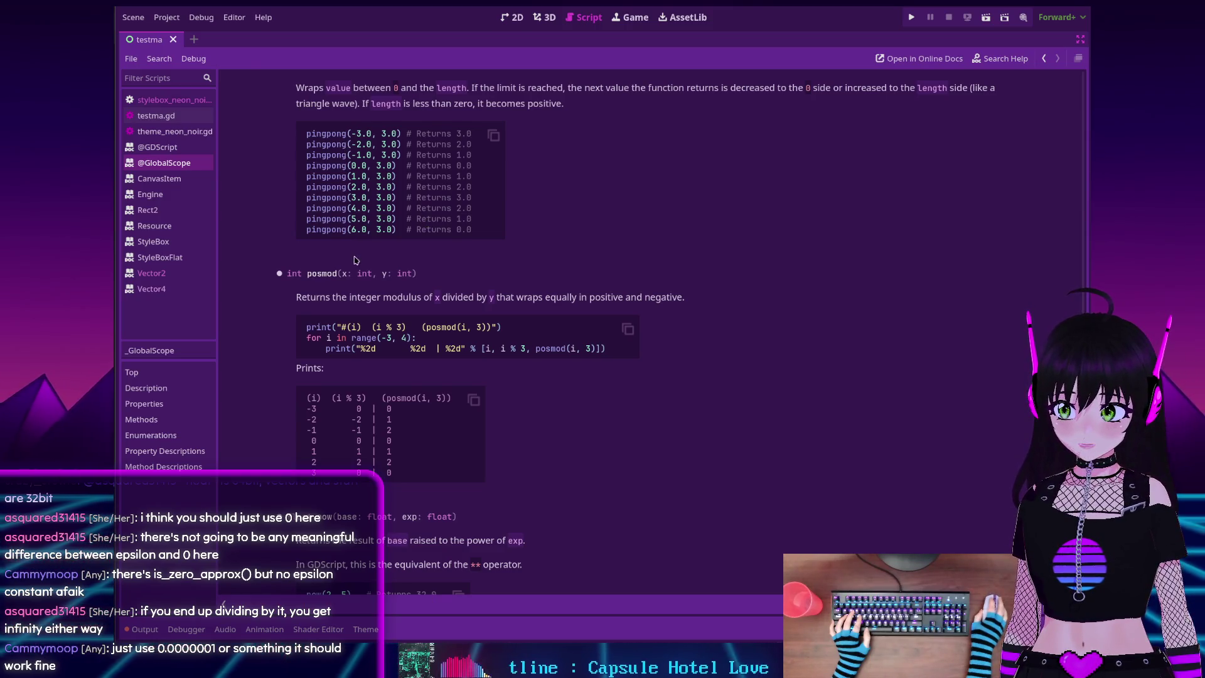
pyautogui.scroll(3, 318, 152)
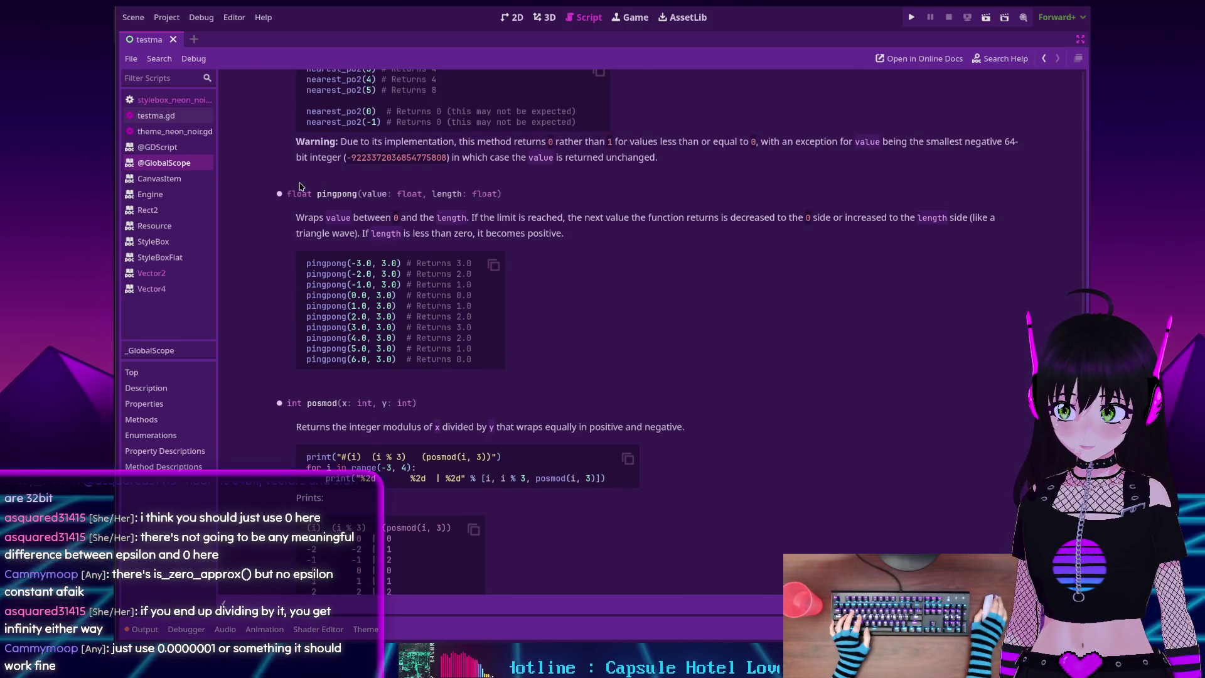
pyautogui.scroll(5, 320, 199)
pyautogui.scroll(-7, 320, 200)
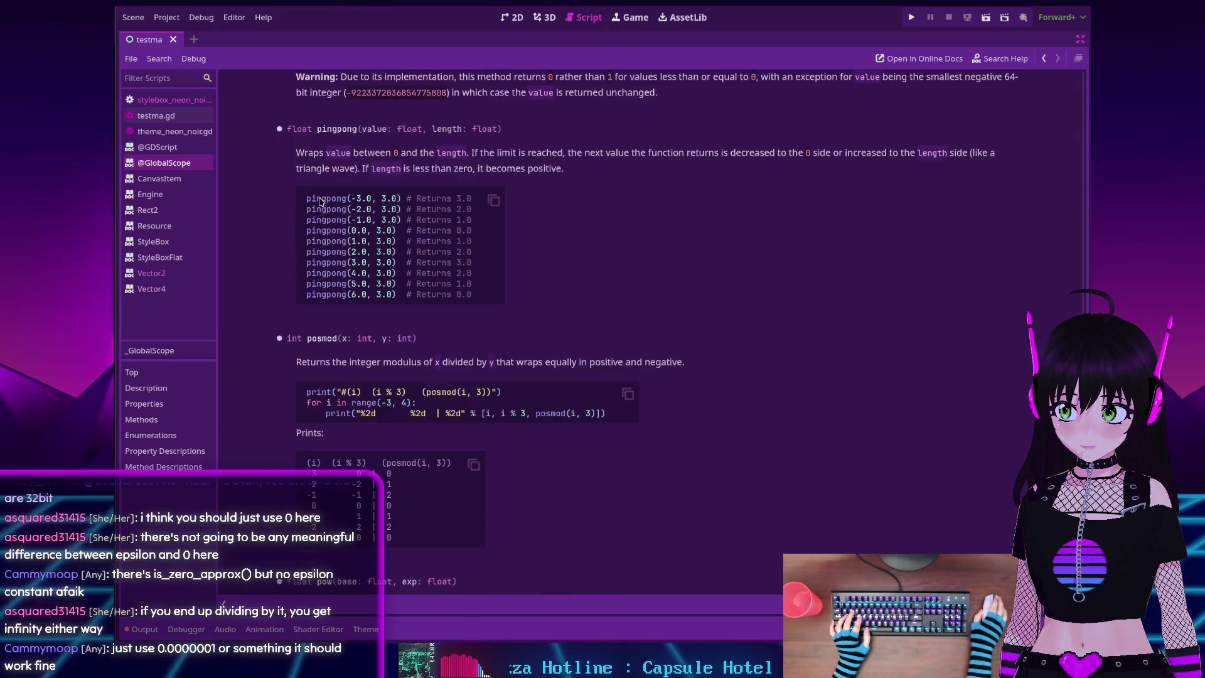
pyautogui.hotkey('alt', 'Left')
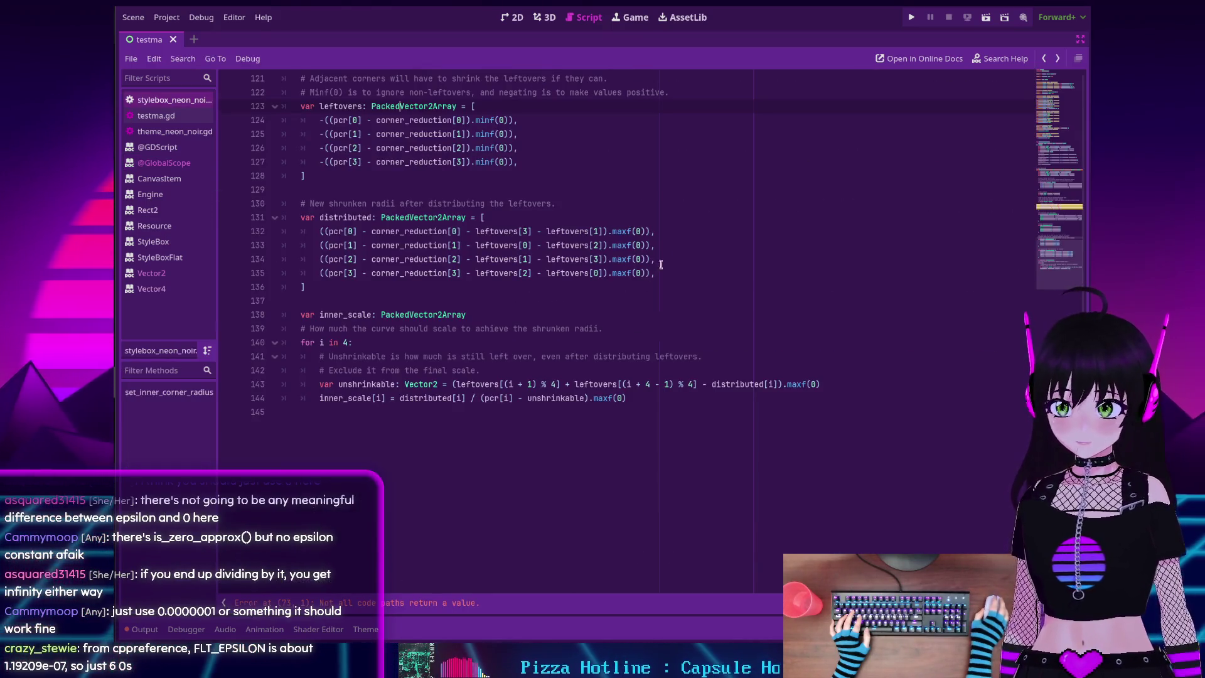
pyautogui.press('F1')
pyautogui.scroll(5, 423, 251)
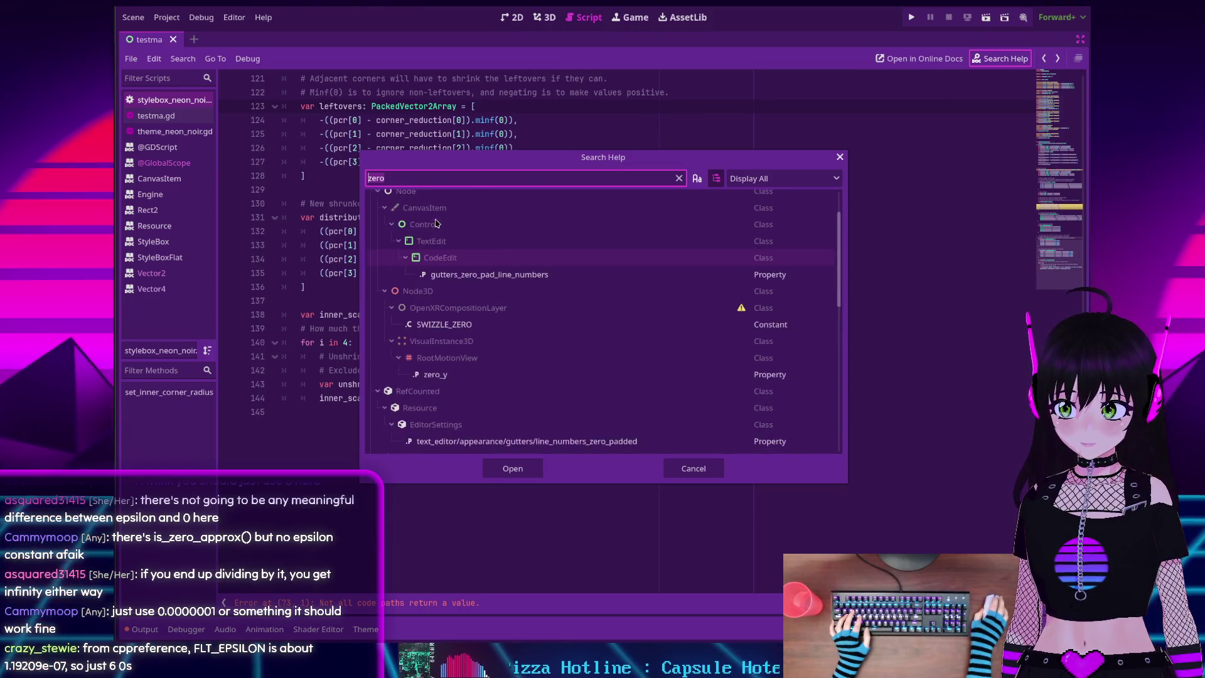
pyautogui.click(421, 221)
pyautogui.doubleClick(422, 219)
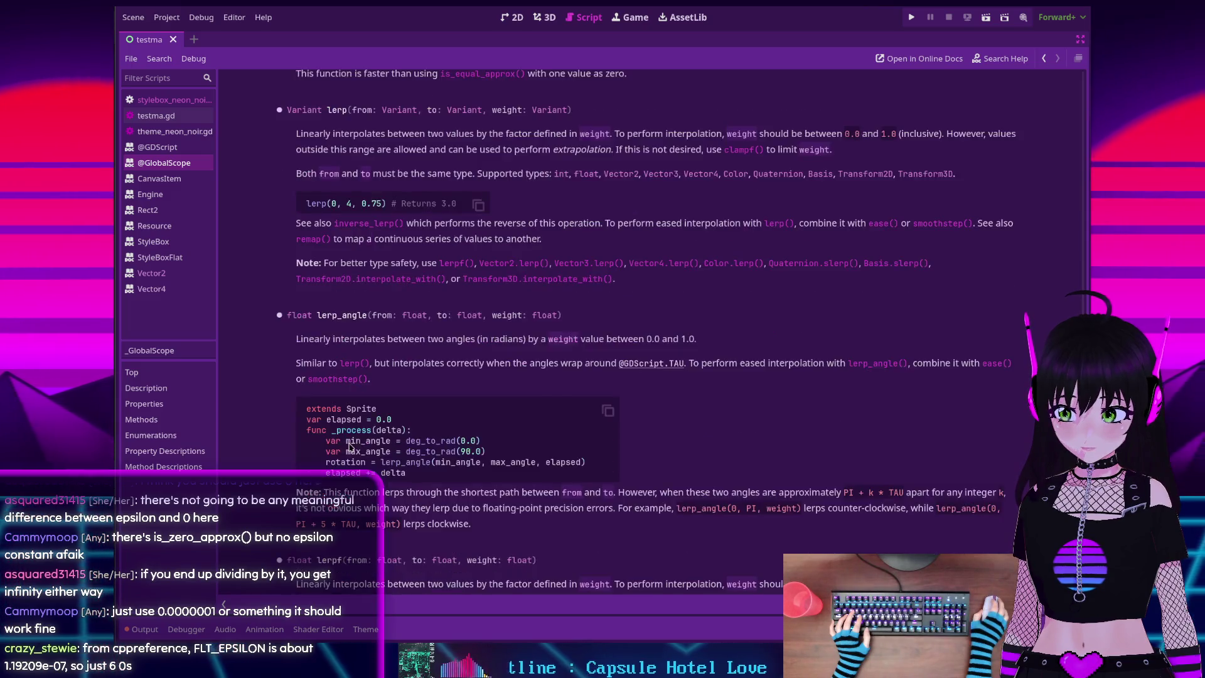
pyautogui.scroll(-5, 348, 447)
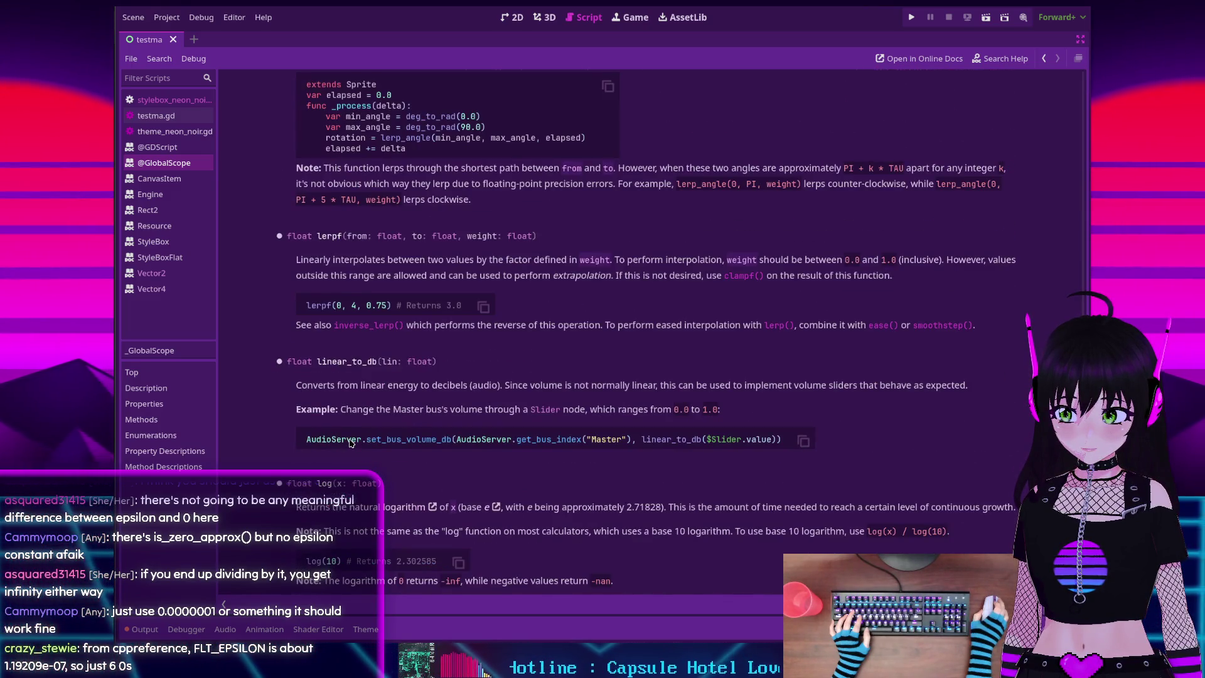
pyautogui.scroll(5, 350, 443)
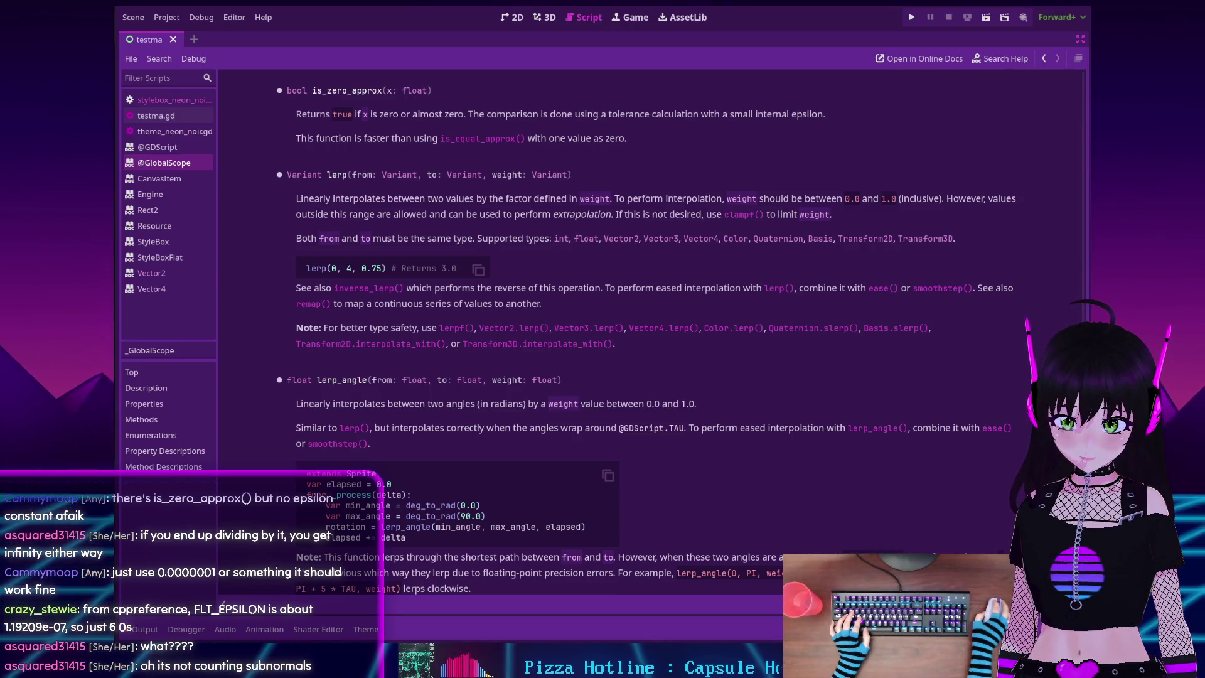
pyautogui.hotkey('alt', 'Tab')
pyautogui.hotkey('alt', 'Tab')
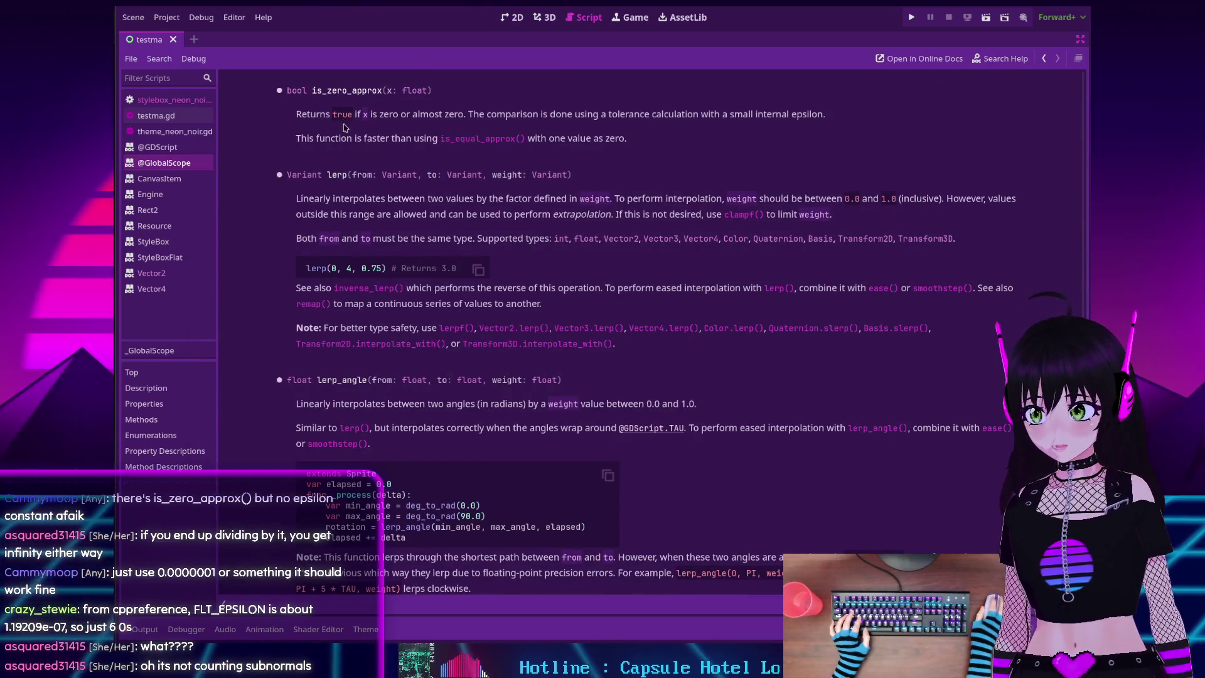
pyautogui.hotkey('alt', 'Left')
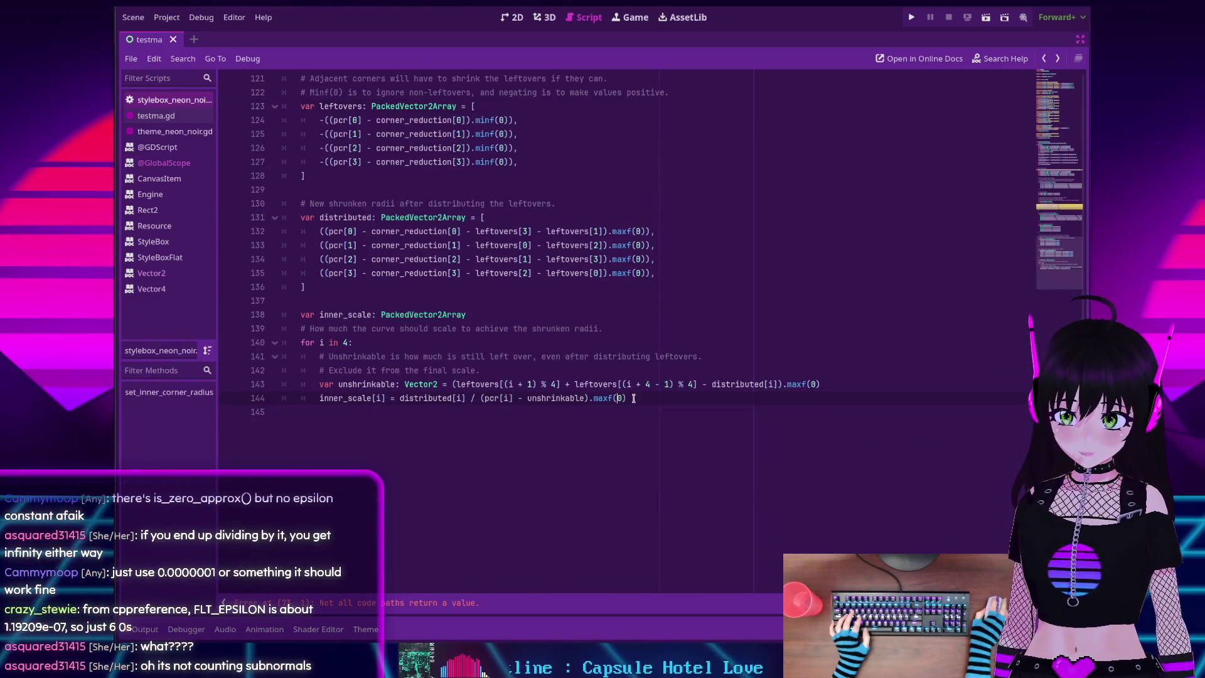
# Change line 144's clamp from maxf(0) to maxf(0.0000001)
pyautogui.click(641, 394)
pyautogui.write('.000')
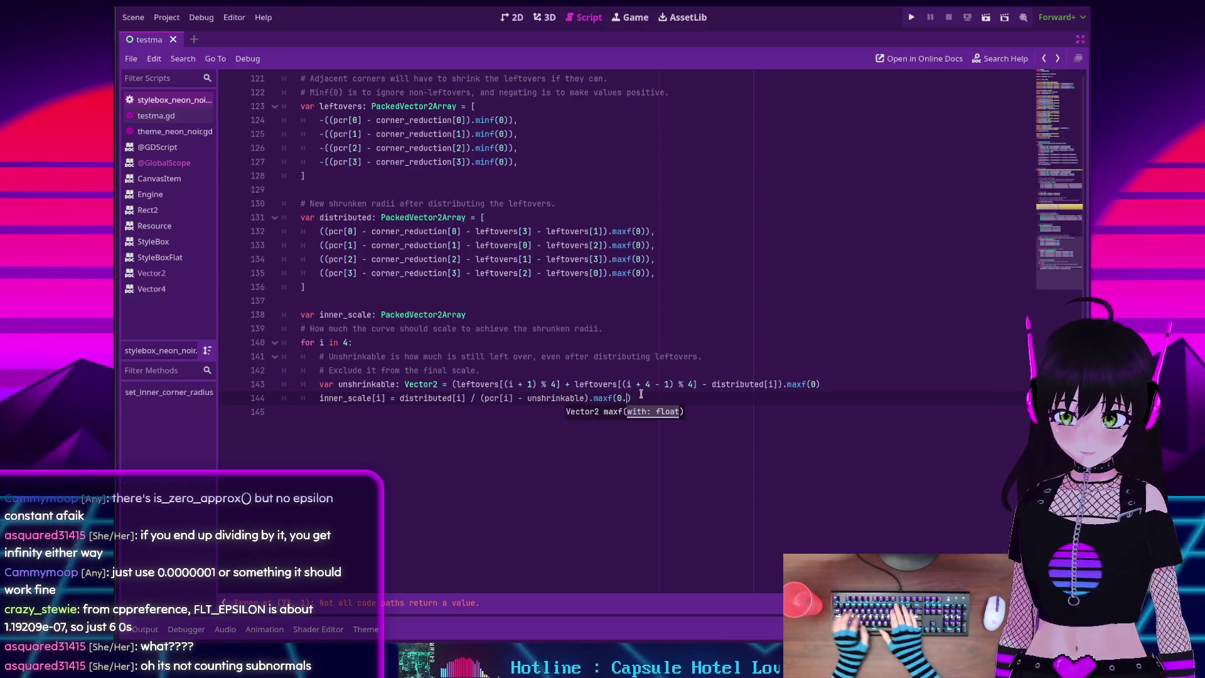
pyautogui.write('0001')
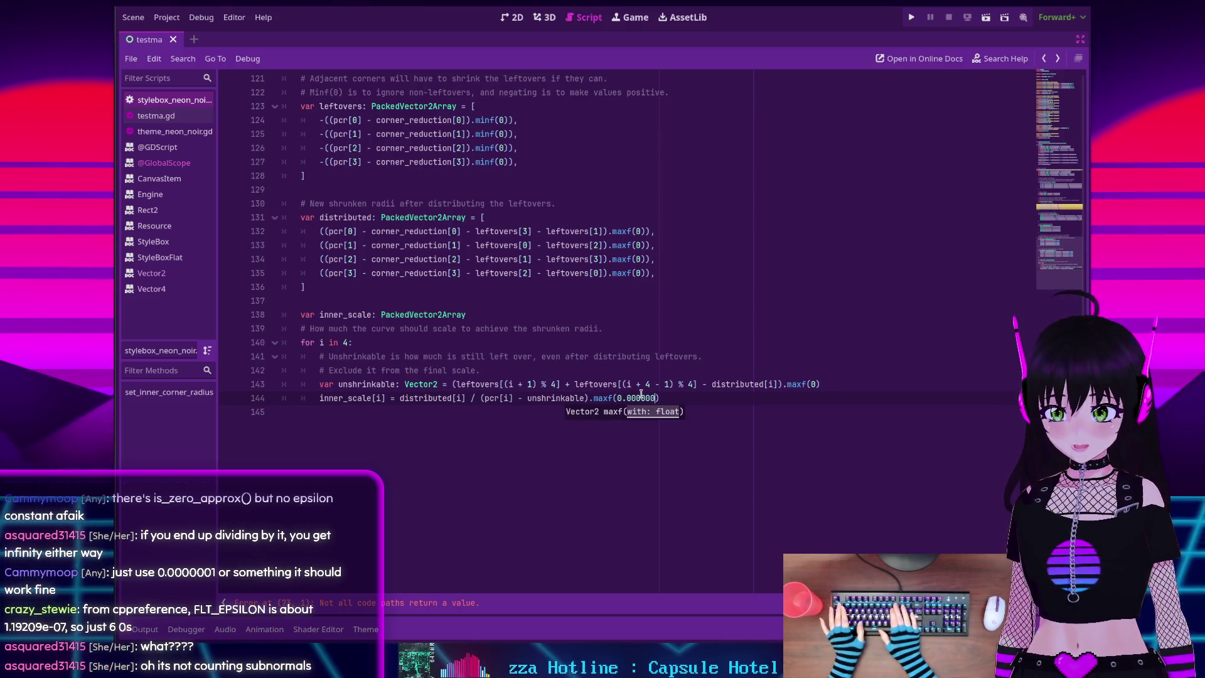
pyautogui.click(694, 398)
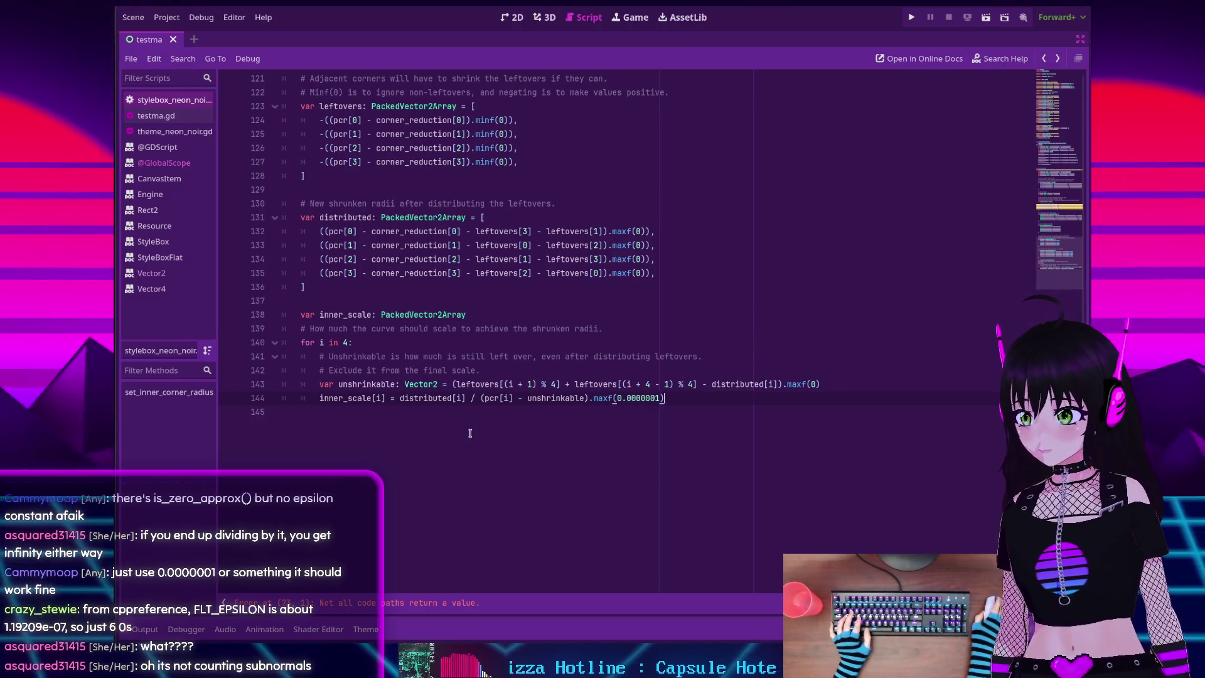
pyautogui.scroll(15, 468, 413)
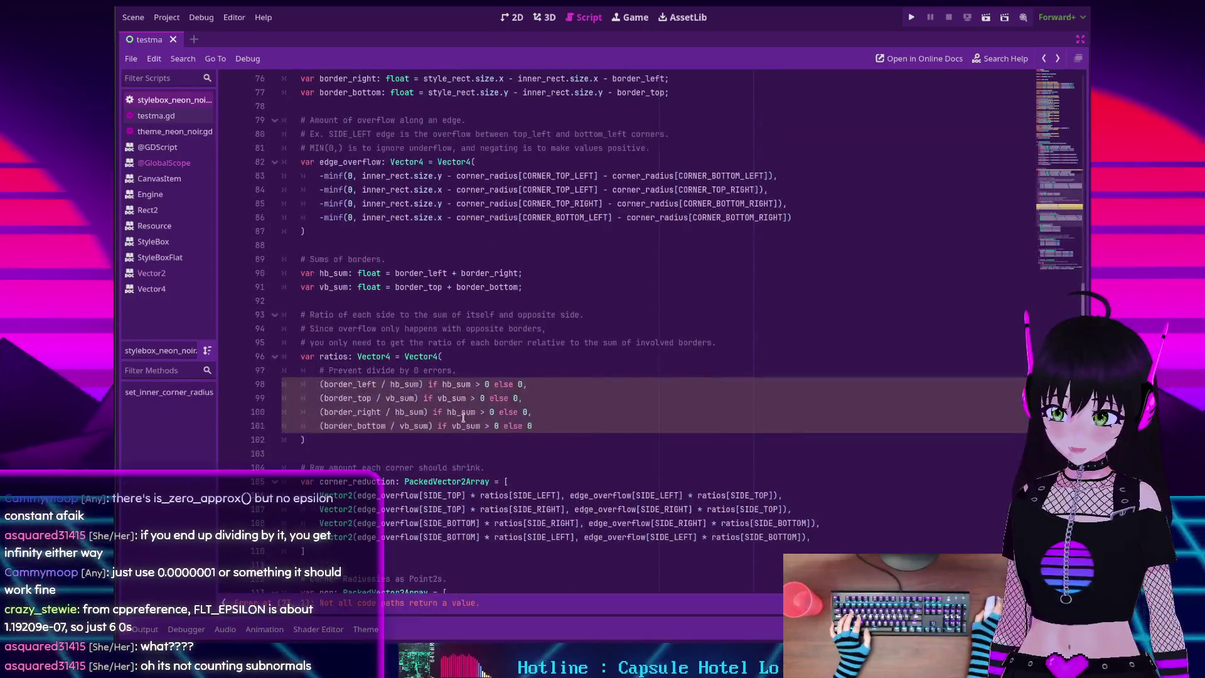
# Add 'return inner_scale' on line 146 and bring the browser search results forward
pyautogui.scroll(-3, 612, 435)
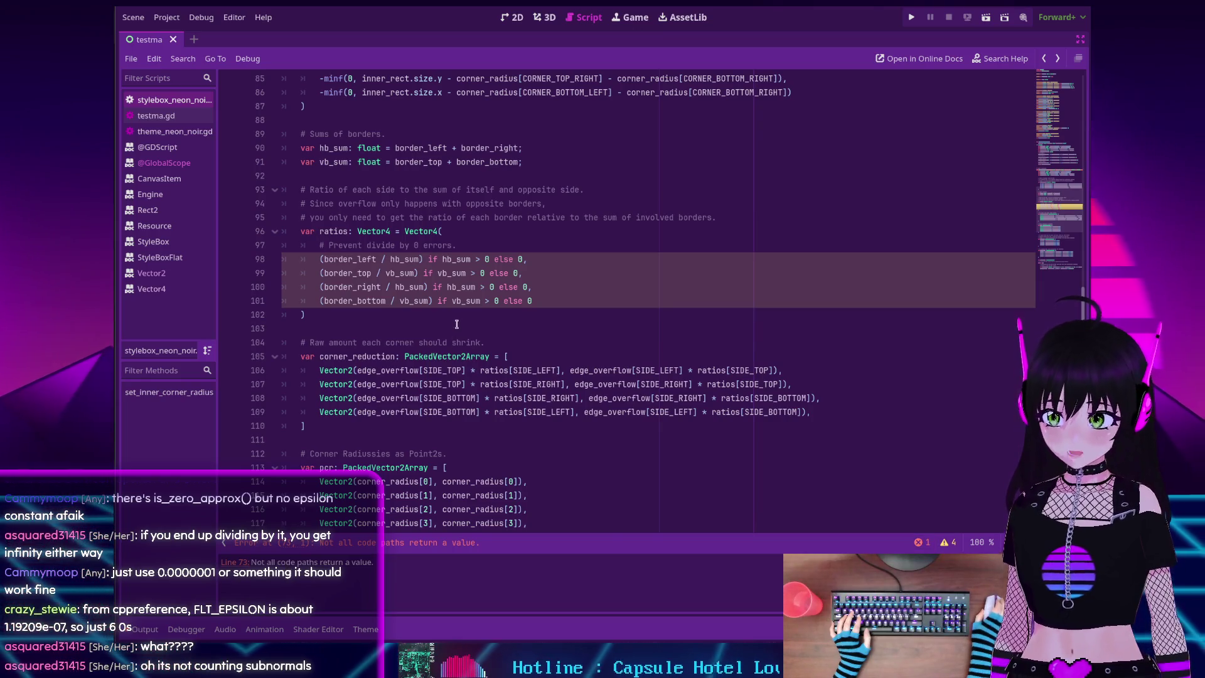
pyautogui.scroll(-12, 457, 324)
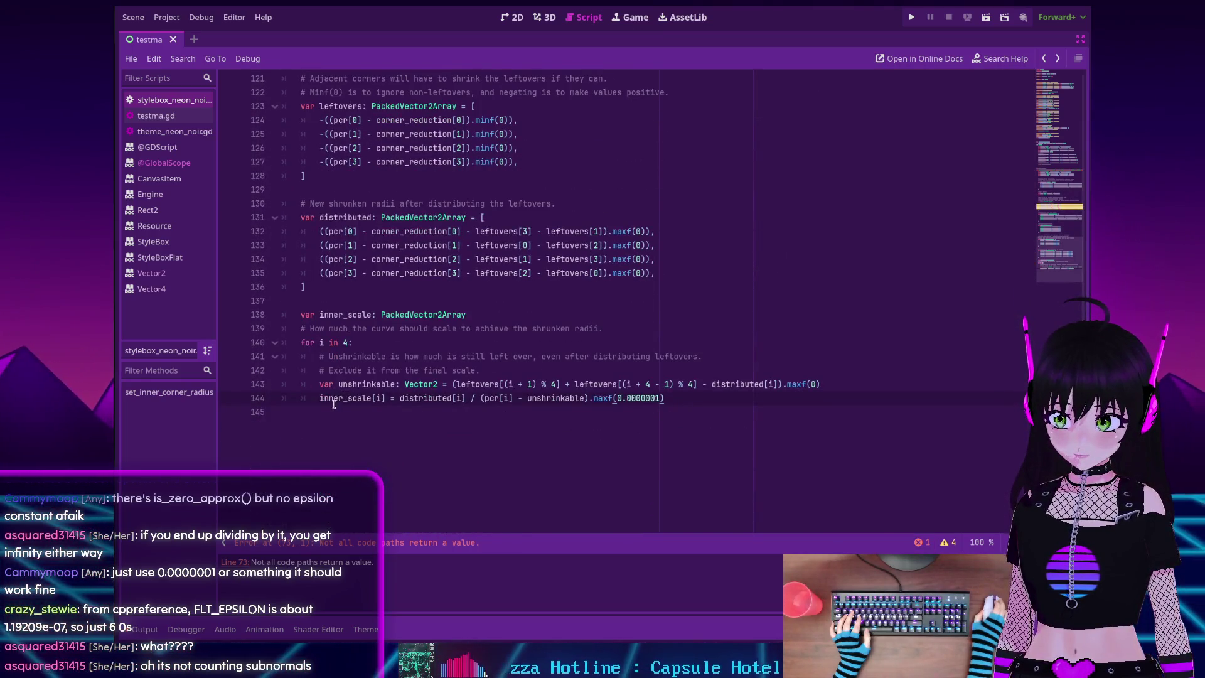
pyautogui.scroll(20, 334, 404)
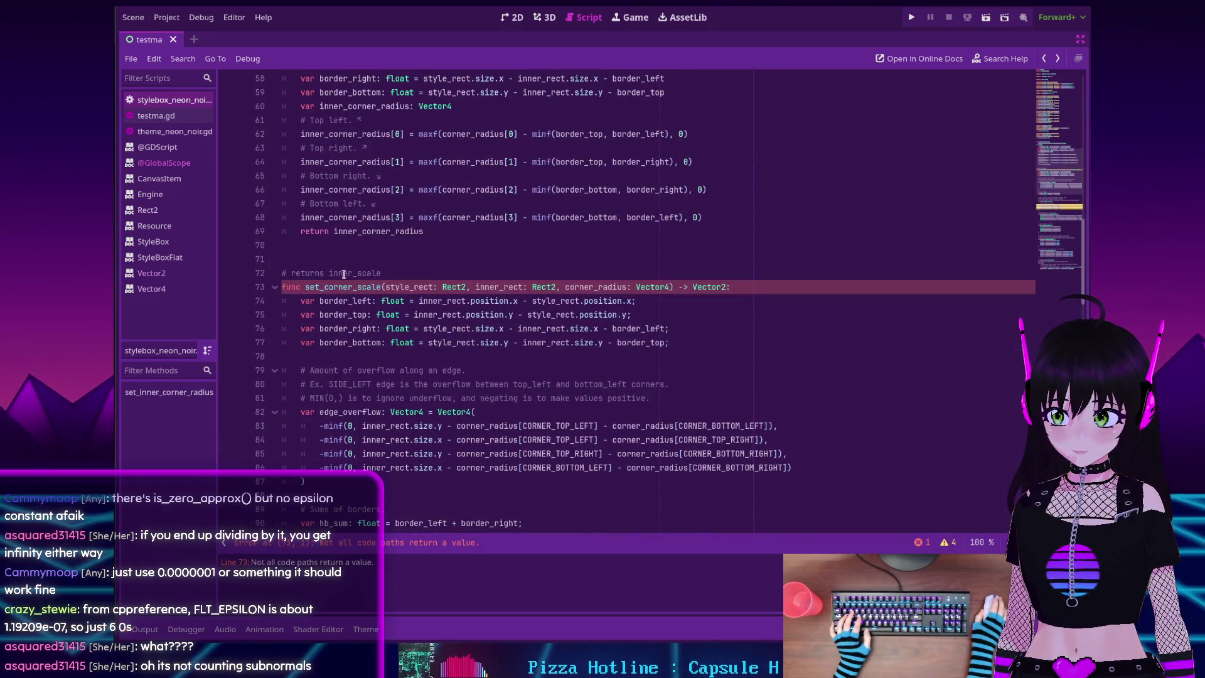
pyautogui.scroll(-20, 353, 264)
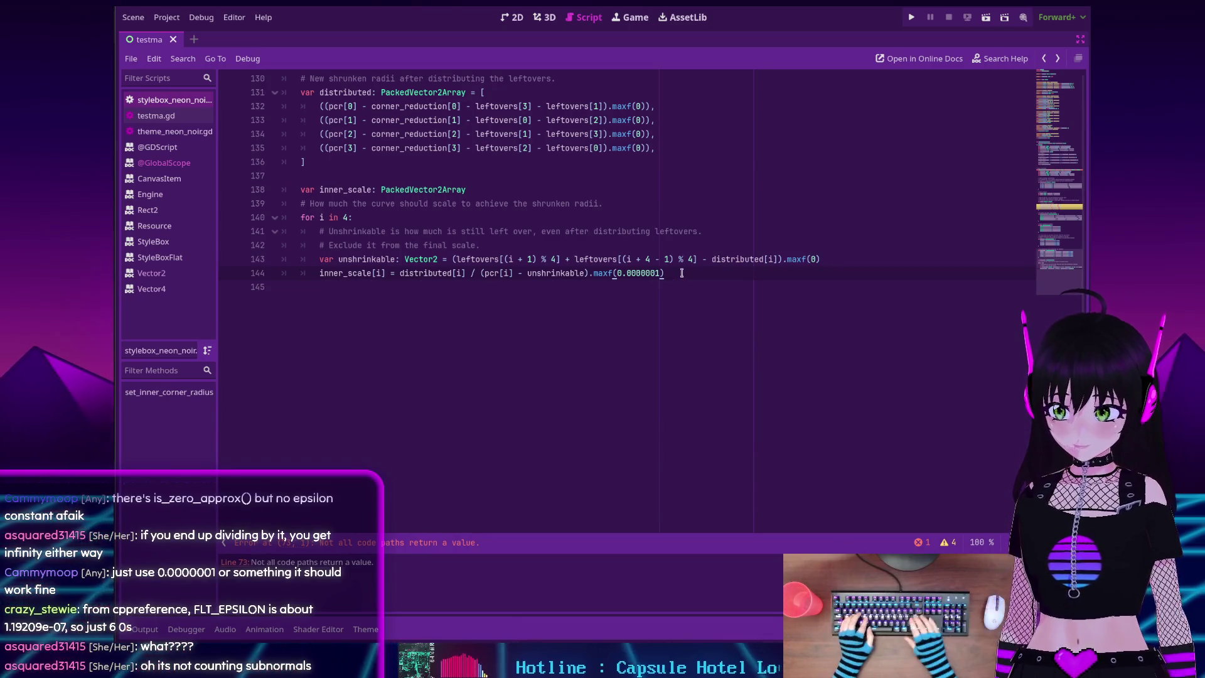
pyautogui.write('re')
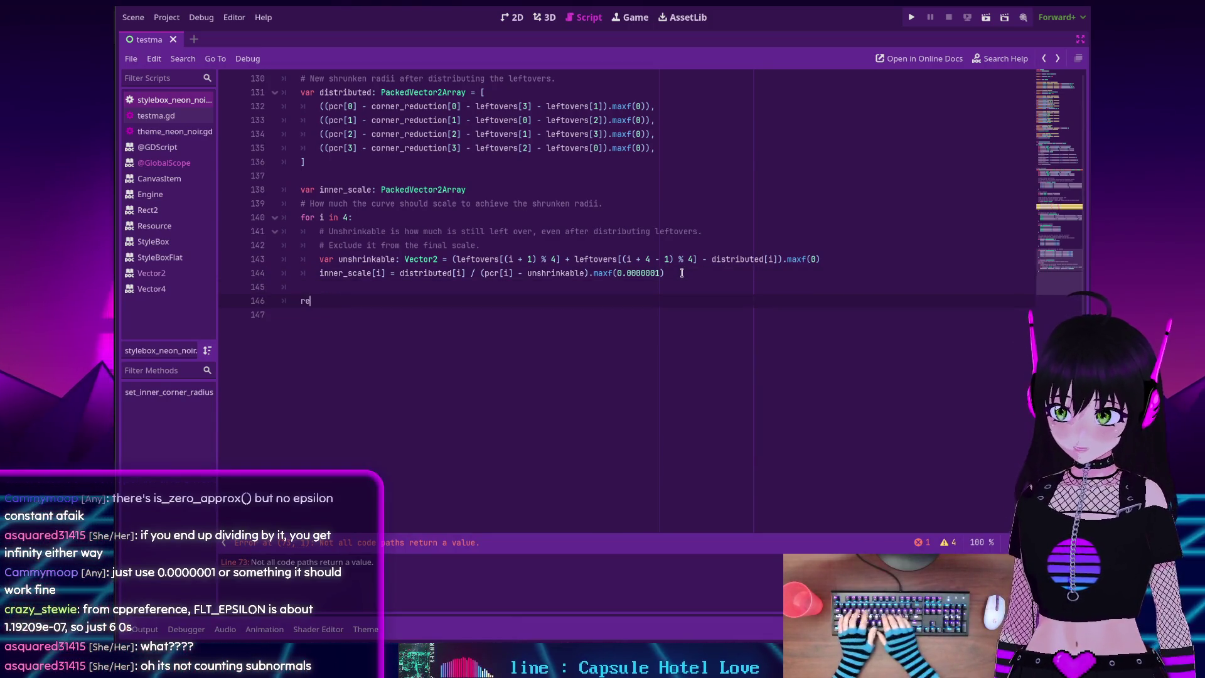
pyautogui.write('turn inner_scale')
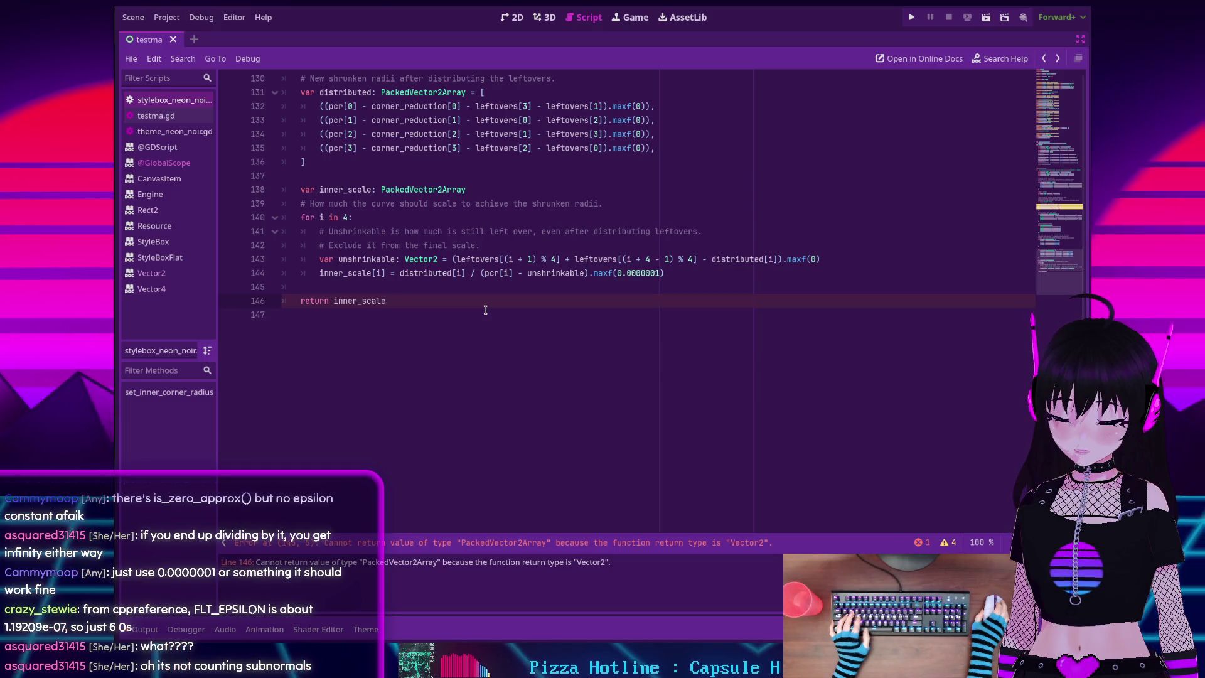
pyautogui.scroll(15, 487, 311)
pyautogui.scroll(3, 489, 316)
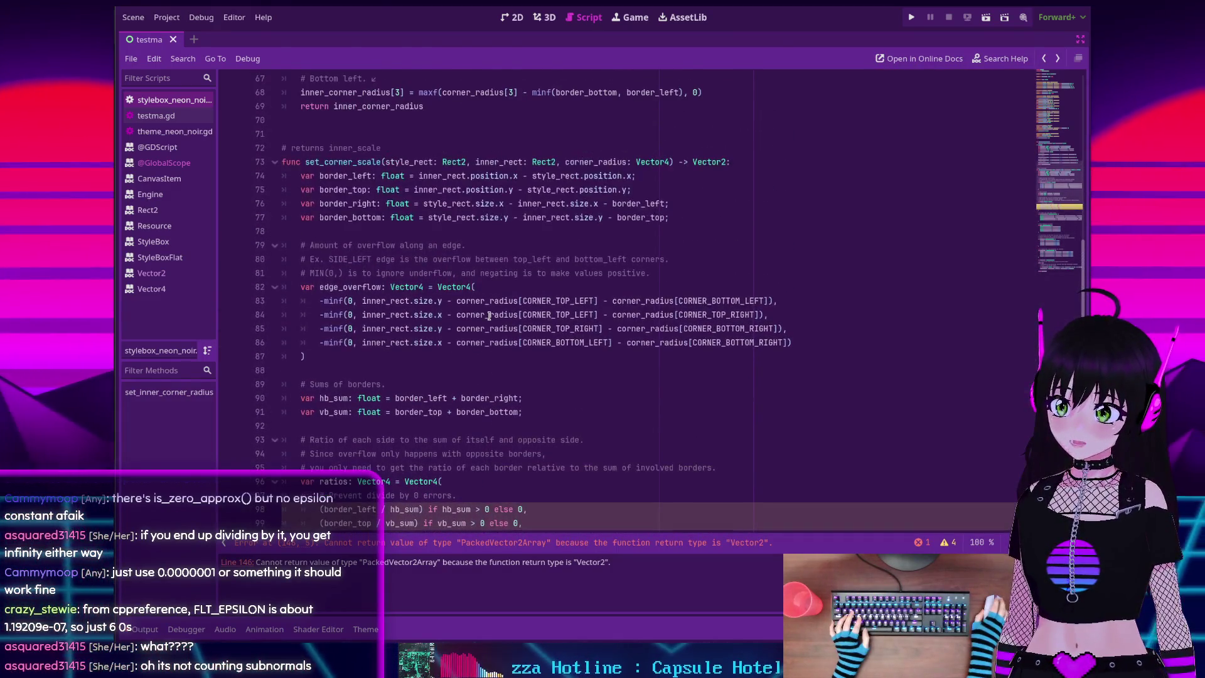
pyautogui.moveTo(489, 316)
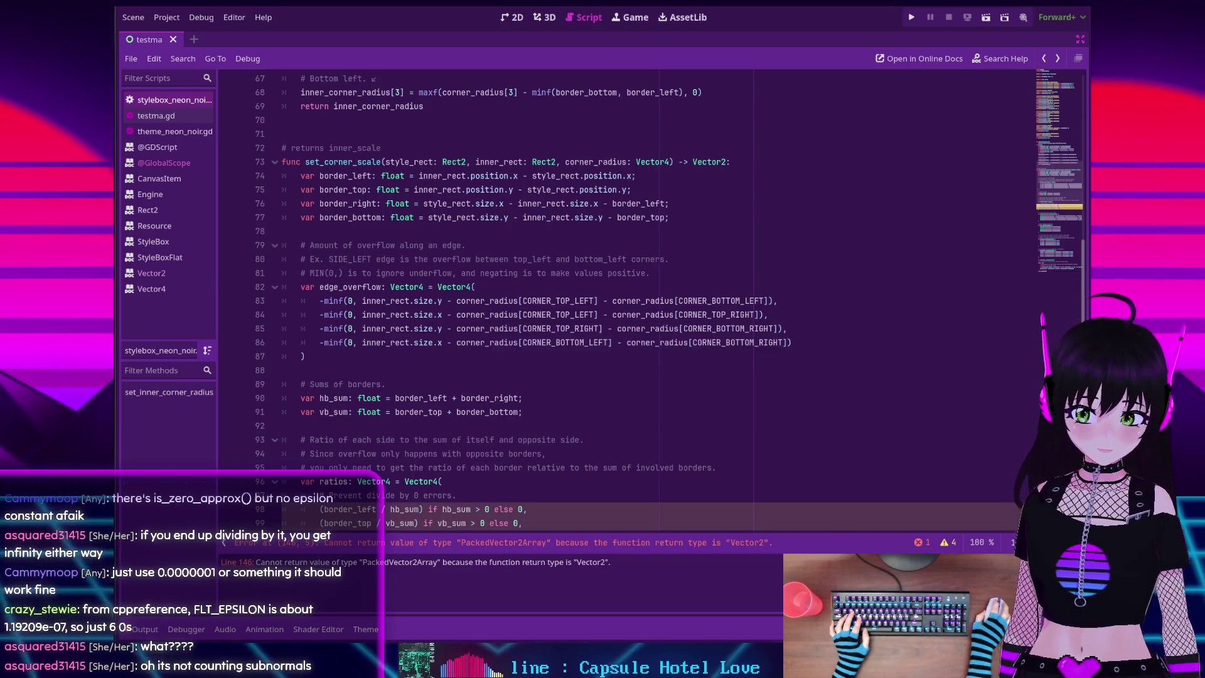
pyautogui.hotkey('alt', 'Tab')
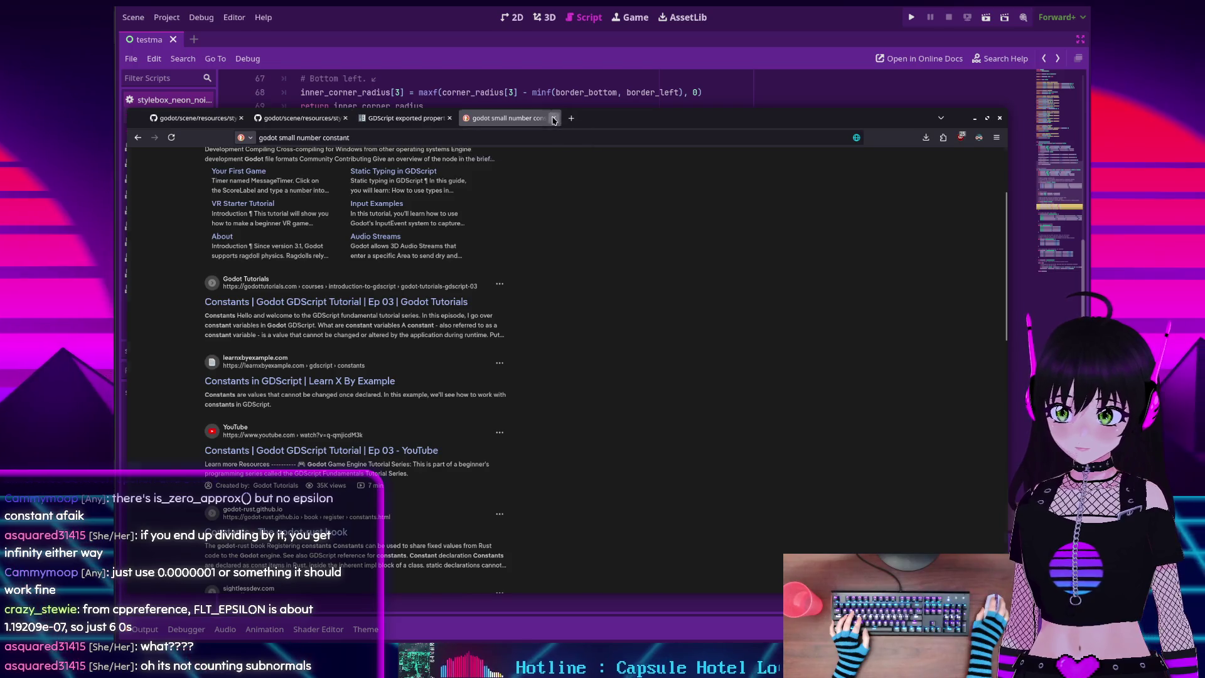
# Close the search tab, read set_corner_scale in style_box_flat.cpp, and return to Godot
pyautogui.middleClick(522, 116)
pyautogui.scroll(5, 545, 348)
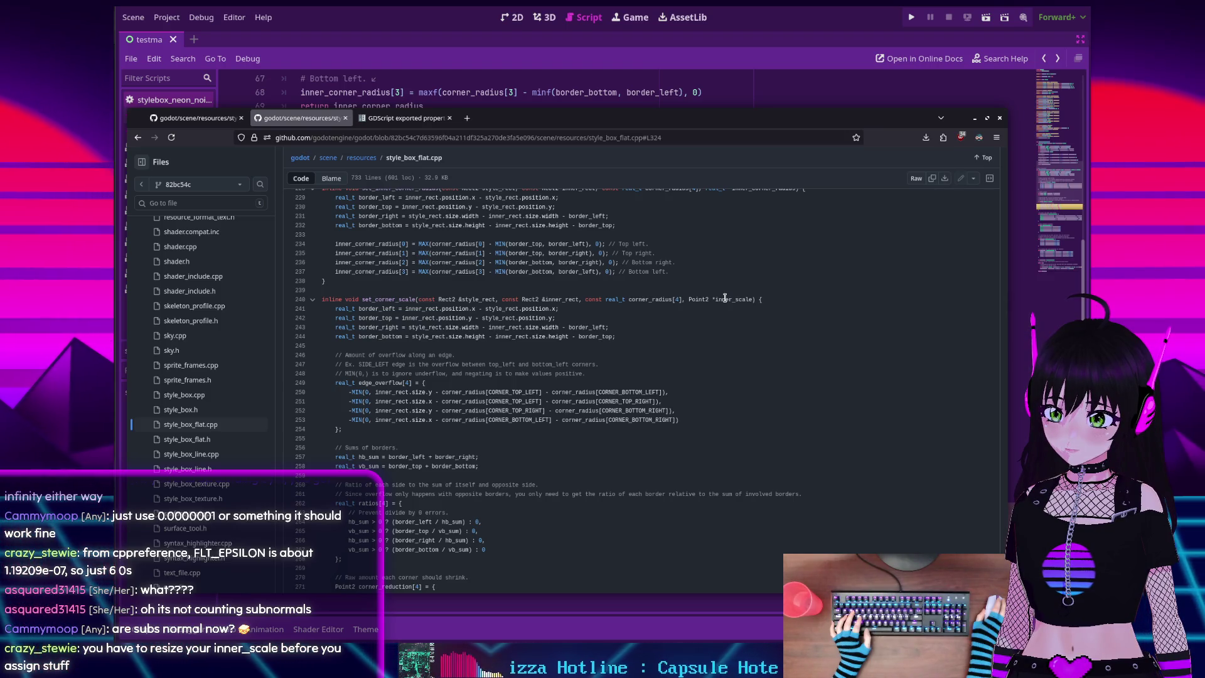
pyautogui.scroll(-10, 725, 297)
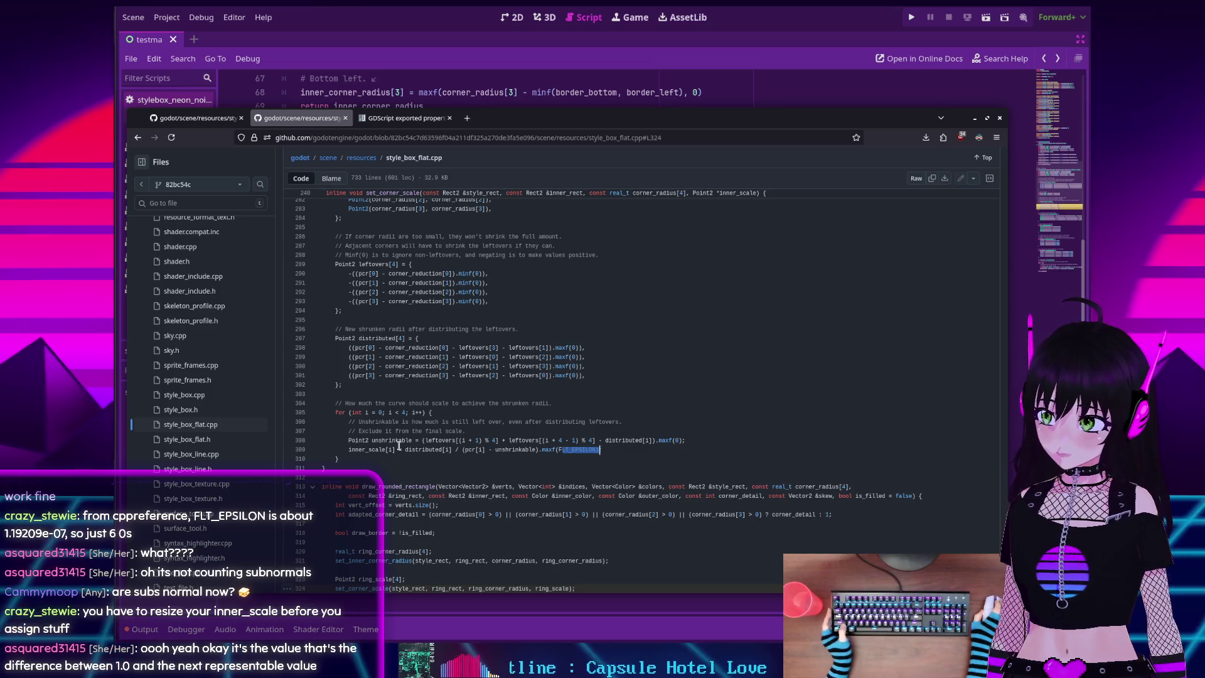
pyautogui.scroll(10, 400, 446)
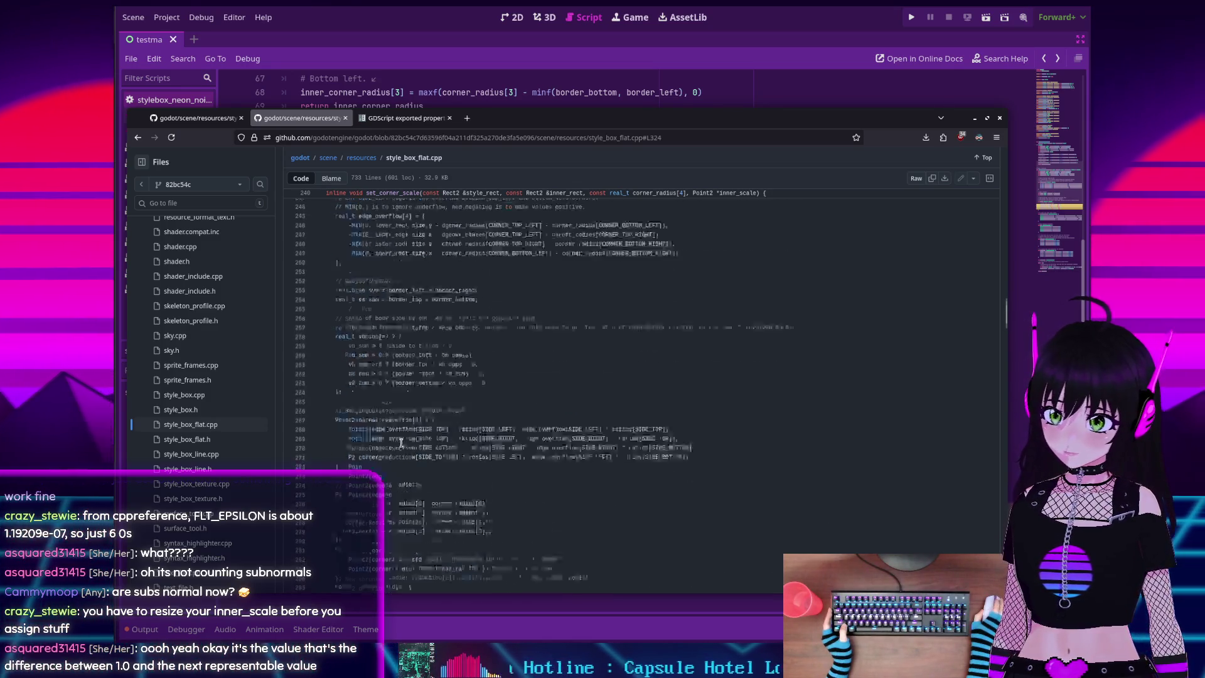
pyautogui.scroll(-2, 678, 381)
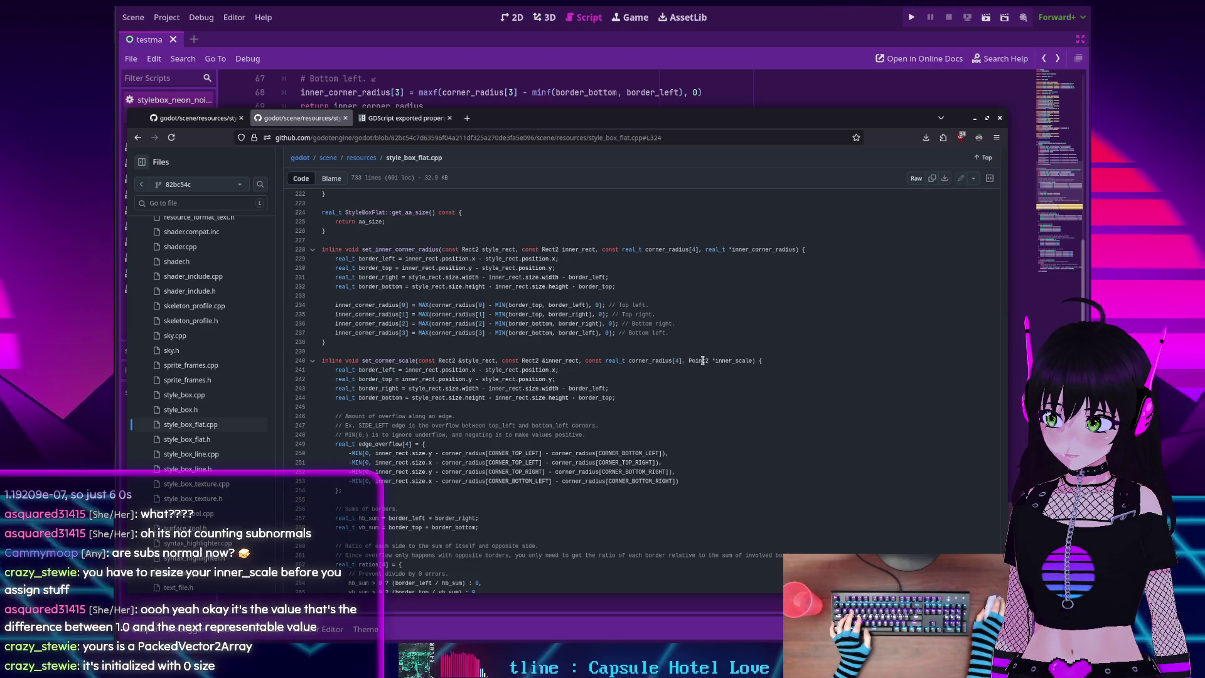
pyautogui.scroll(-2, 702, 360)
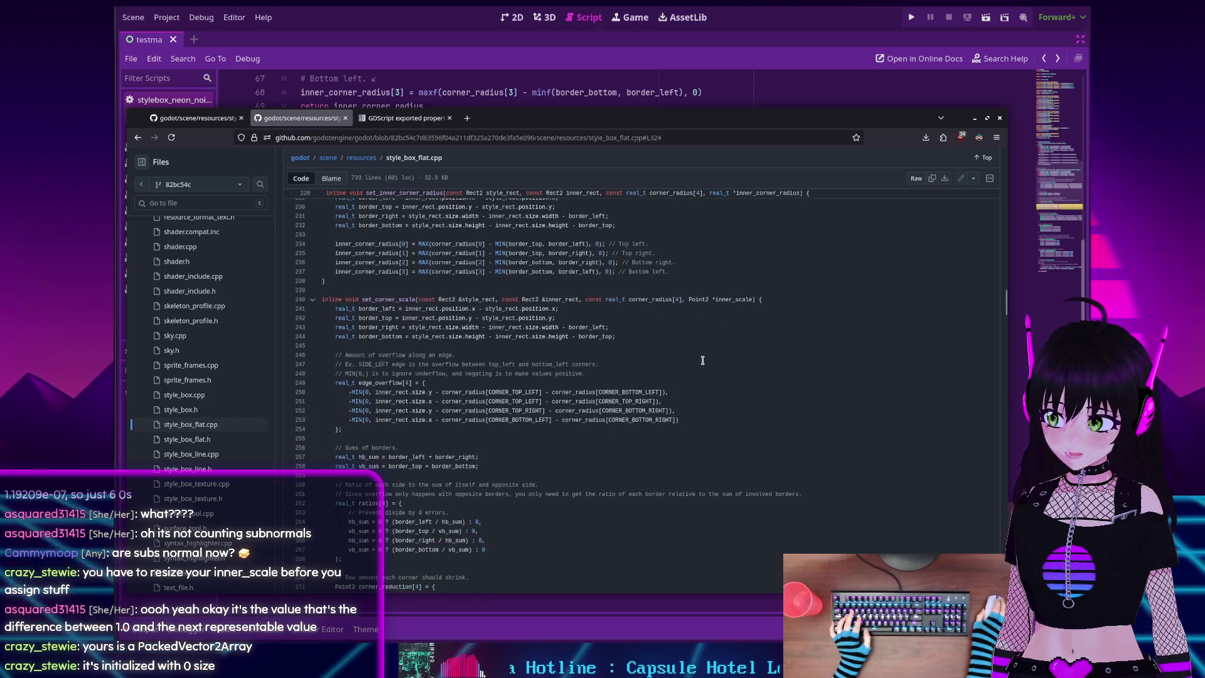
pyautogui.hotkey('alt', 'Tab')
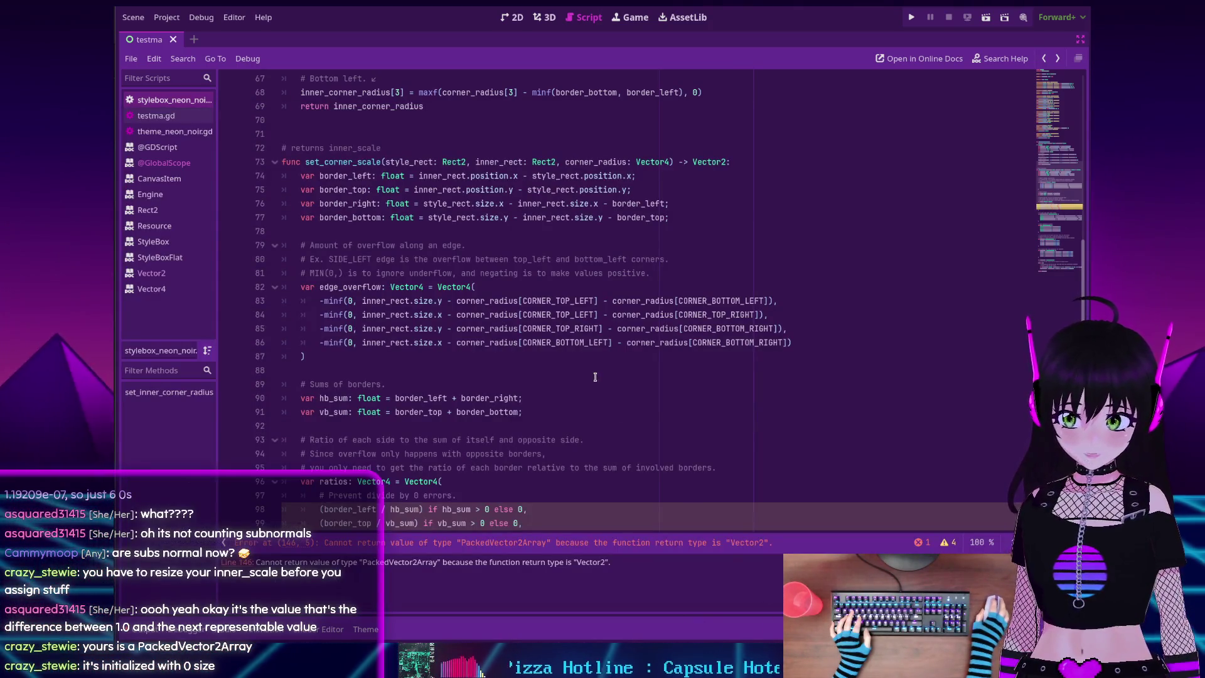
# Insert inner_scale.resize(4) on line 139 below the declaration, then switch back to GitHub
pyautogui.scroll(2, 527, 438)
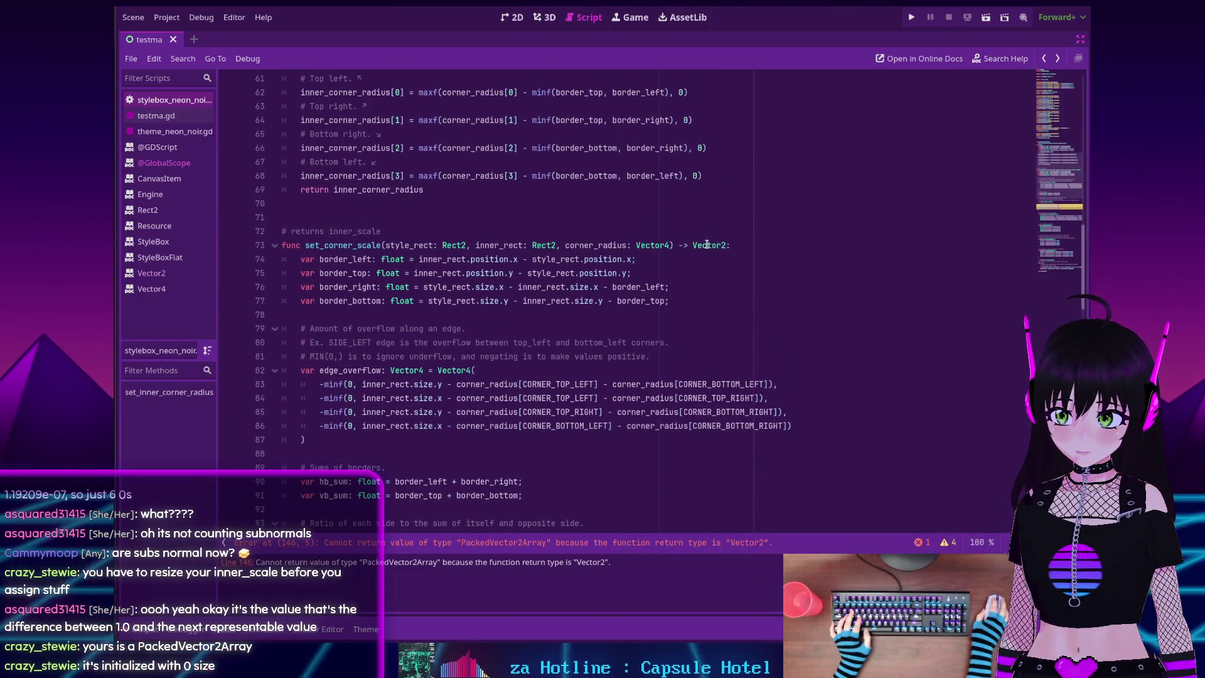
pyautogui.scroll(-16, 707, 244)
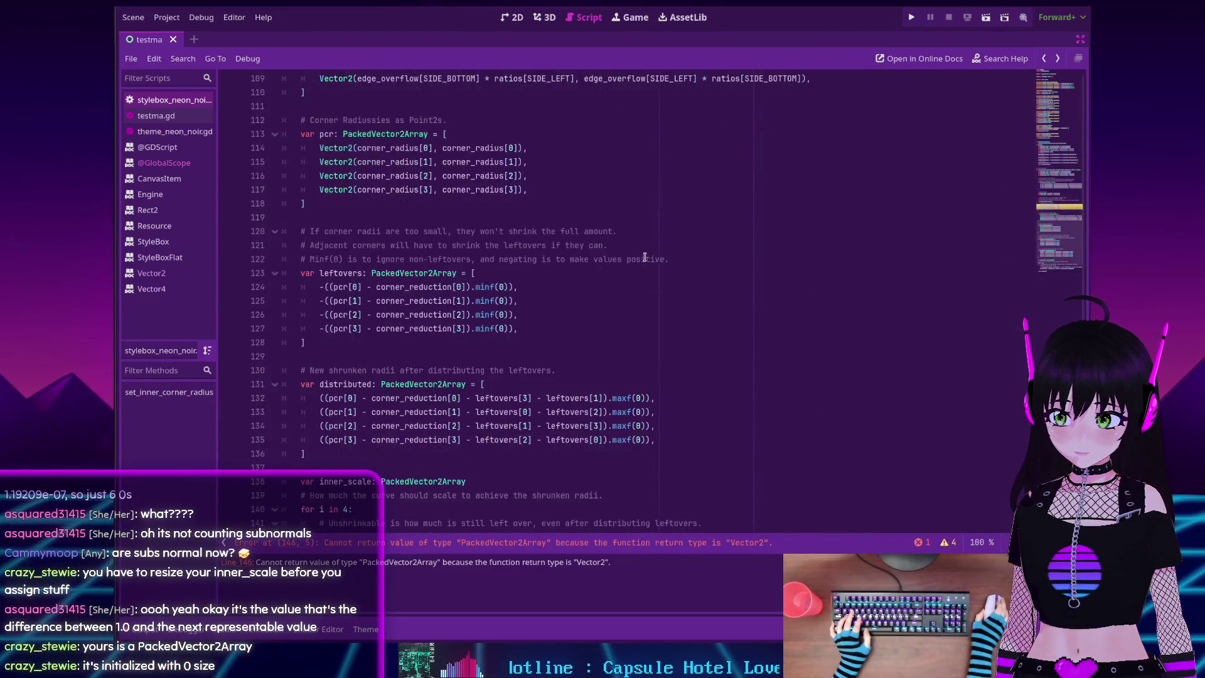
pyautogui.scroll(-5, 644, 257)
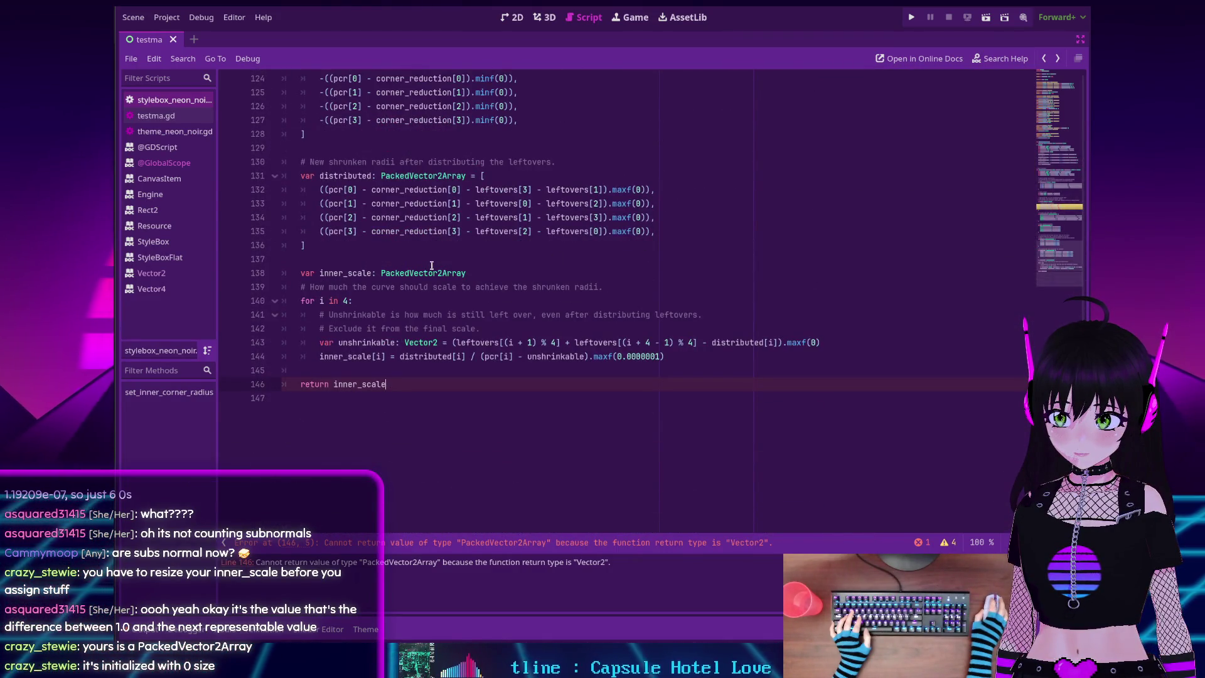
pyautogui.click(508, 272)
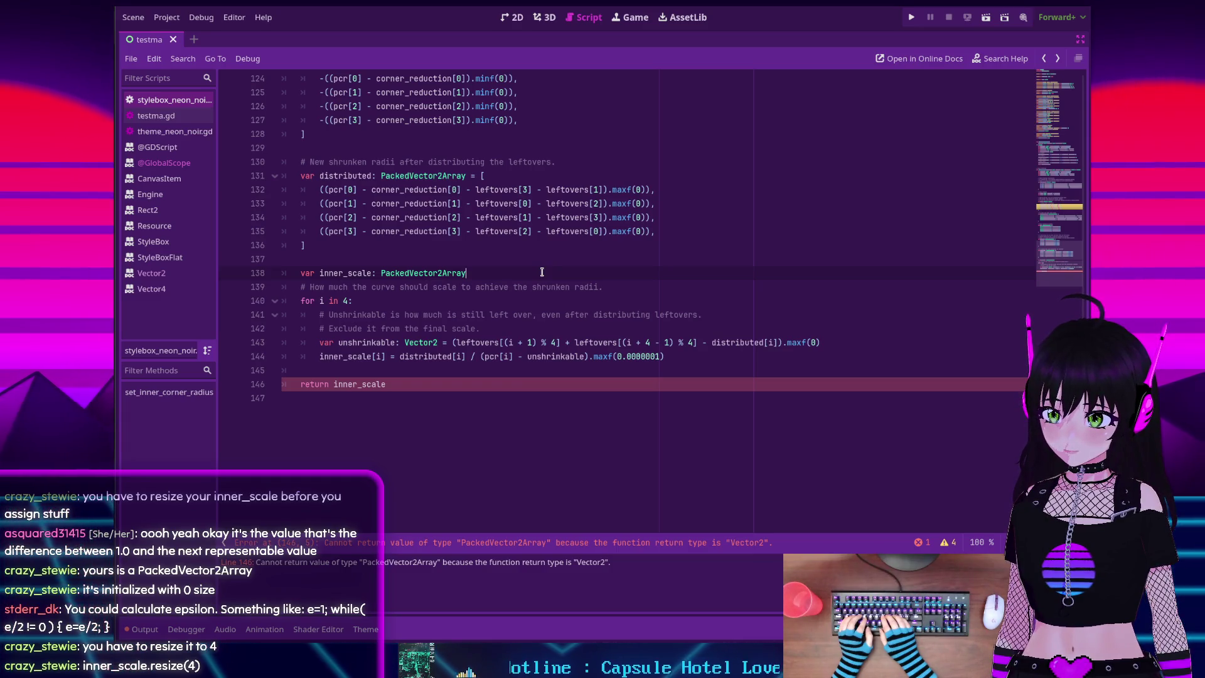
pyautogui.press('Return')
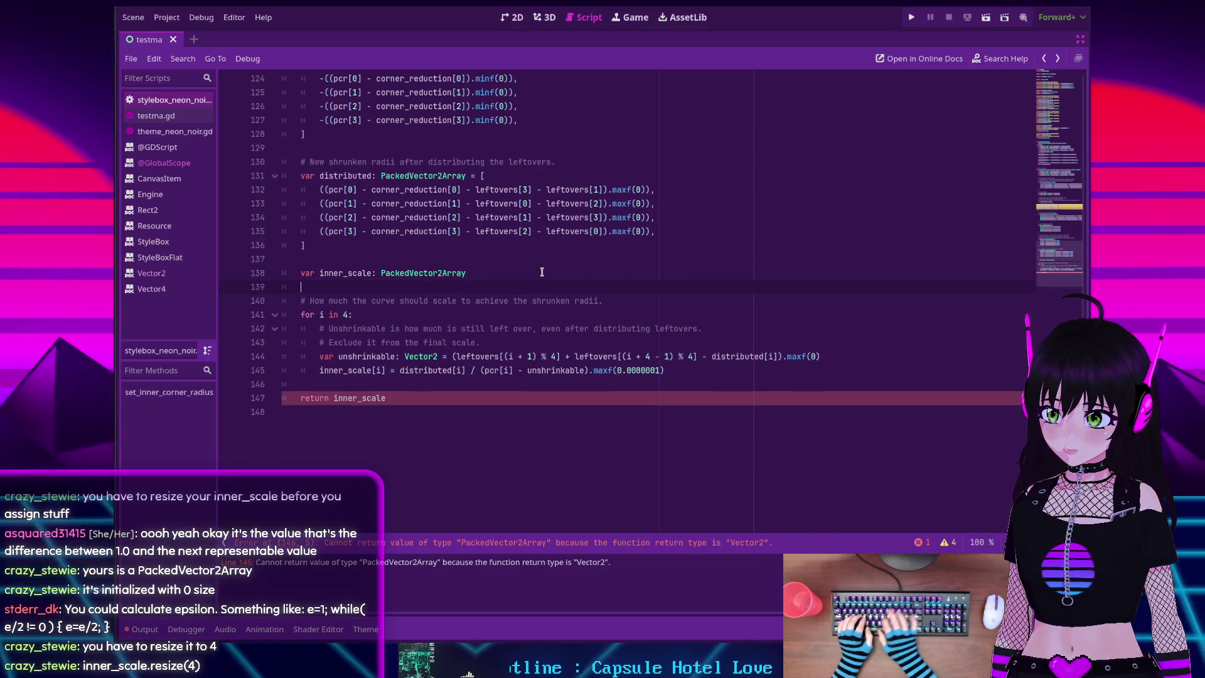
pyautogui.write('inner_scale.res')
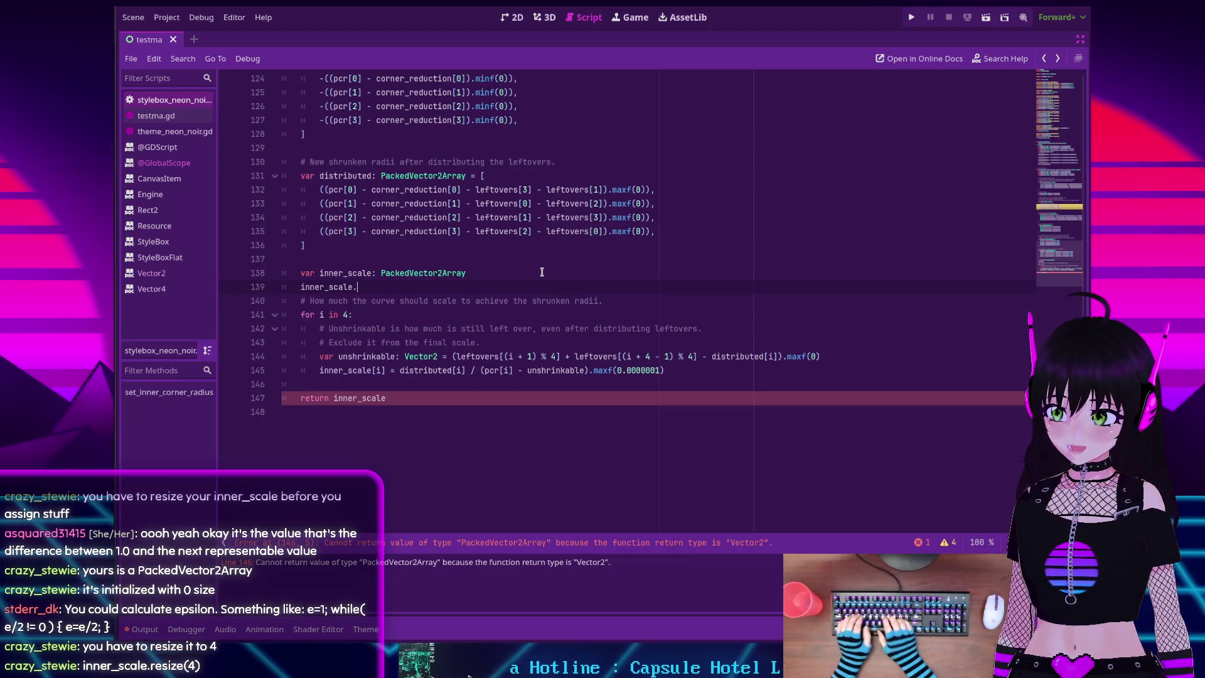
pyautogui.press('Return')
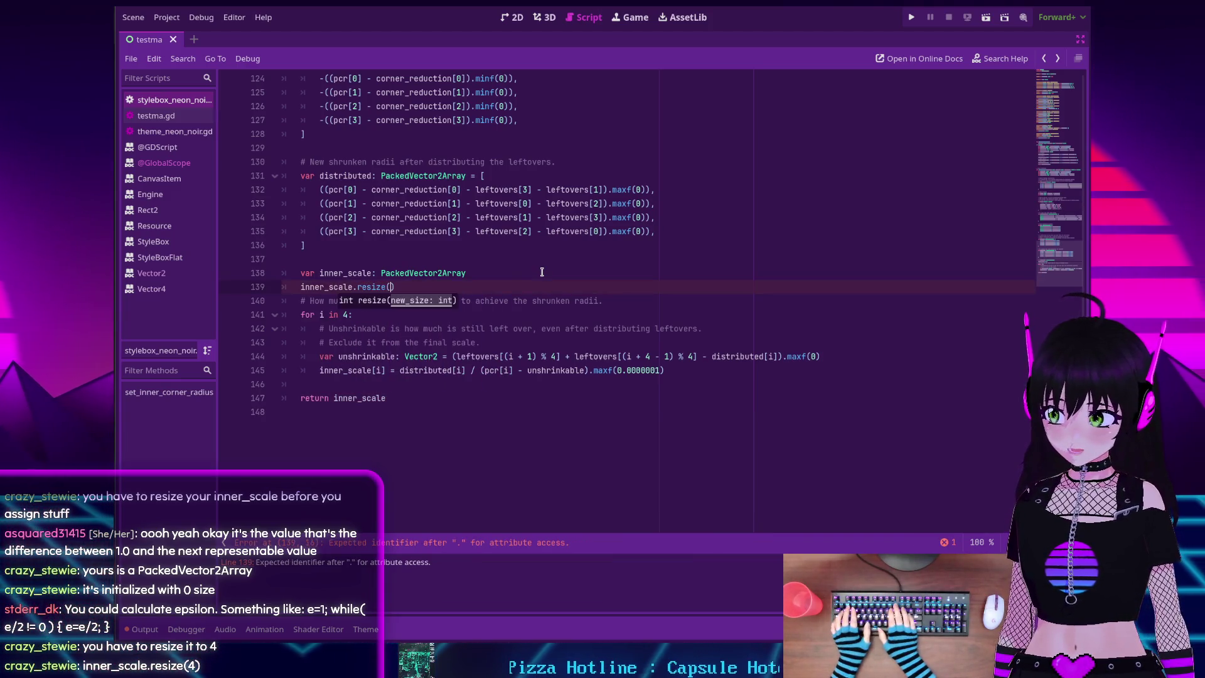
pyautogui.write('4)')
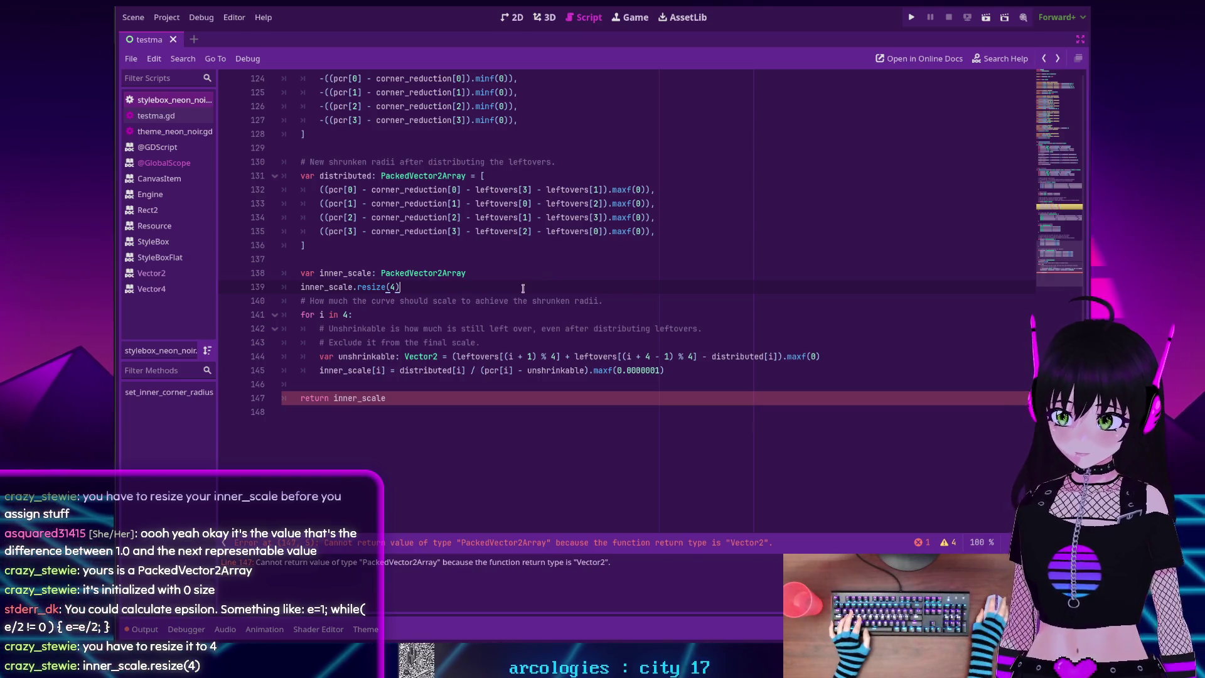
pyautogui.click(403, 401)
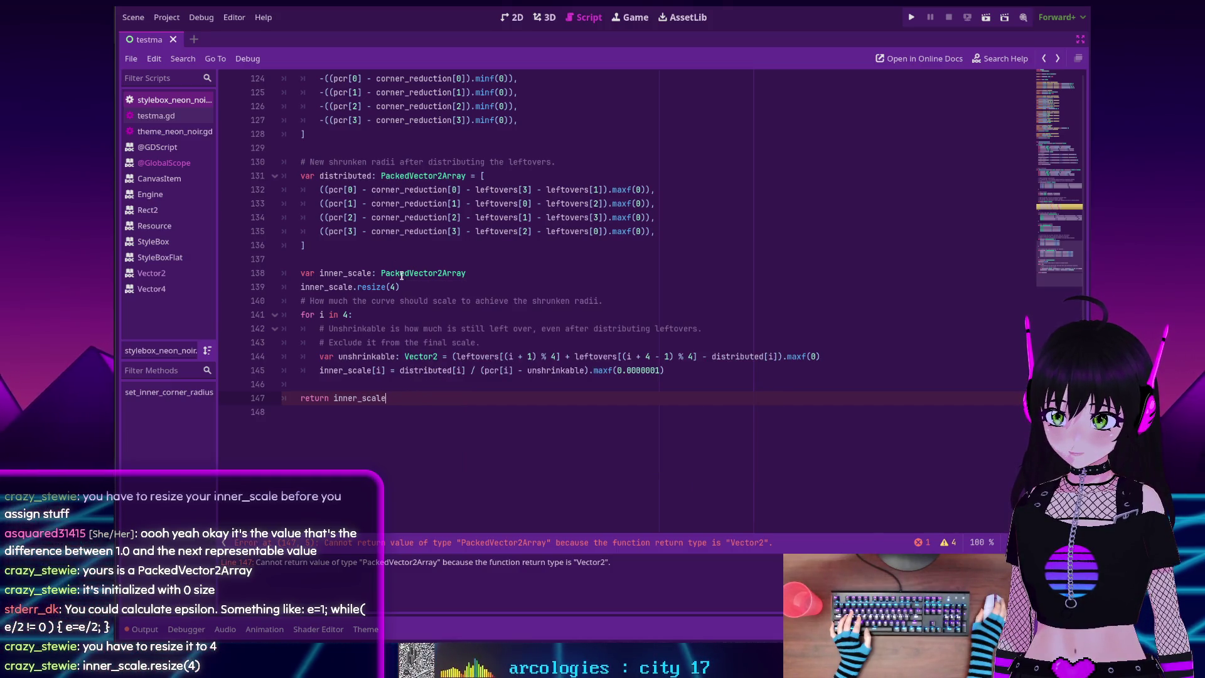
pyautogui.moveTo(401, 276)
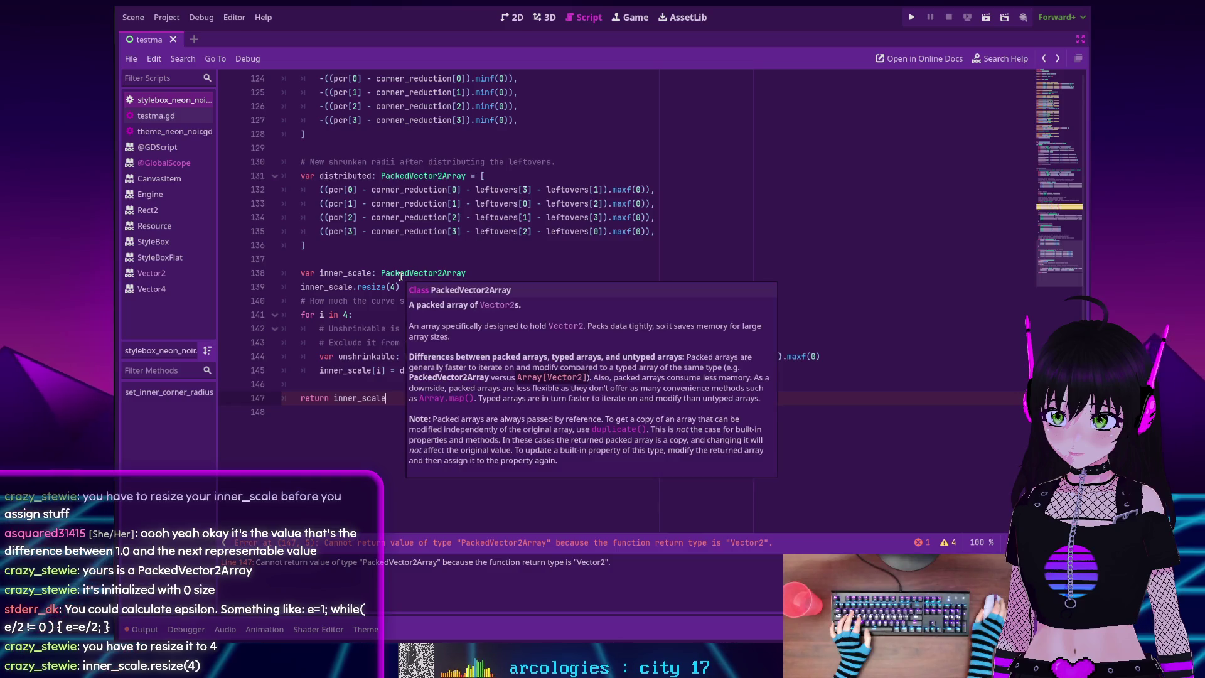
pyautogui.hotkey('alt', 'Tab')
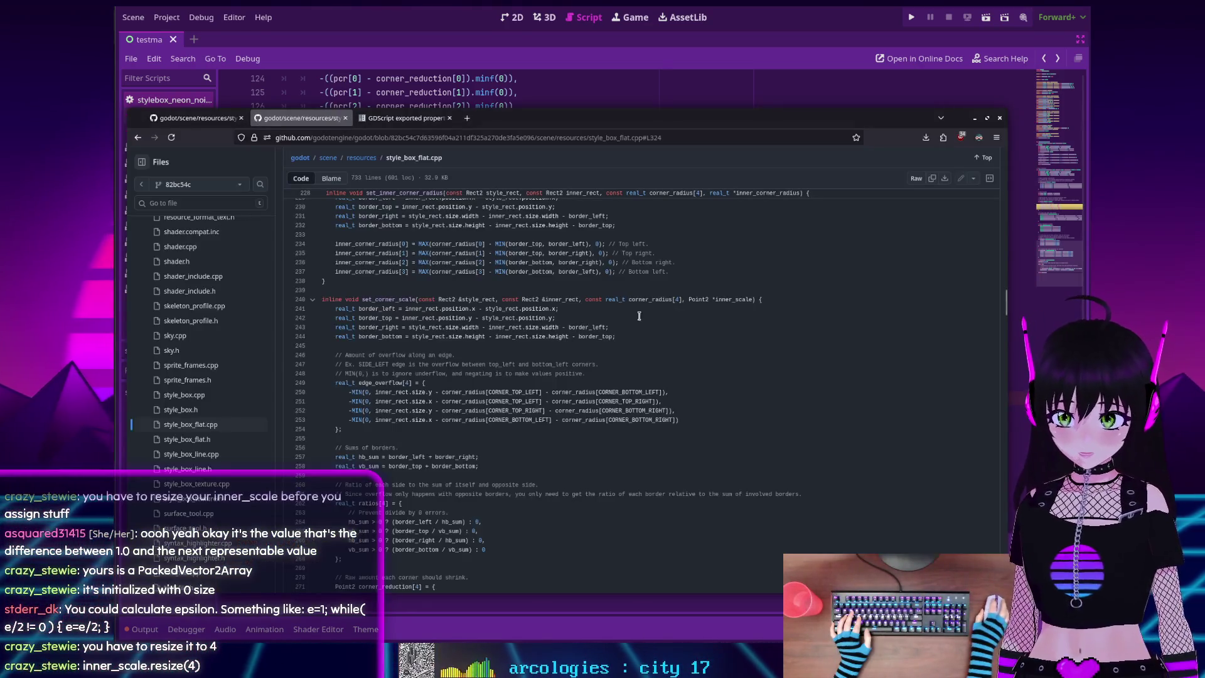
# Zoom style_box_flat.cpp to 120% and scroll to the Point2 *inner_scale parameter
pyautogui.doubleClick(697, 299)
pyautogui.click(700, 303)
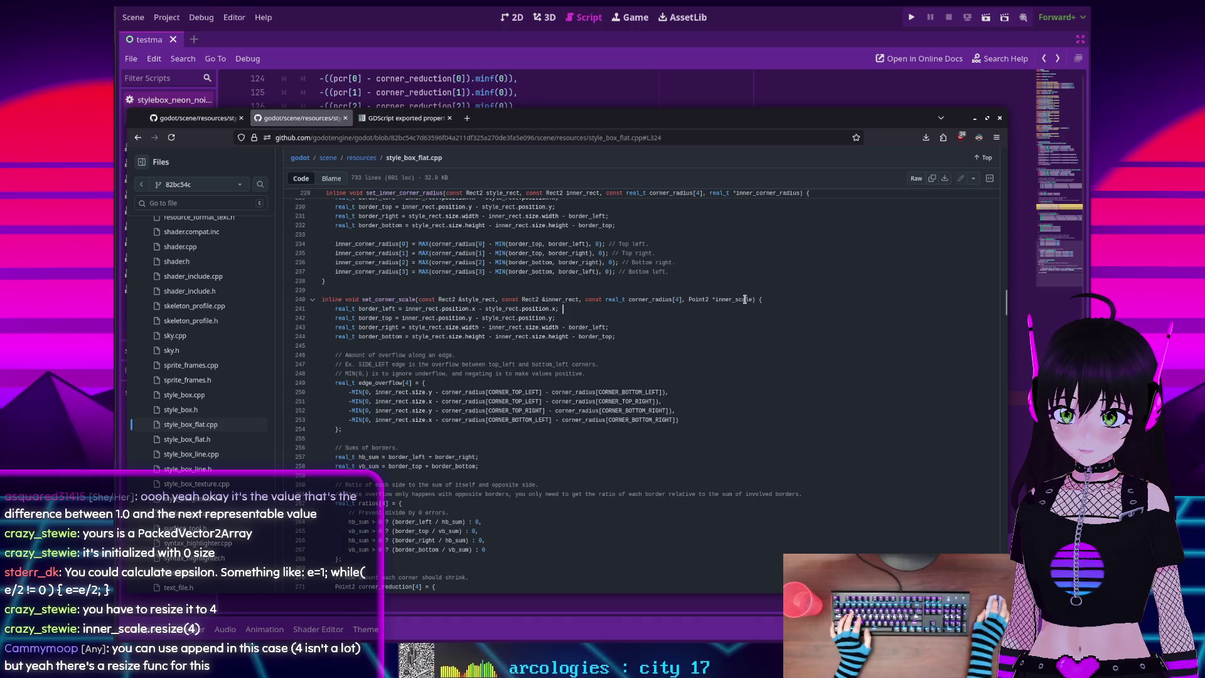
pyautogui.hotkey('ctrl', '+')
pyautogui.hotkey('ctrl', '+')
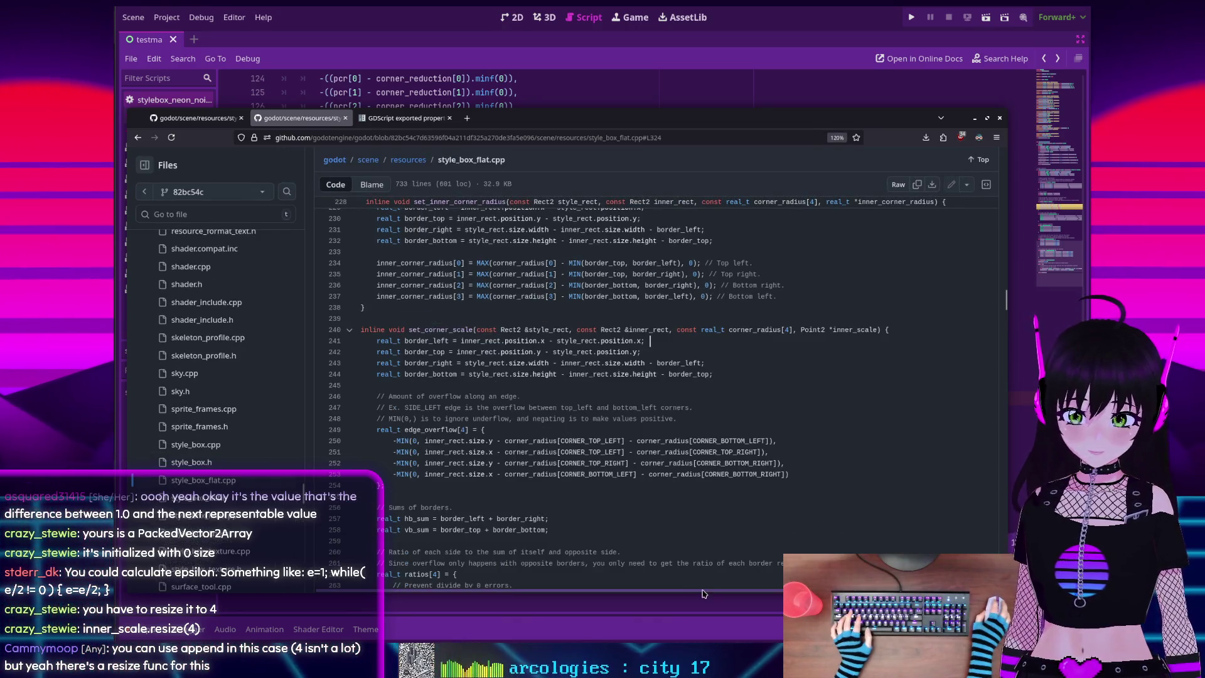
pyautogui.moveTo(702, 592); pyautogui.dragTo(767, 592)
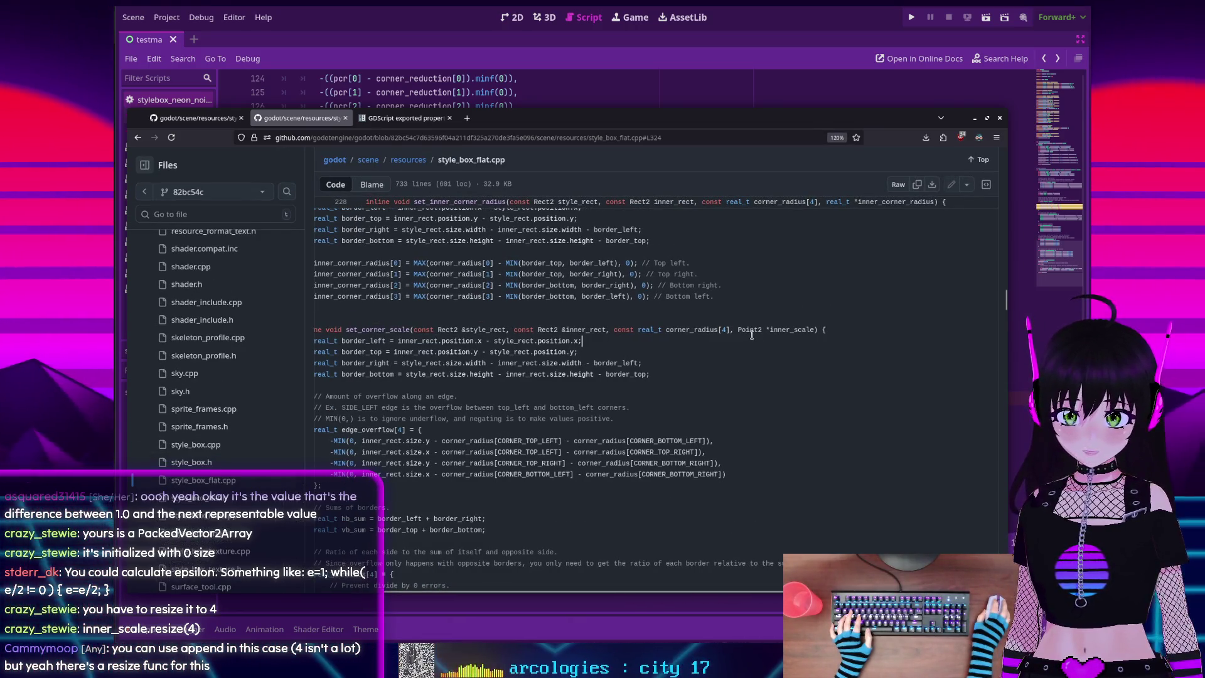
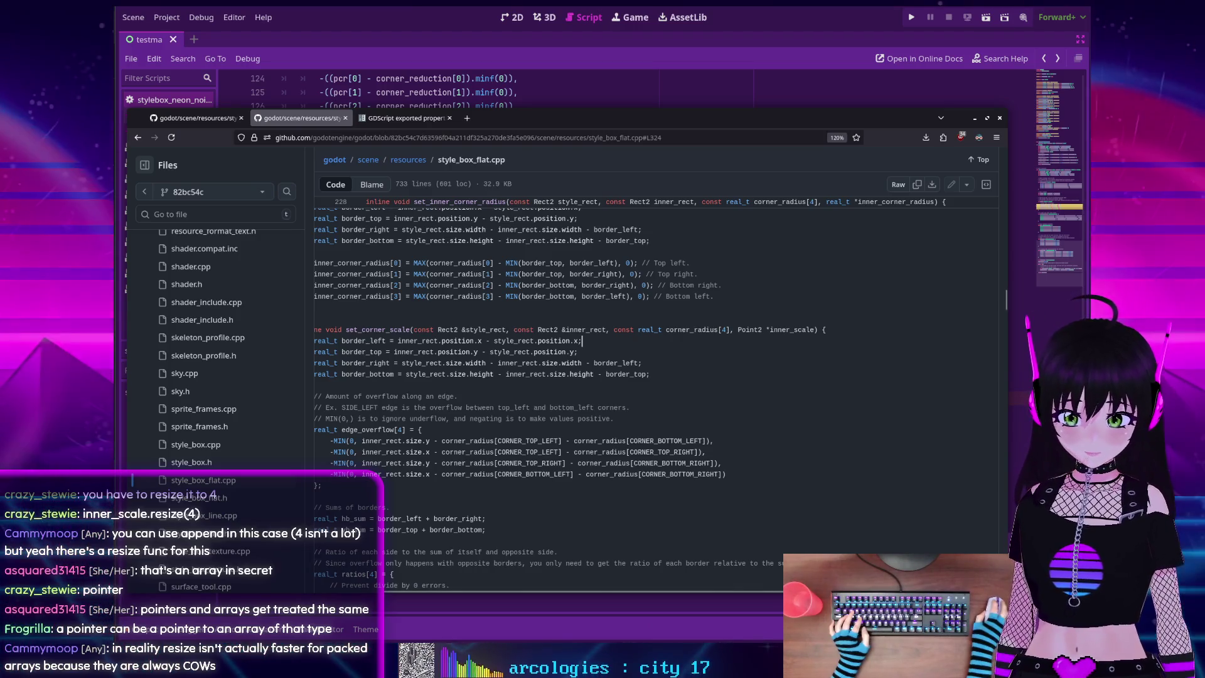
# Bring the Godot script editor in front of GitHub and scroll up to set_corner_scale
pyautogui.moveTo(797, 668)
pyautogui.click(769, 593)
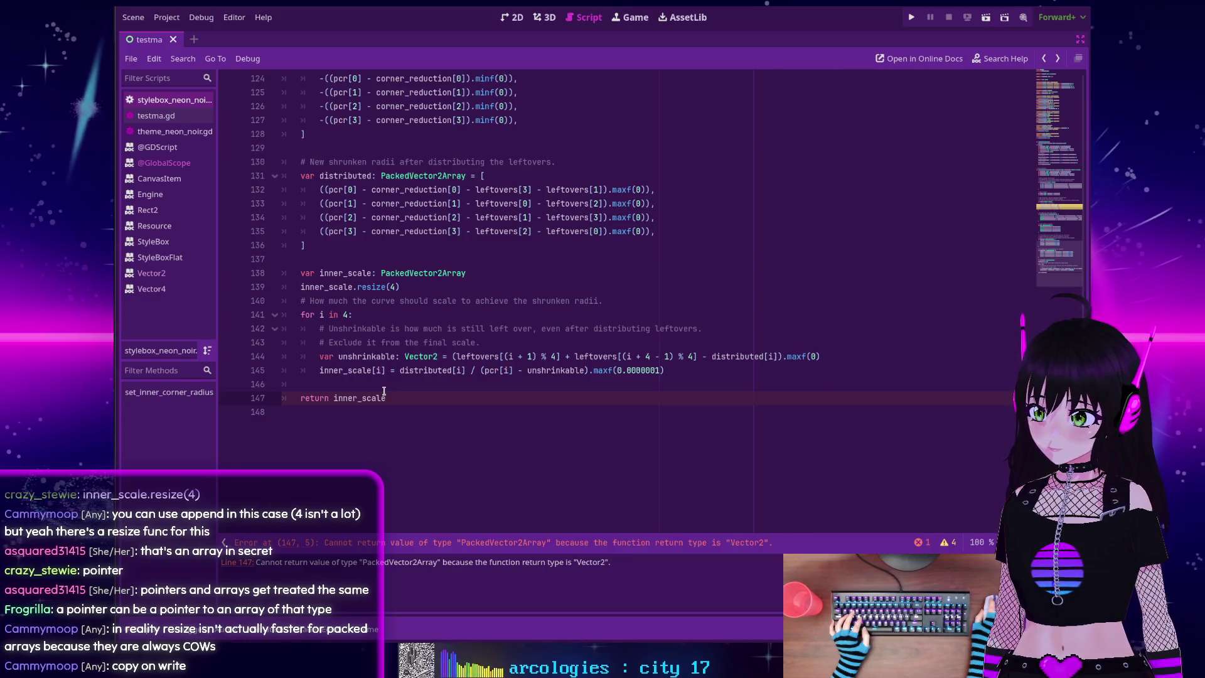
pyautogui.scroll(15, 357, 392)
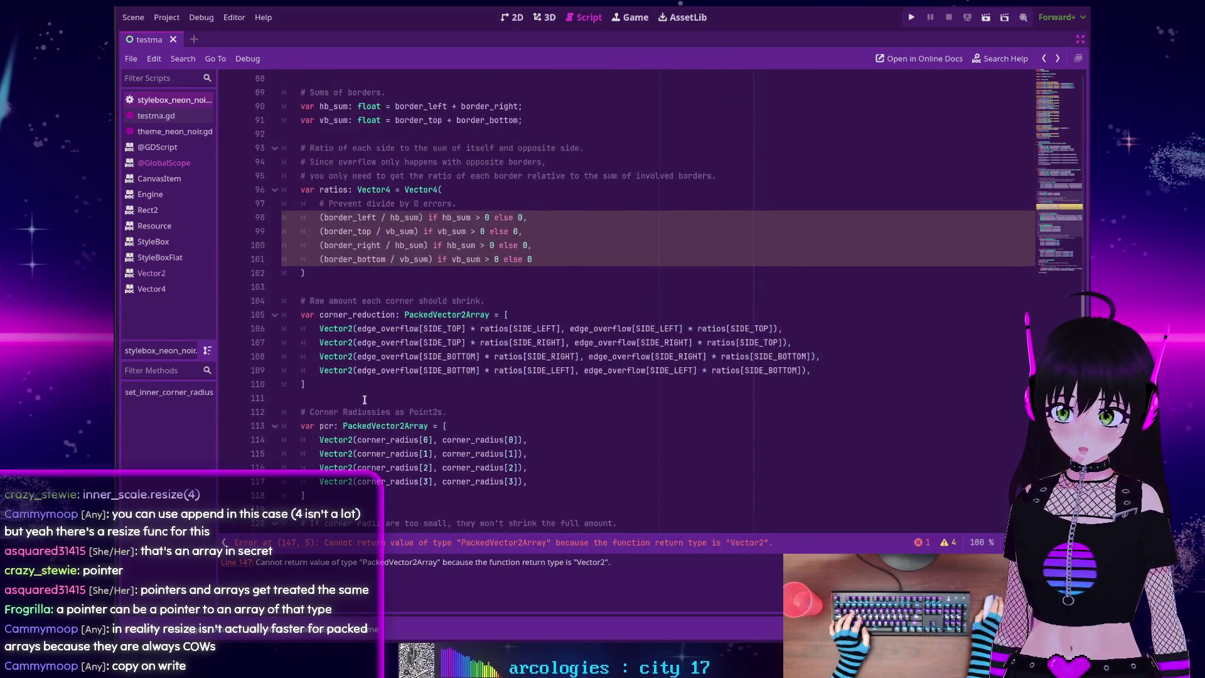
pyautogui.scroll(5, 364, 400)
pyautogui.scroll(-5, 363, 395)
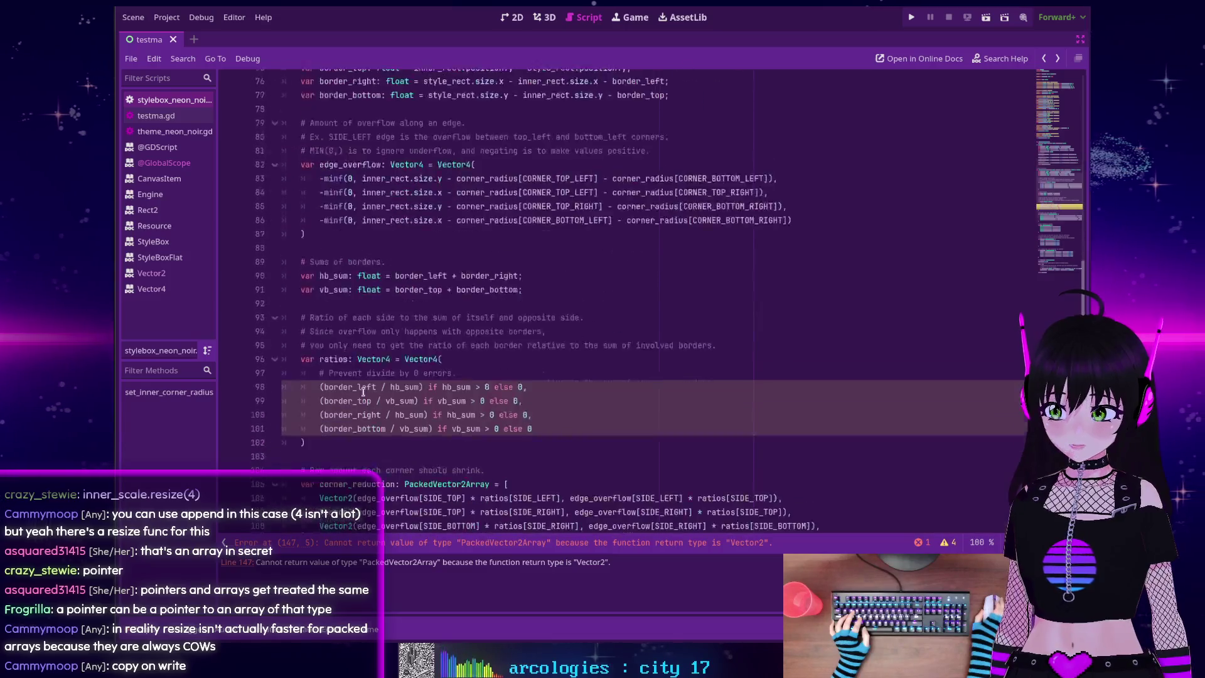
pyautogui.scroll(3, 363, 392)
pyautogui.scroll(-14, 363, 390)
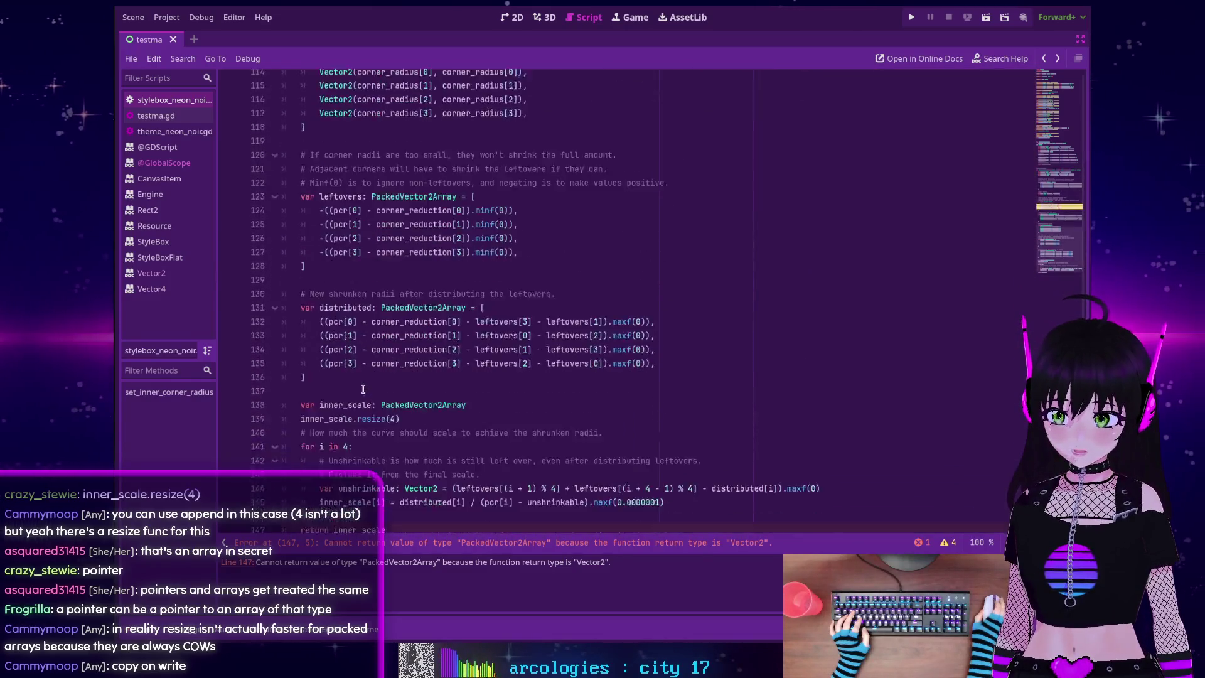
pyautogui.scroll(7, 365, 388)
pyautogui.scroll(12, 365, 388)
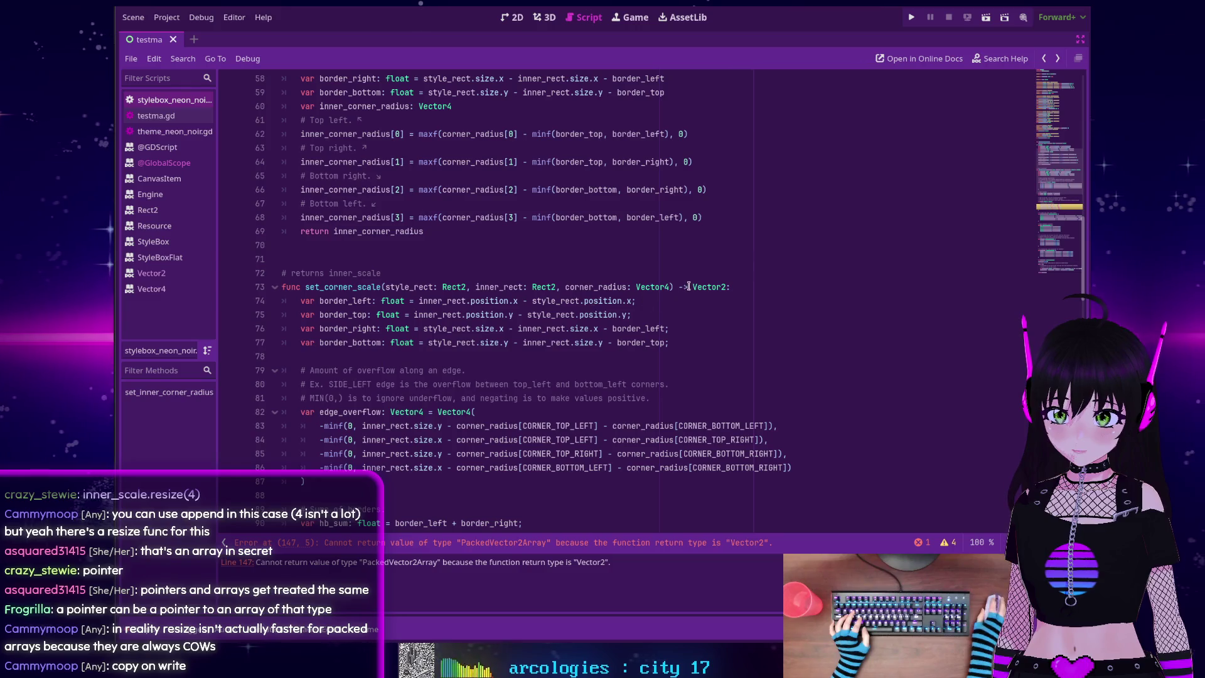
# Change set_corner_scale's return type from Vector2 to PackedVector2Array
pyautogui.doubleClick(707, 287)
pyautogui.write('Packed')
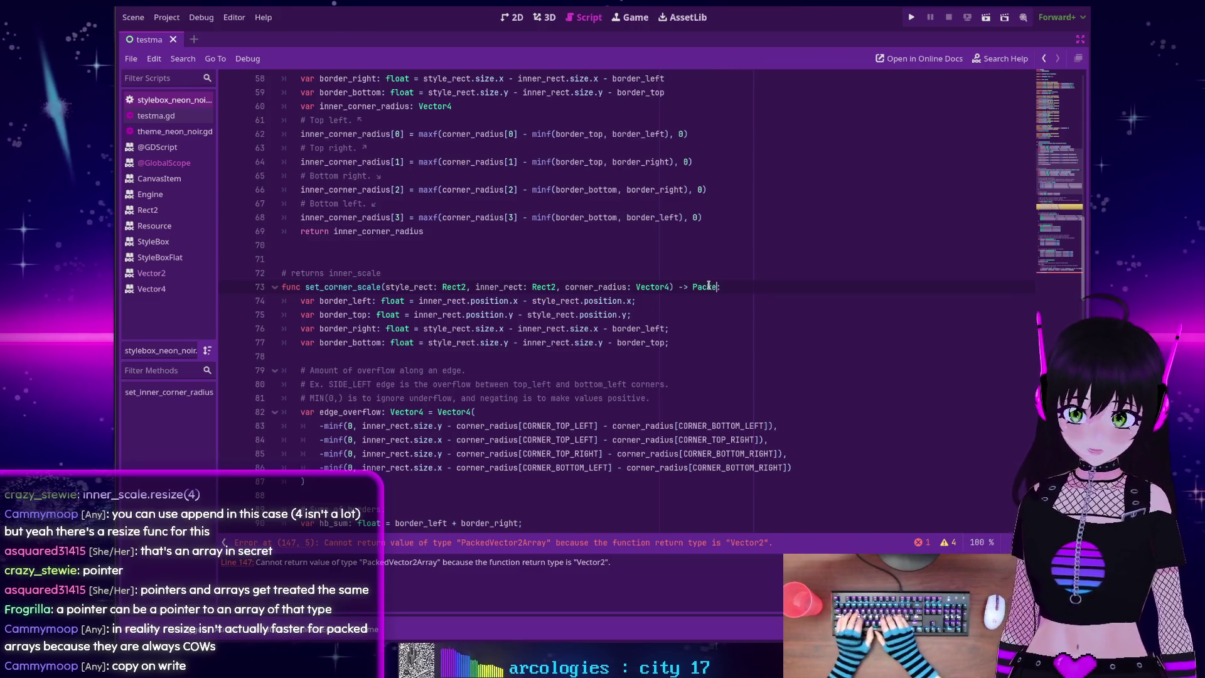
pyautogui.write('Vector')
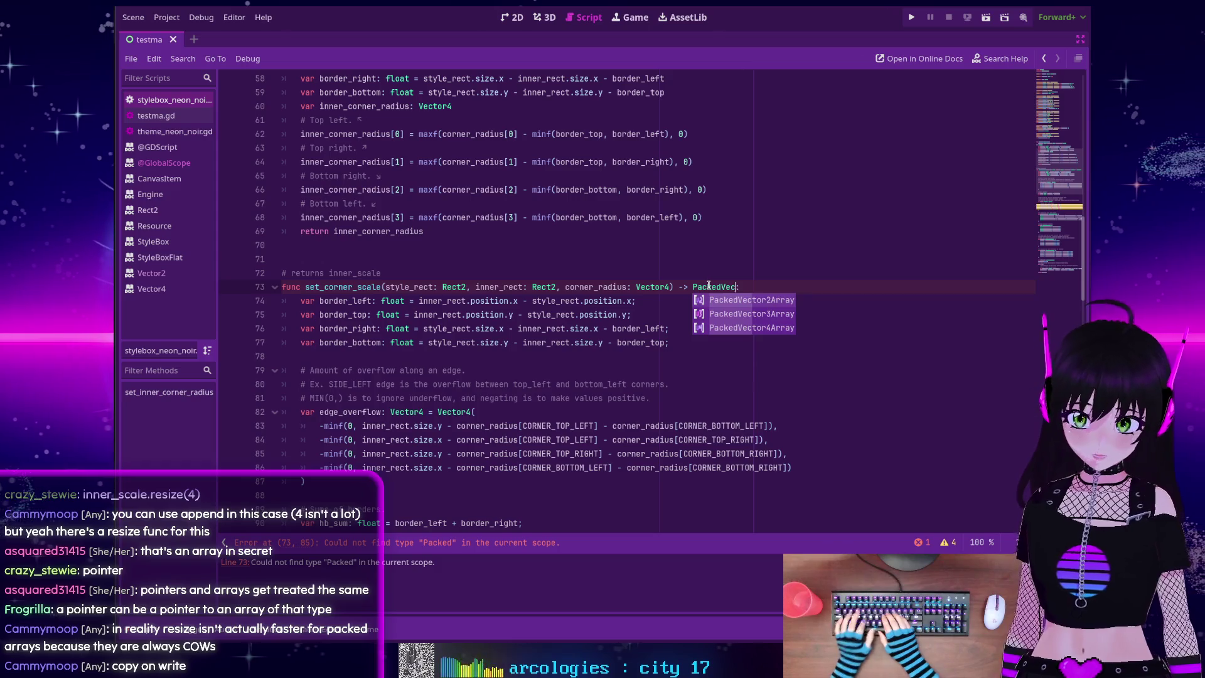
pyautogui.press('Return')
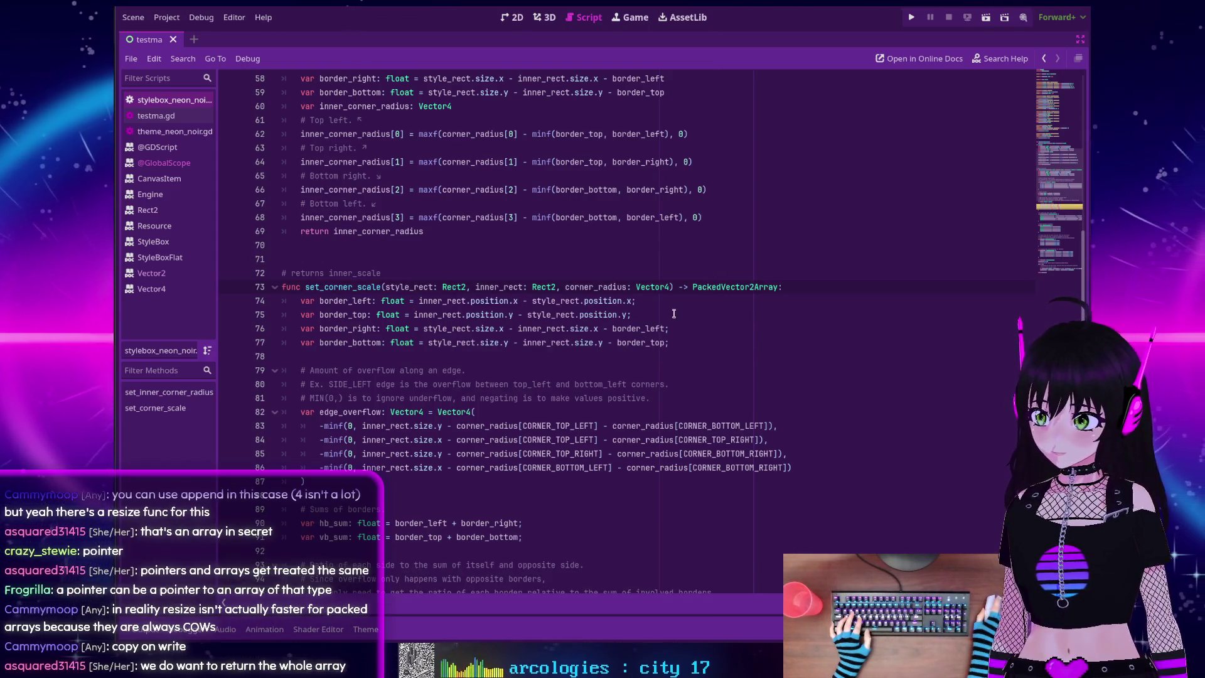
pyautogui.scroll(-15, 673, 313)
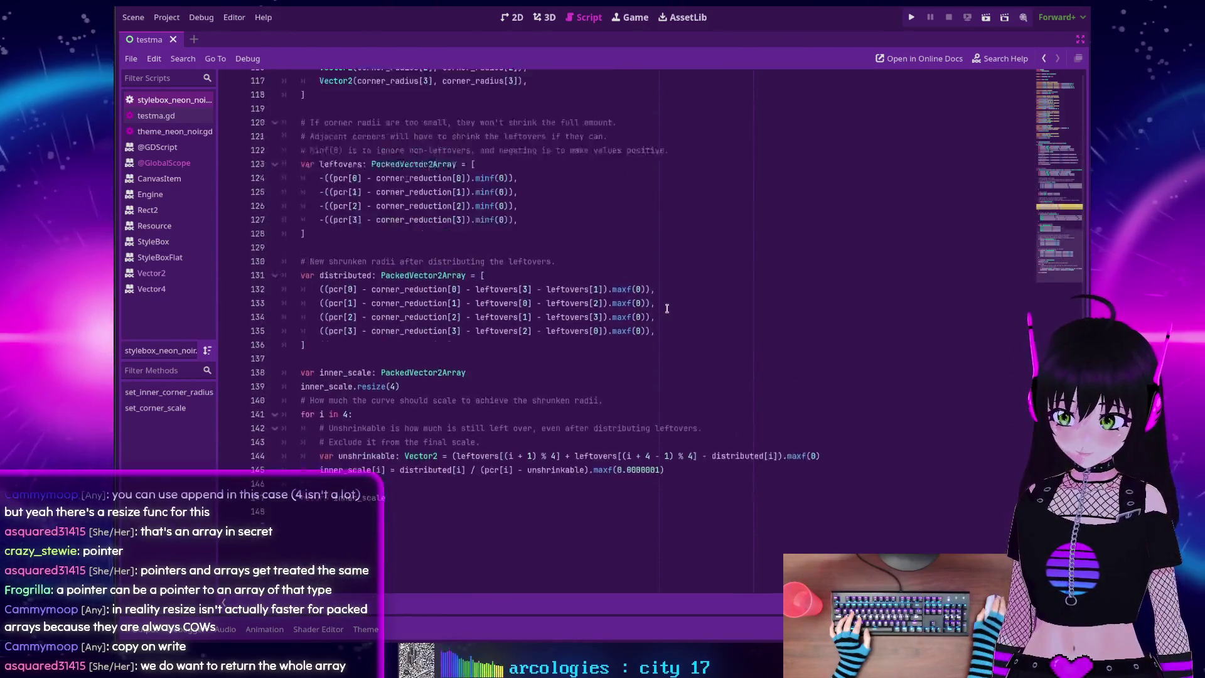
pyautogui.scroll(6, 667, 308)
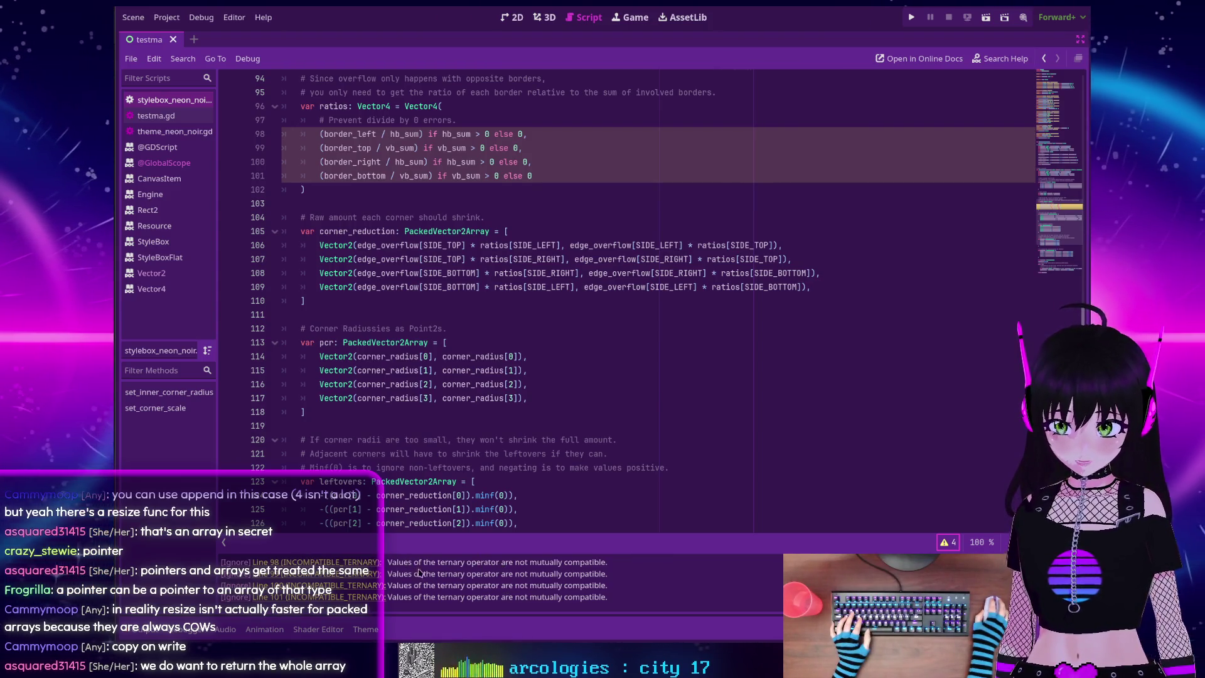
# Make the line 98 ratio ternary use the float 0.0
pyautogui.scroll(2, 505, 214)
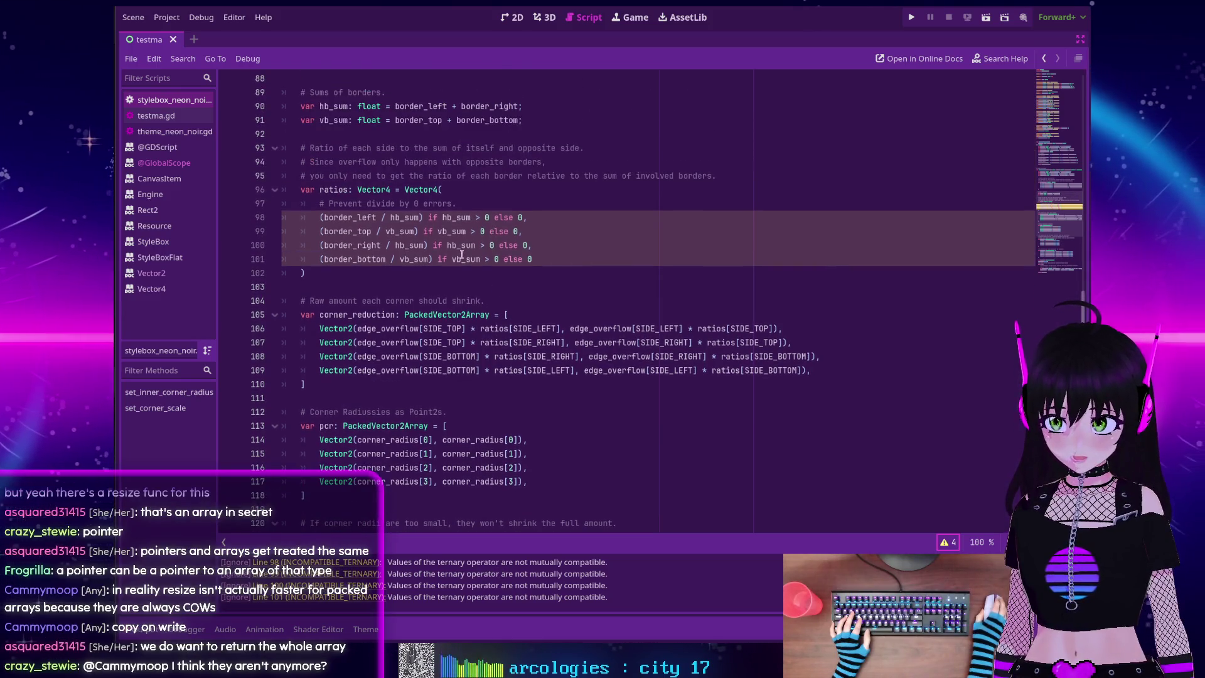
pyautogui.moveTo(355, 218)
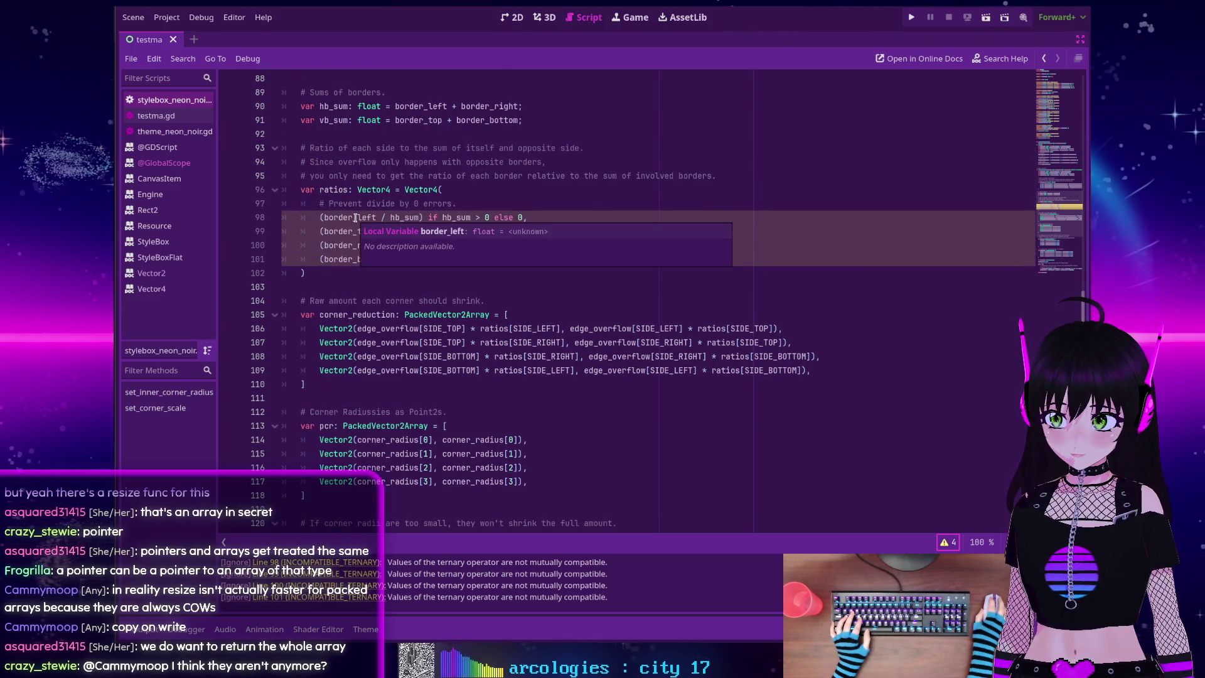
pyautogui.moveTo(403, 218)
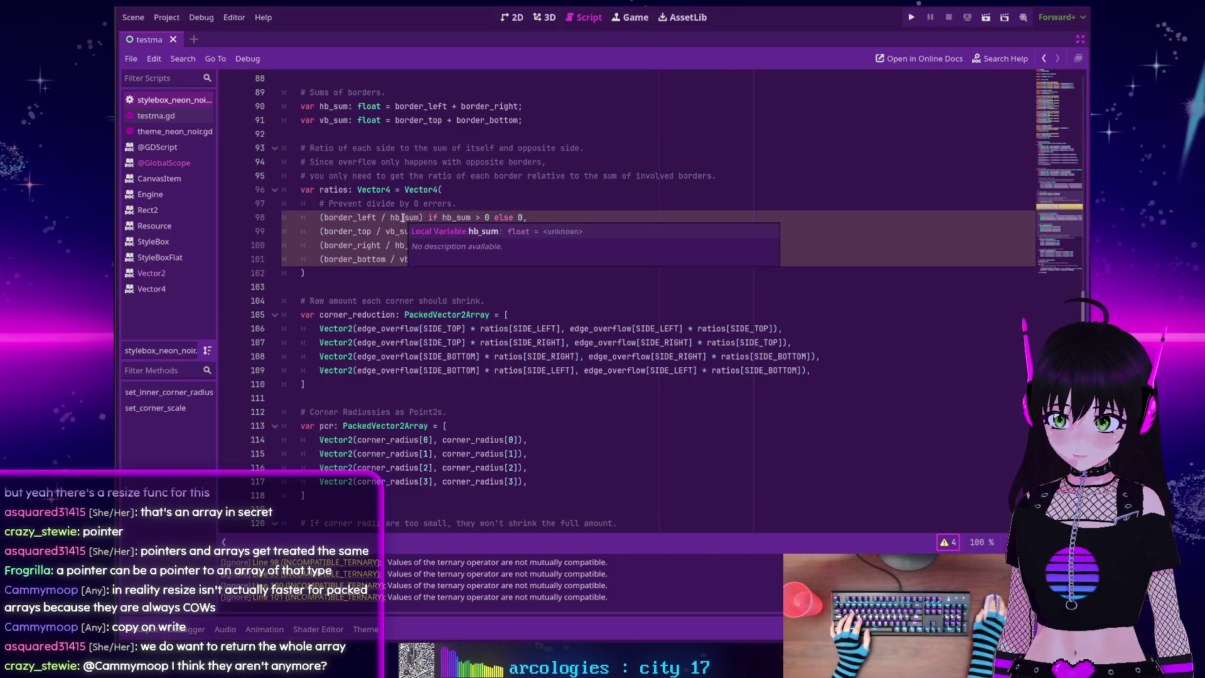
pyautogui.moveTo(453, 218)
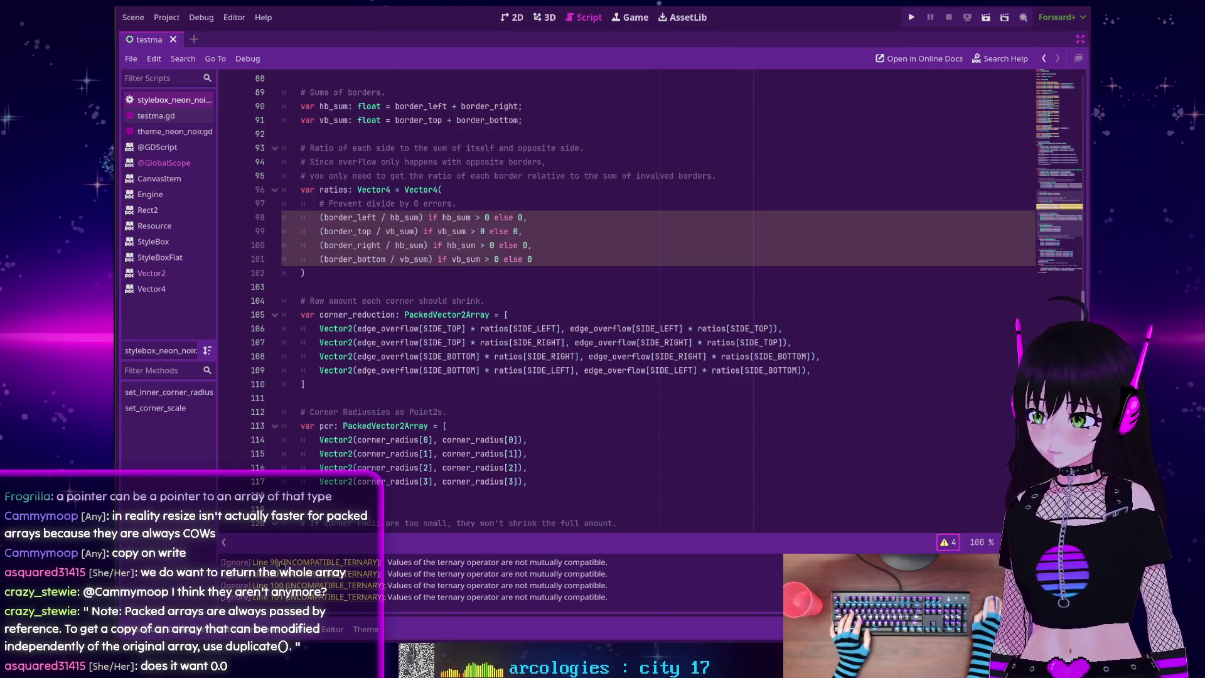
pyautogui.click(486, 218)
pyautogui.write('0.')
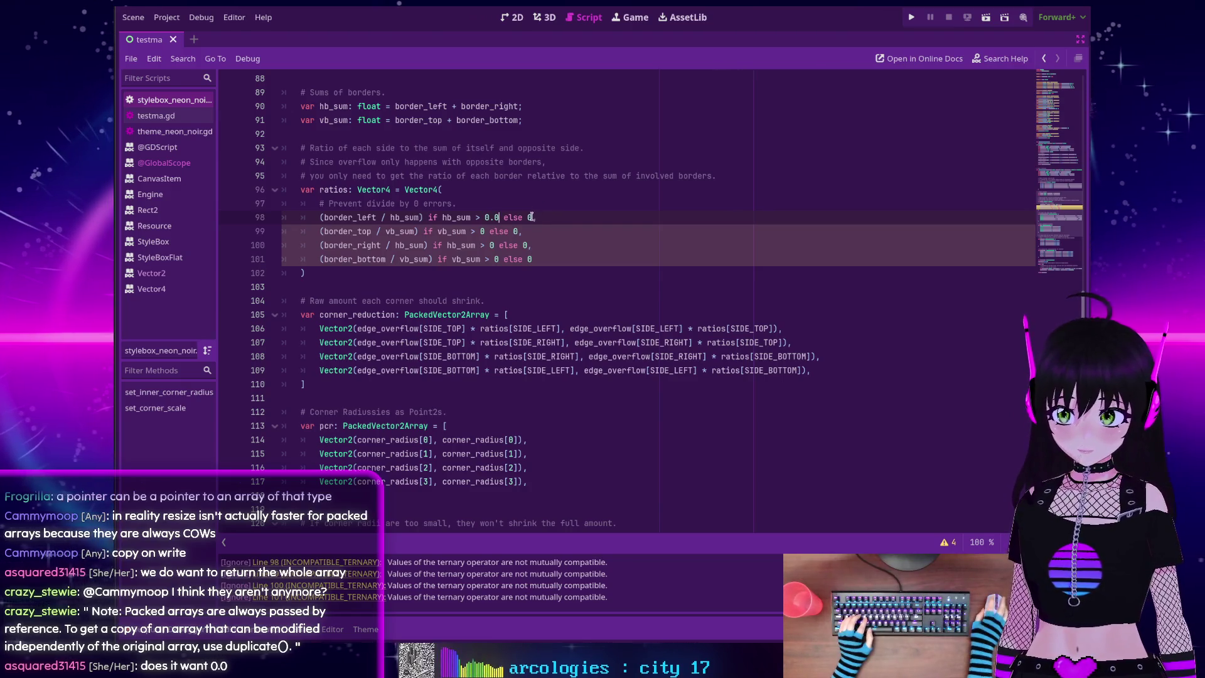
pyautogui.write('0')
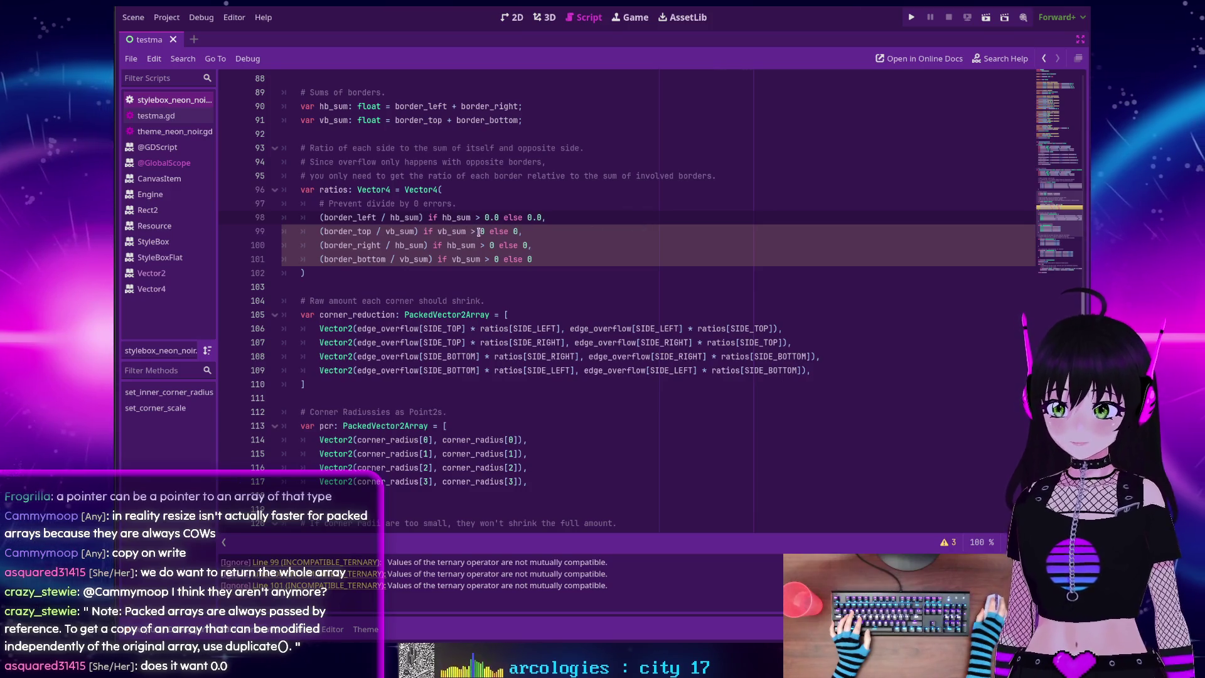
# Change the comparison and fallback 0 to 0.0 on lines 99–101
pyautogui.press('Down')
pyautogui.press('Left')
pyautogui.press('Left')
pyautogui.press('Left')
pyautogui.write('.0')
pyautogui.press('Right')
pyautogui.press('Right')
pyautogui.press('Right')
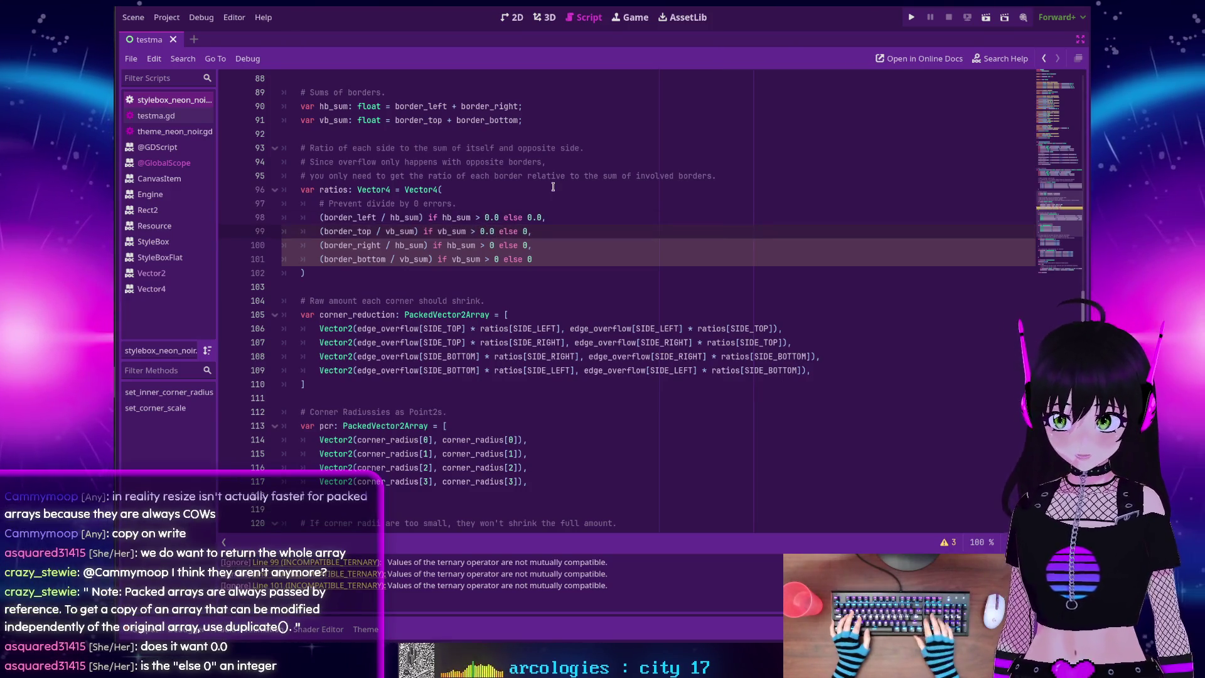
pyautogui.write('.0')
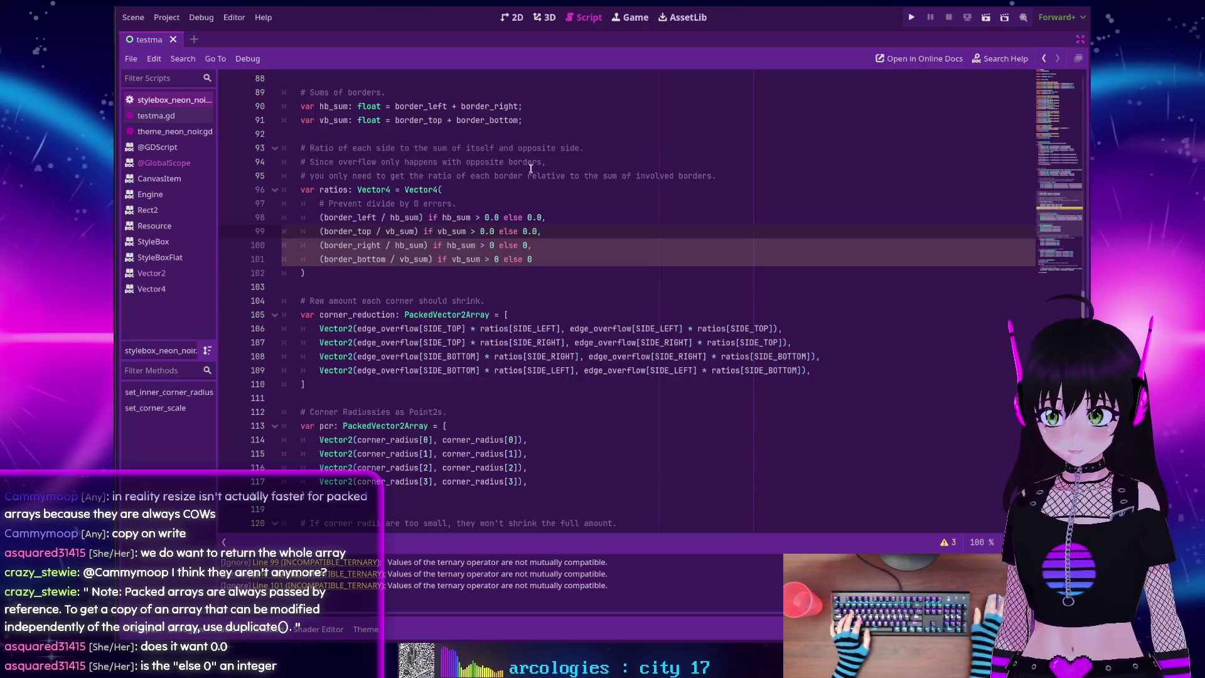
pyautogui.press('Down')
pyautogui.press('Left')
pyautogui.press('Left')
pyautogui.press('Left')
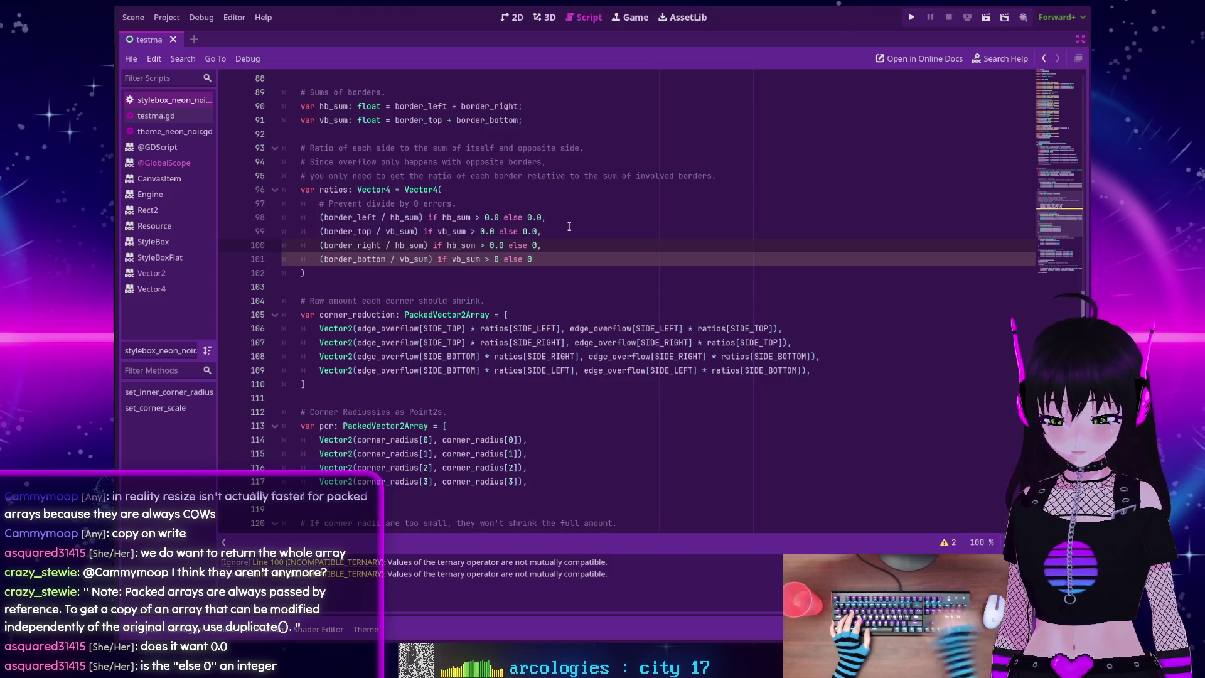
pyautogui.click(496, 258)
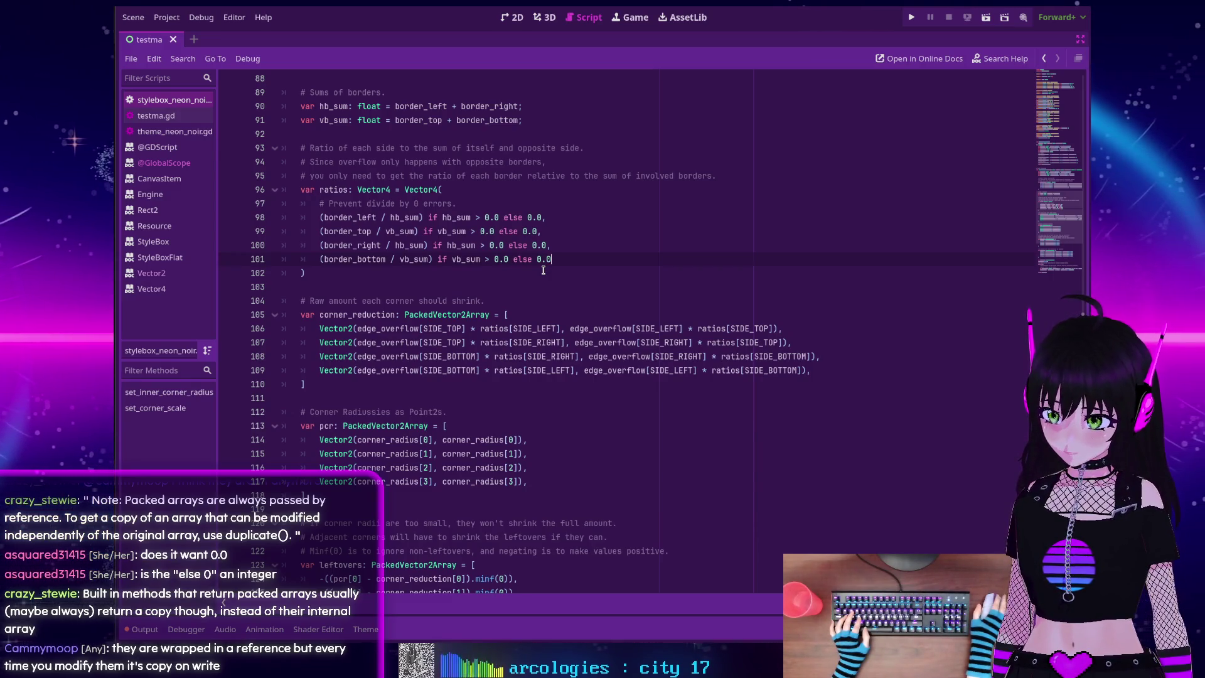
# Review the script, then return to the style_box_flat.cpp page on GitHub
pyautogui.scroll(10, 525, 264)
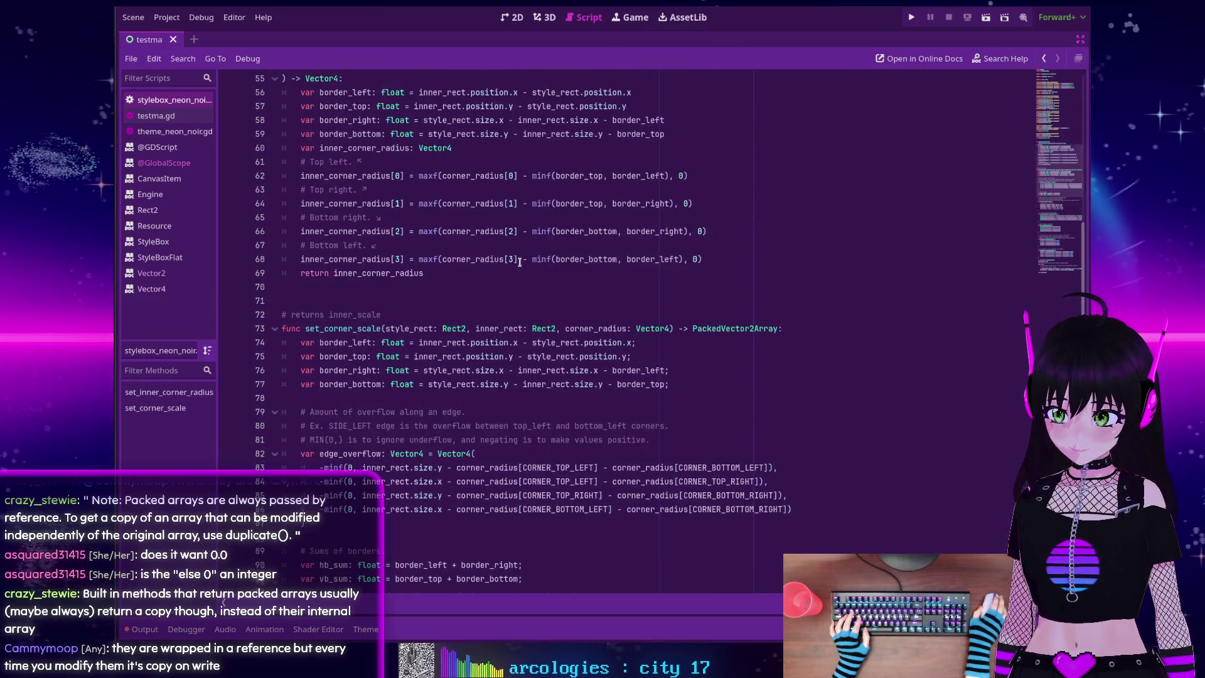
pyautogui.scroll(-20, 305, 312)
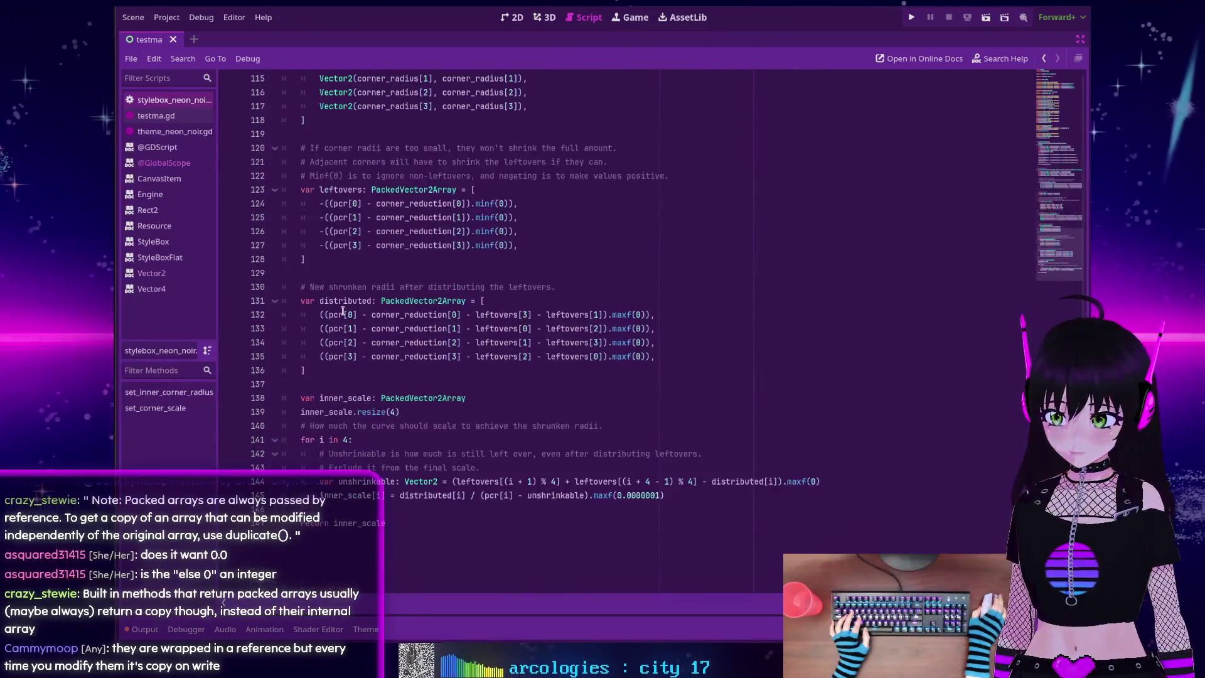
pyautogui.scroll(-3, 343, 312)
pyautogui.scroll(17, 342, 312)
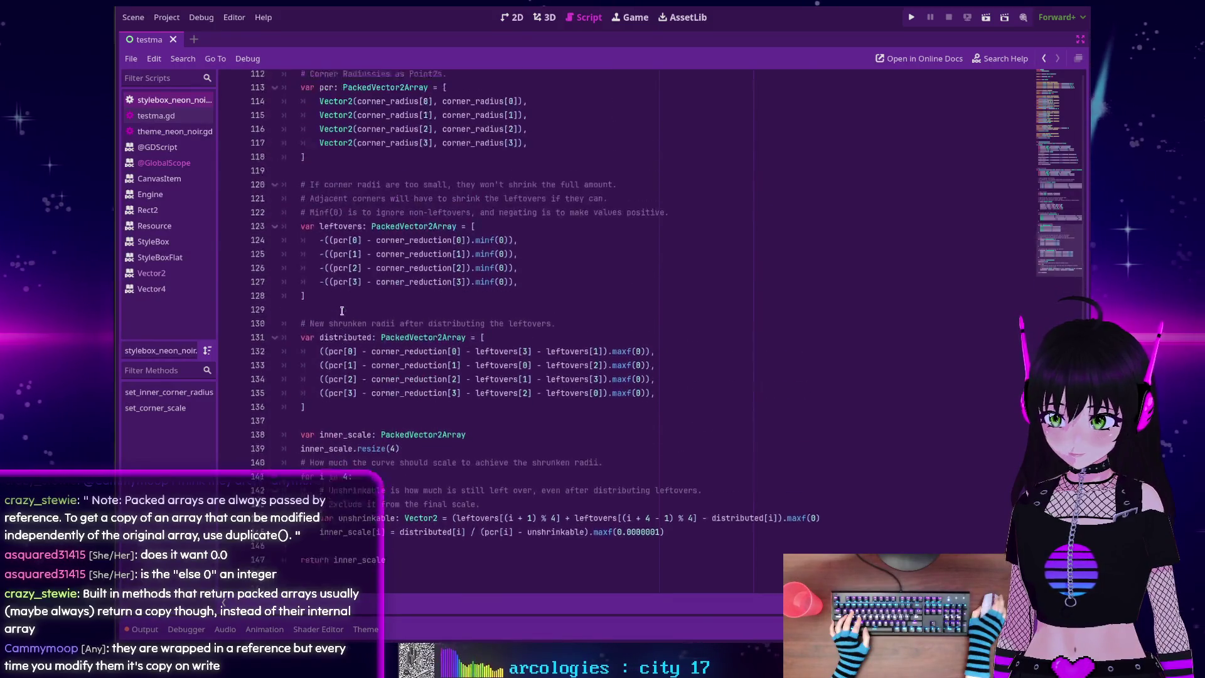
pyautogui.scroll(-9, 343, 311)
pyautogui.scroll(-9, 343, 309)
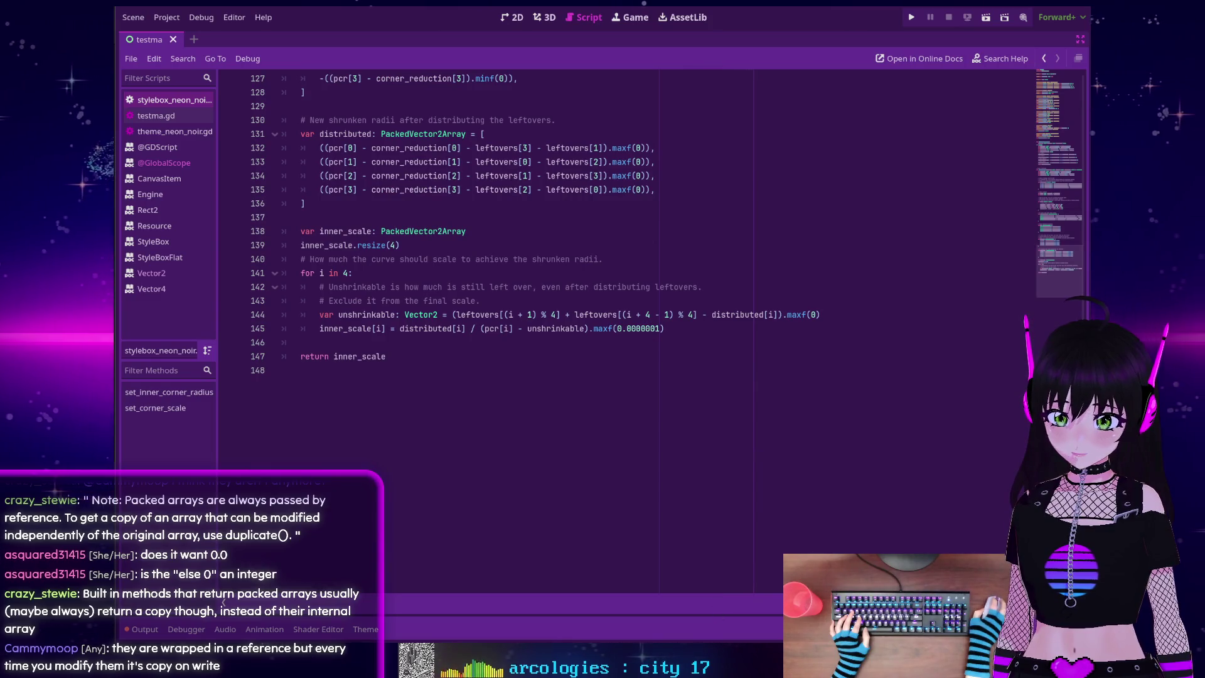
pyautogui.hotkey('alt', 'Tab')
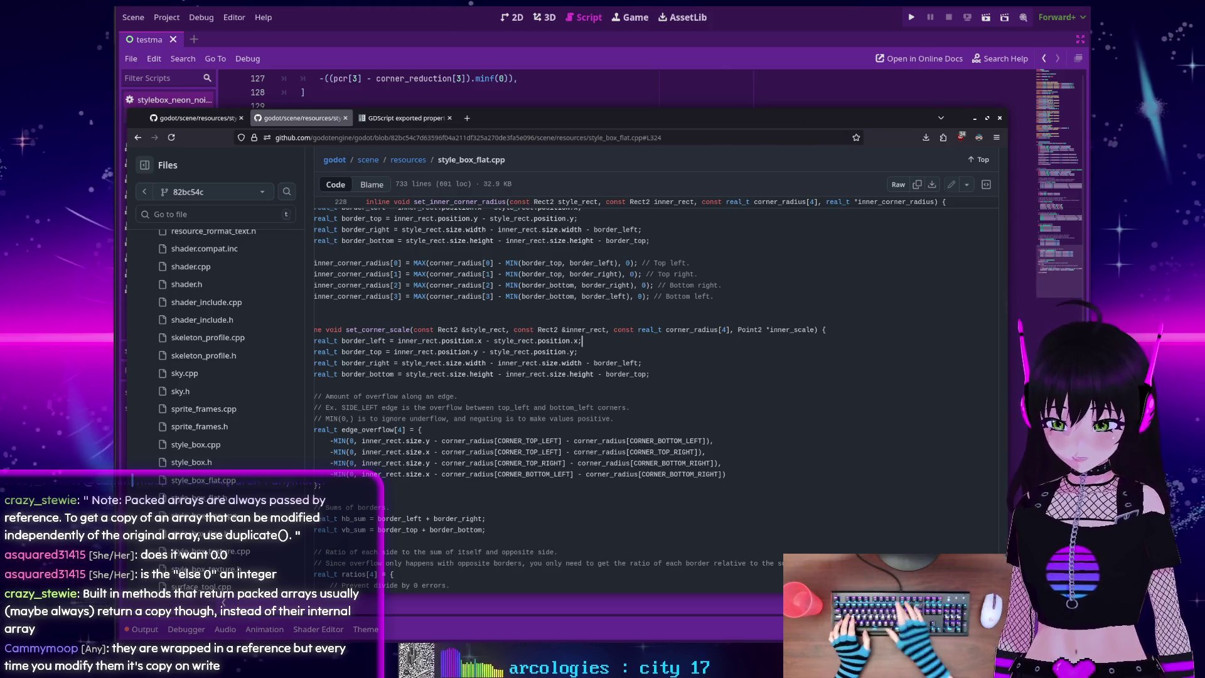
# Zoom out the GitHub page and locate draw_rounded_rectangle in style_box_flat.cpp
pyautogui.hotkey('ctrl', '0')
pyautogui.scroll(-15, 397, 300)
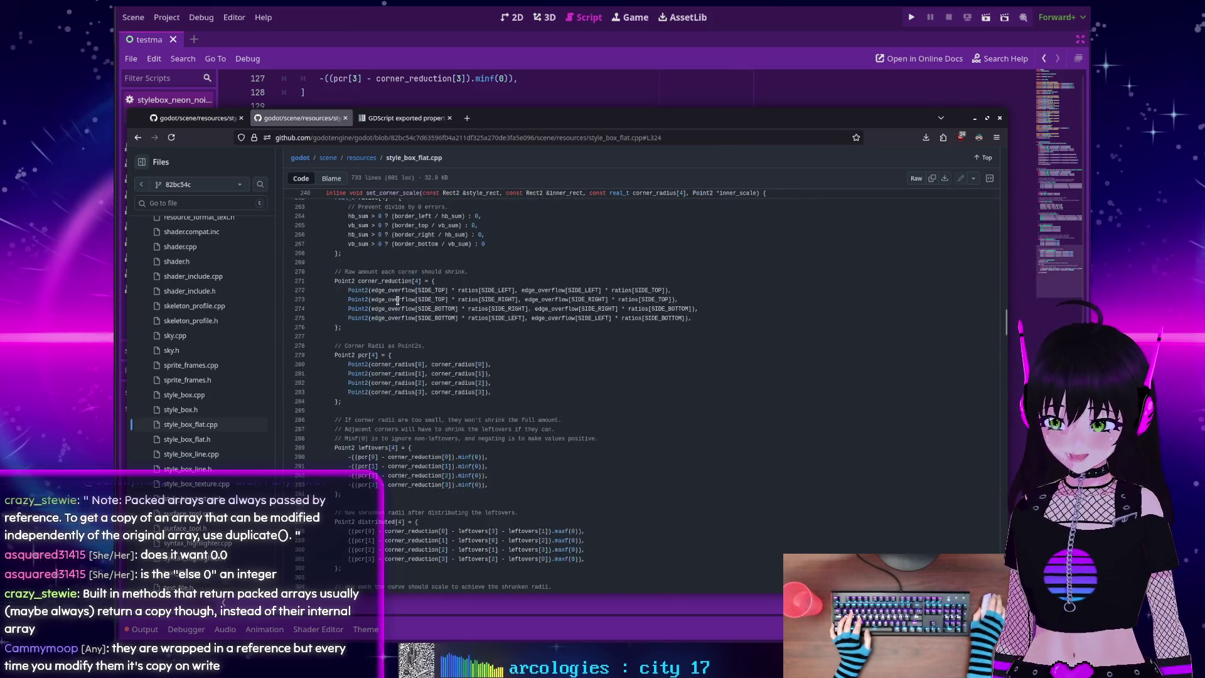
pyautogui.scroll(-13, 391, 303)
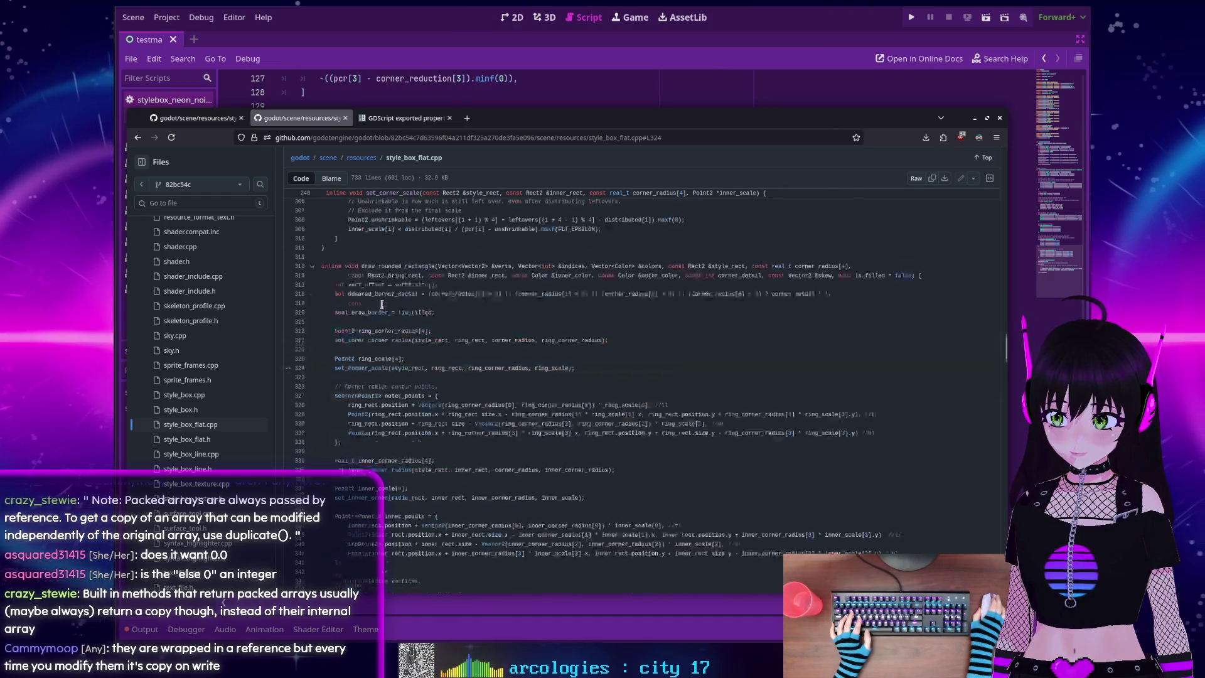
pyautogui.scroll(-9, 380, 304)
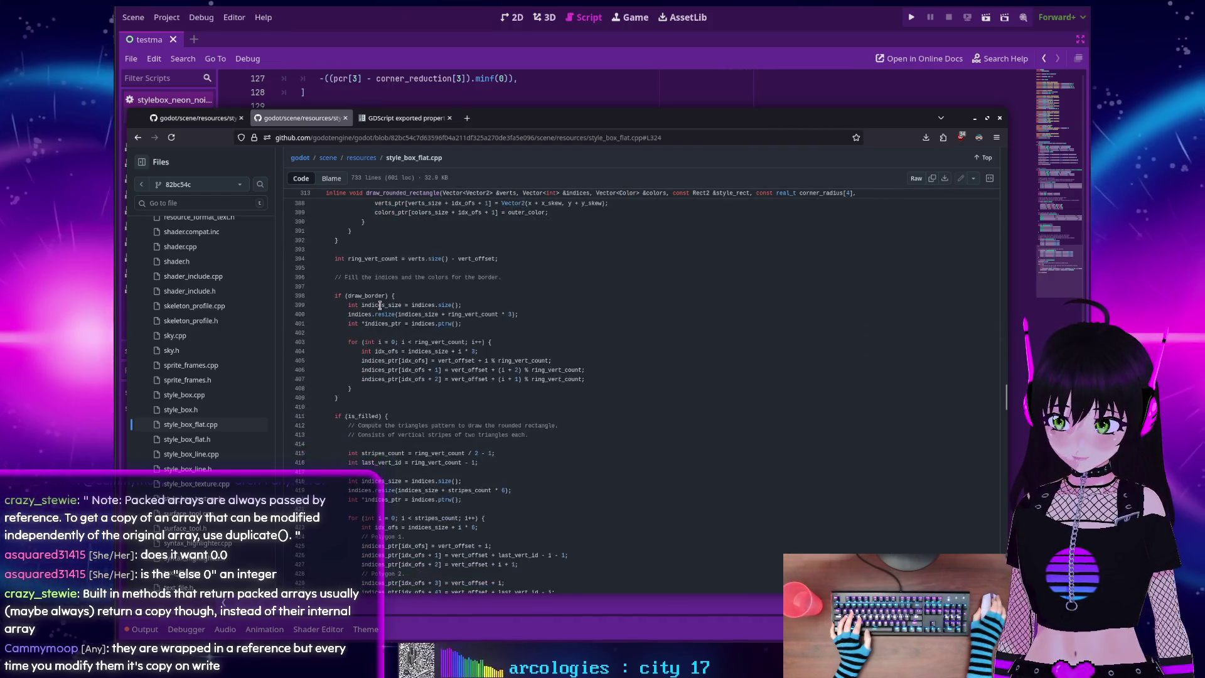
pyautogui.scroll(-15, 379, 305)
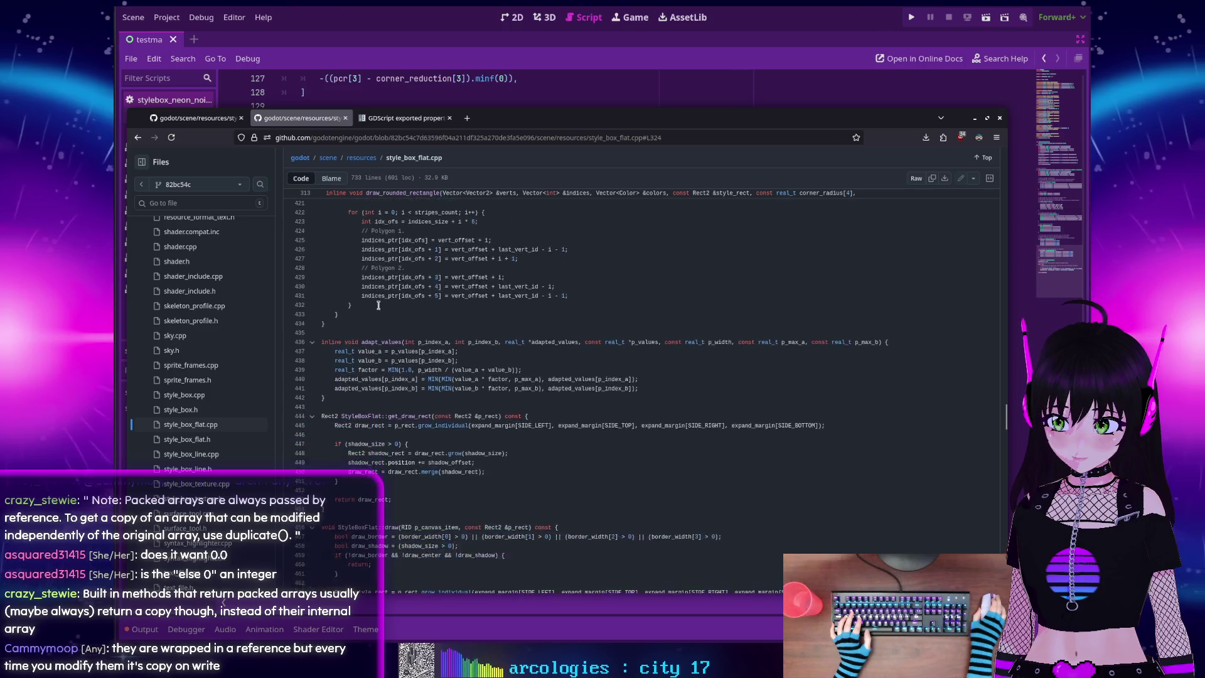
pyautogui.scroll(-20, 378, 305)
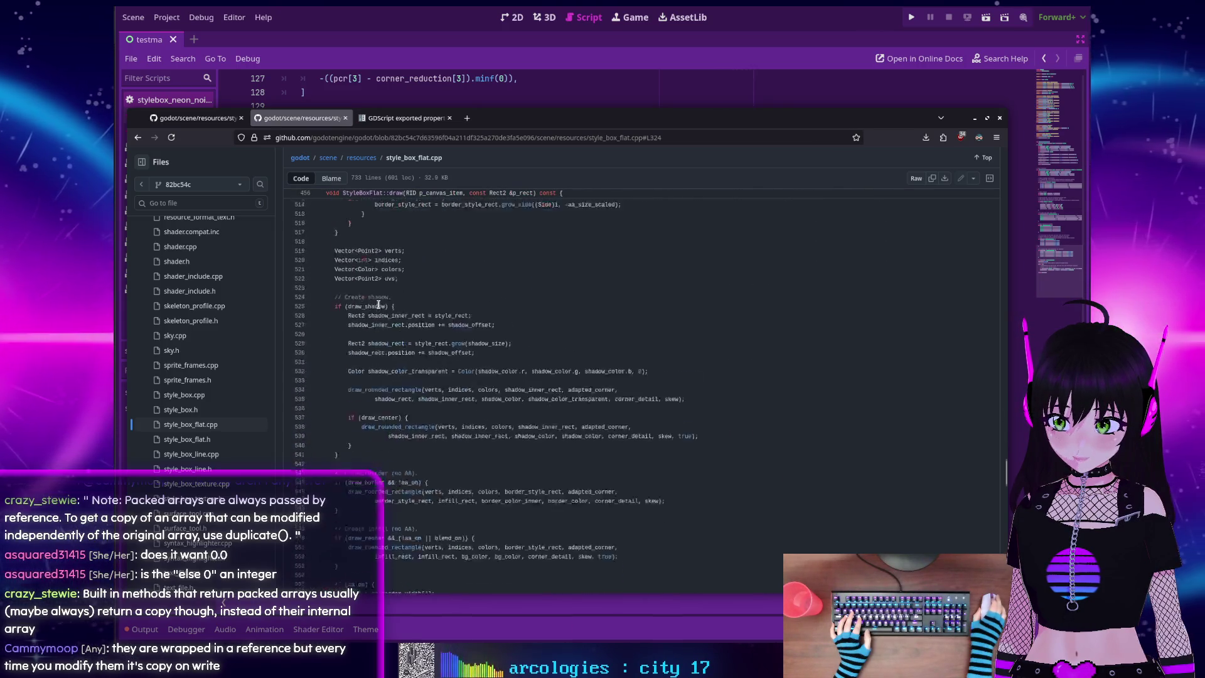
pyautogui.scroll(-9, 378, 303)
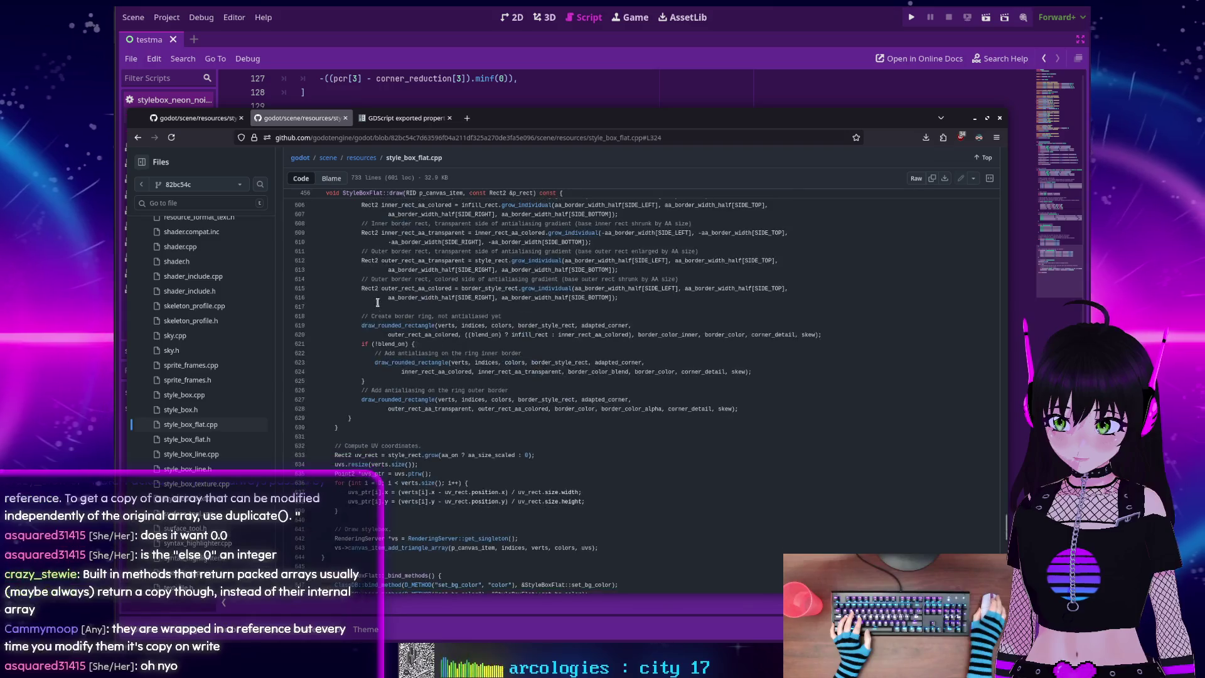
pyautogui.scroll(20, 377, 303)
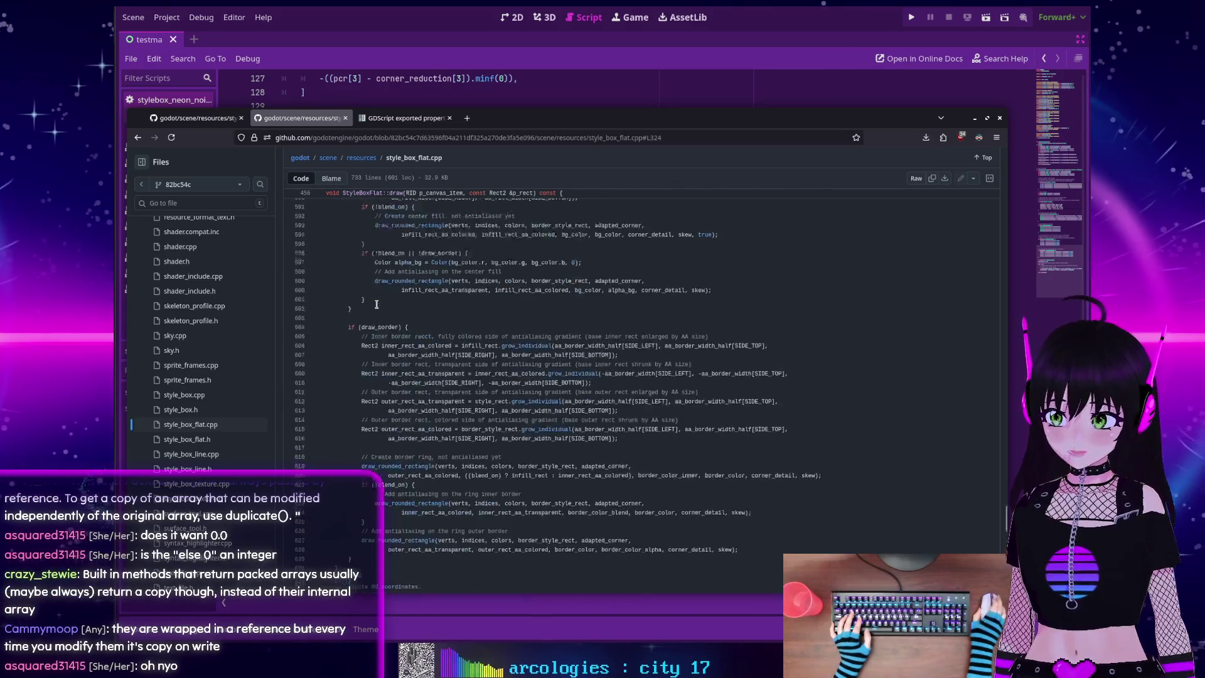
pyautogui.scroll(12, 378, 305)
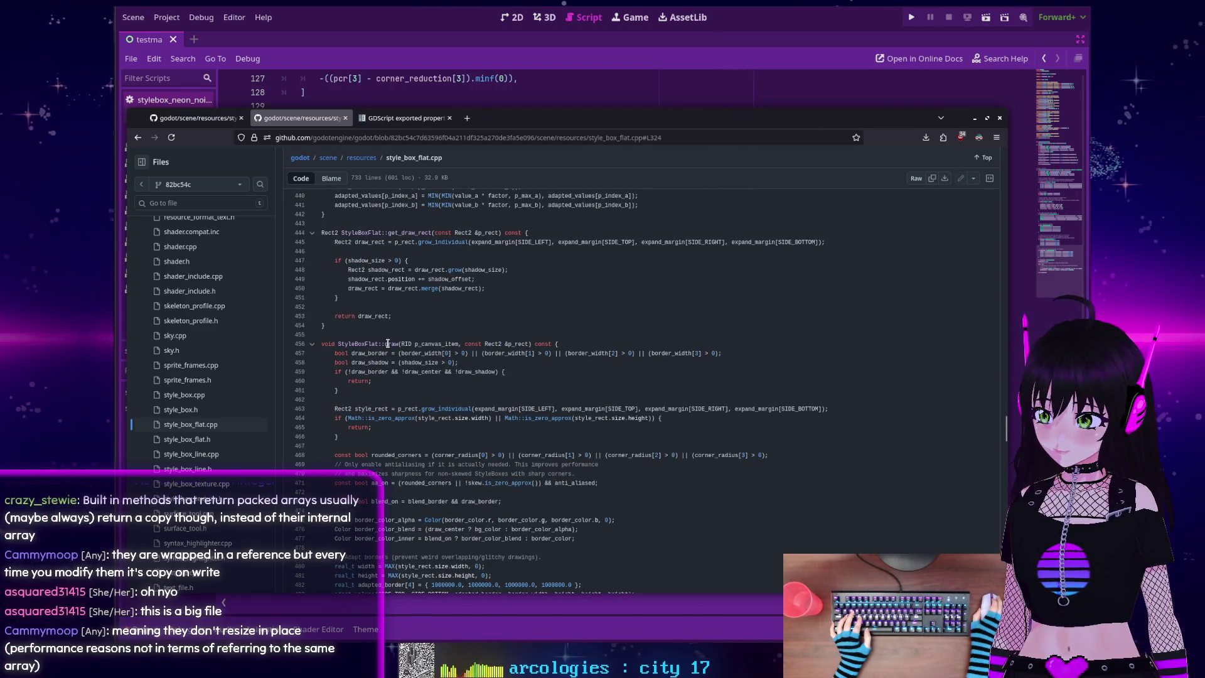
pyautogui.scroll(20, 387, 343)
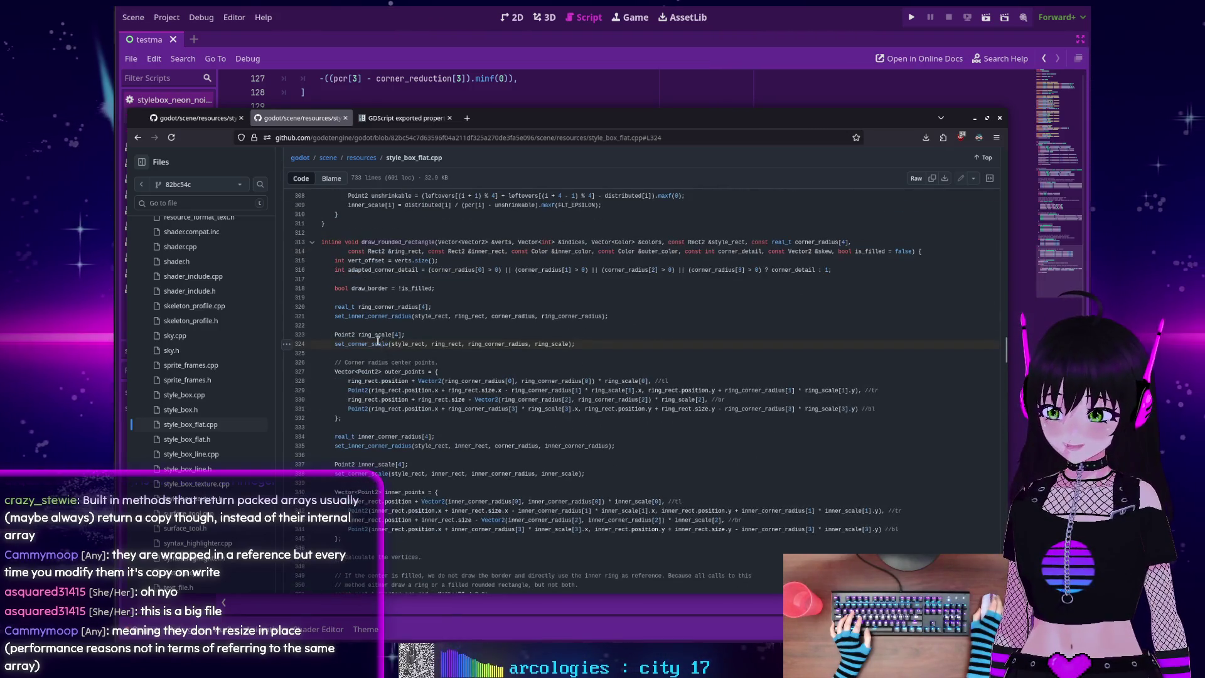
pyautogui.scroll(2, 377, 341)
pyautogui.scroll(15, 372, 317)
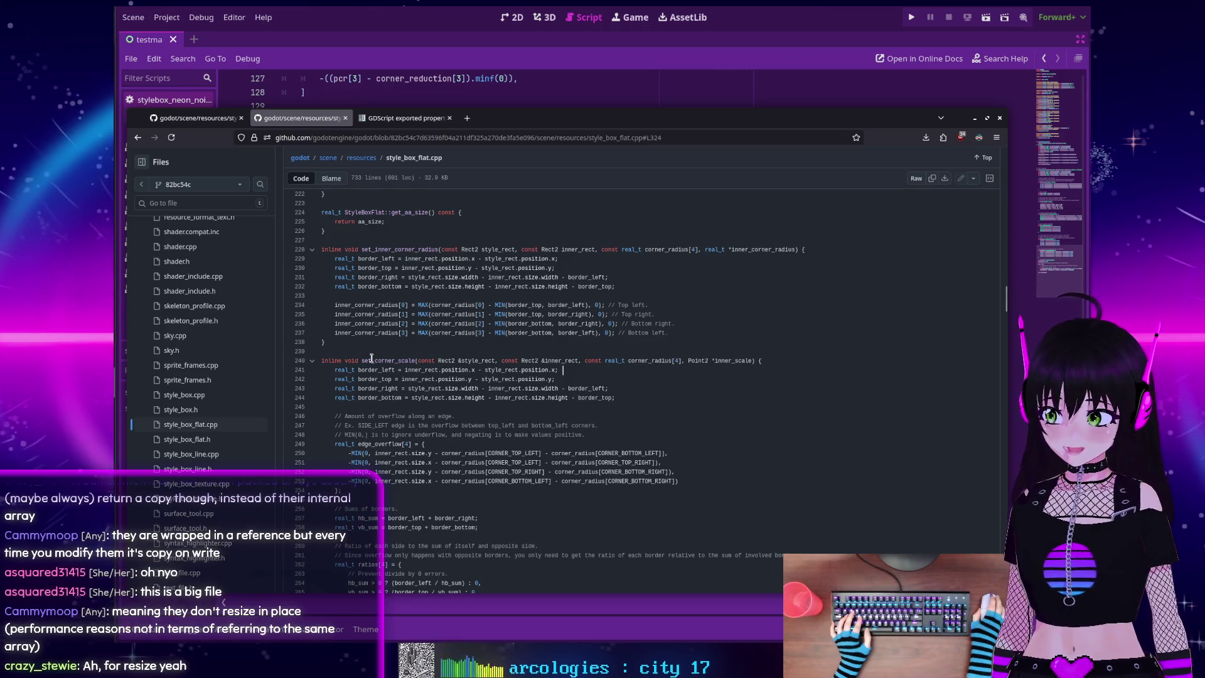
pyautogui.scroll(-14, 371, 358)
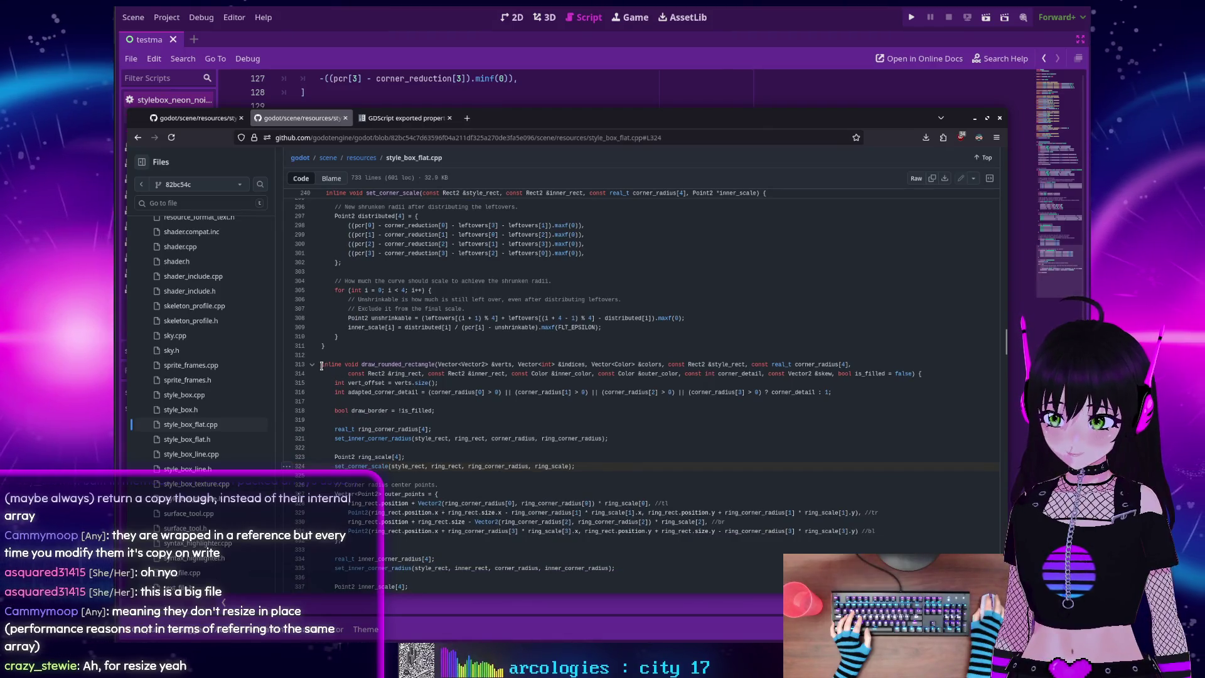
# Select the whole draw_rounded_rectangle function code for copying
pyautogui.moveTo(322, 364)
pyautogui.mouseDown()
pyautogui.moveTo(367, 394)
pyautogui.moveTo(351, 415)
pyautogui.moveTo(428, 475)
pyautogui.moveTo(406, 484)
pyautogui.moveTo(401, 508)
pyautogui.mouseUp()
pyautogui.scroll(-3, 429, 480)
pyautogui.scroll(-10, 428, 478)
pyautogui.scroll(-4, 427, 476)
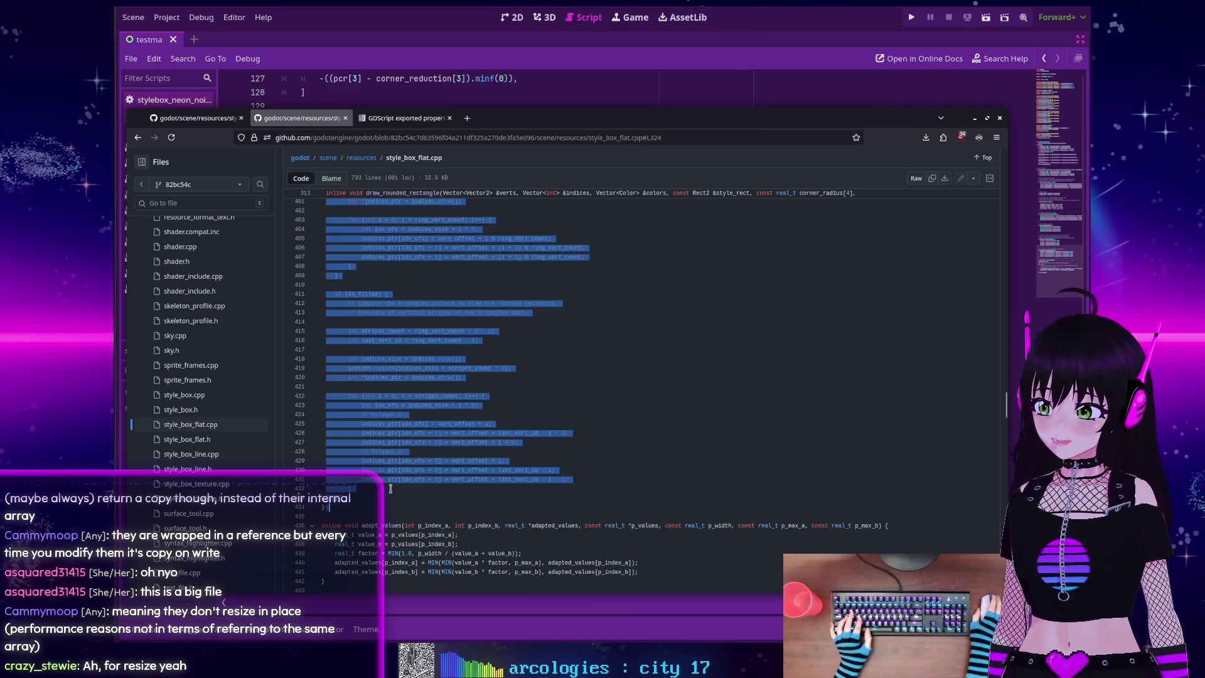
# Paste the C++ draw_rounded_rectangle code below return inner_scale and view the 'inline' error
pyautogui.hotkey('alt', 'Tab')
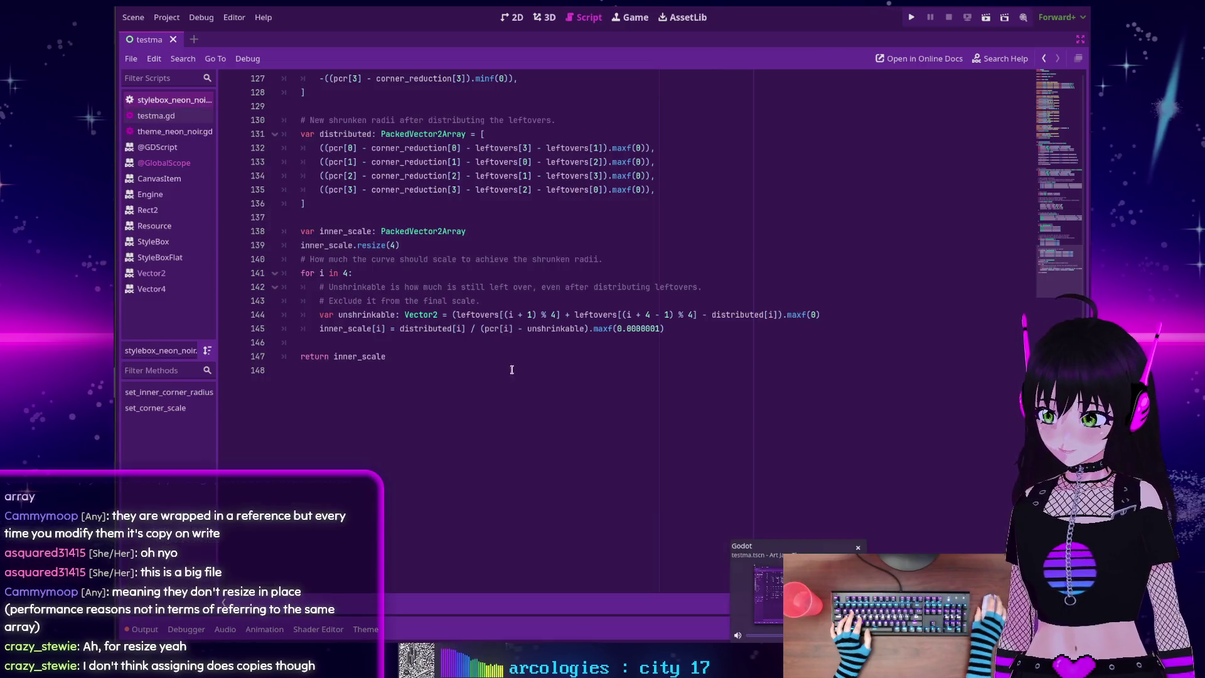
pyautogui.press('Return')
pyautogui.press('Return')
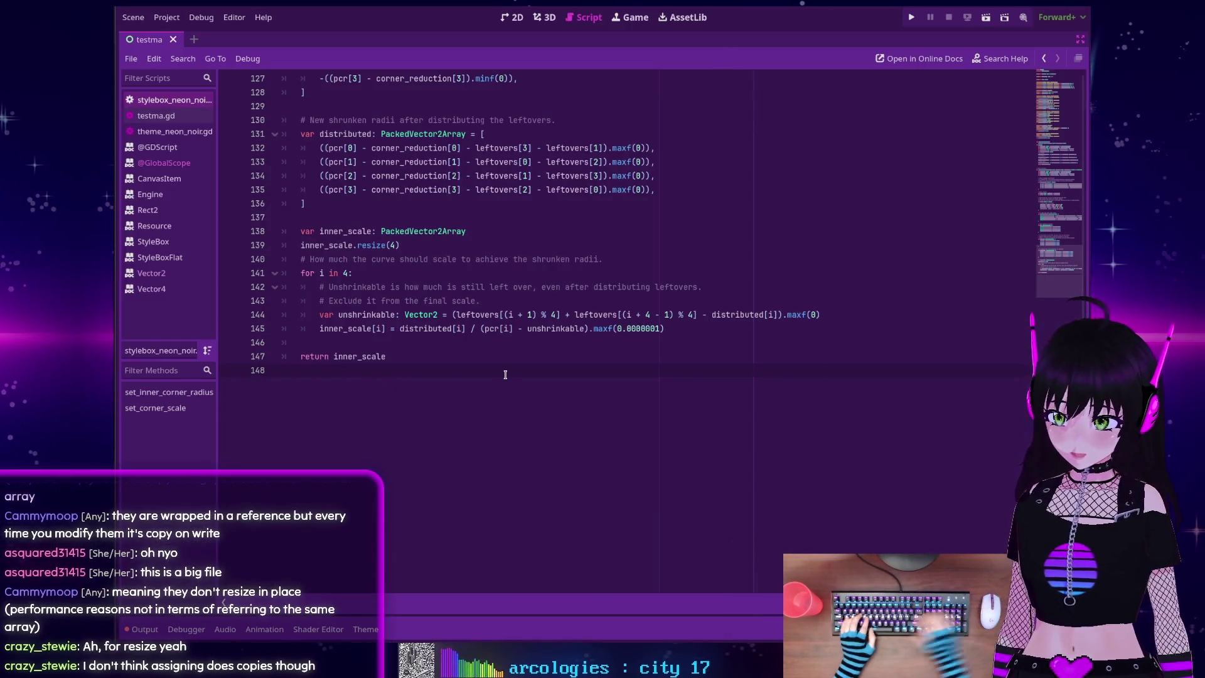
pyautogui.hotkey('ctrl', 'v')
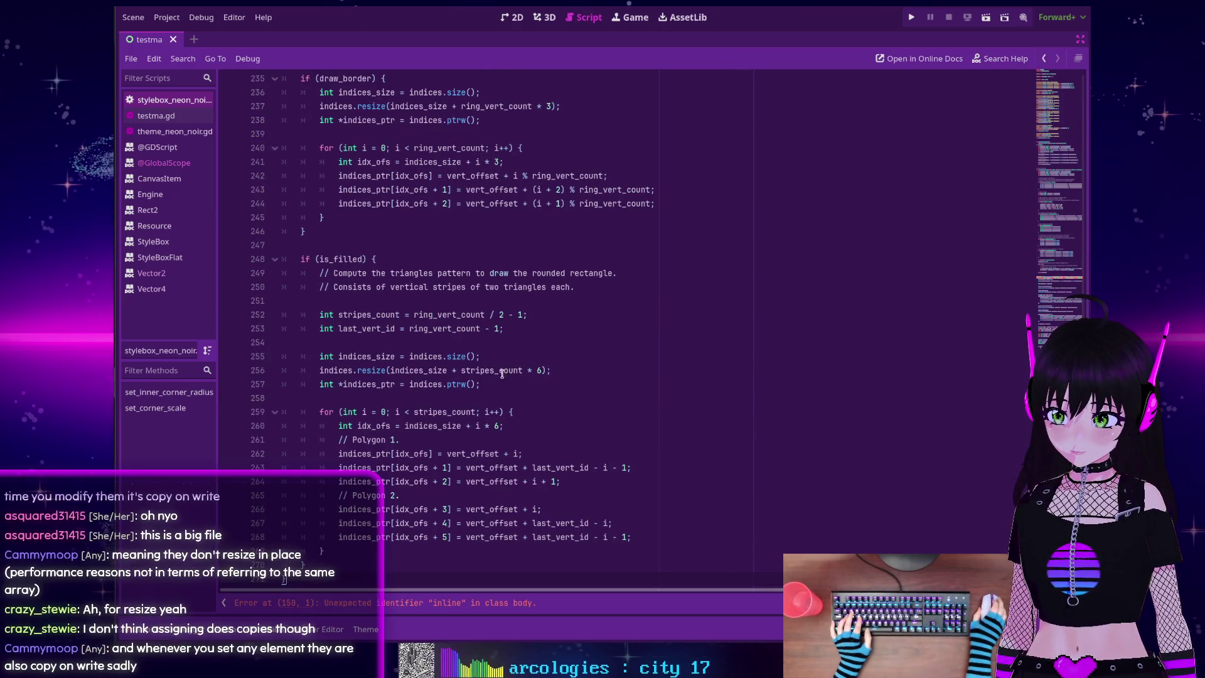
pyautogui.scroll(15, 504, 374)
pyautogui.scroll(10, 485, 374)
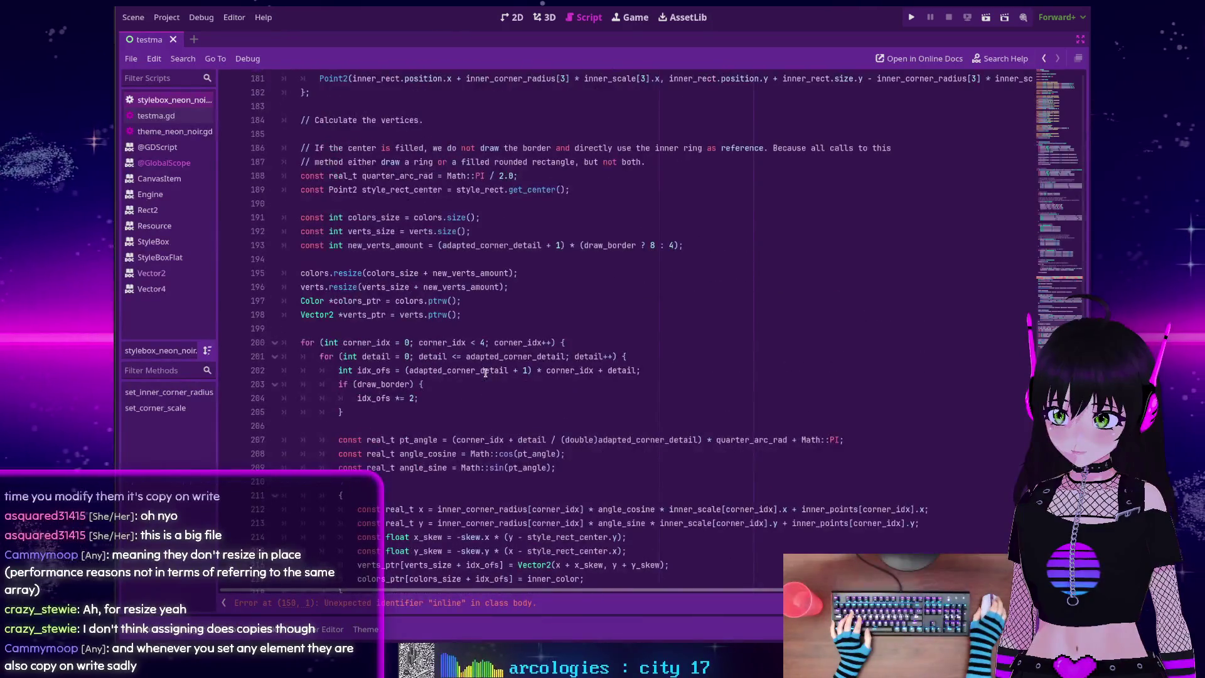
pyautogui.scroll(6, 485, 374)
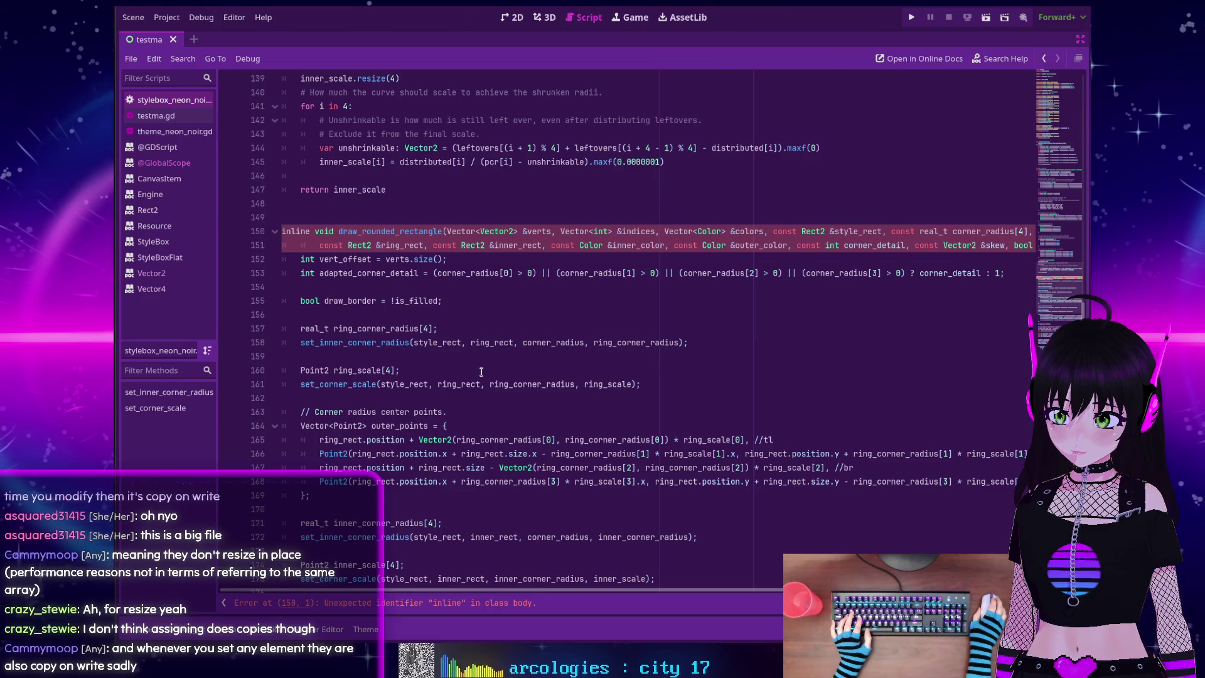
pyautogui.scroll(1, 481, 372)
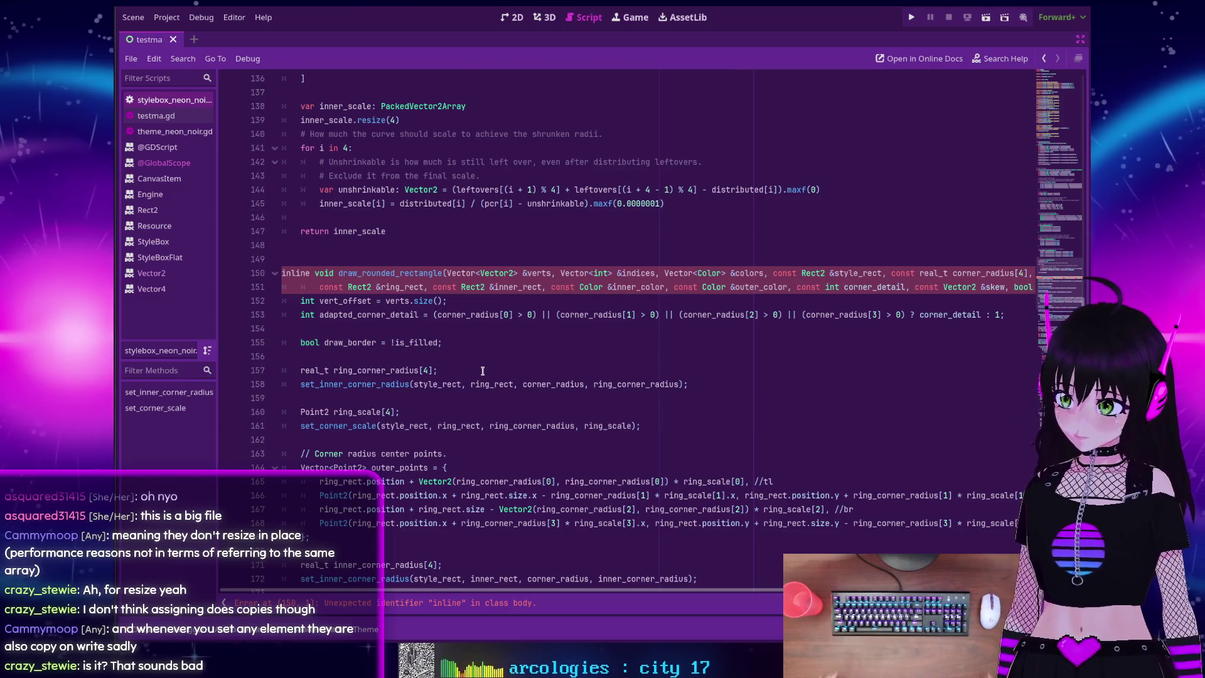
# Replace 'inline void' on line 150 with func
pyautogui.click(333, 273)
pyautogui.moveTo(335, 273); pyautogui.dragTo(275, 278)
pyautogui.write('func')
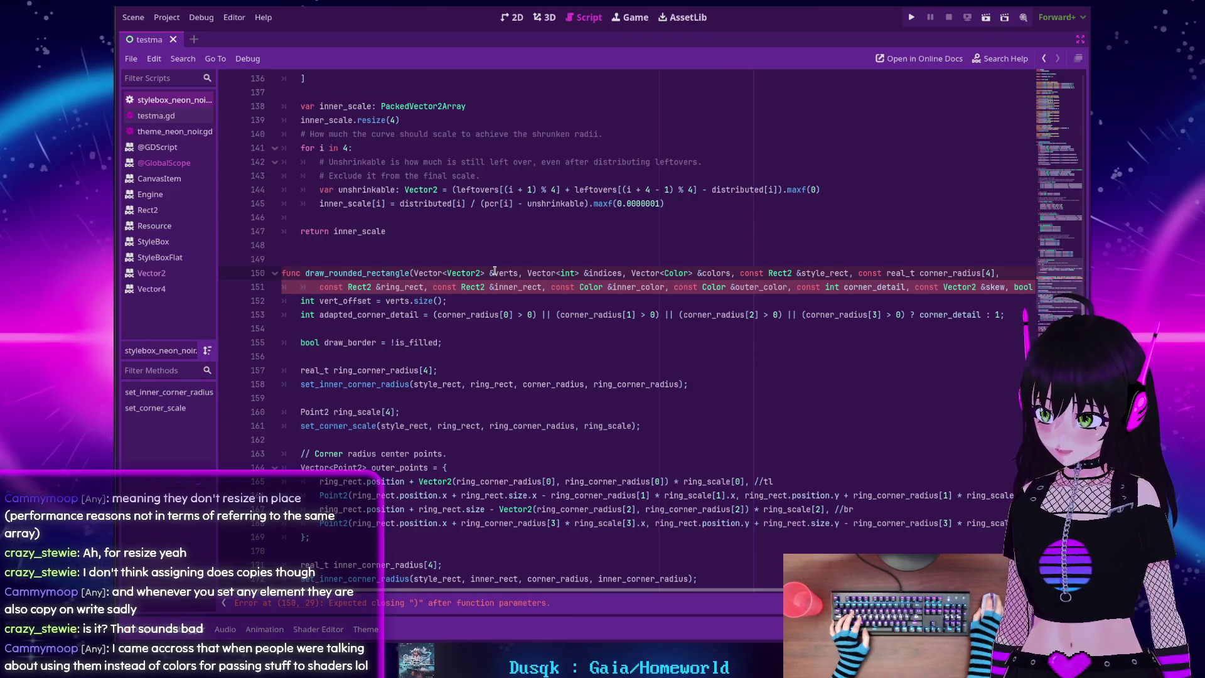
# Inspect the Vector<Vector2> parameter type and the Vector2 documentation
pyautogui.click(465, 273)
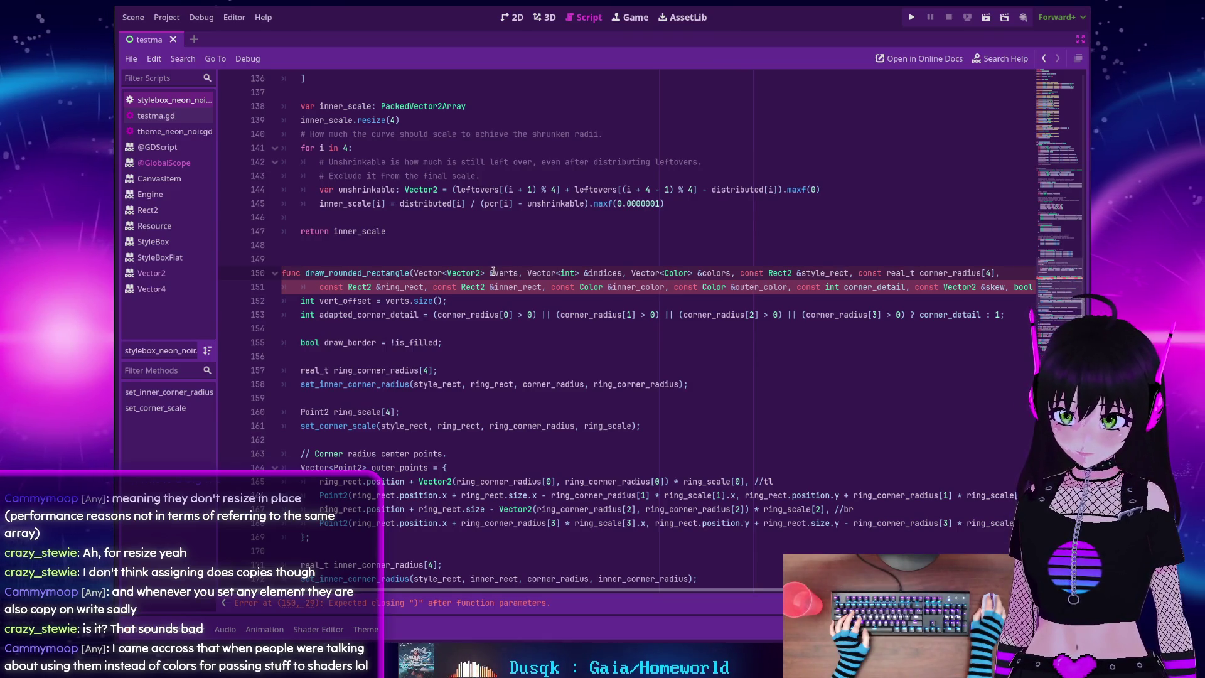
pyautogui.hotkey('ctrl', 'shift', 'Left')
pyautogui.hotkey('ctrl', 'shift', 'Left')
pyautogui.hotkey('ctrl', 'shift', 'Left')
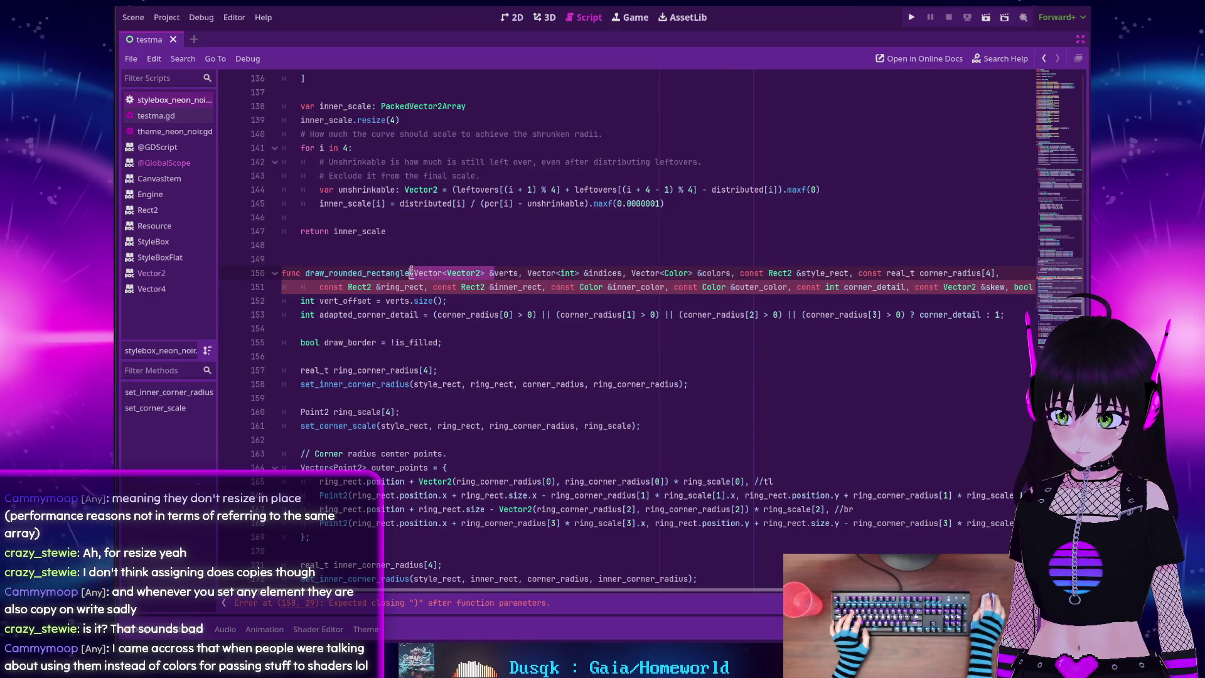
pyautogui.moveTo(451, 269)
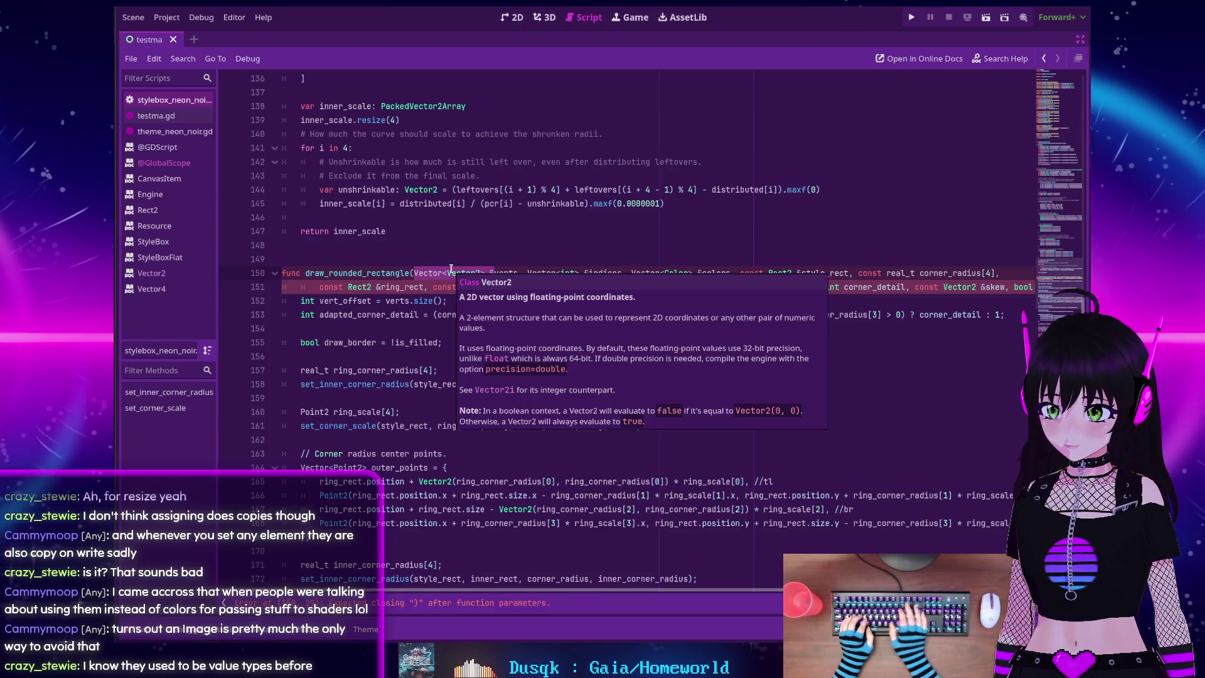
pyautogui.press('Up')
pyautogui.press('Up')
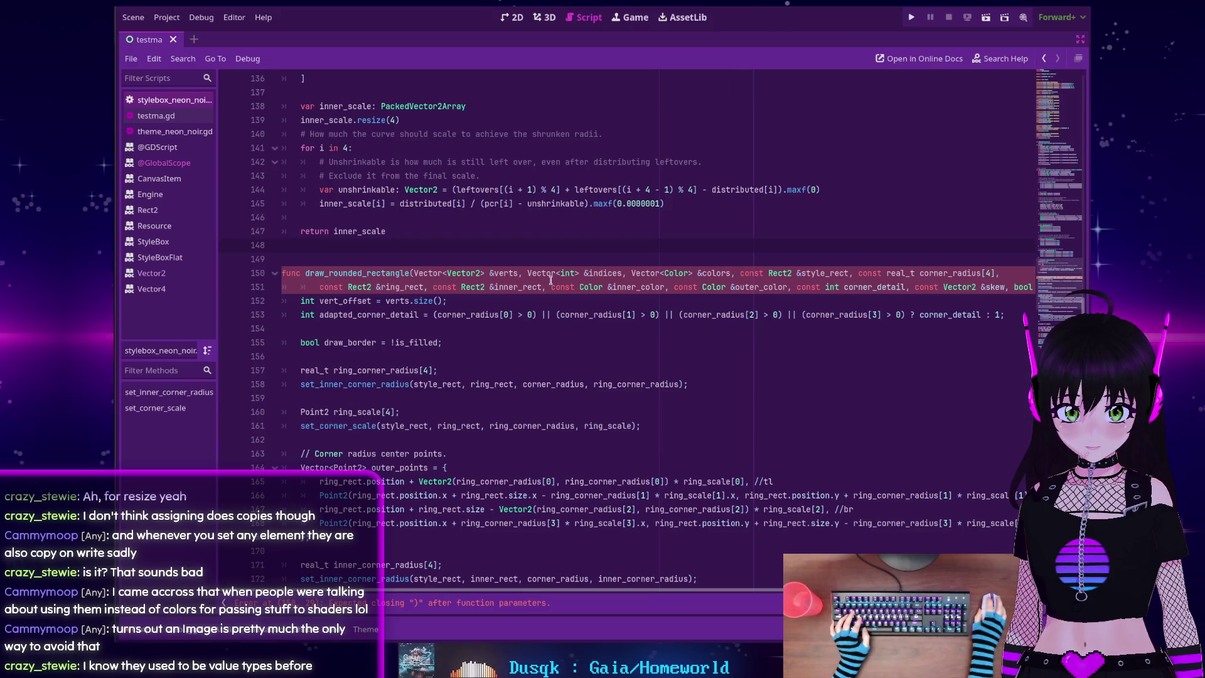
pyautogui.hscroll(3, 559, 593)
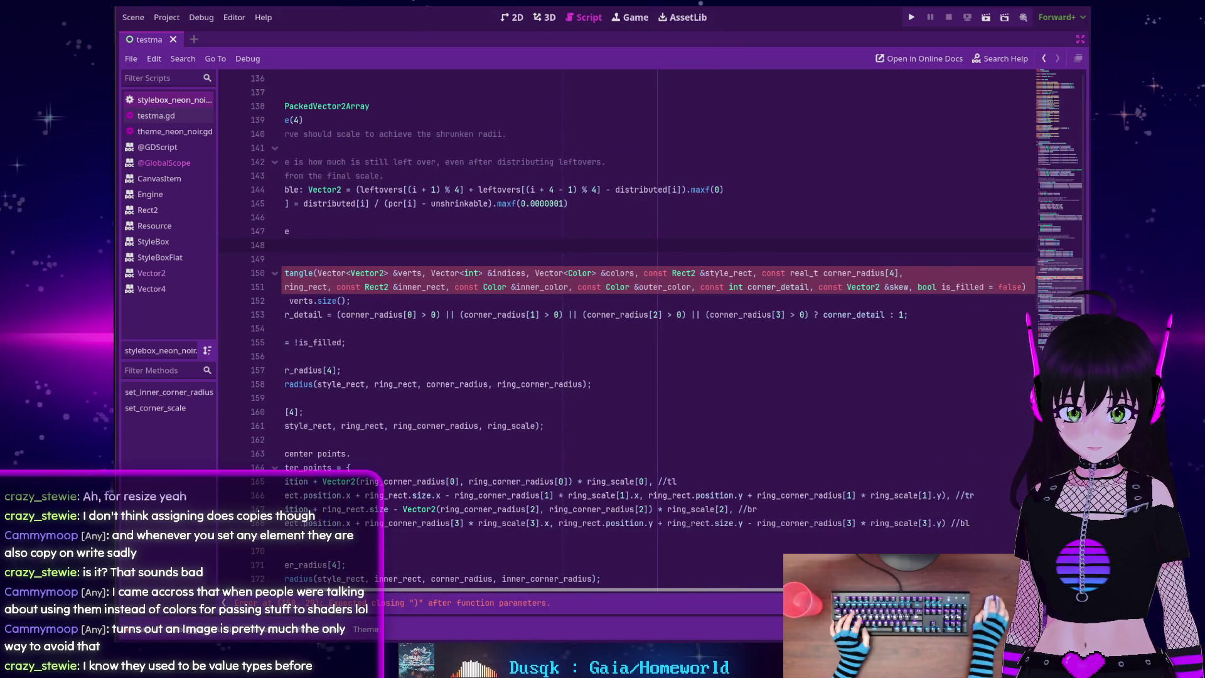
pyautogui.hscroll(-3, 547, 545)
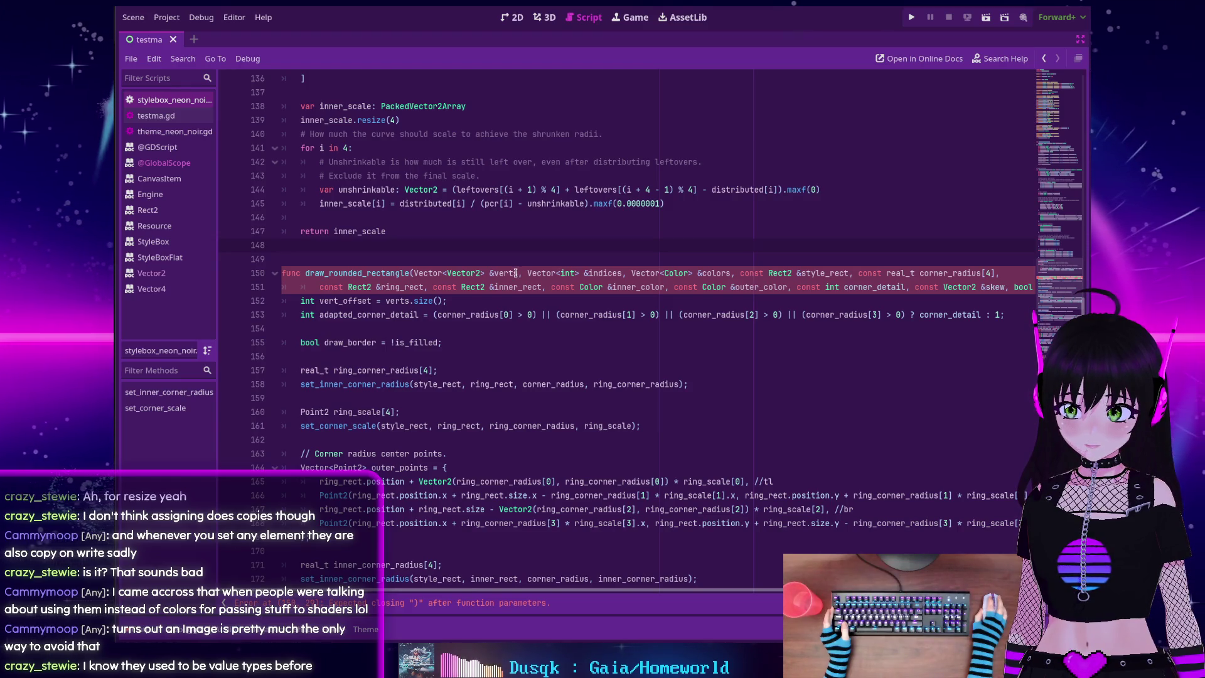
# Move the parameter list onto its own line after 'draw_rounded_rectangle('
pyautogui.doubleClick(504, 272)
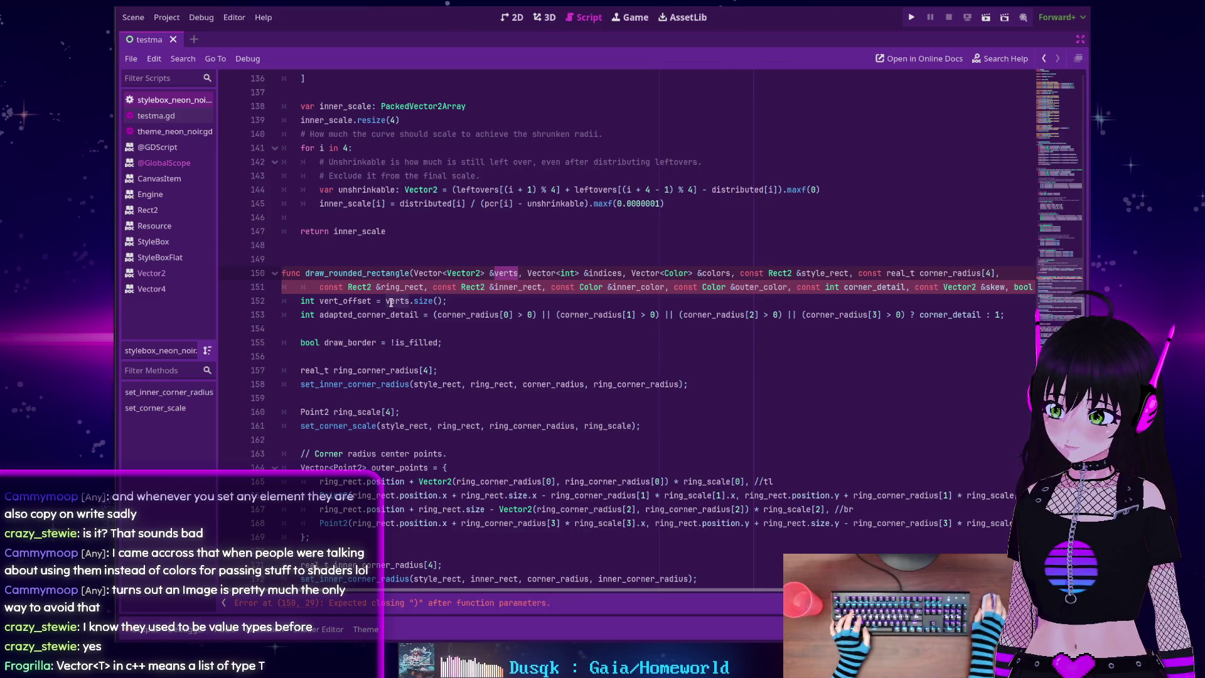
pyautogui.doubleClick(430, 273)
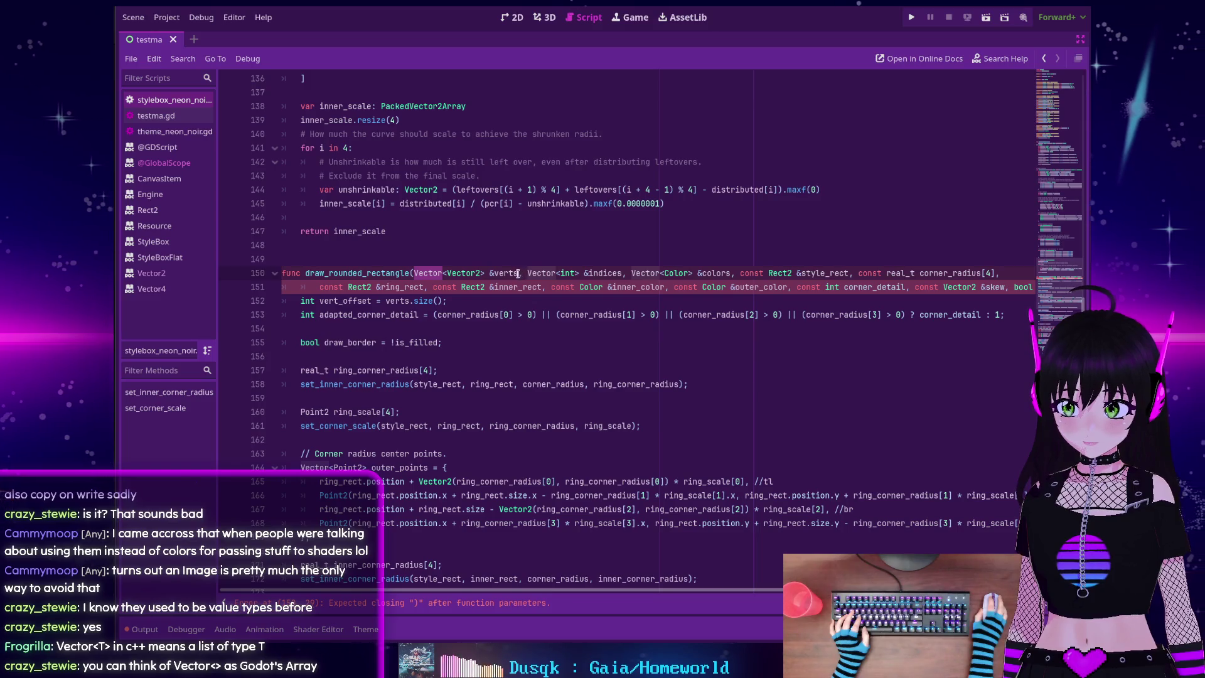
pyautogui.click(411, 273)
pyautogui.write('(')
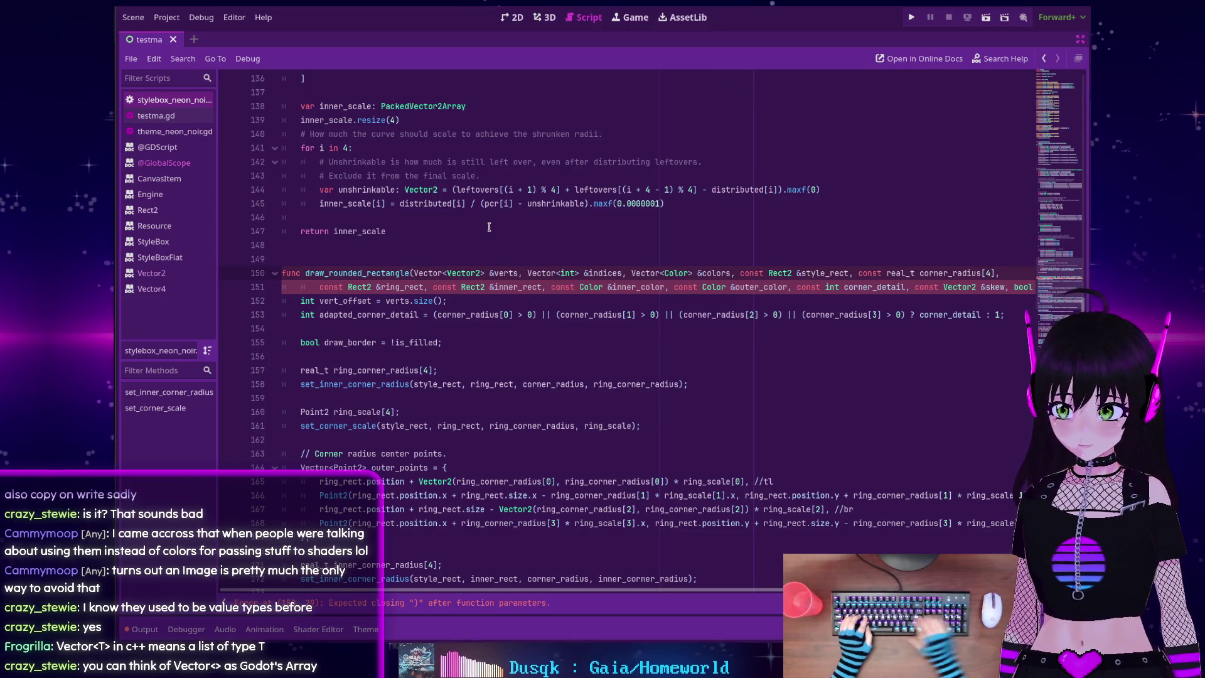
pyautogui.press('Return')
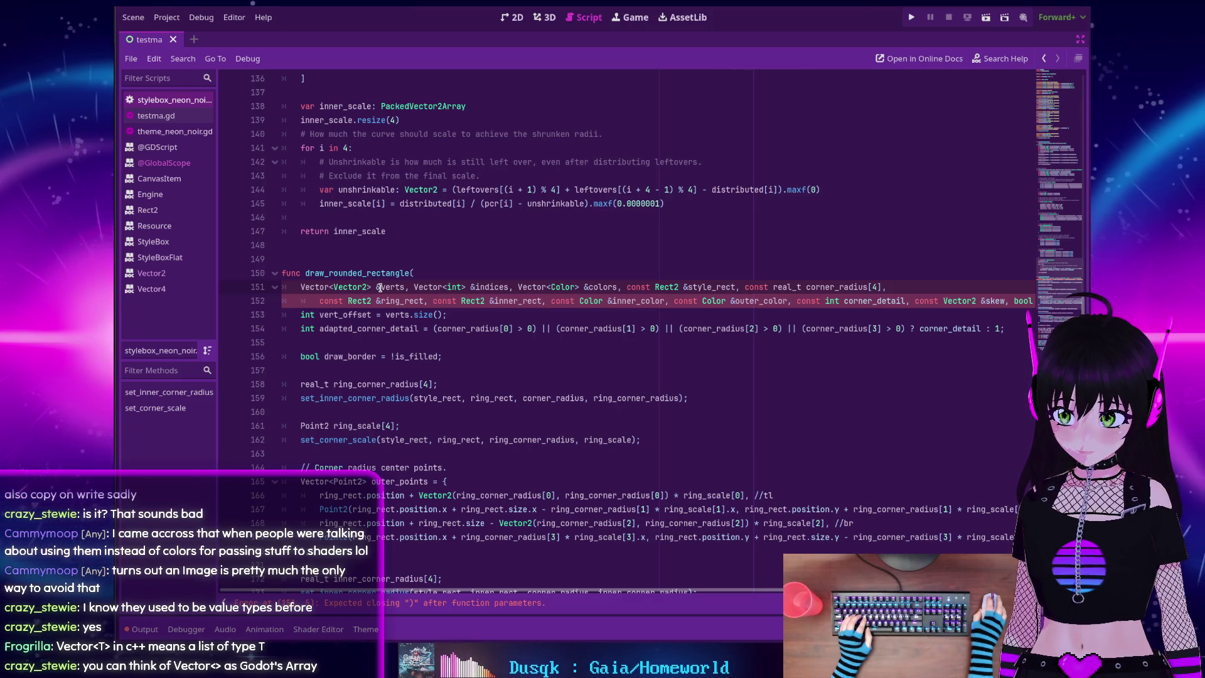
# Replace verts' C++ Vector<Vector2> & type with verts: Array[Vector2]
pyautogui.moveTo(376, 286); pyautogui.dragTo(295, 288)
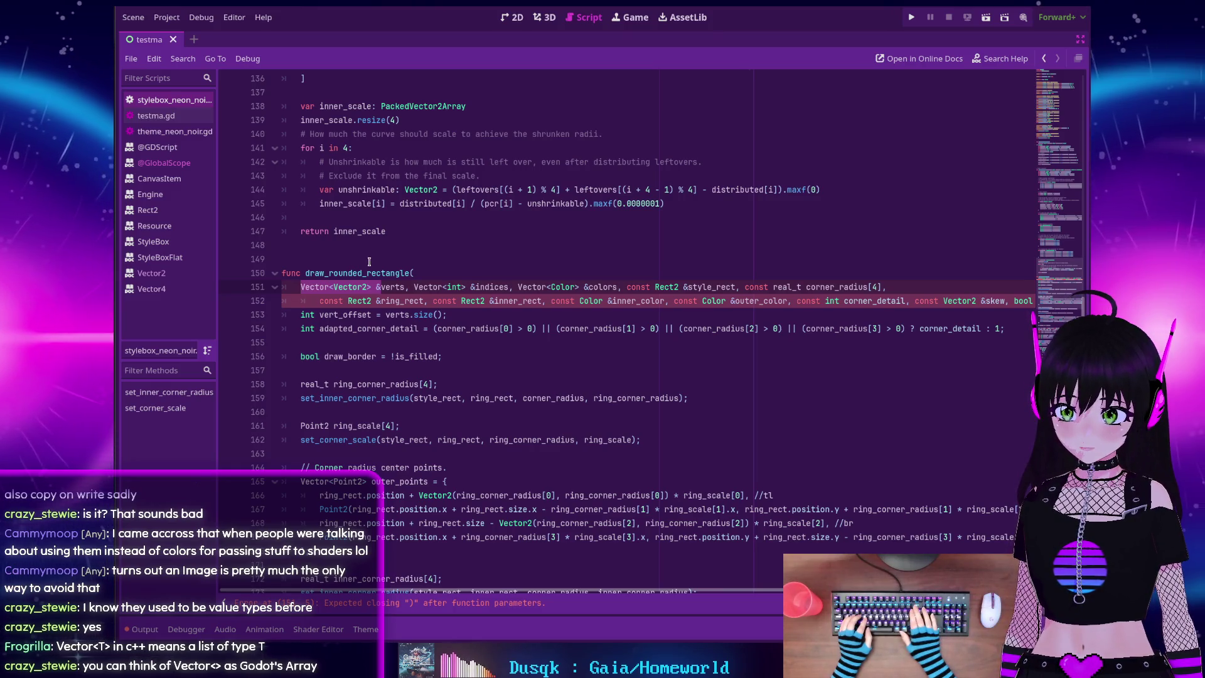
pyautogui.press('Delete')
pyautogui.hotkey('ctrl', 'Right')
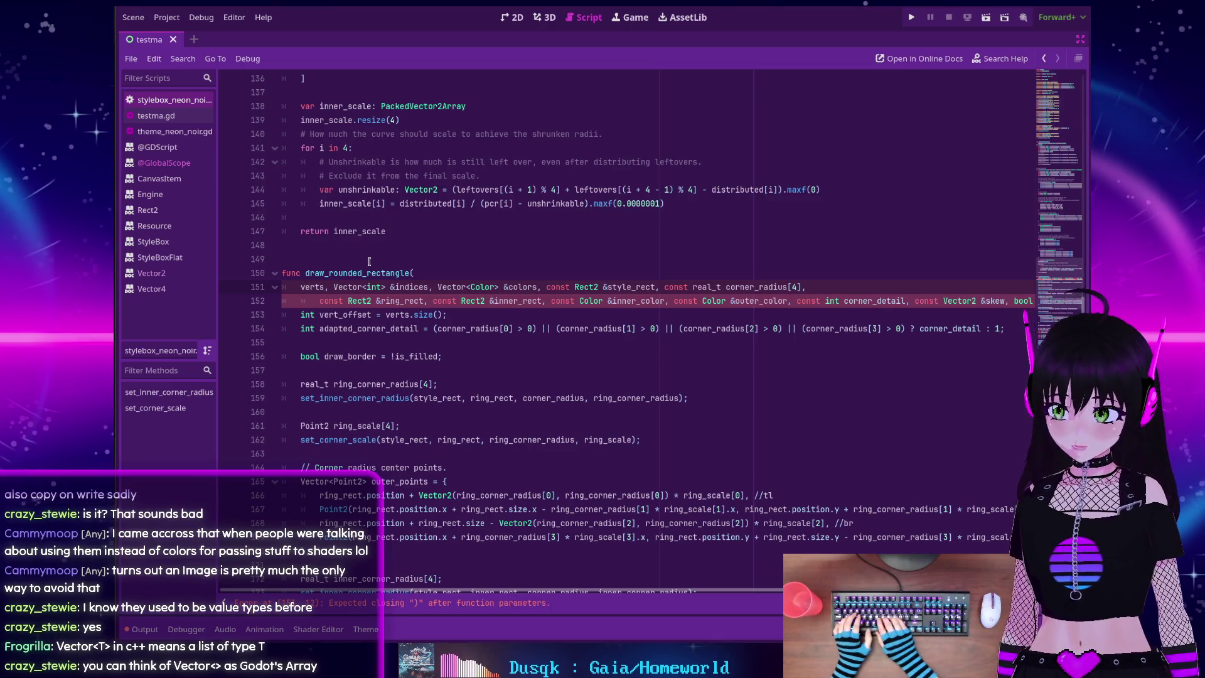
pyautogui.hotkey('ctrl', 'z')
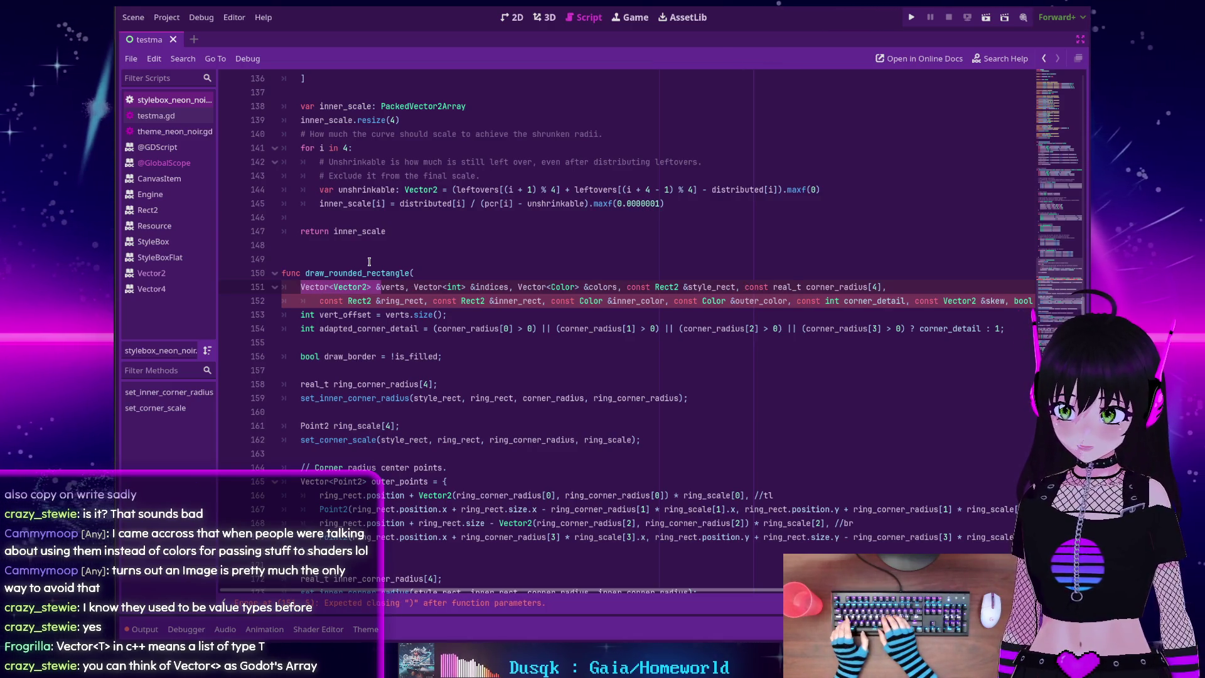
pyautogui.press('Delete')
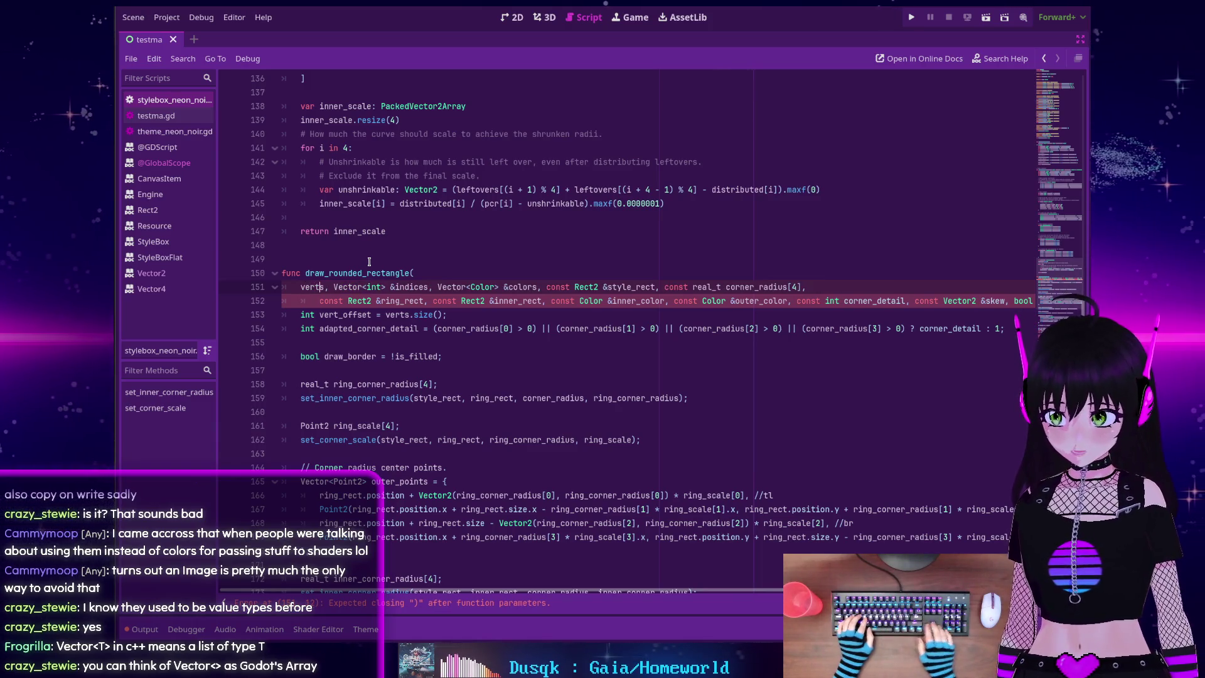
pyautogui.write(': Array')
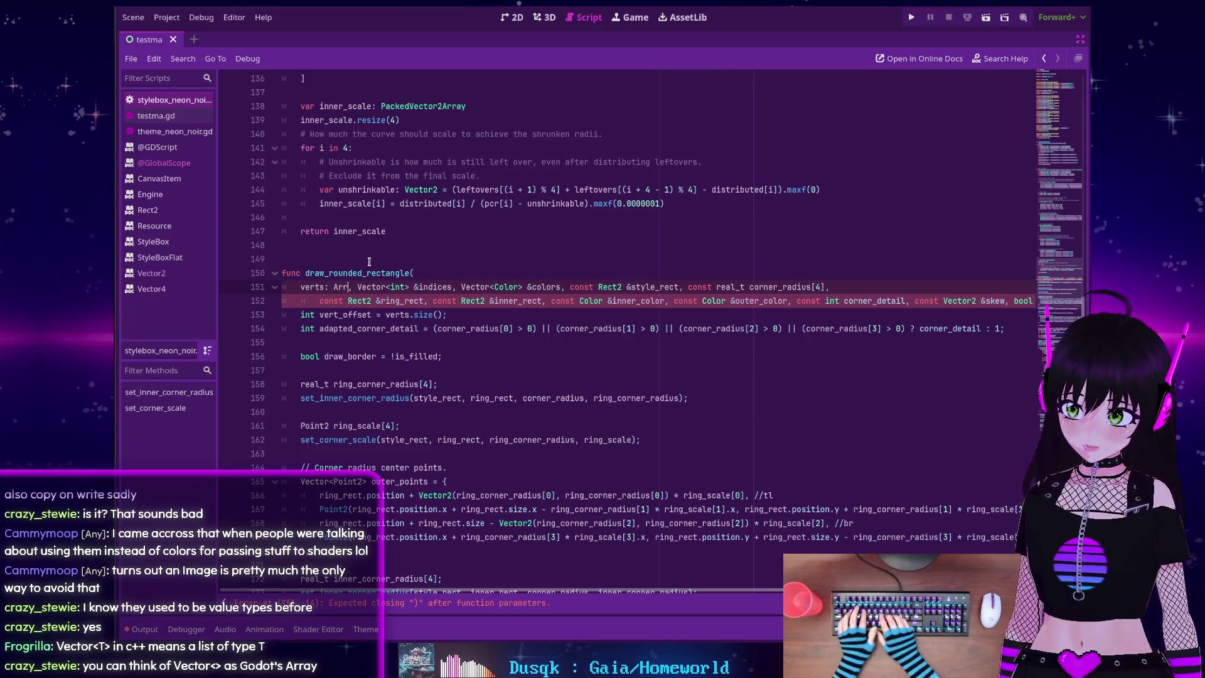
pyautogui.write('[Vector')
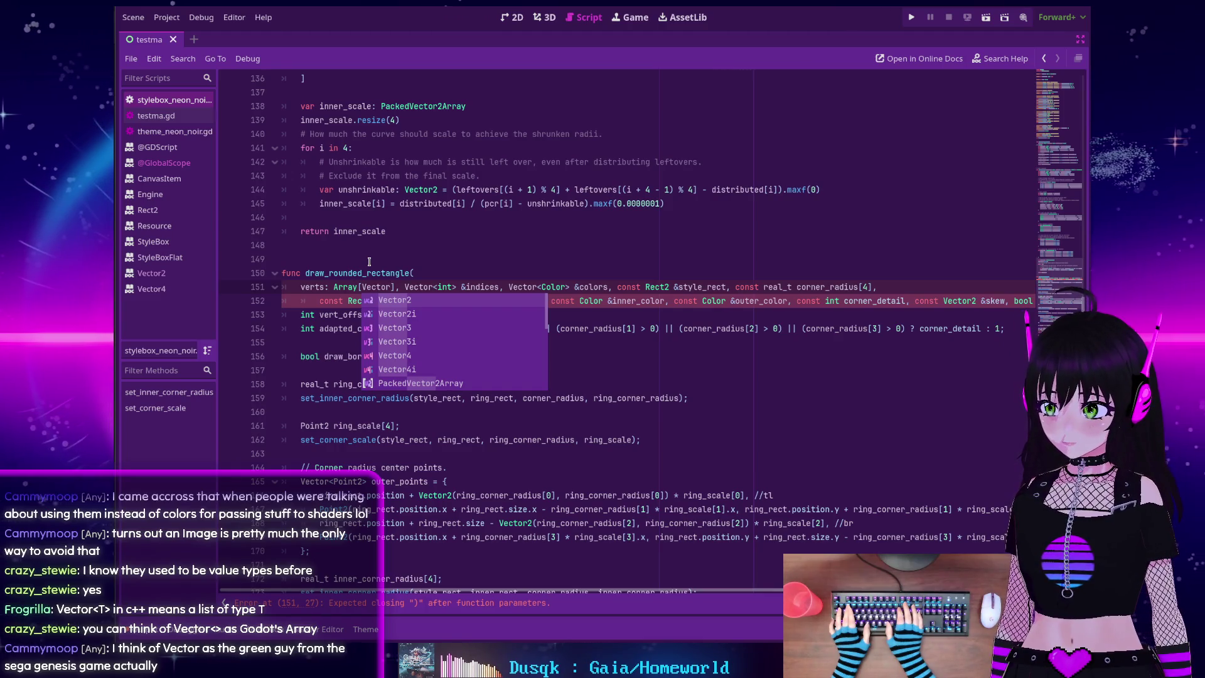
pyautogui.write('2')
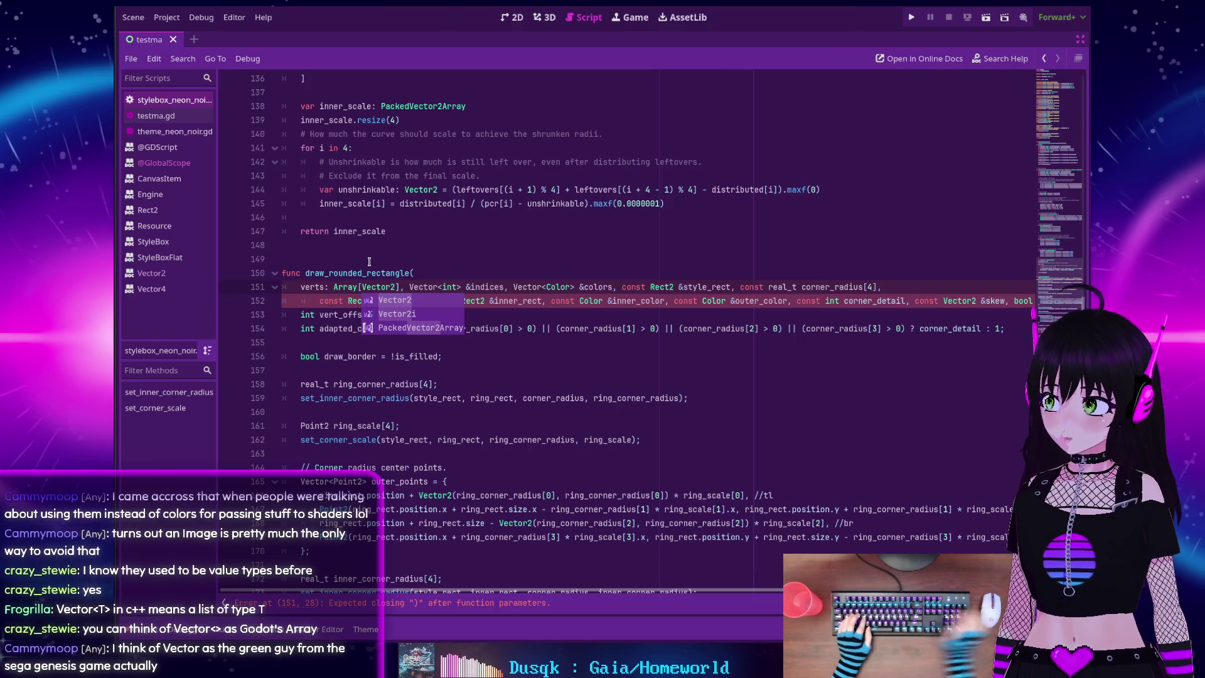
pyautogui.click(413, 283)
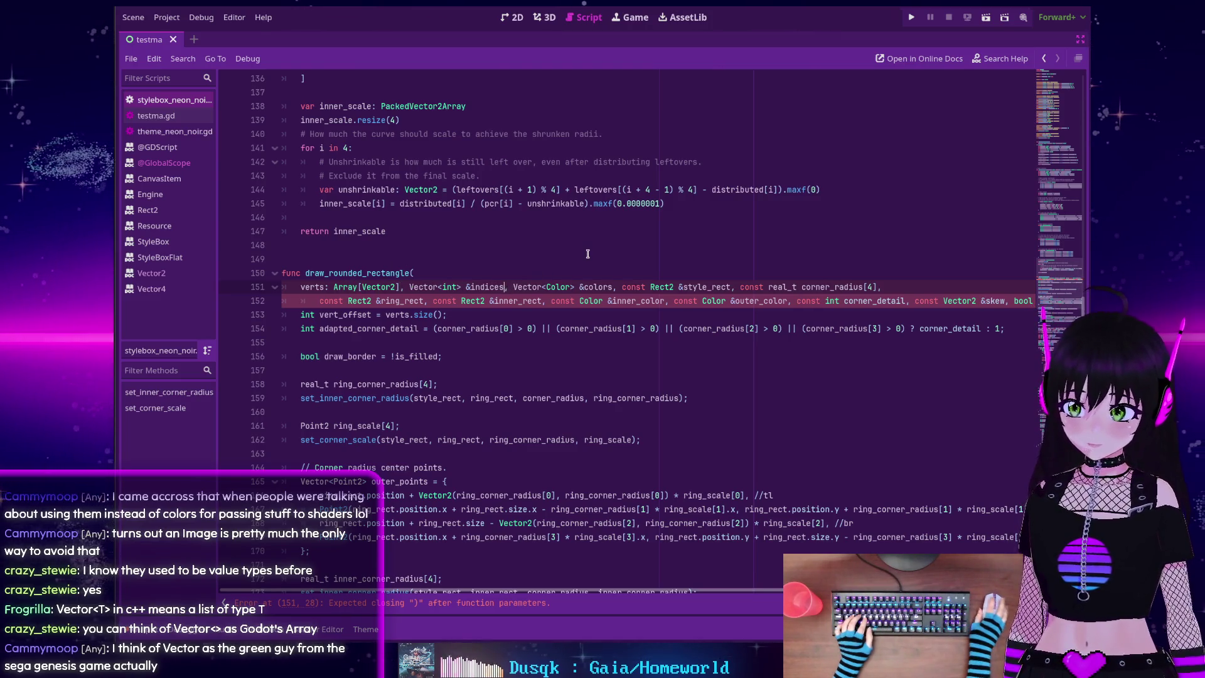
# Retype indices from C++ Vector<int> & to indices: Array[int]
pyautogui.write(': Packe')
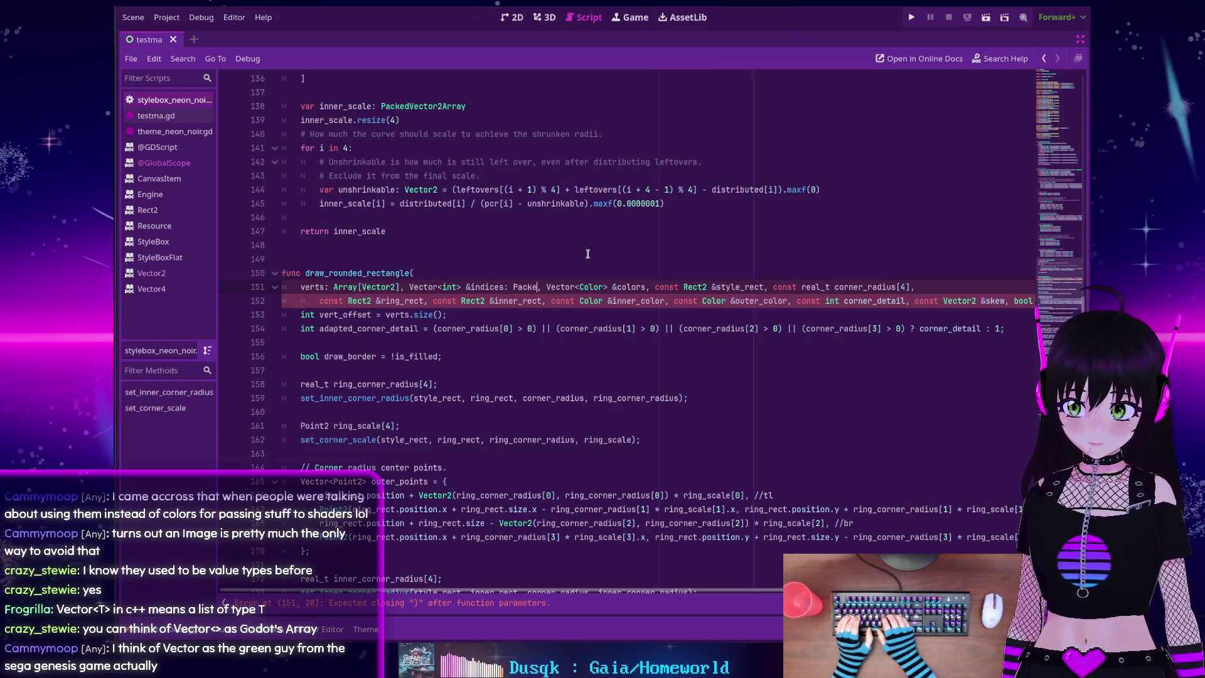
pyautogui.write('d')
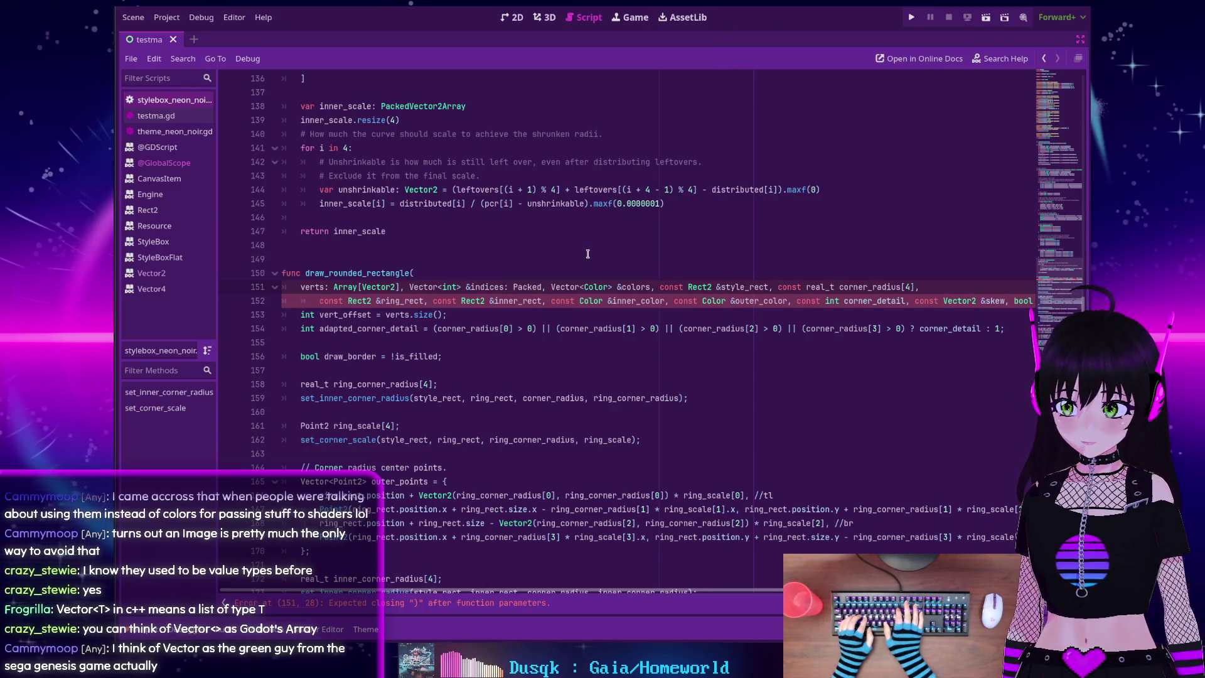
pyautogui.press('BackSpace')
pyautogui.press('BackSpace')
pyautogui.press('BackSpace')
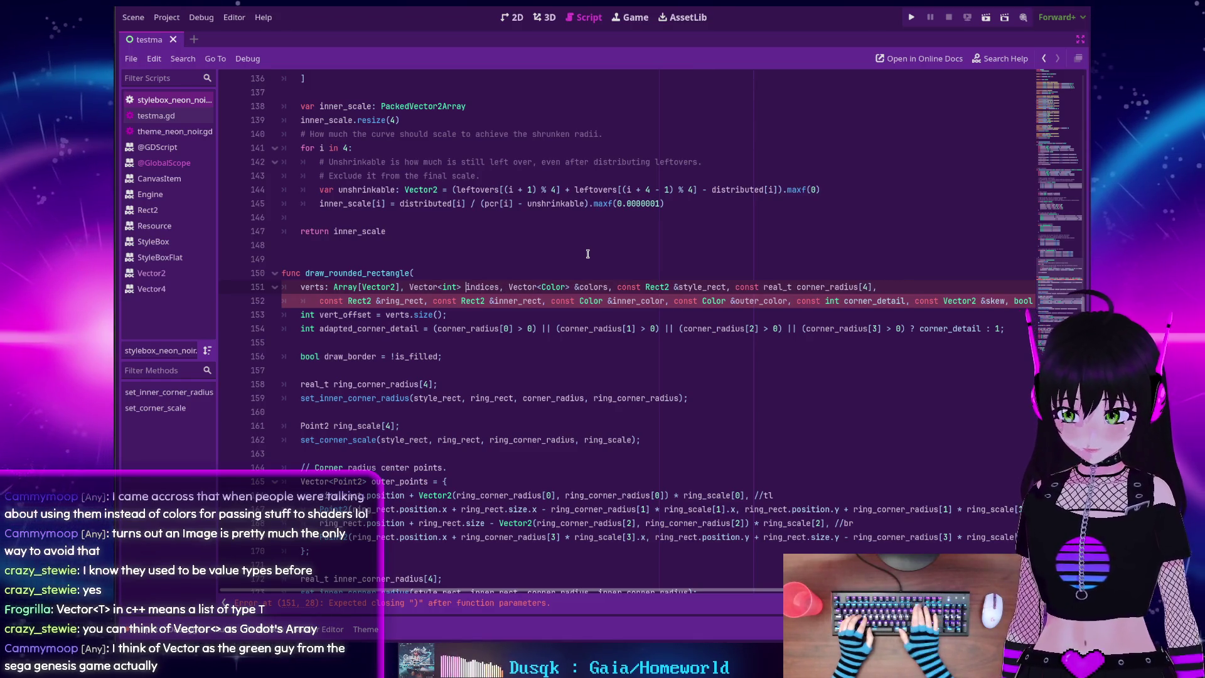
pyautogui.press('BackSpace')
pyautogui.press('BackSpace')
pyautogui.press('BackSpace')
pyautogui.press('BackSpace')
pyautogui.press('BackSpace')
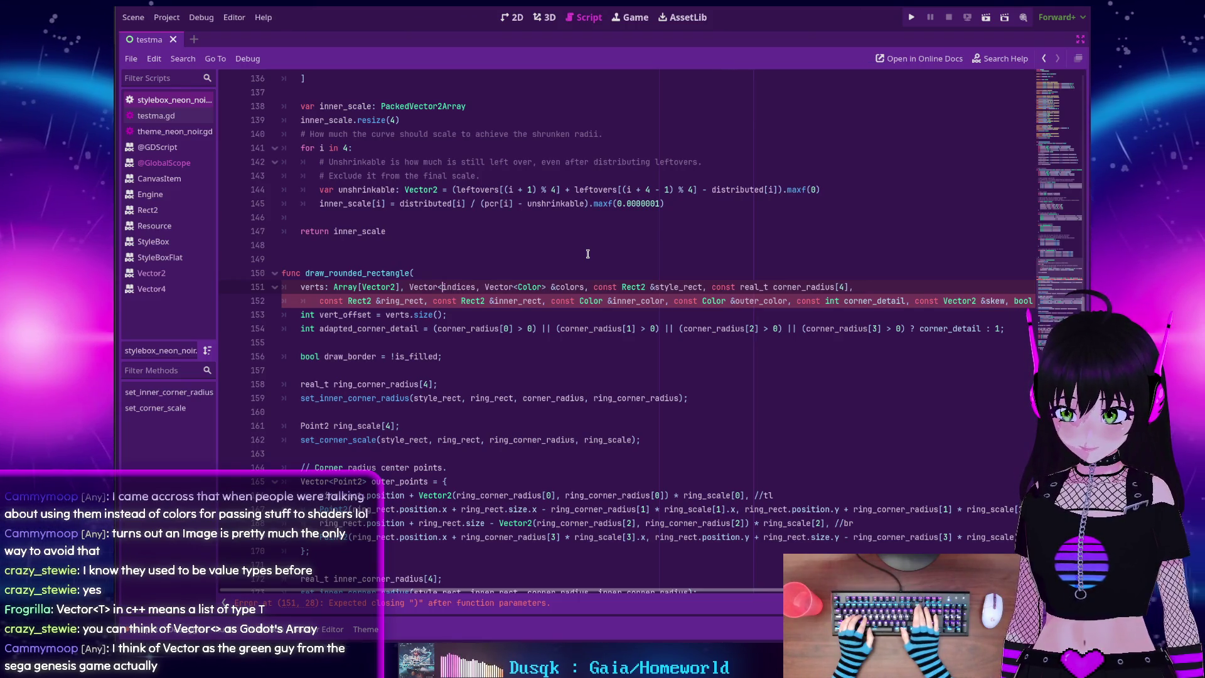
pyautogui.press('BackSpace')
pyautogui.press('BackSpace')
pyautogui.press('BackSpace')
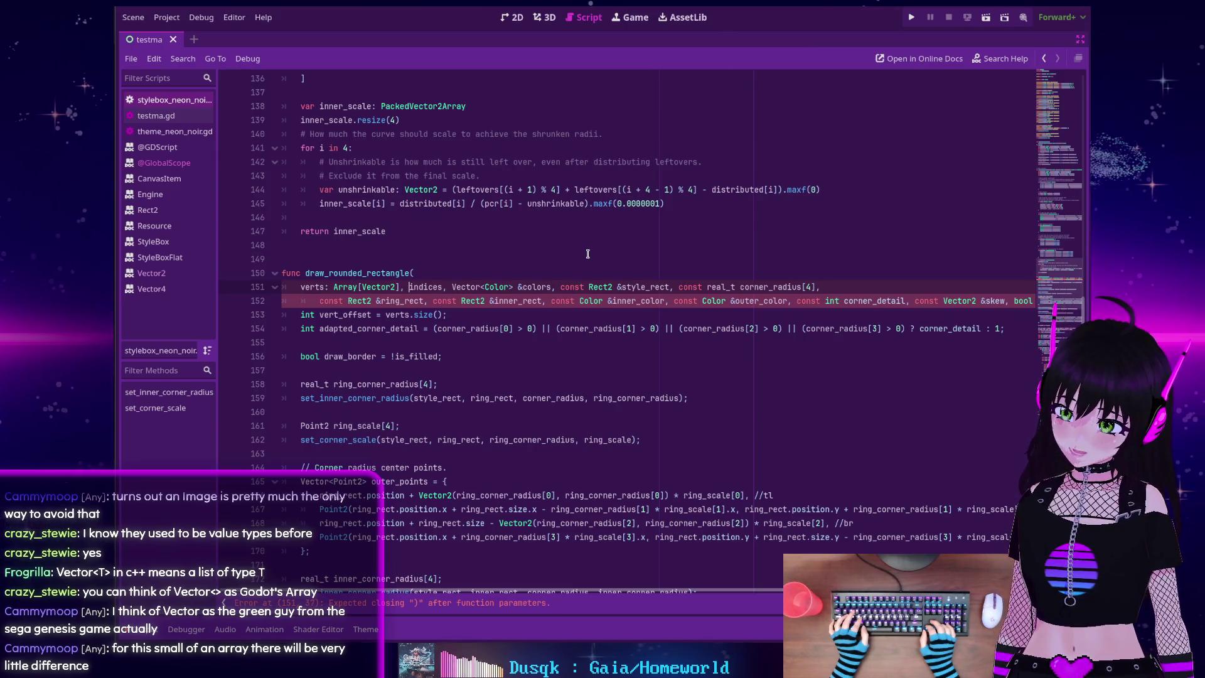
pyautogui.press('Right')
pyautogui.press('Right')
pyautogui.press('Right')
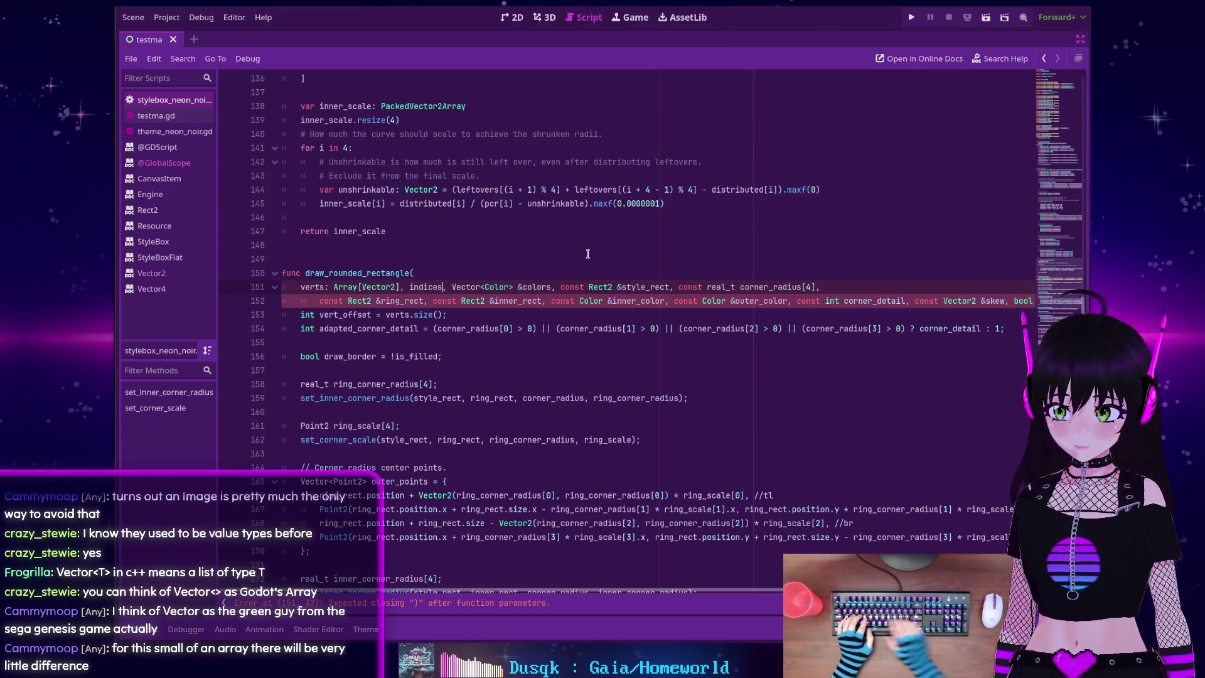
pyautogui.press('Right')
pyautogui.write(': Array[I')
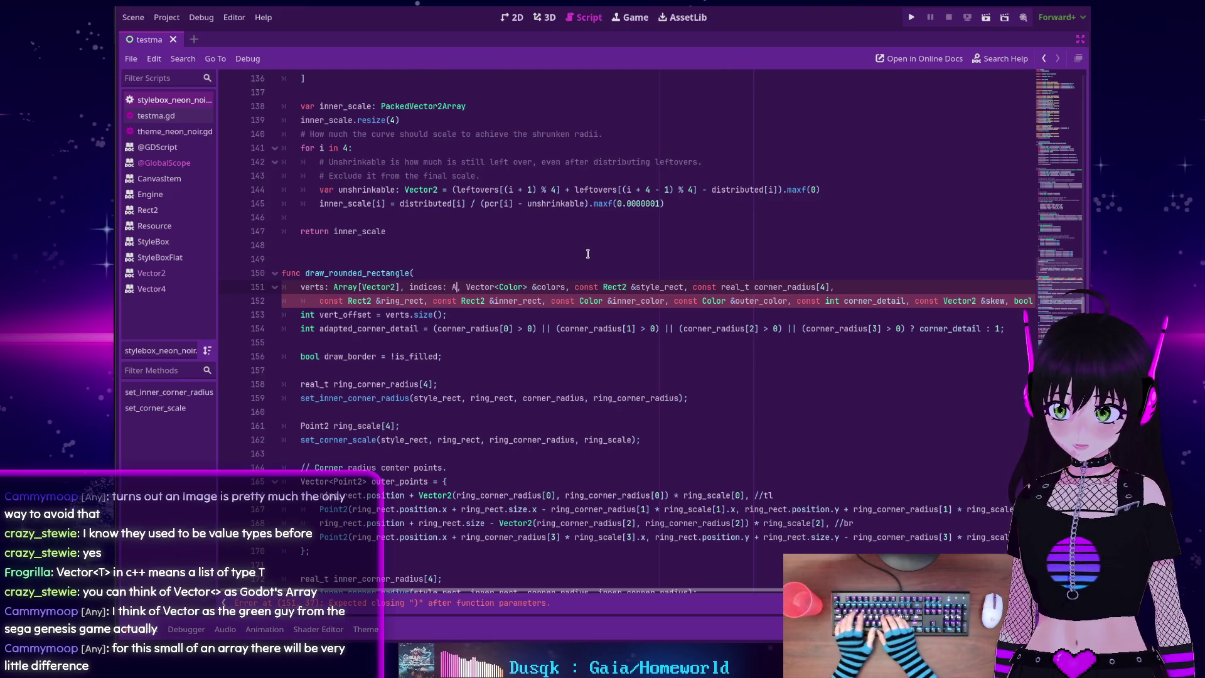
pyautogui.write('nt')
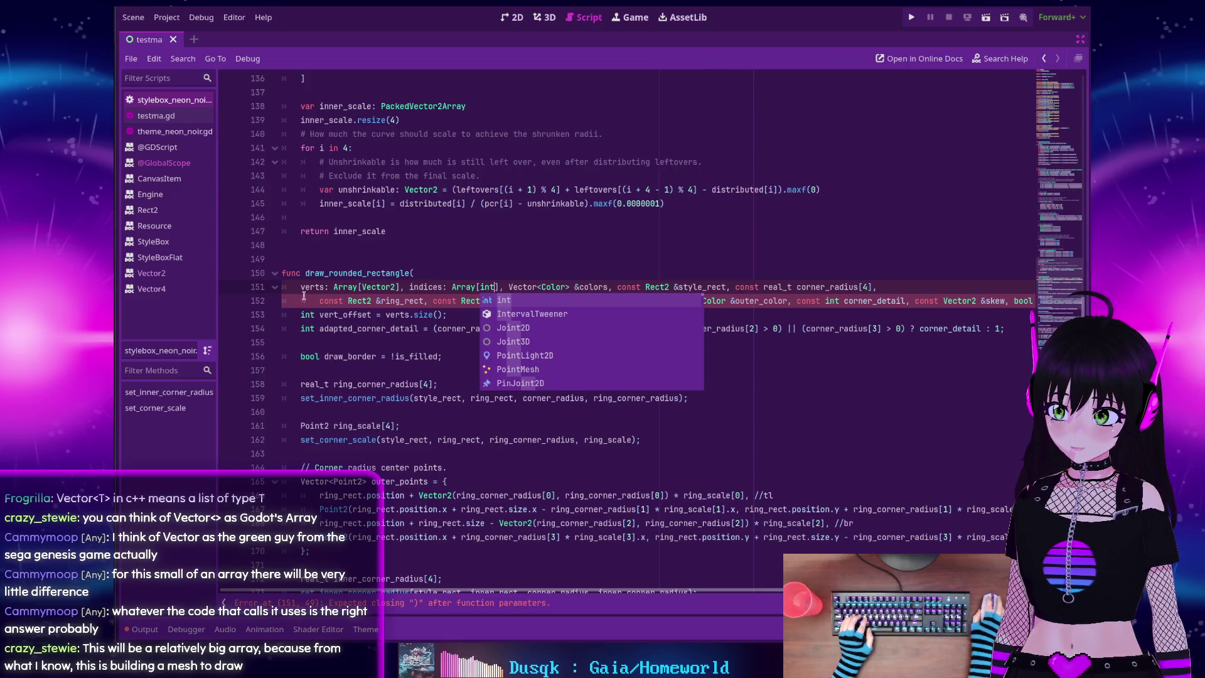
pyautogui.click(304, 290)
pyautogui.moveTo(334, 286)
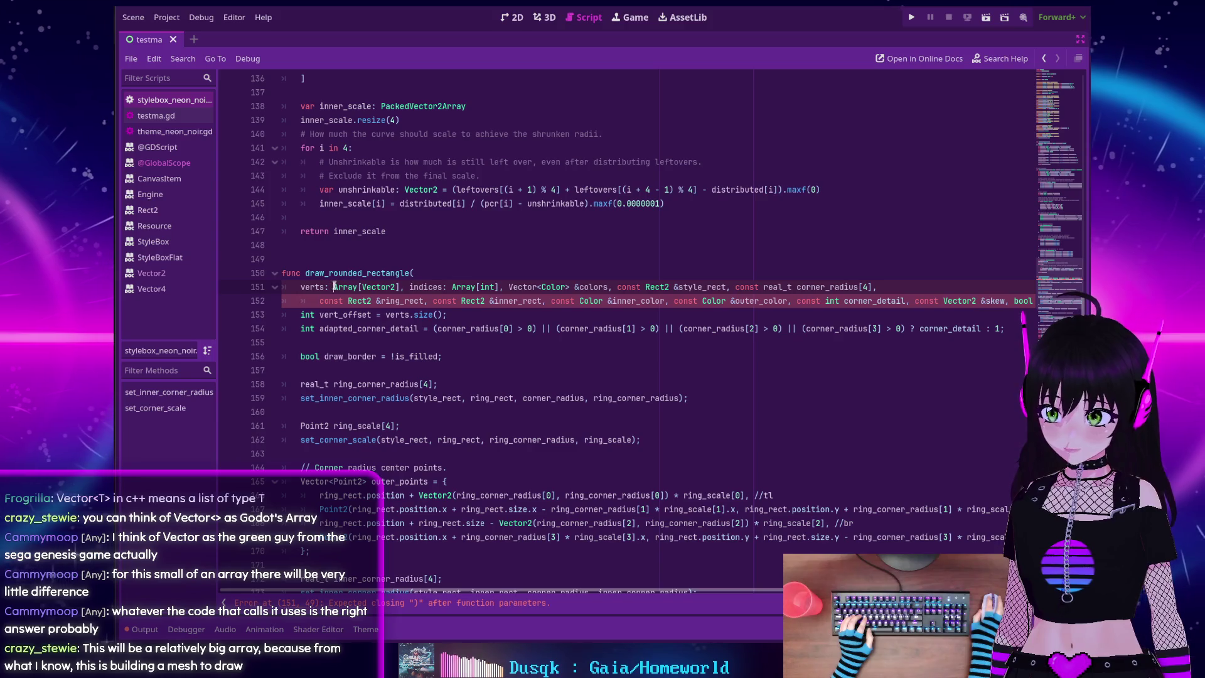
# Retype verts as PackedVector2Array and indices as PackedInt32Array, and delete 'Vector<Color> &' before colors
pyautogui.moveTo(334, 286); pyautogui.dragTo(399, 286)
pyautogui.write('Packed')
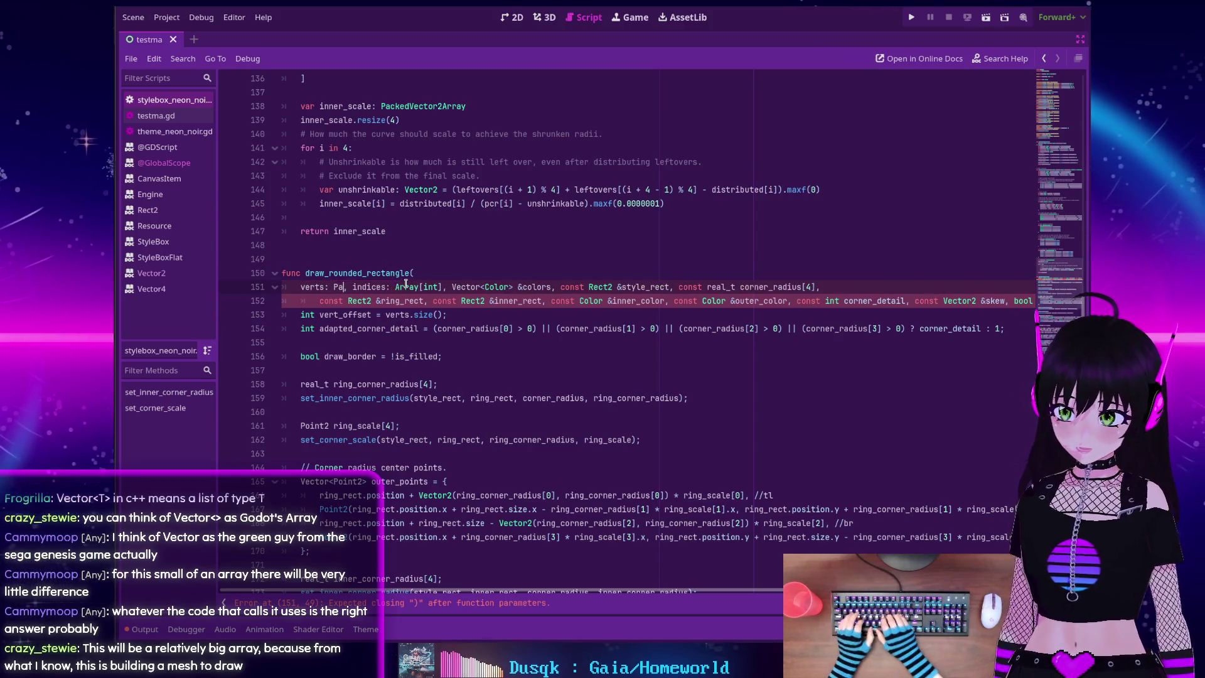
pyautogui.write('Vector2Array, indices: ')
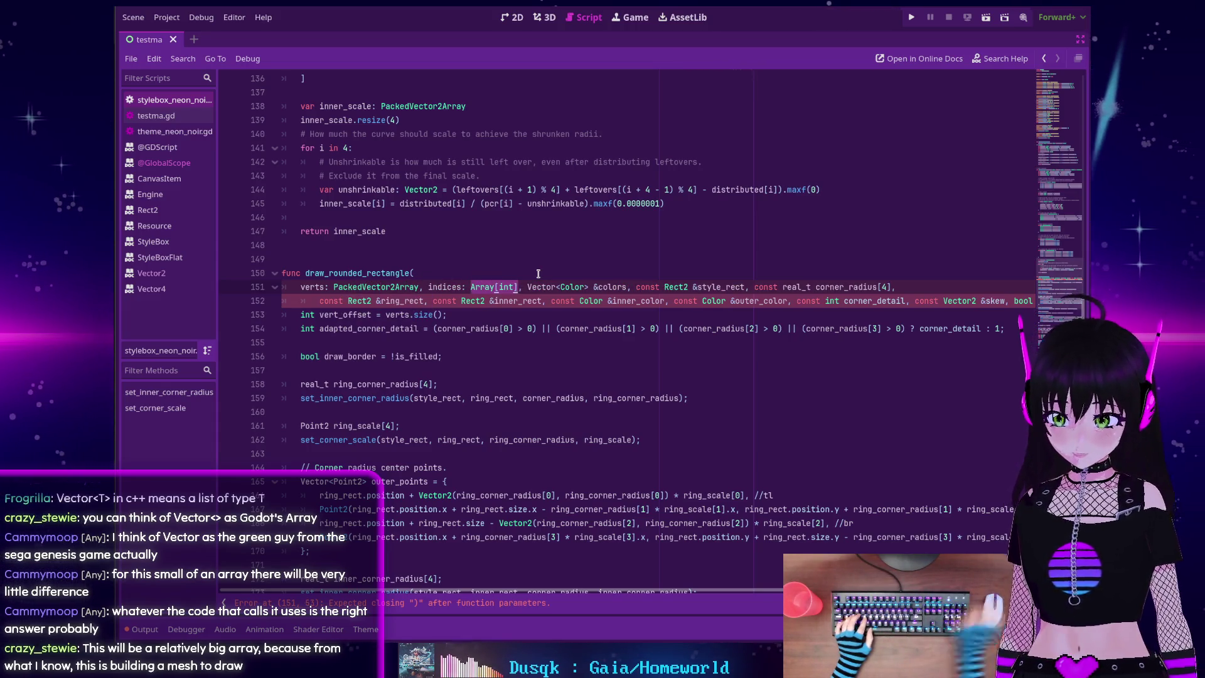
pyautogui.write('PackedI')
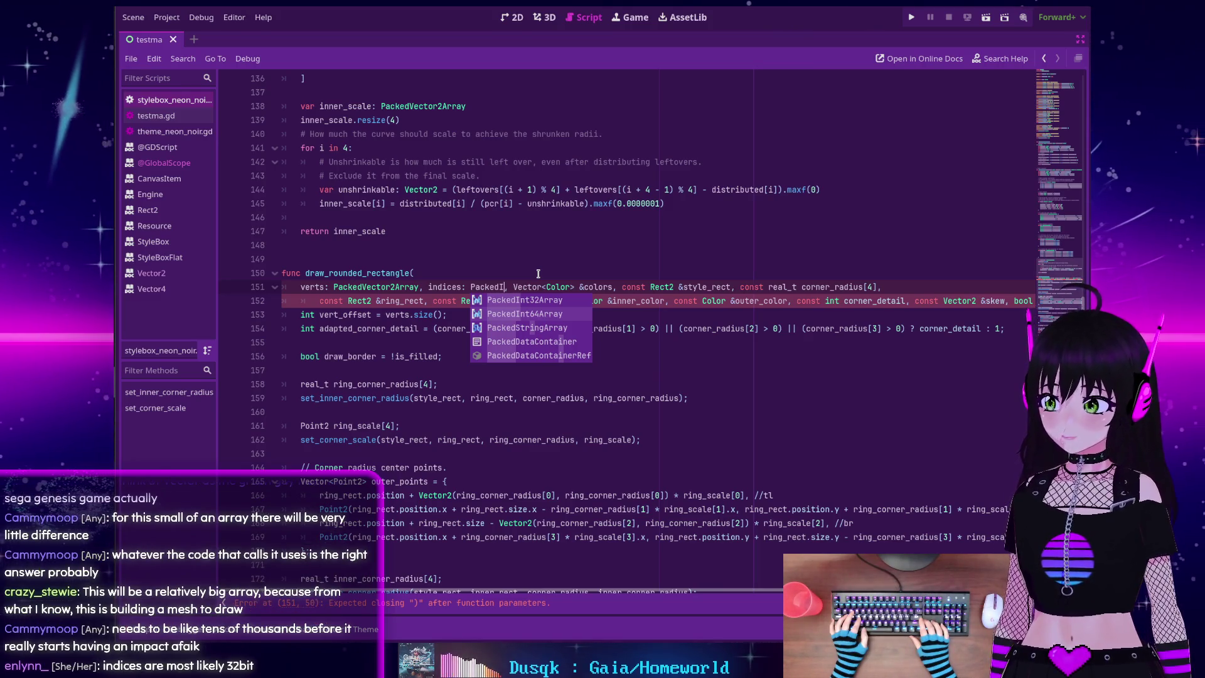
pyautogui.press('Return')
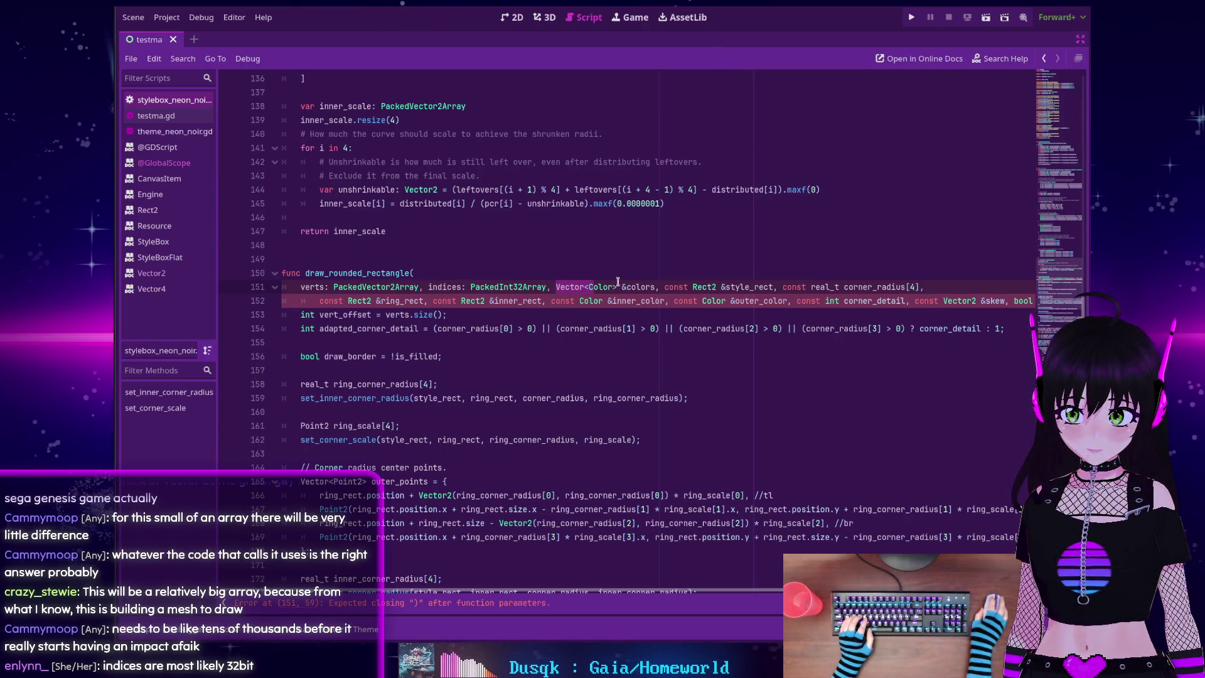
pyautogui.press('Left')
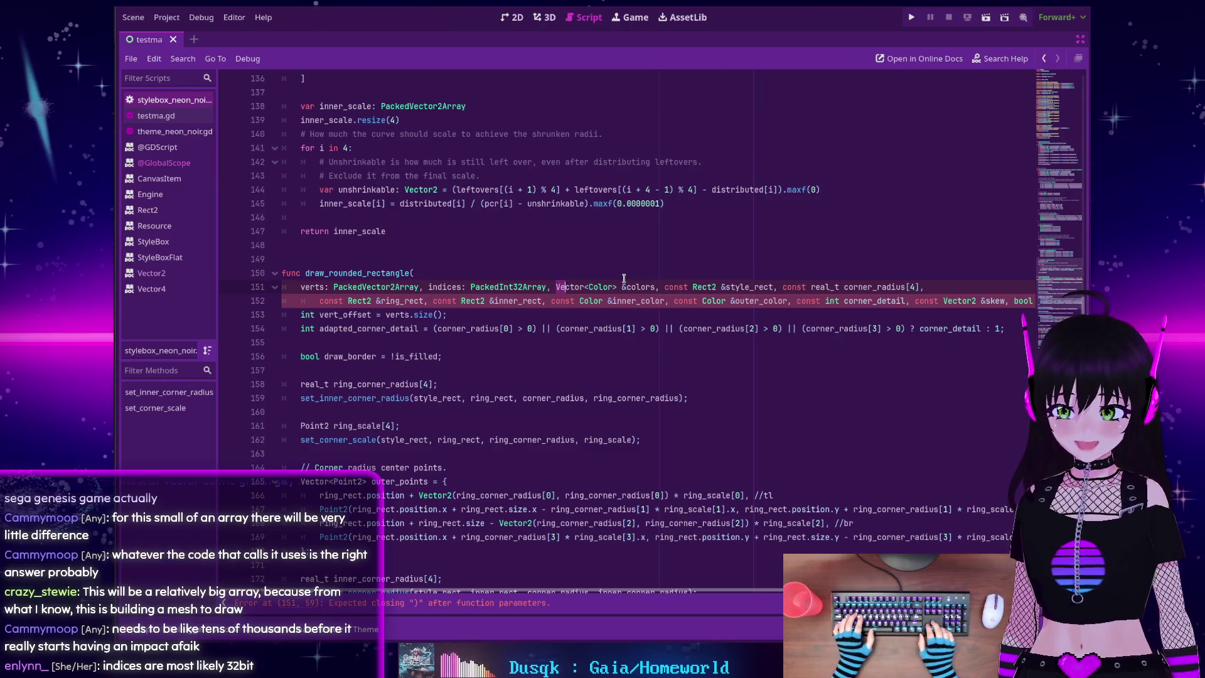
pyautogui.hotkey('ctrl', 'shift', 'Right')
pyautogui.hotkey('ctrl', 'shift', 'Right')
pyautogui.press('BackSpace')
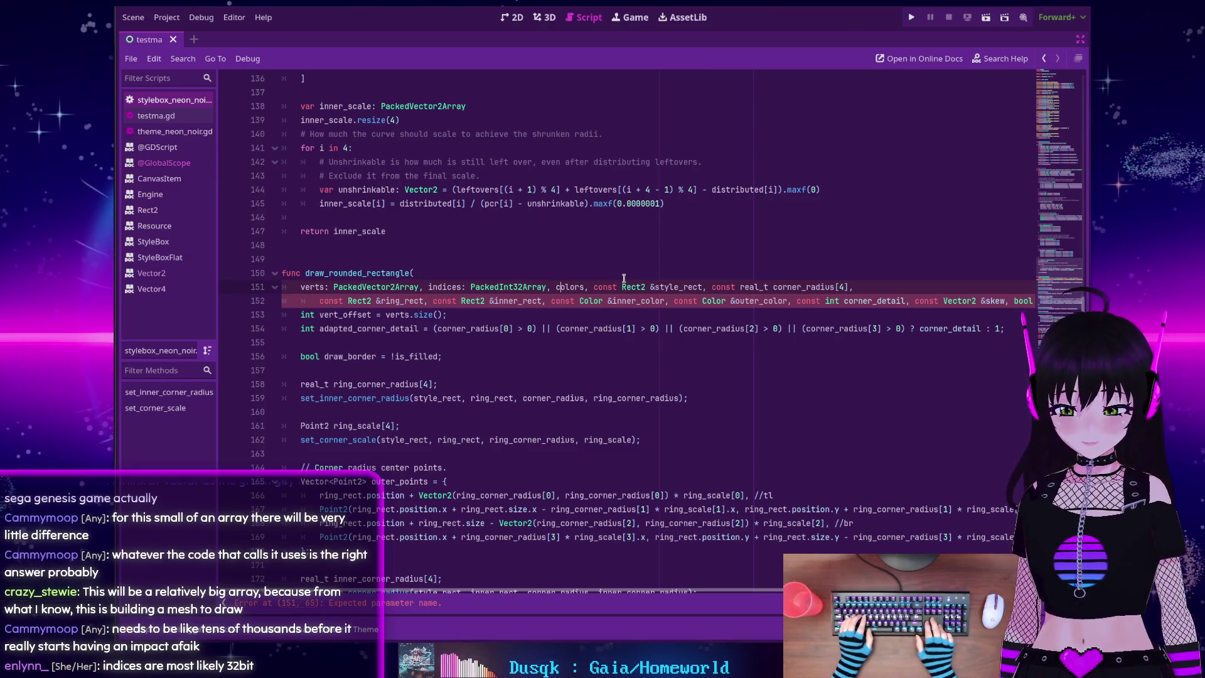
# Type colors as PackedColorArray and put the indices and colors parameters on their own lines
pyautogui.hotkey('ctrl', 'Right')
pyautogui.write(': P')
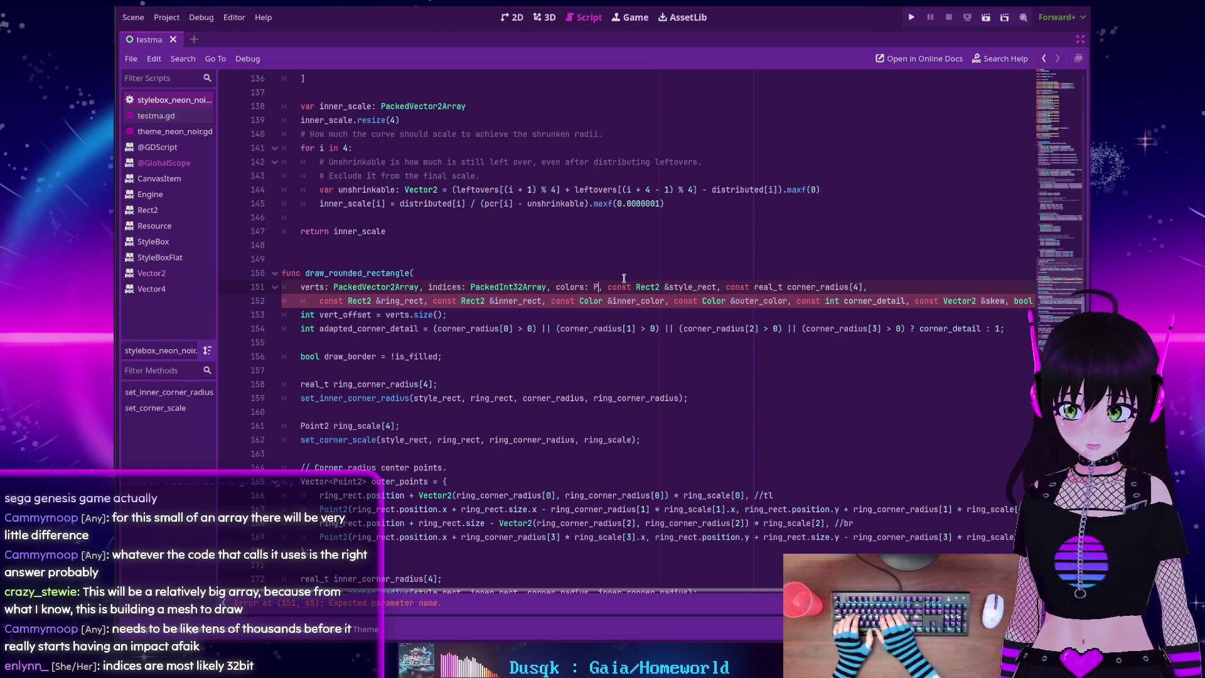
pyautogui.write('ackedC')
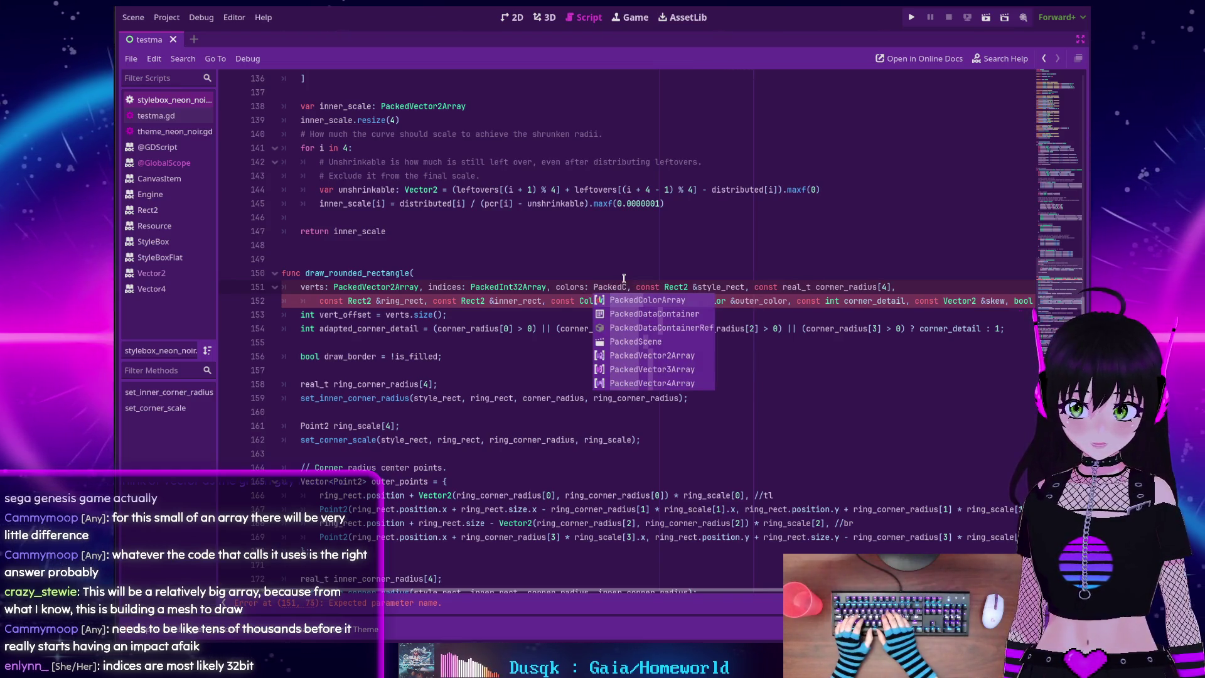
pyautogui.press('Return')
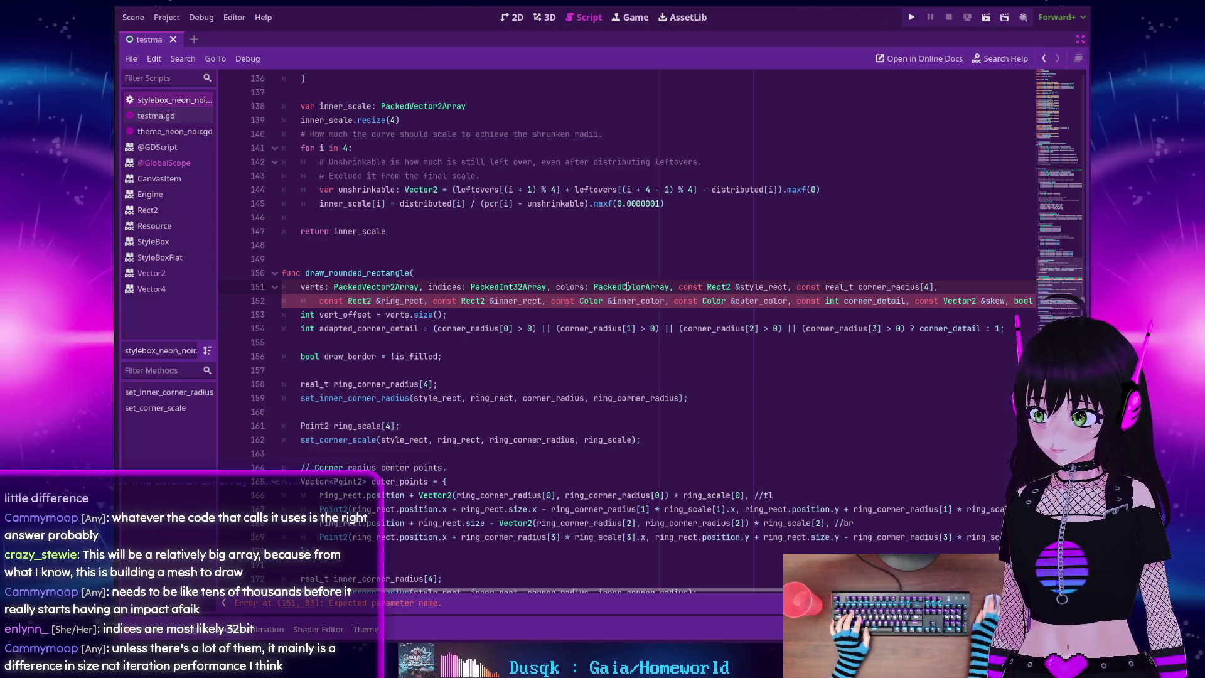
pyautogui.click(429, 287)
pyautogui.press('Return')
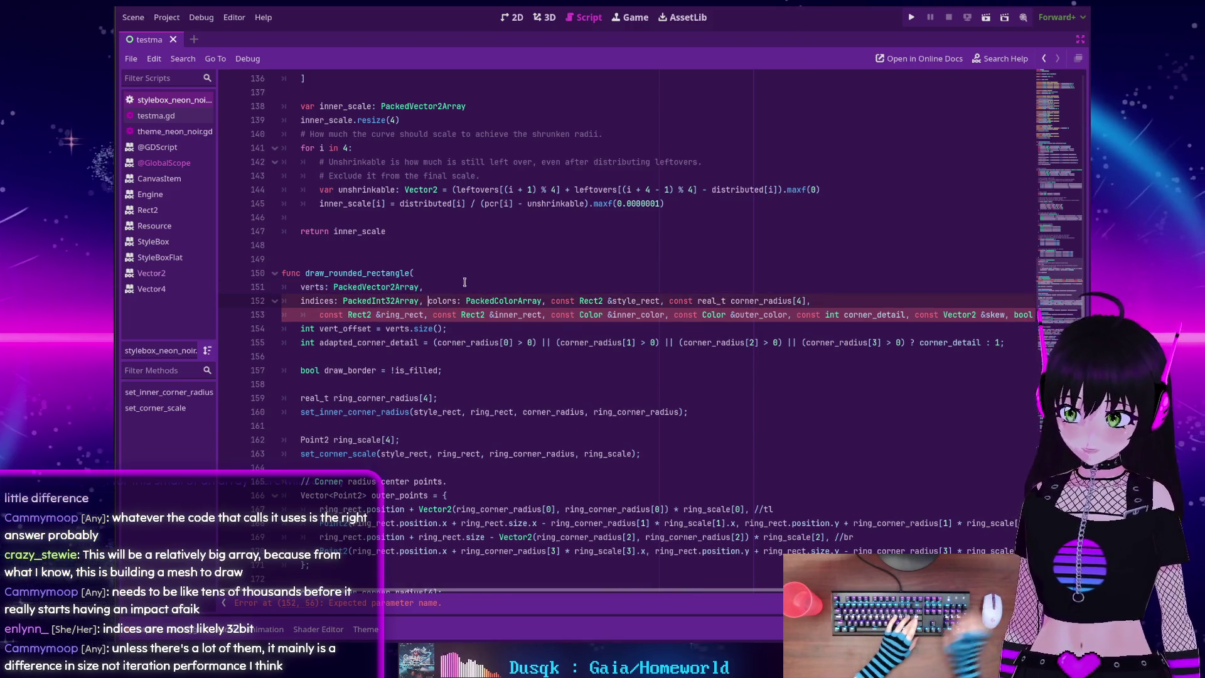
pyautogui.click(429, 300)
pyautogui.press('Return')
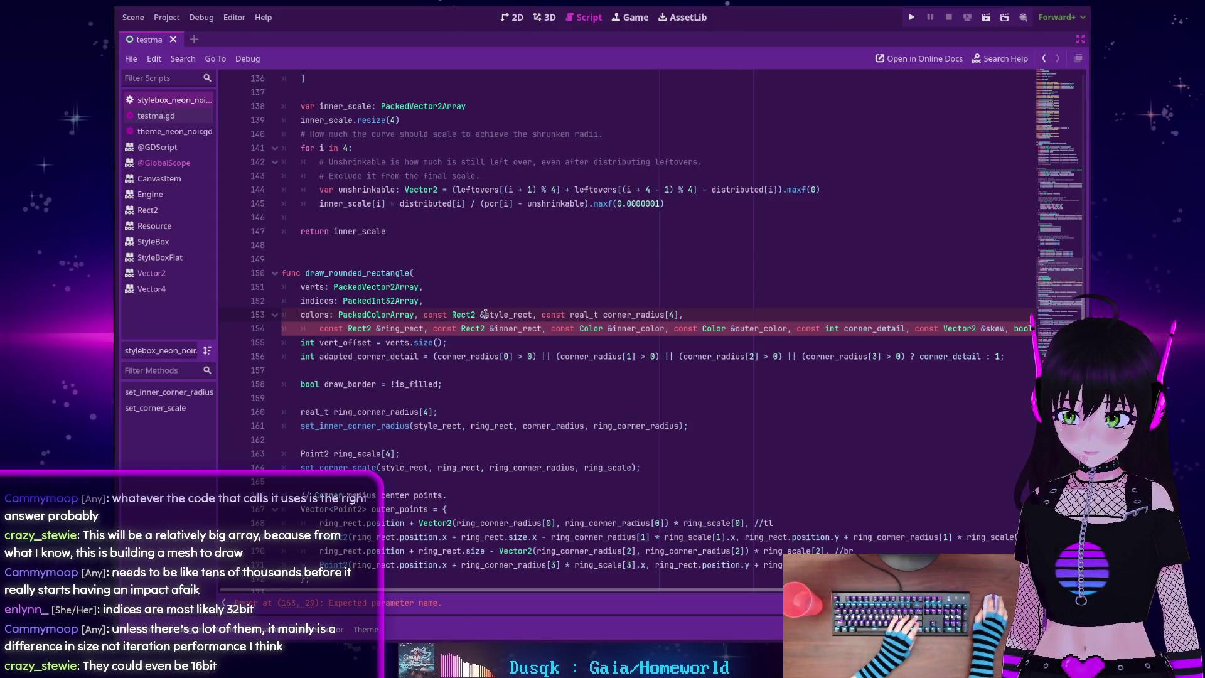
# Replace style_rect's 'const Rect2 &' prefix with a ': Rect2' annotation on its own line
pyautogui.moveTo(485, 314); pyautogui.dragTo(423, 314)
pyautogui.press('BackSpace')
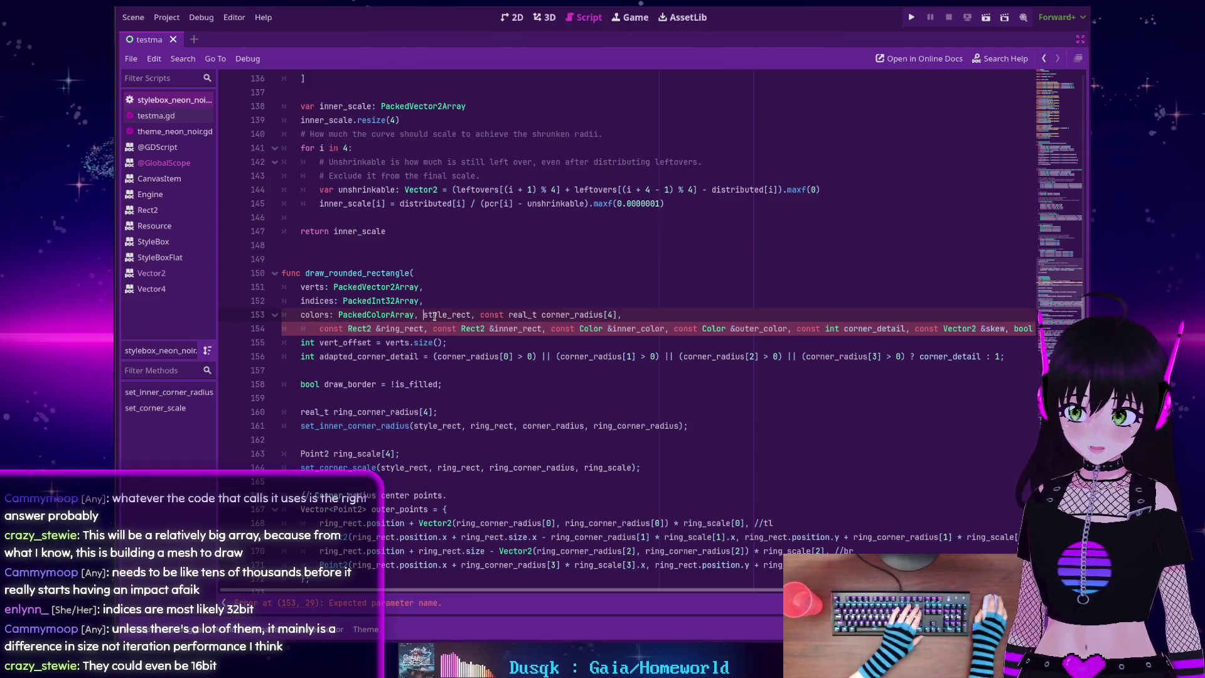
pyautogui.press('Return')
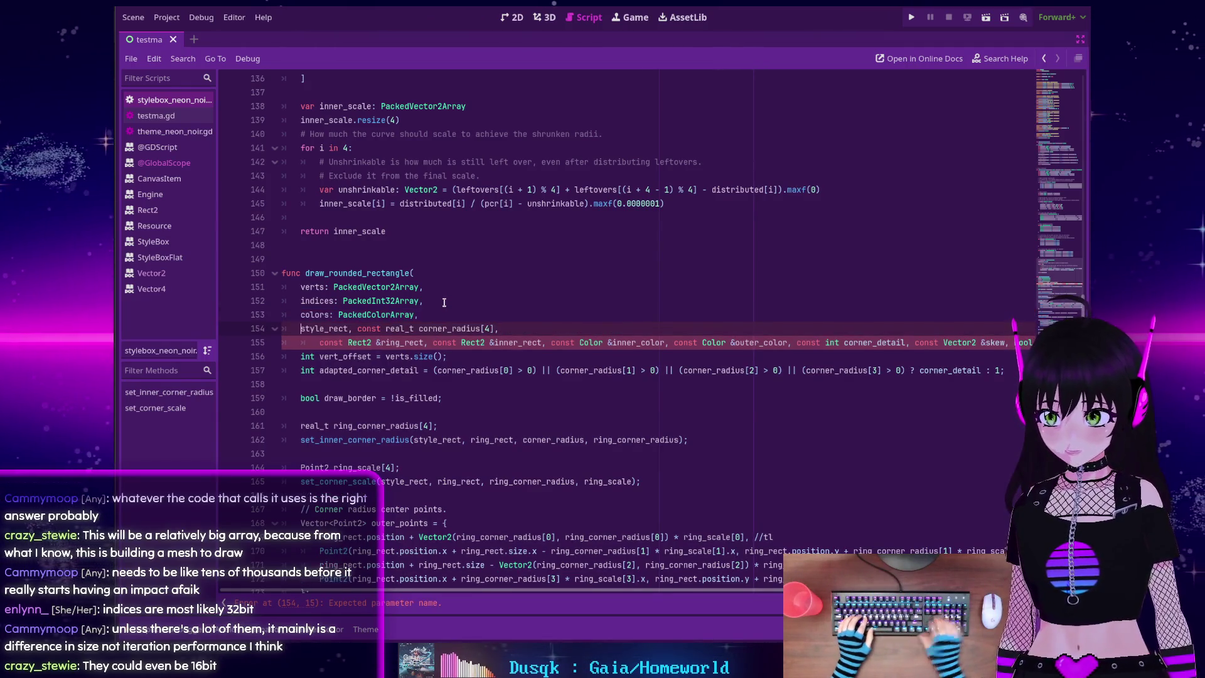
pyautogui.click(348, 329)
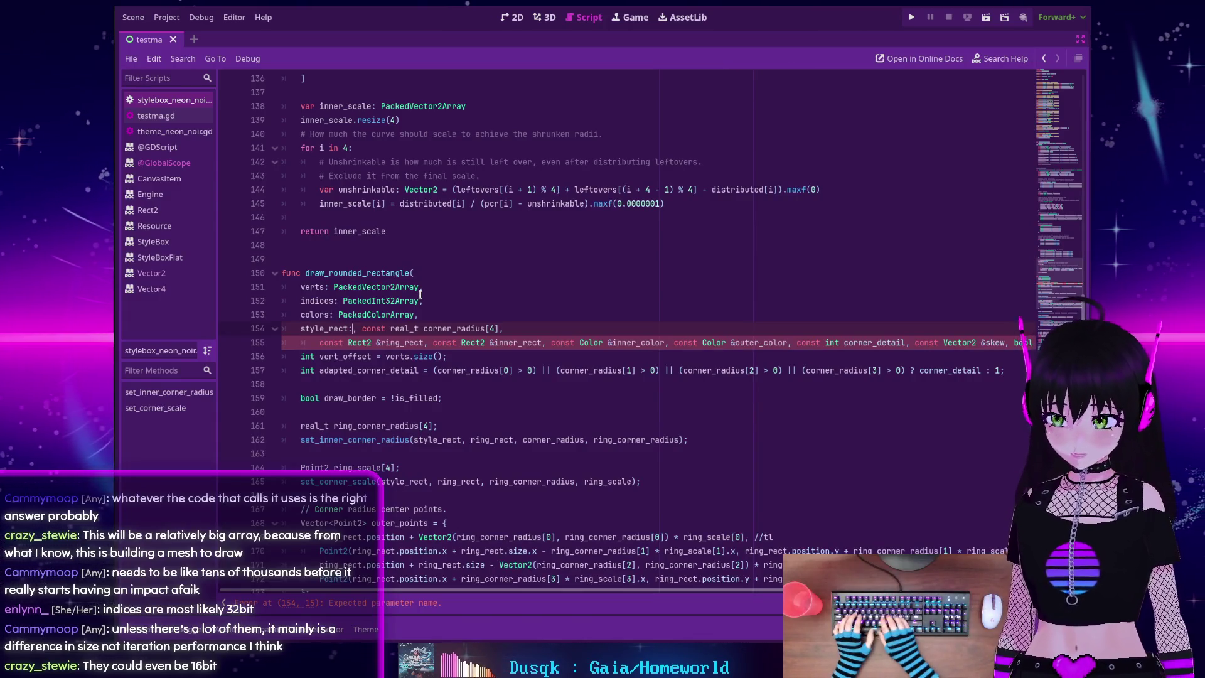
pyautogui.write(': Rect2')
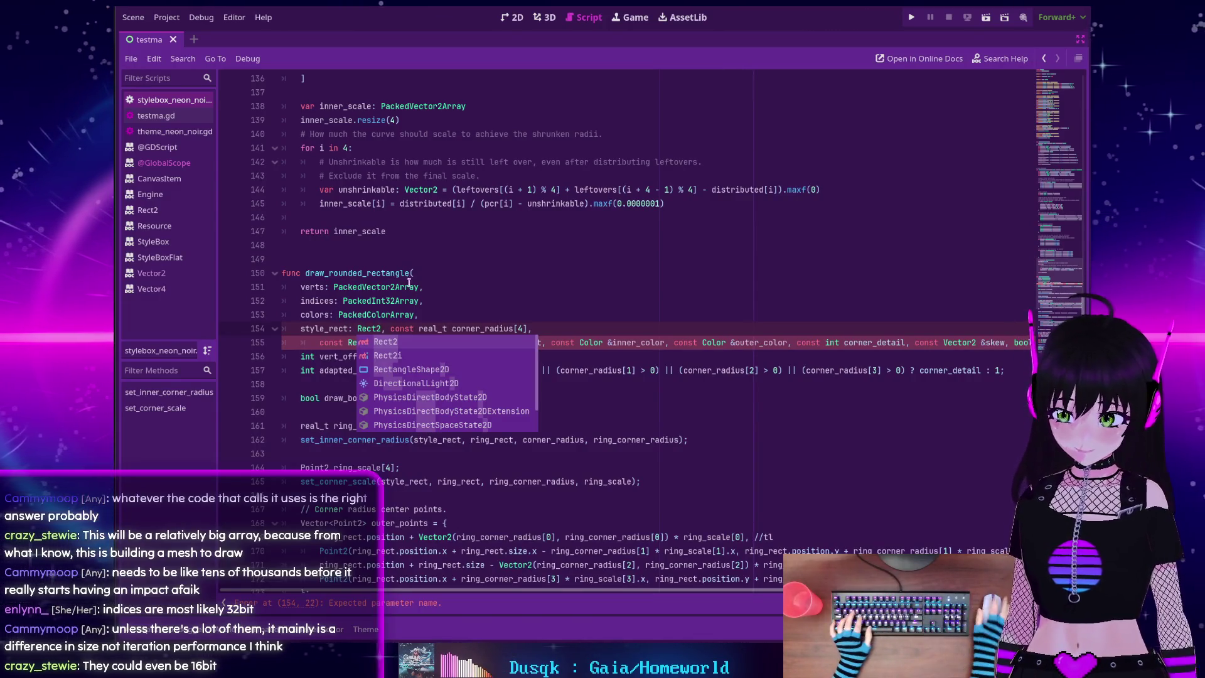
pyautogui.press('Escape')
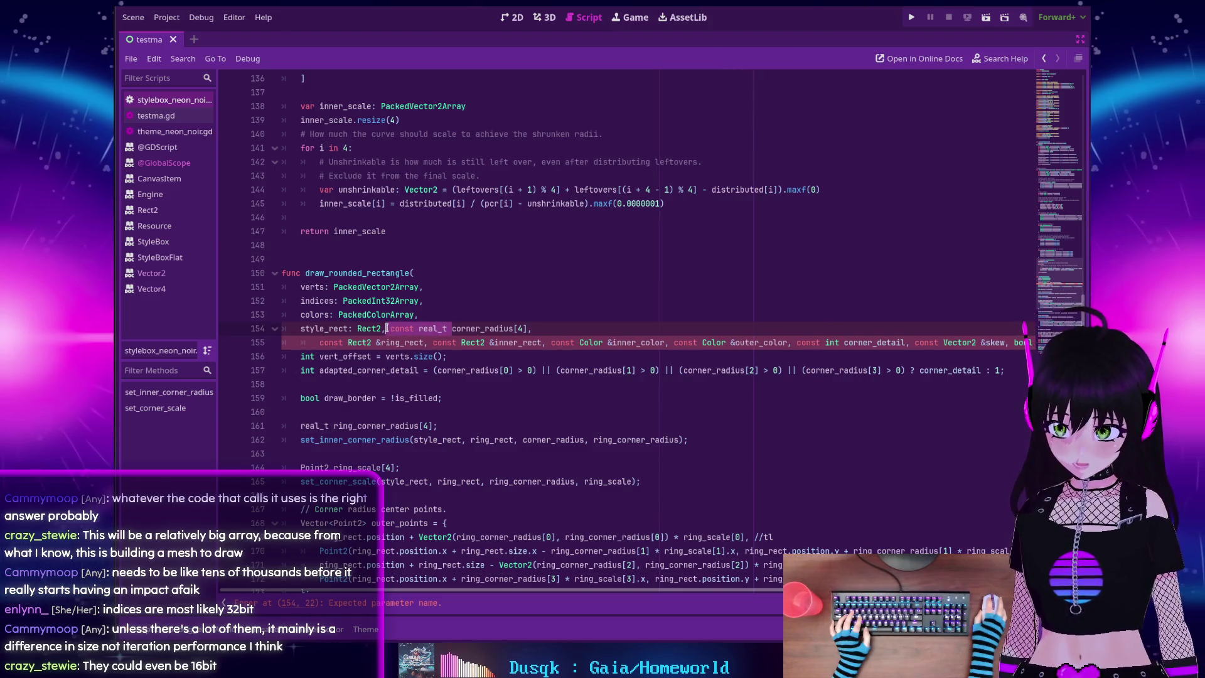
# Turn 'const real_t corner_radius[4]' into 'corner_radius: Vector4' on its own line
pyautogui.moveTo(450, 328); pyautogui.dragTo(391, 328)
pyautogui.press('BackSpace')
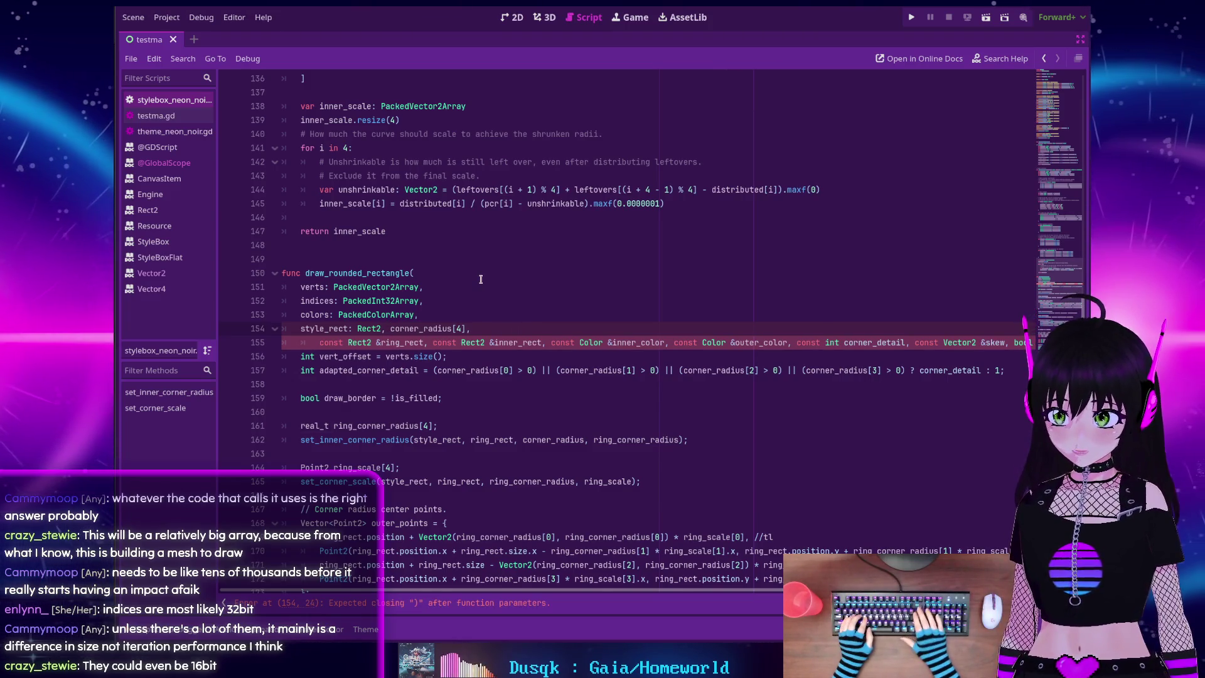
pyautogui.press('Return')
pyautogui.hotkey('ctrl', 'Right')
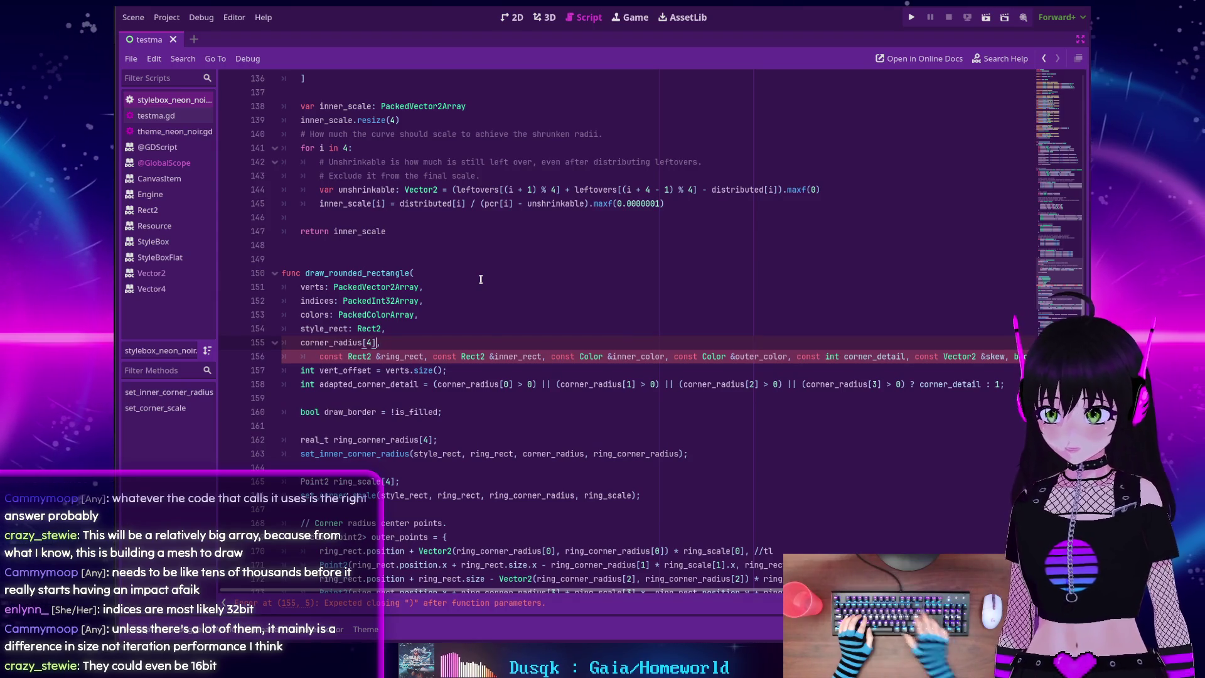
pyautogui.press('Delete')
pyautogui.press('Delete')
pyautogui.press('Delete')
pyautogui.write(': Vector')
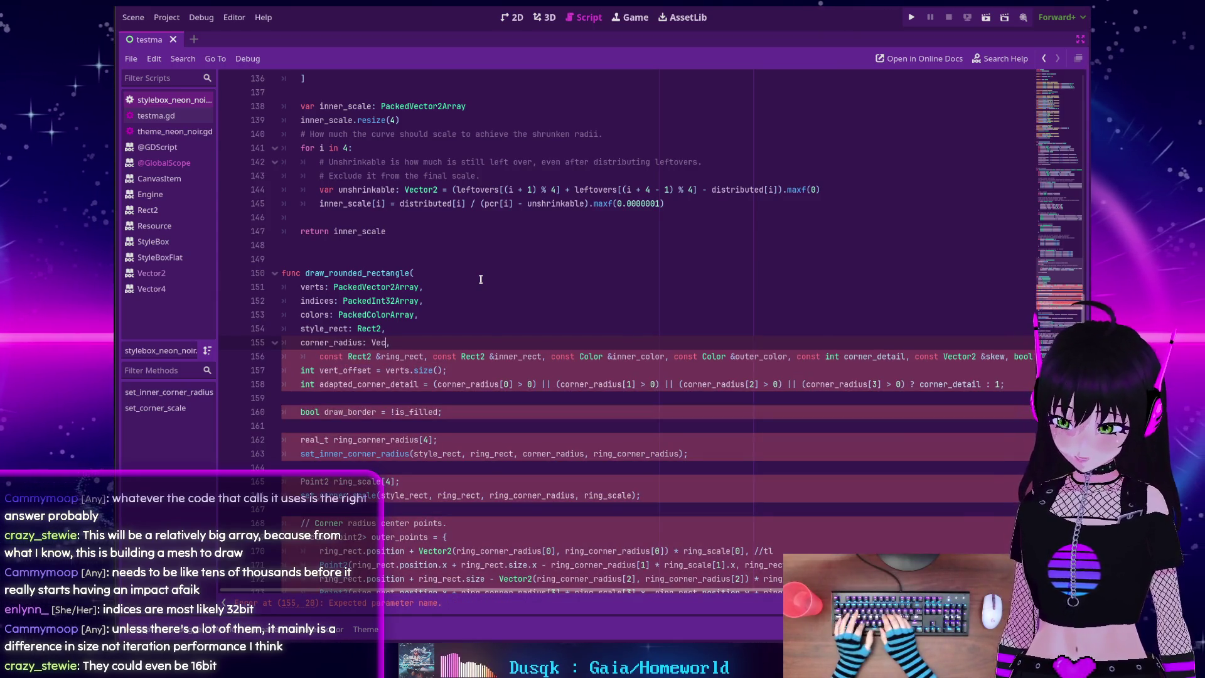
pyautogui.write('4')
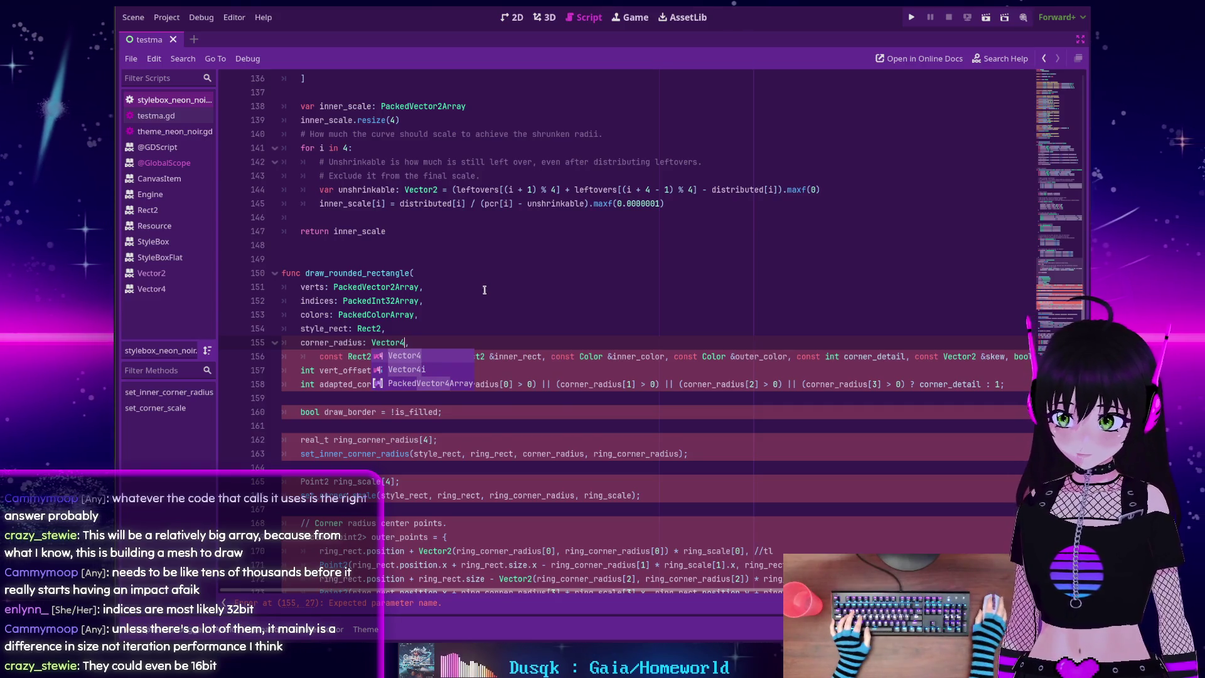
pyautogui.click(428, 314)
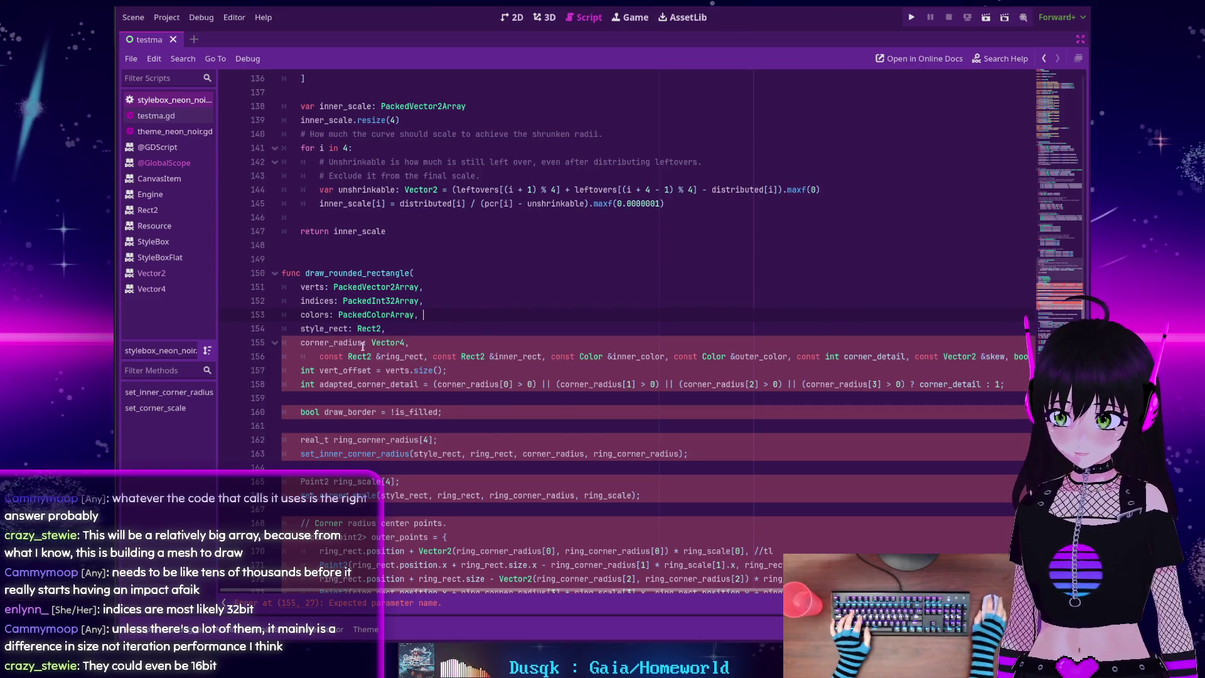
# Fix ring_rect's indentation, drop 'const Rect2 &', and annotate it as ': Rect2'
pyautogui.click(321, 356)
pyautogui.press('BackSpace')
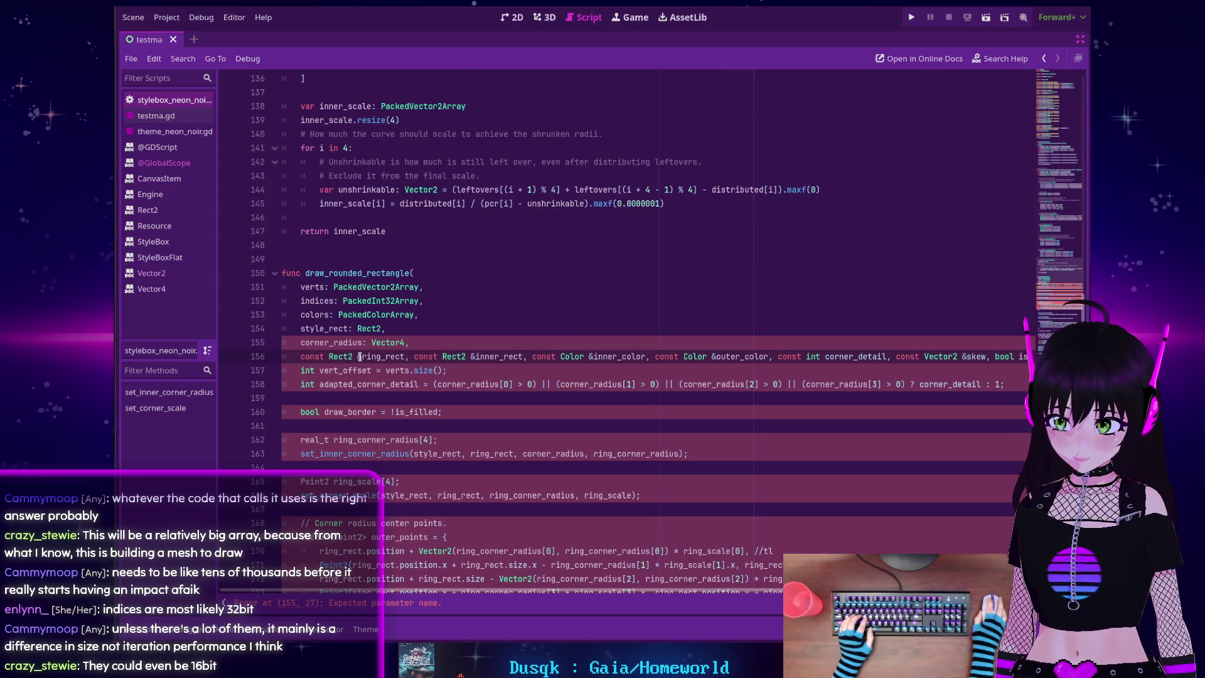
pyautogui.moveTo(358, 357); pyautogui.dragTo(301, 357)
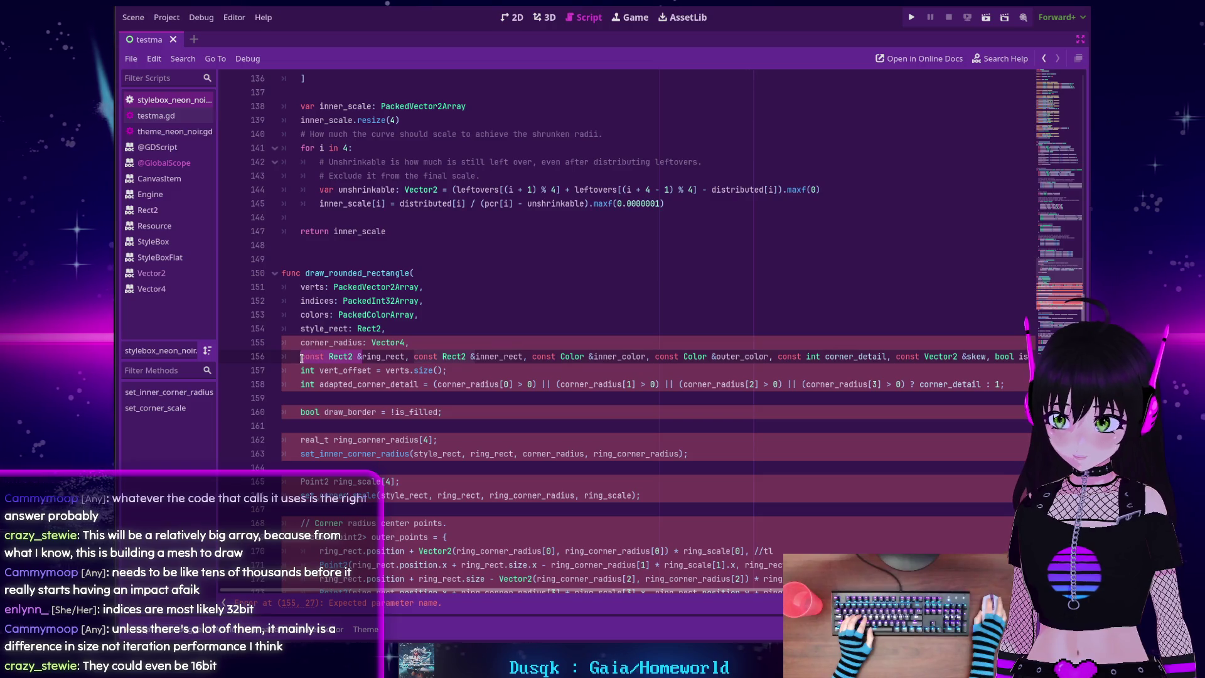
pyautogui.press('BackSpace')
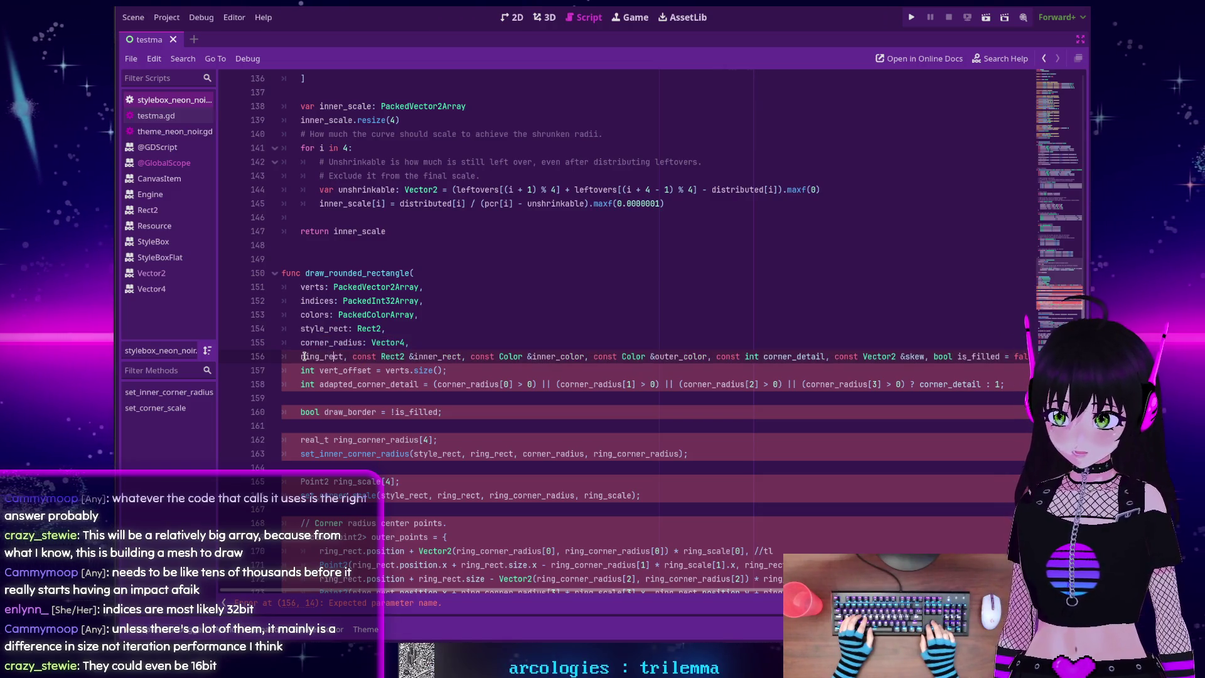
pyautogui.hotkey('ctrl', 'Right')
pyautogui.write(': rEct2')
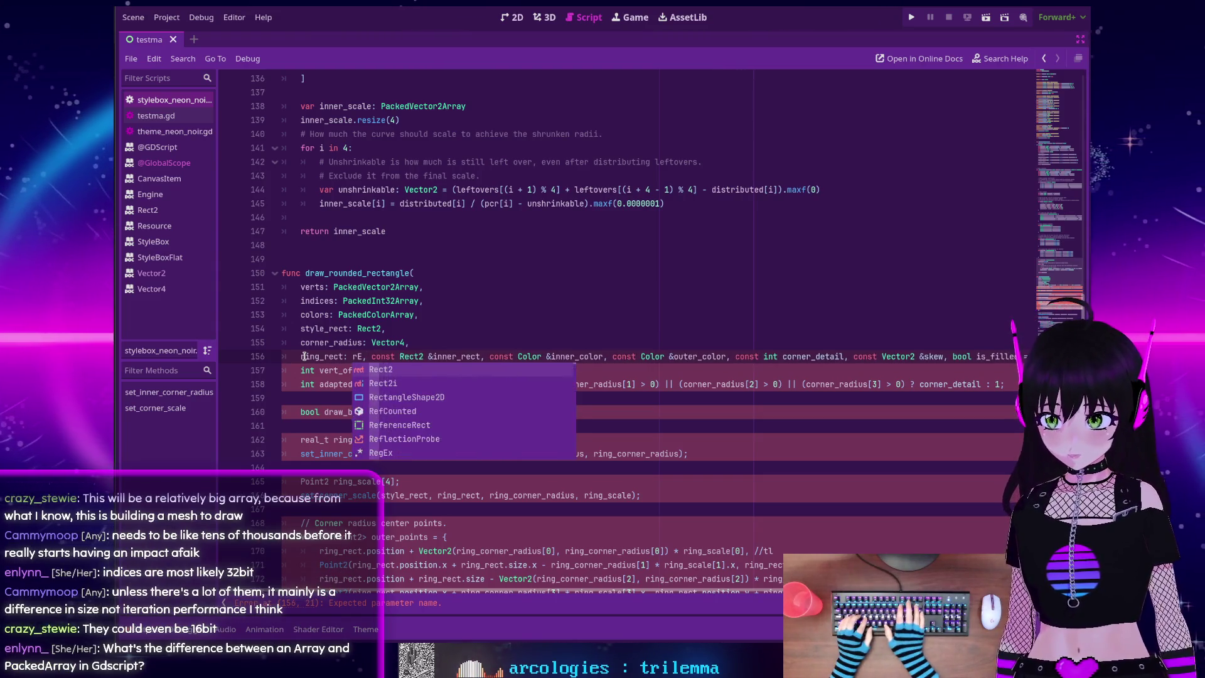
pyautogui.press('BackSpace')
pyautogui.press('BackSpace')
pyautogui.press('BackSpace')
pyautogui.write('Rect')
pyautogui.press('Return')
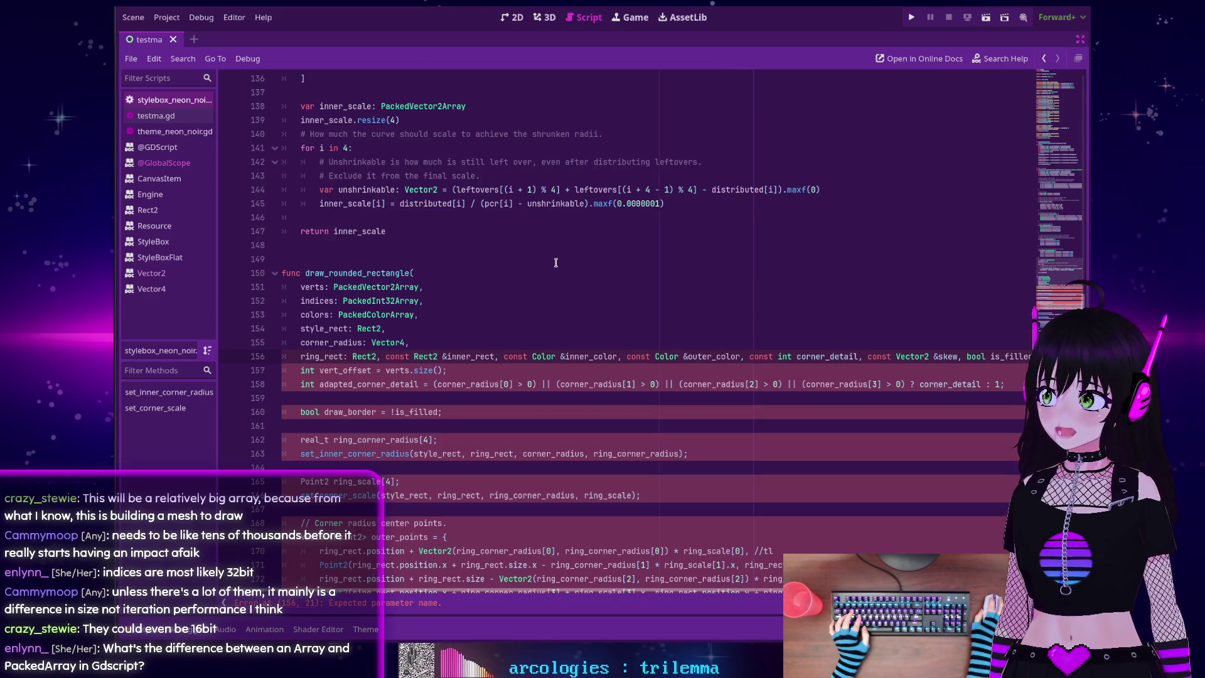
# Replace 'const Rect2 &' before inner_rect with ': Rect2' and move it to its own line
pyautogui.doubleClick(387, 357)
pyautogui.moveTo(437, 357); pyautogui.dragTo(441, 357)
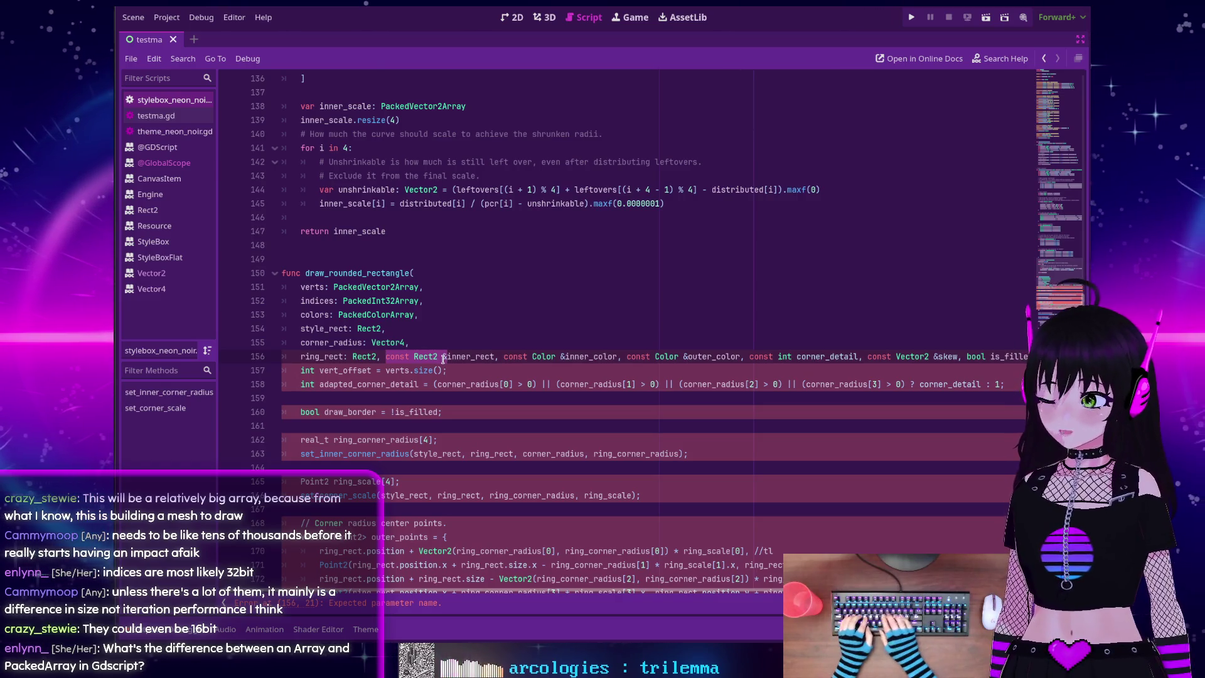
pyautogui.press('BackSpace')
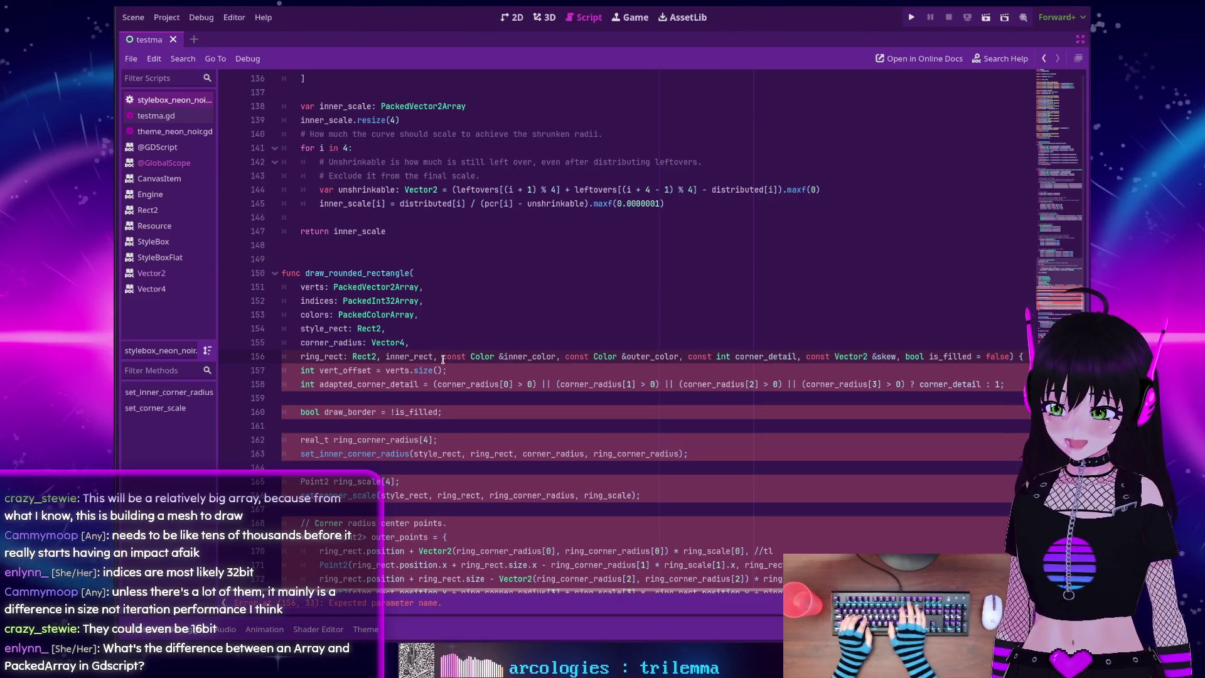
pyautogui.press('Return')
pyautogui.press('Delete')
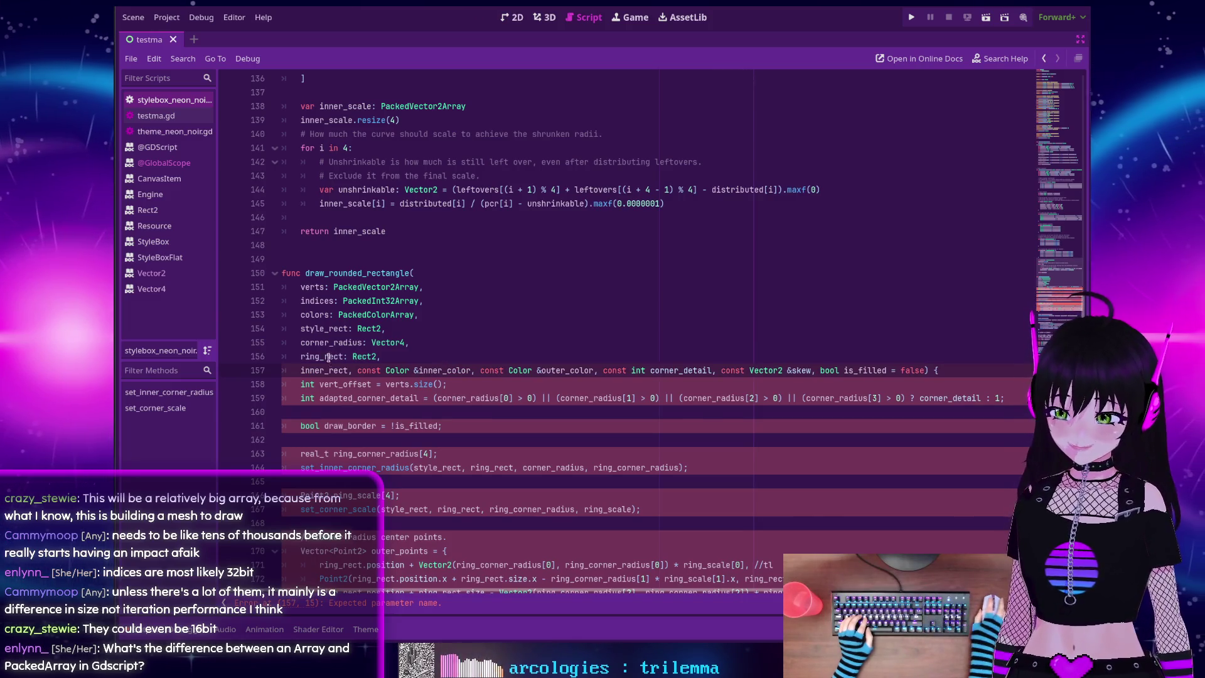
pyautogui.click(352, 370)
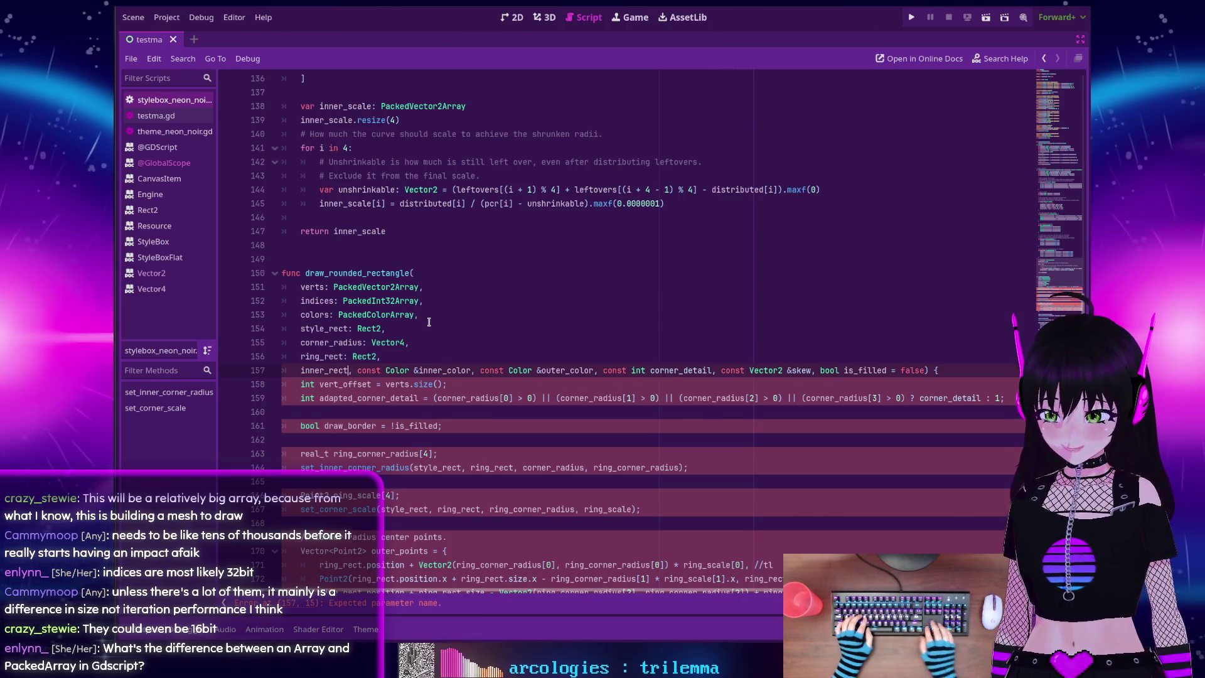
pyautogui.write(': Rect2')
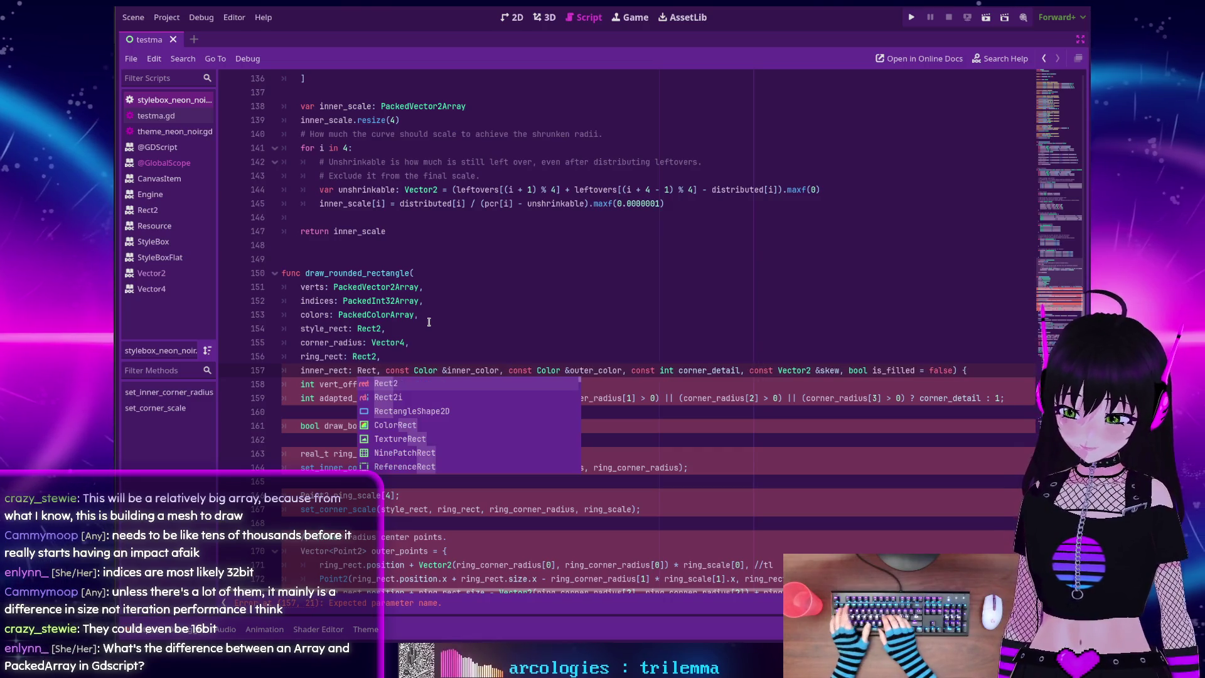
pyautogui.click(426, 355)
# Replace 'const Color &' before inner_color with ': Color' on its own line
pyautogui.moveTo(449, 371); pyautogui.dragTo(391, 367)
pyautogui.press('BackSpace')
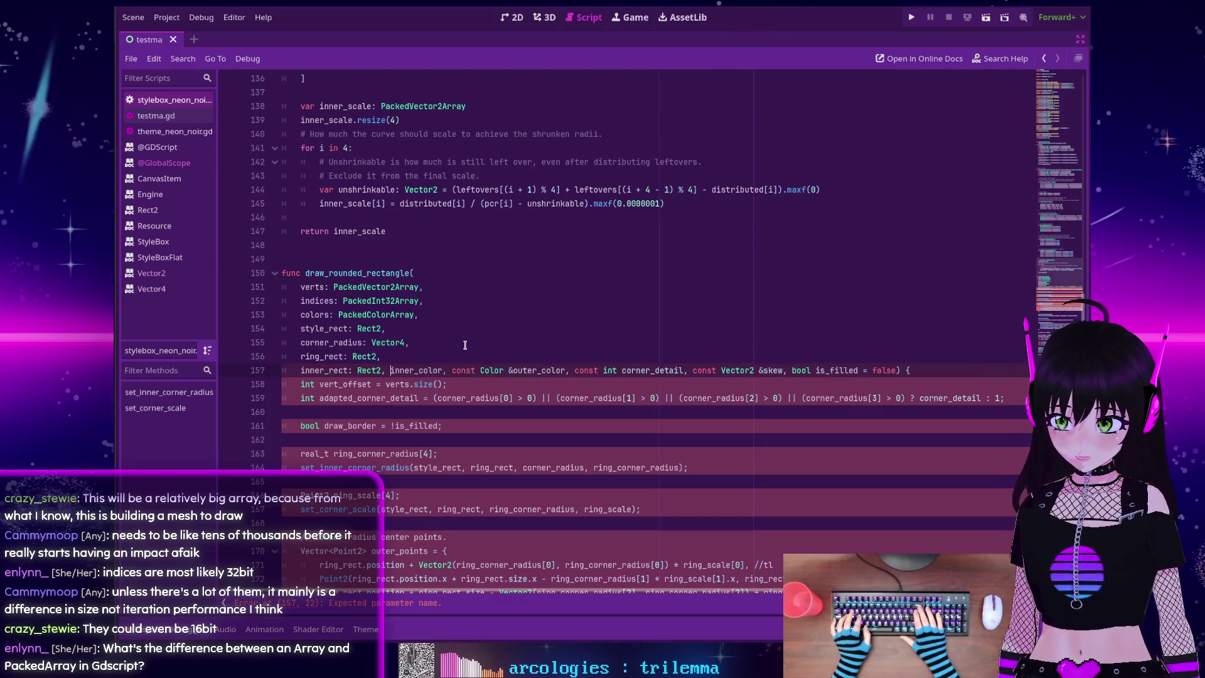
pyautogui.press('Return')
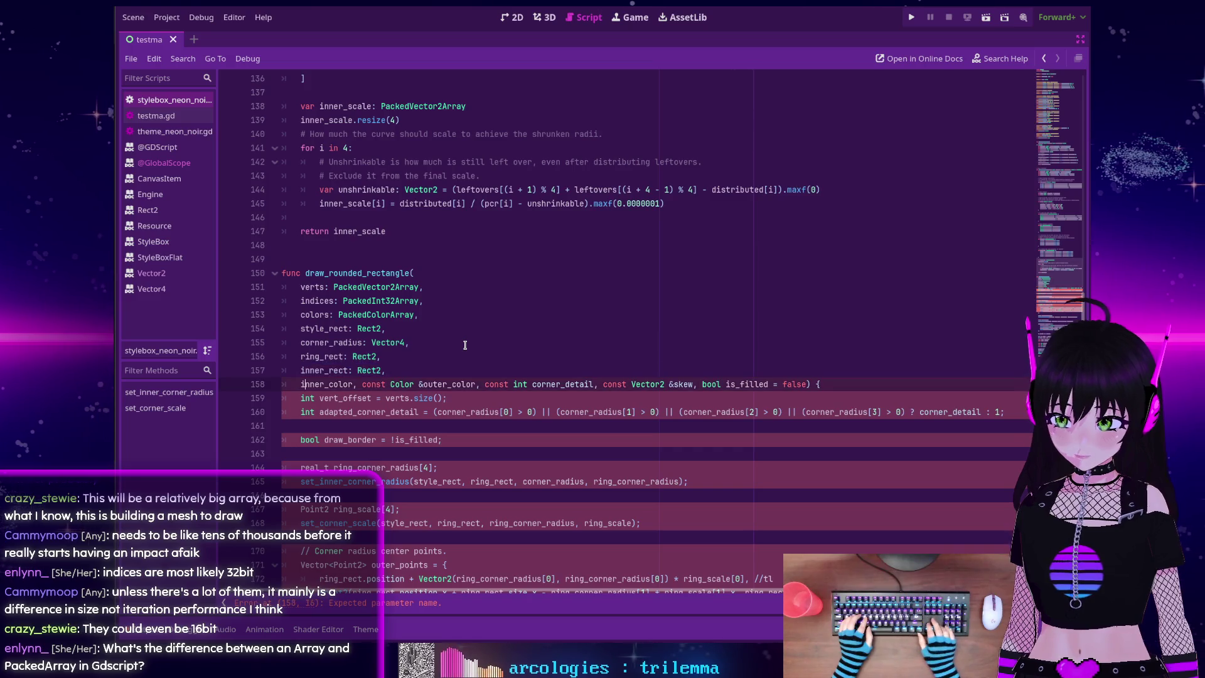
pyautogui.press('Right')
pyautogui.write(': Color')
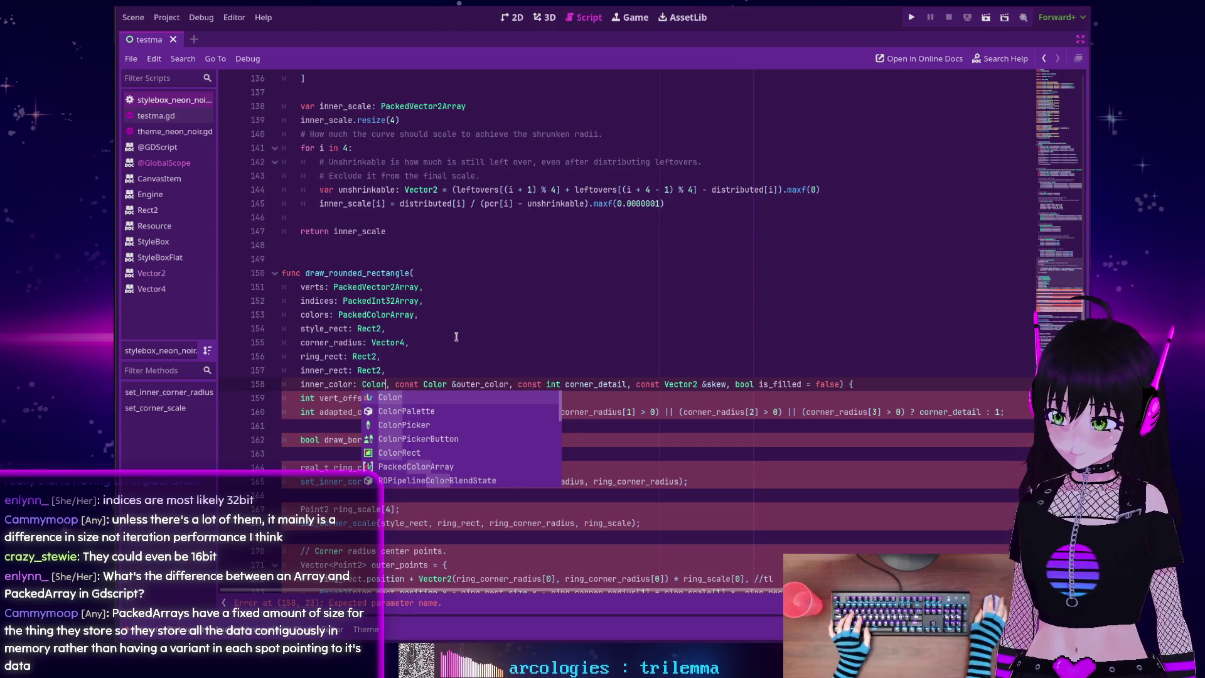
pyautogui.press('Escape')
pyautogui.press('Up')
pyautogui.press('Up')
pyautogui.press('Up')
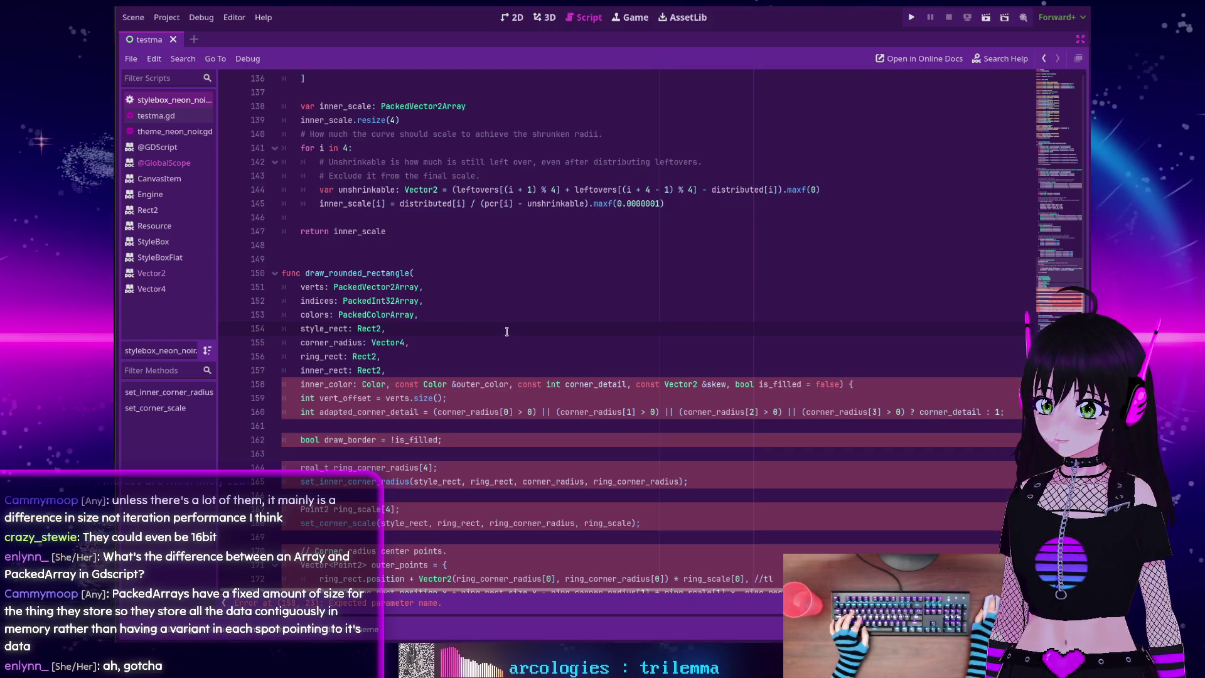
# Convert outer_color to ': Color' and corner_detail to ': int', each on its own line
pyautogui.moveTo(395, 384); pyautogui.dragTo(453, 384)
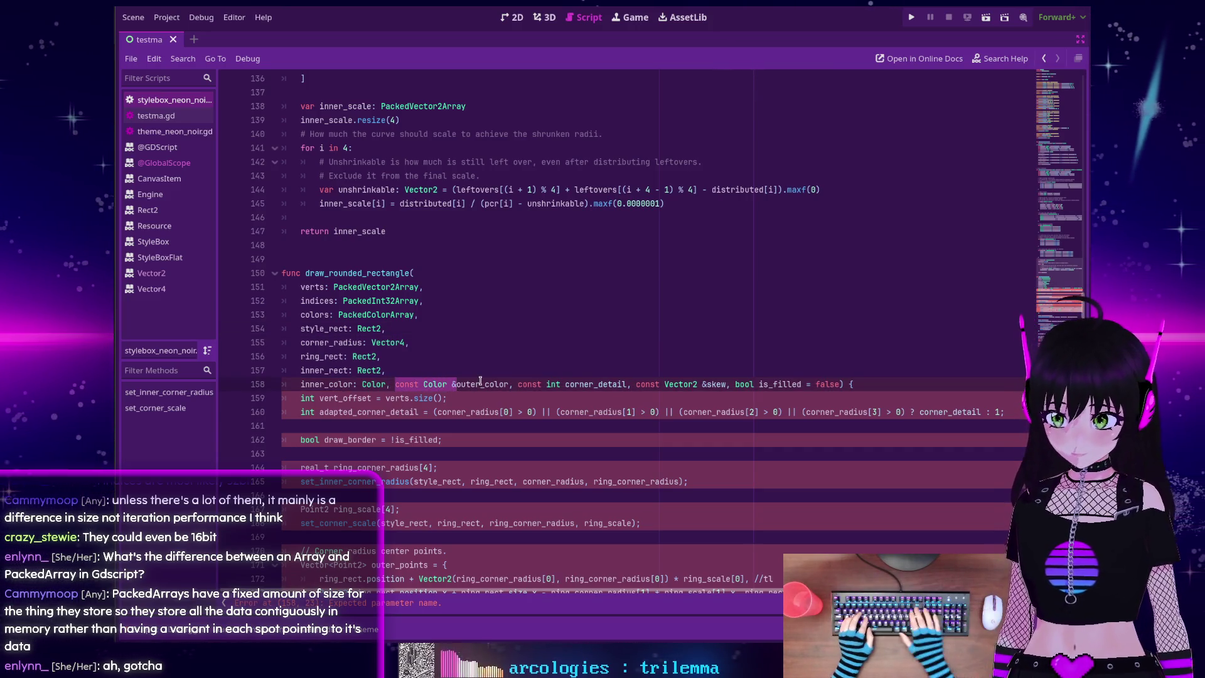
pyautogui.press('BackSpace')
pyautogui.press('Return')
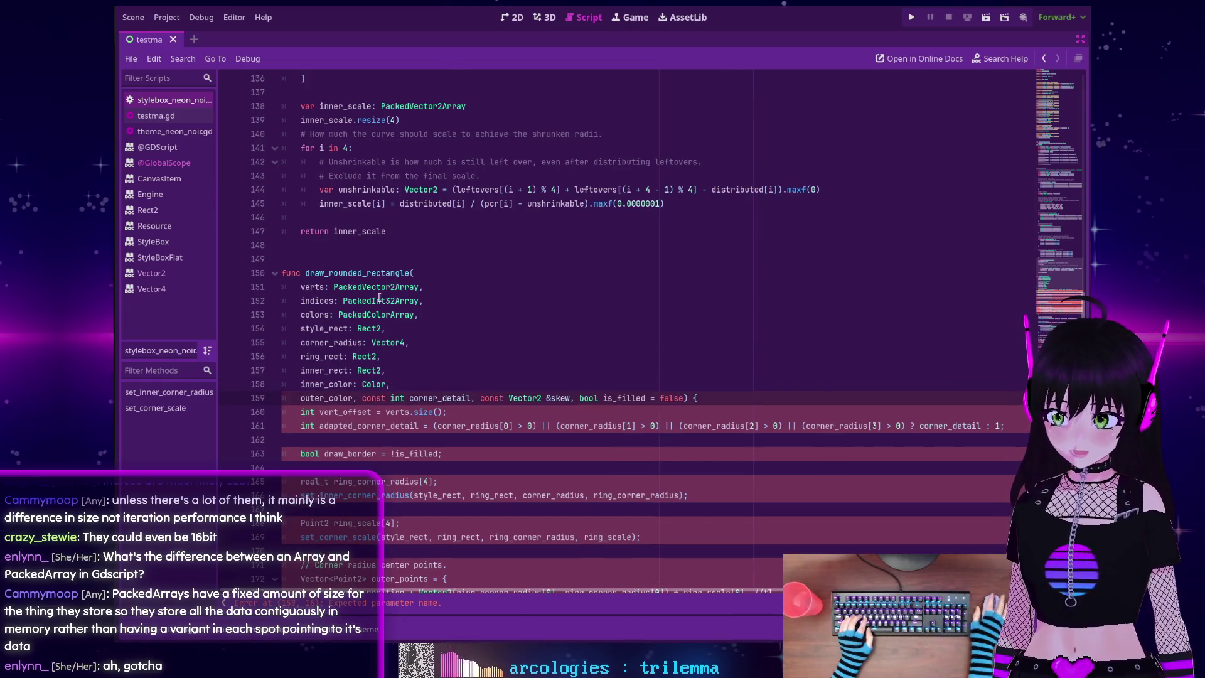
pyautogui.write(': Color')
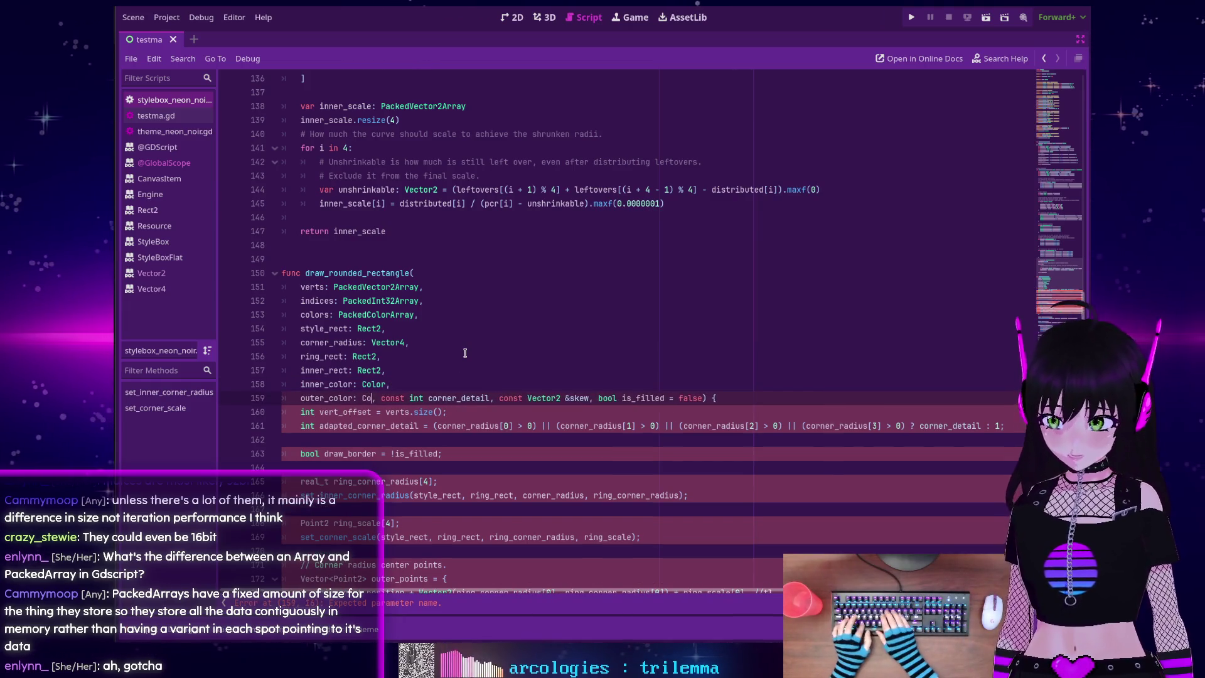
pyautogui.click(413, 398)
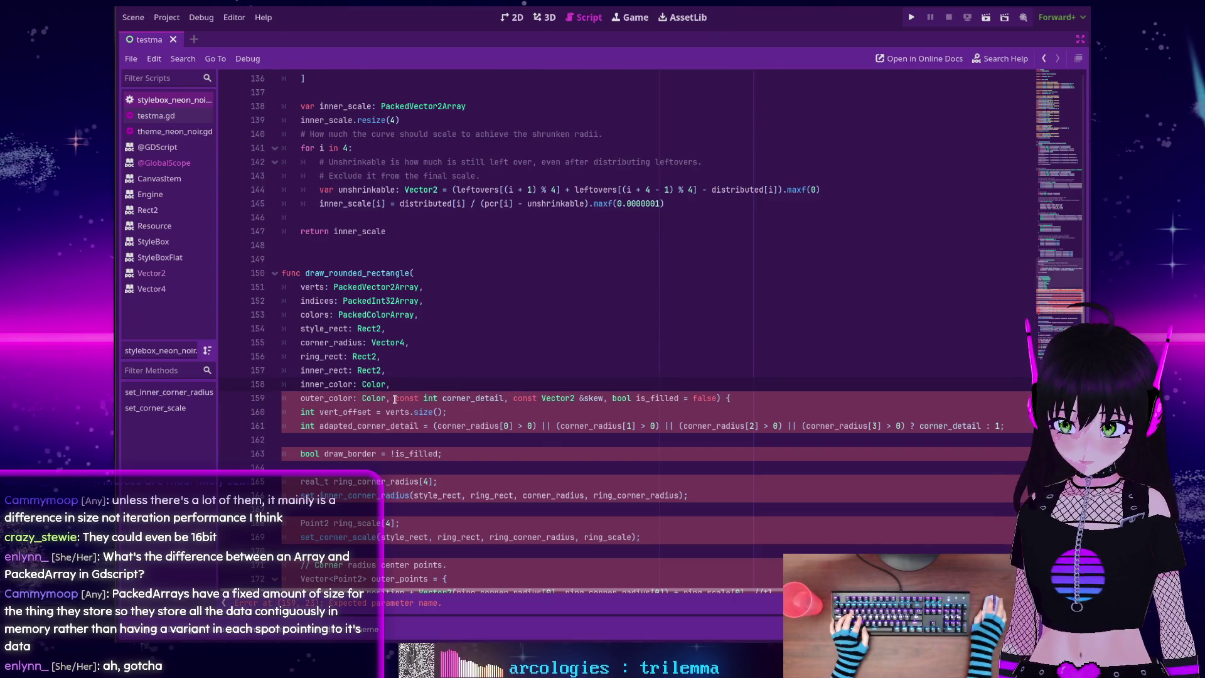
pyautogui.moveTo(394, 399); pyautogui.dragTo(437, 399)
pyautogui.press('BackSpace')
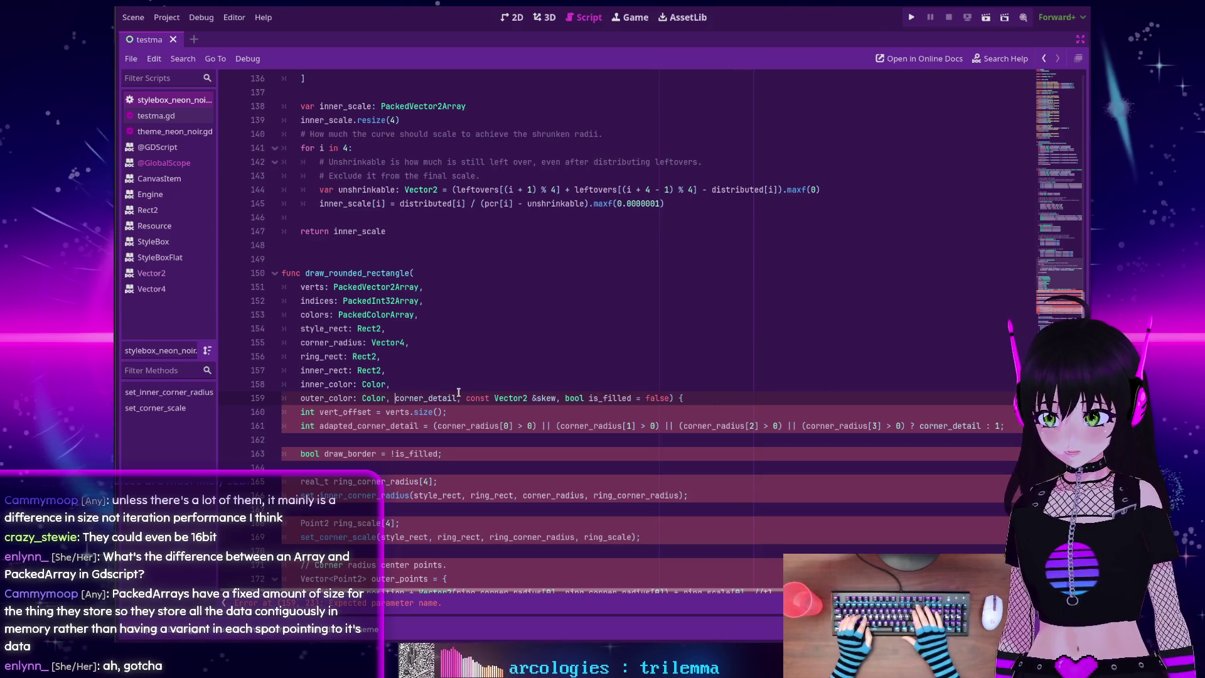
pyautogui.press('Return')
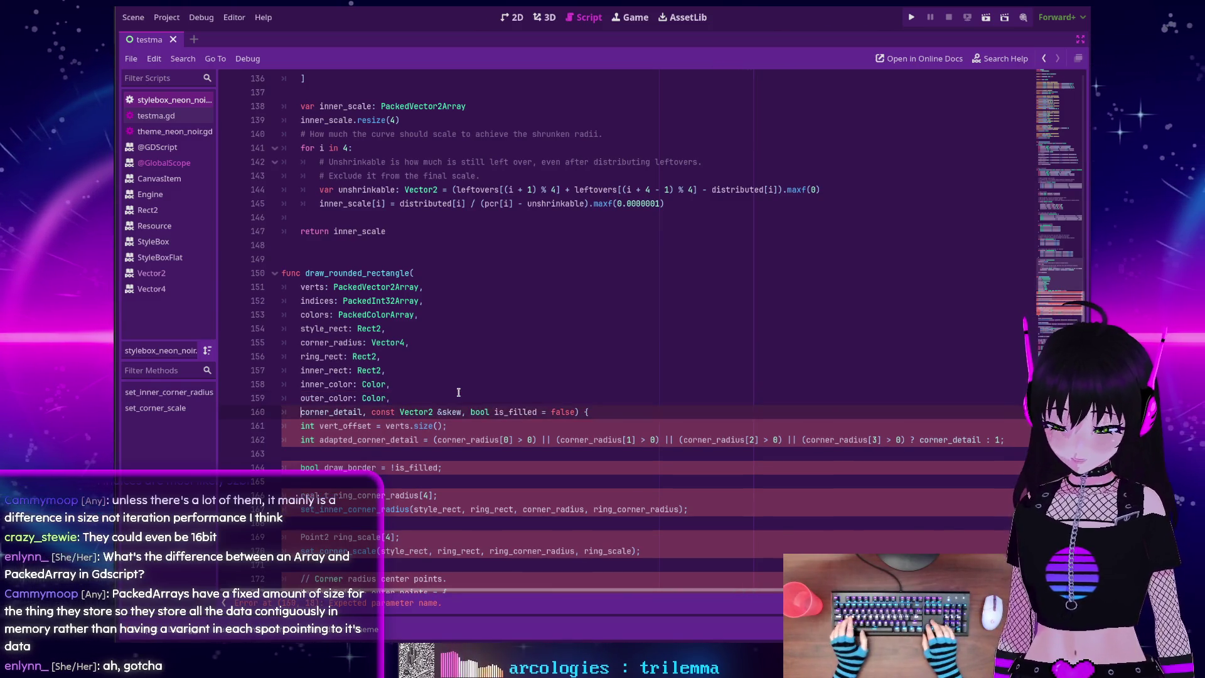
pyautogui.write(': int')
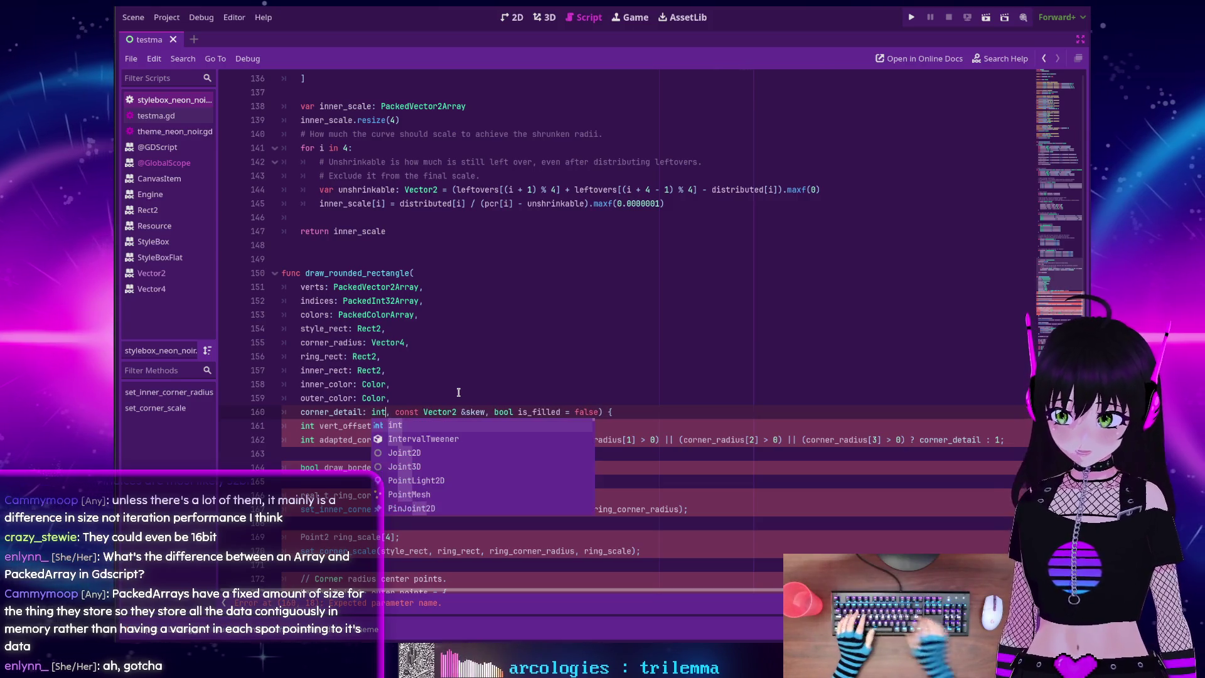
pyautogui.click(395, 412)
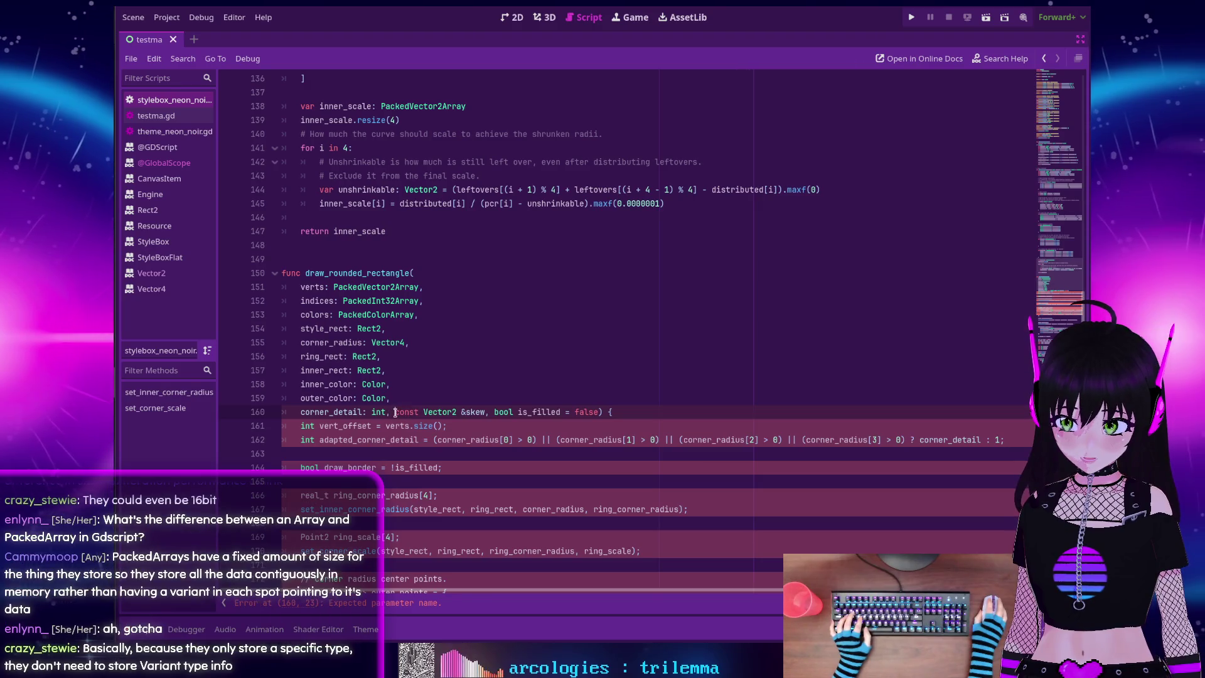
# Convert skew to ': Vector2' and is_filled to ': bool', then put the closing ') {' alone
pyautogui.moveTo(395, 411); pyautogui.dragTo(464, 414)
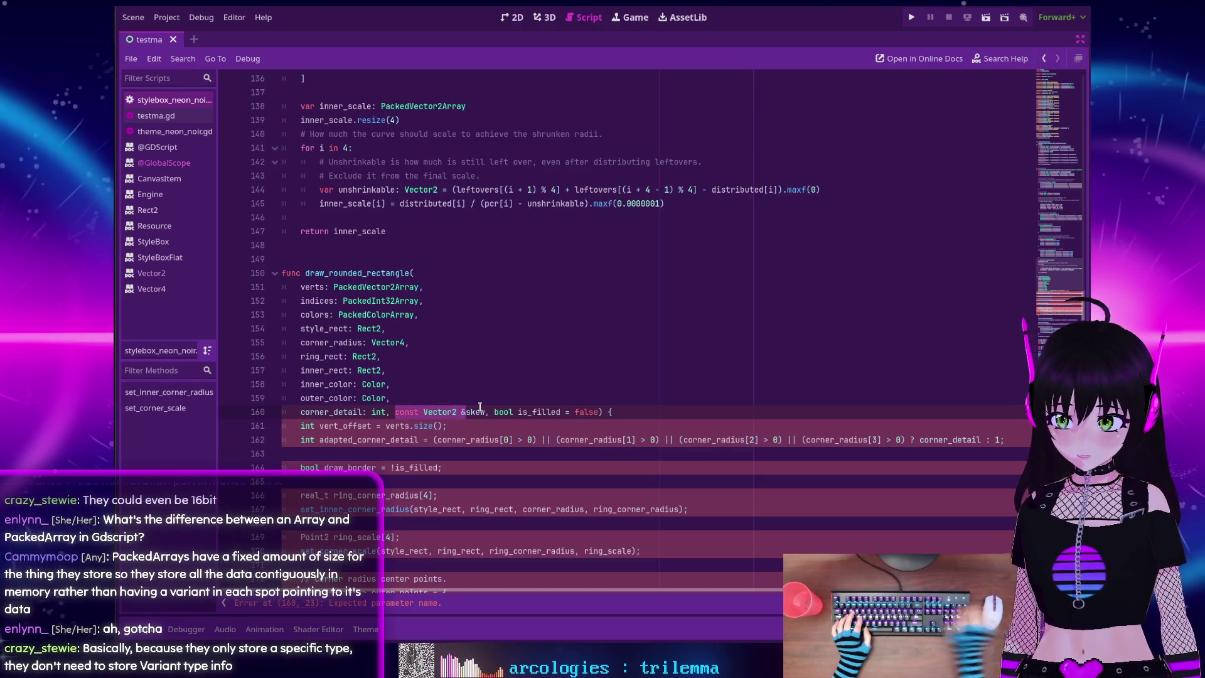
pyautogui.press('BackSpace')
pyautogui.press('Return')
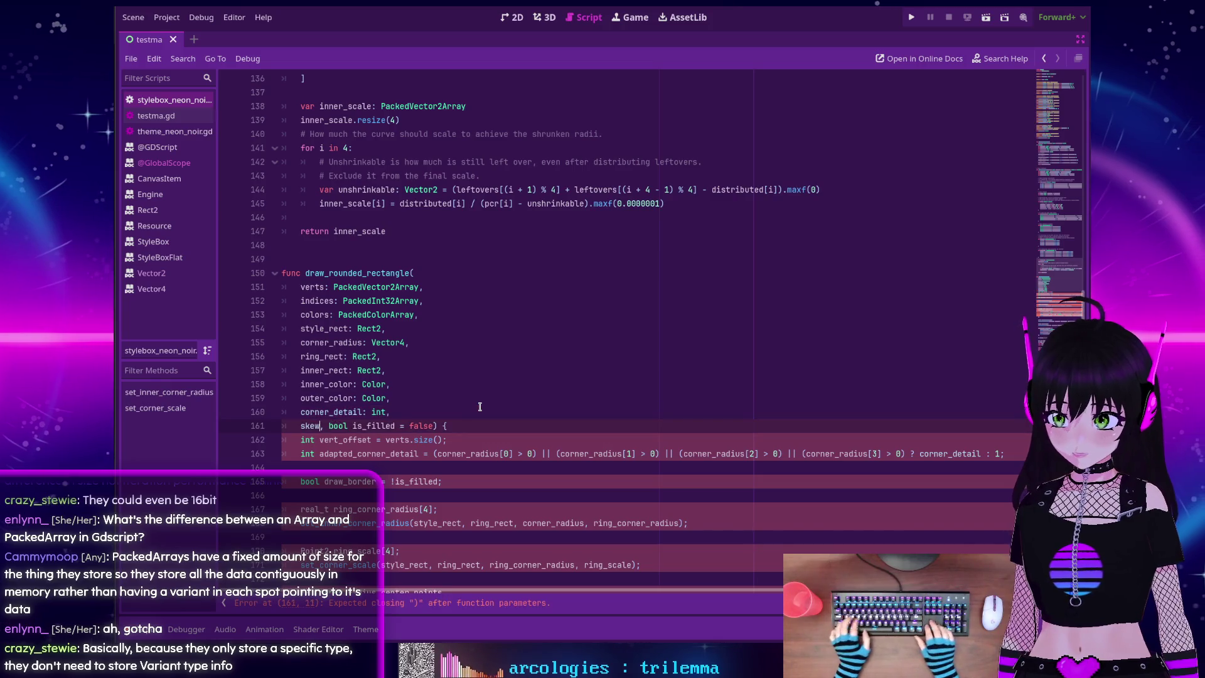
pyautogui.write(': Vector2')
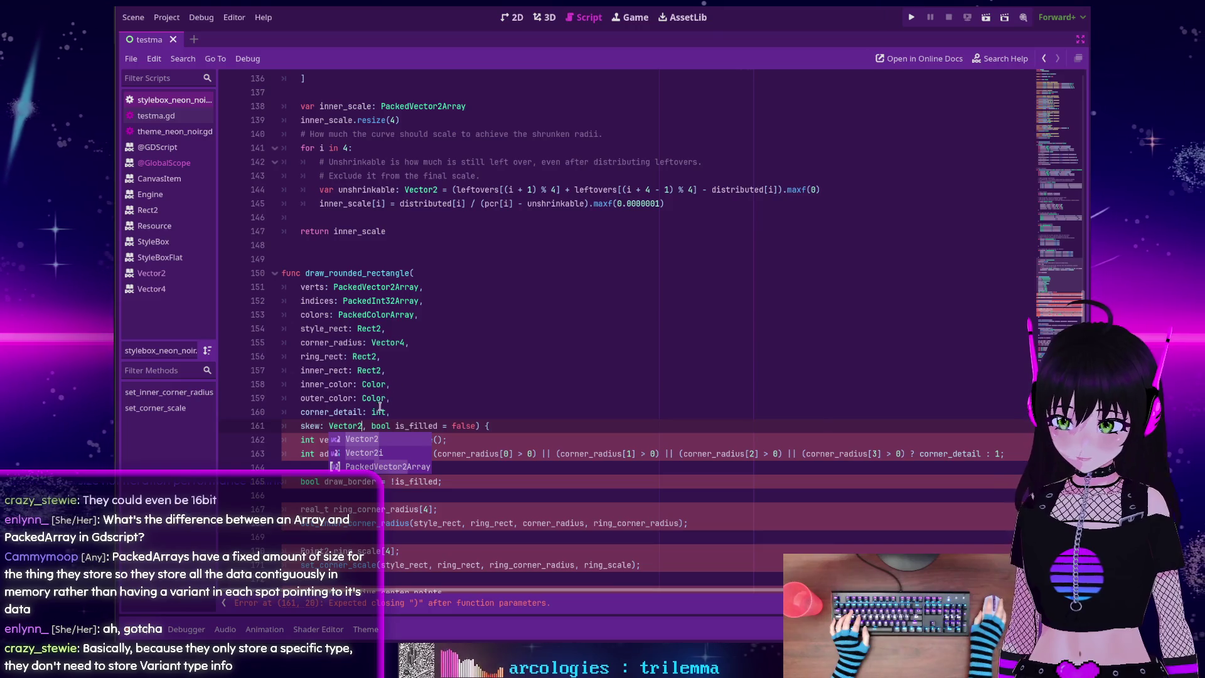
pyautogui.click(390, 426)
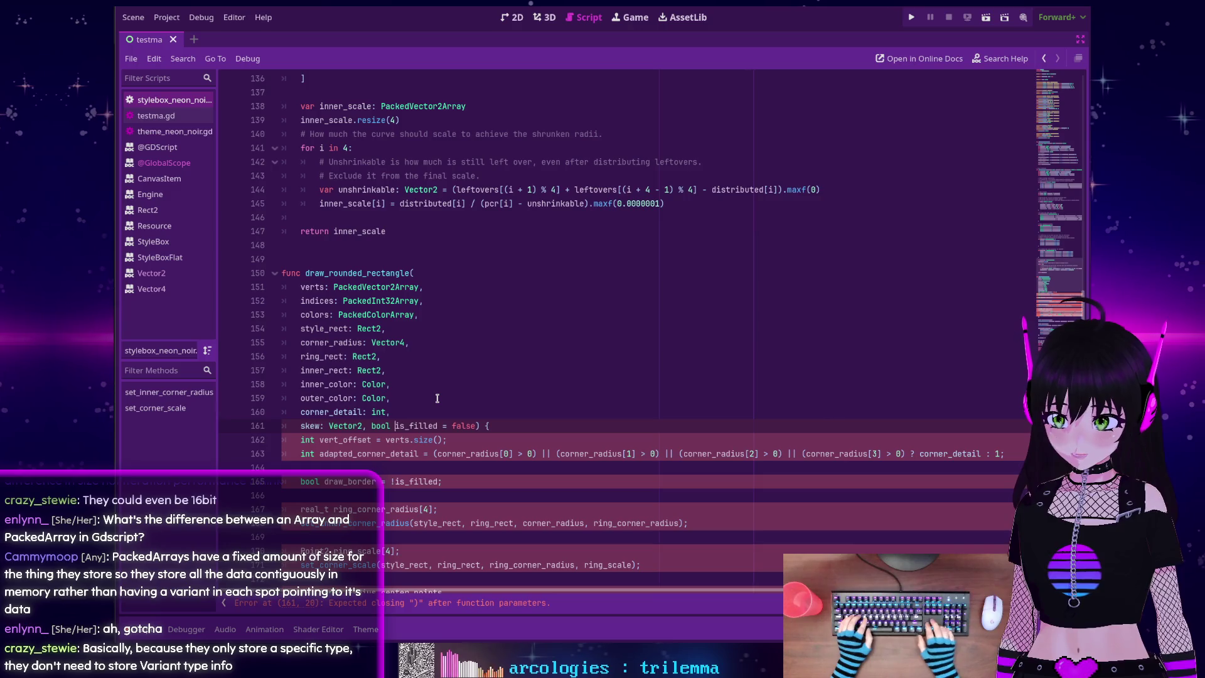
pyautogui.press('BackSpace')
pyautogui.press('BackSpace')
pyautogui.press('BackSpace')
pyautogui.press('Return')
pyautogui.write(': bo')
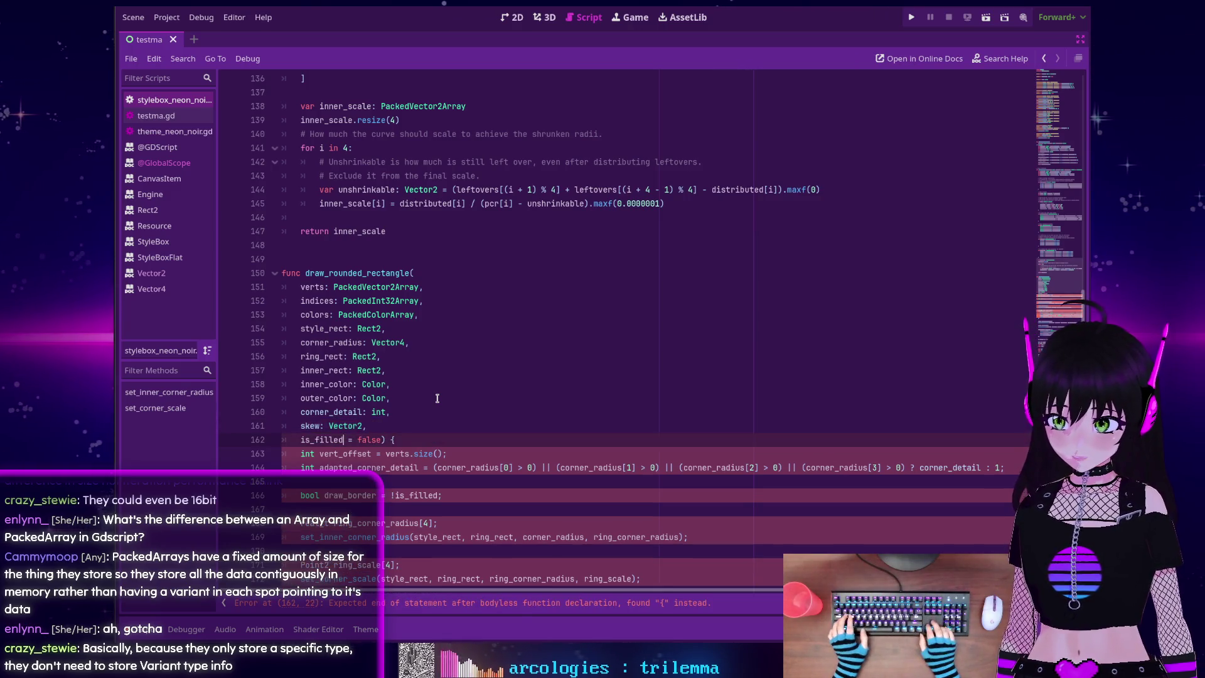
pyautogui.write('ol')
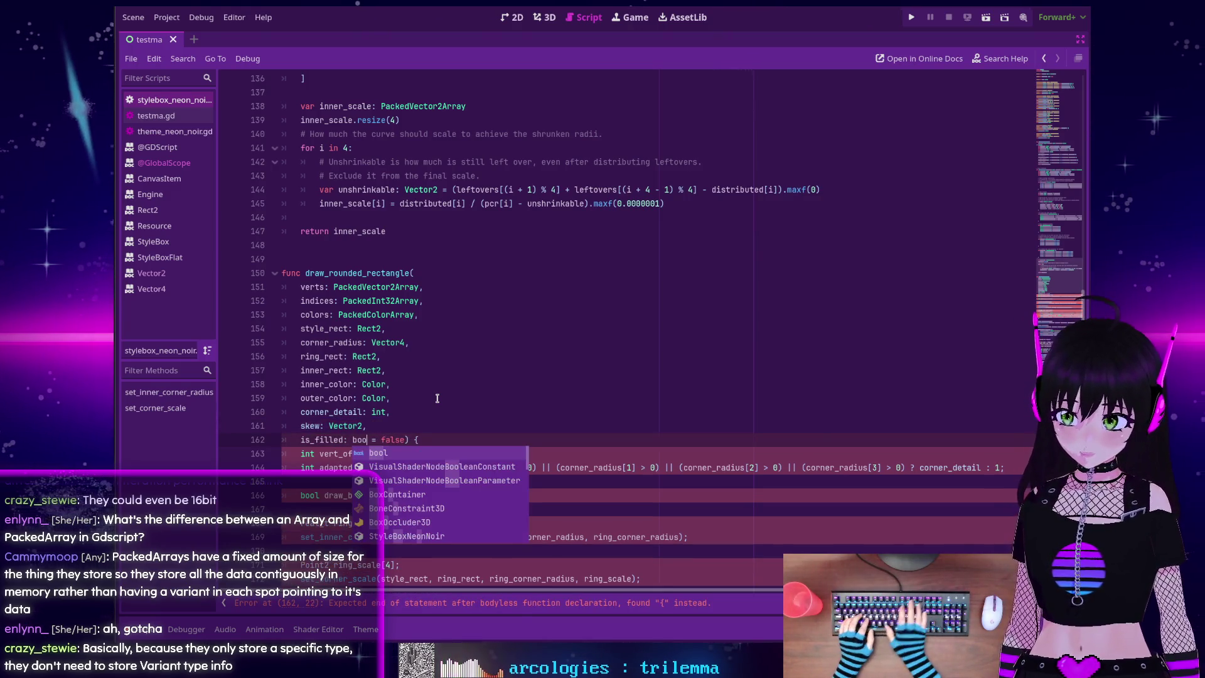
pyautogui.click(450, 396)
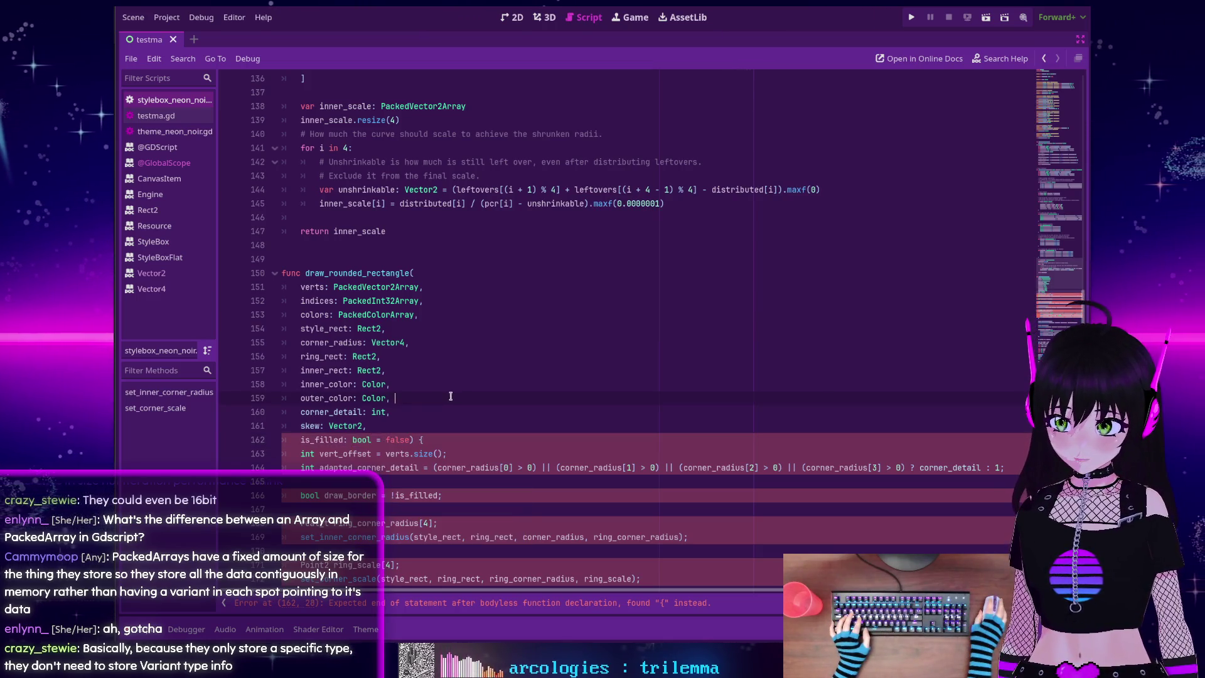
pyautogui.click(411, 440)
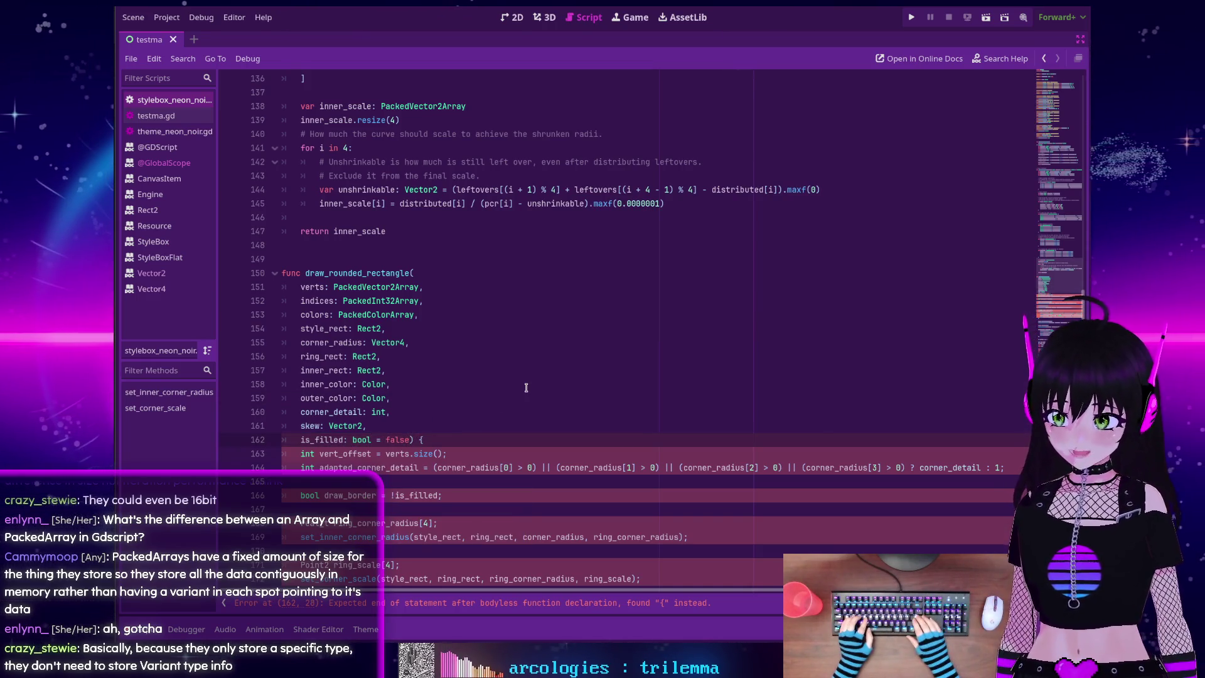
pyautogui.press('Return')
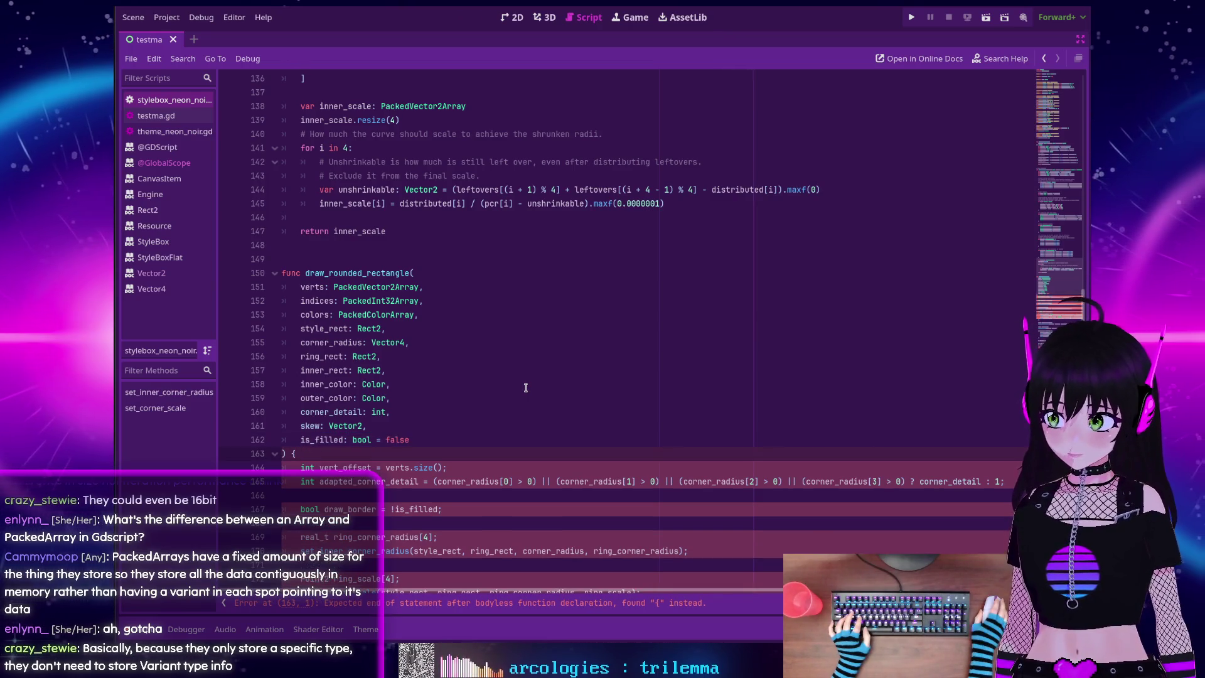
# Switch to GitHub's style_box_flat.cpp and scroll through the C++ draw_rounded_rectangle body
pyautogui.hotkey('alt', 'Tab')
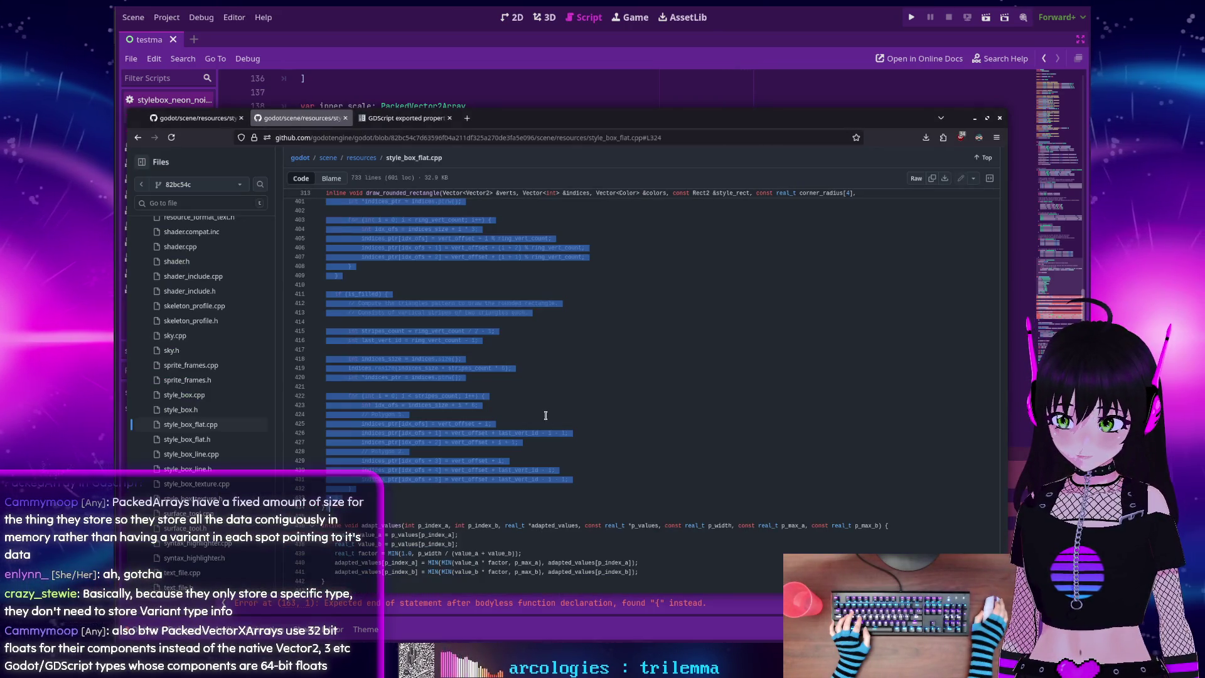
pyautogui.click(547, 415)
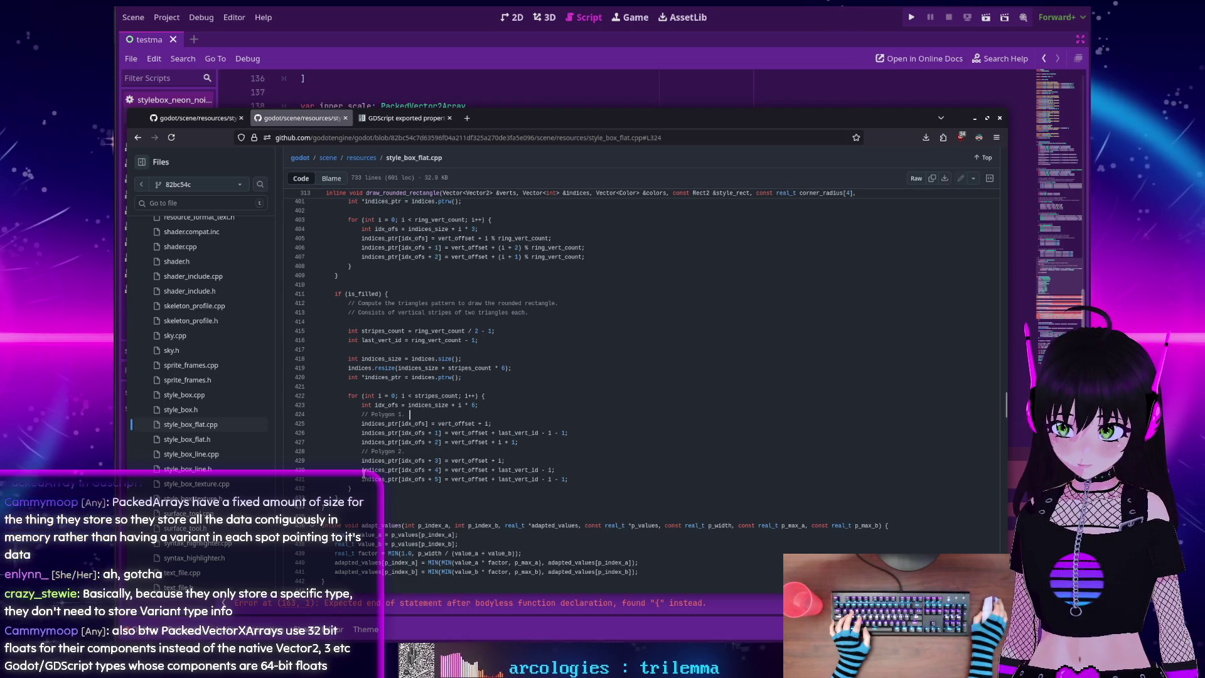
pyautogui.scroll(4, 363, 473)
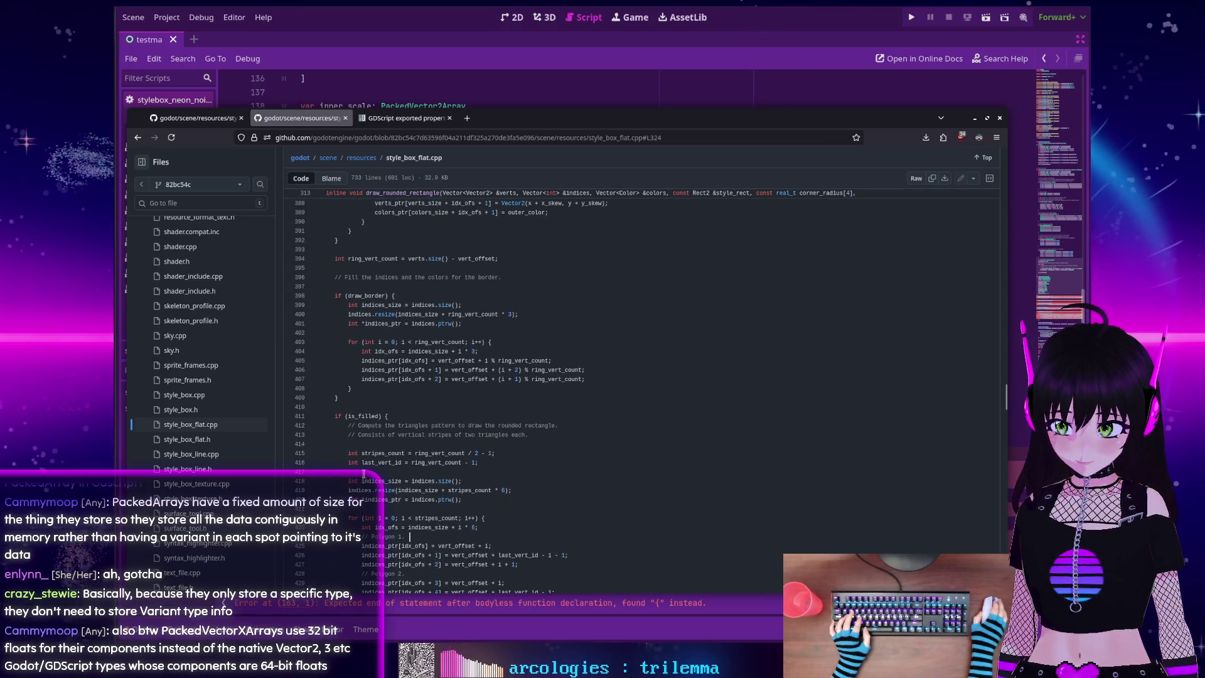
pyautogui.scroll(-4, 362, 474)
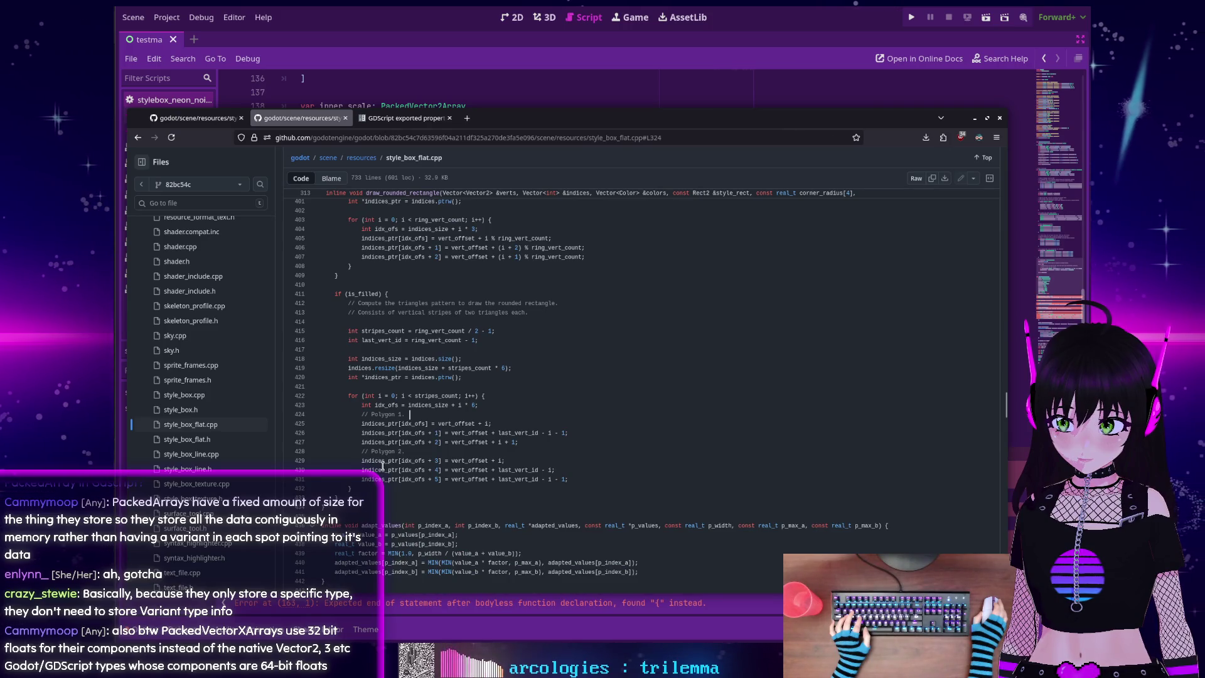
pyautogui.scroll(6, 382, 465)
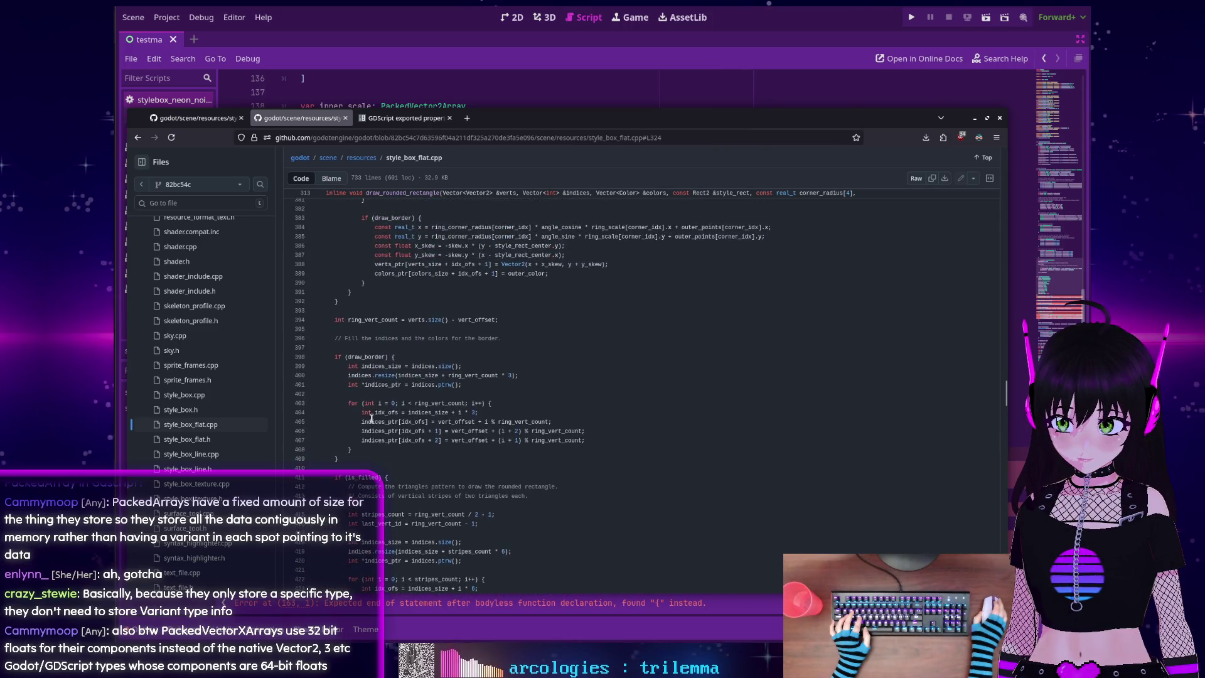
pyautogui.scroll(18, 372, 418)
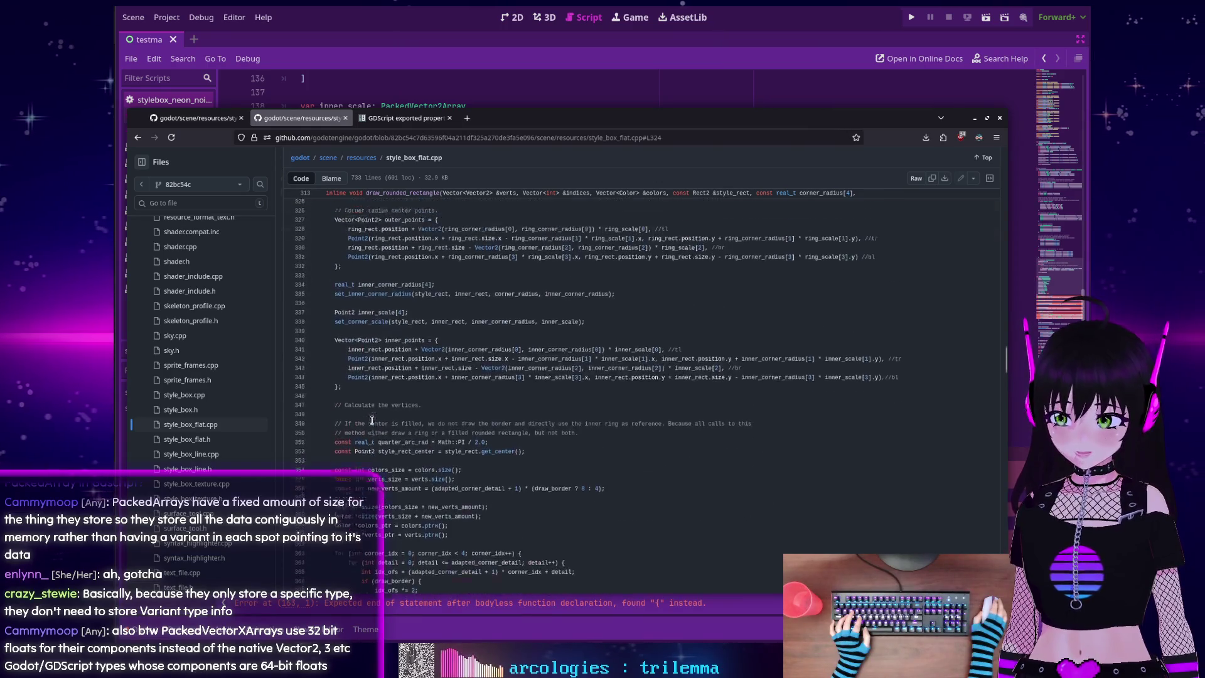
pyautogui.scroll(8, 372, 419)
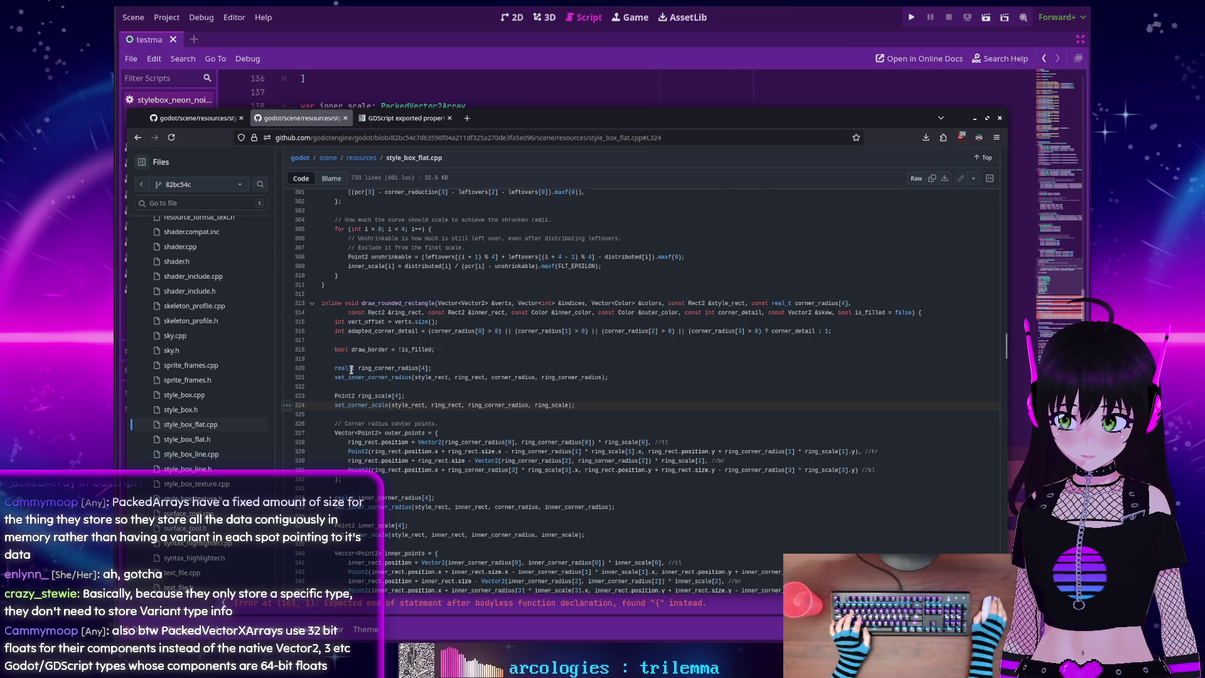
pyautogui.scroll(-2, 350, 375)
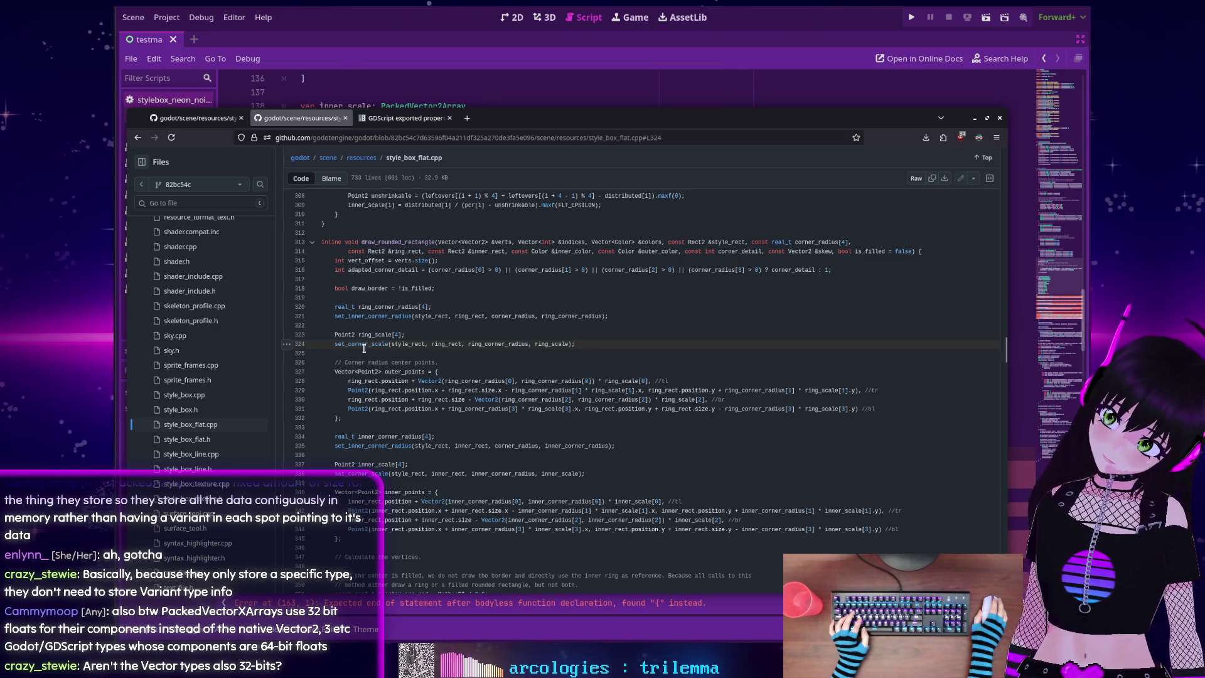
pyautogui.scroll(-5, 363, 349)
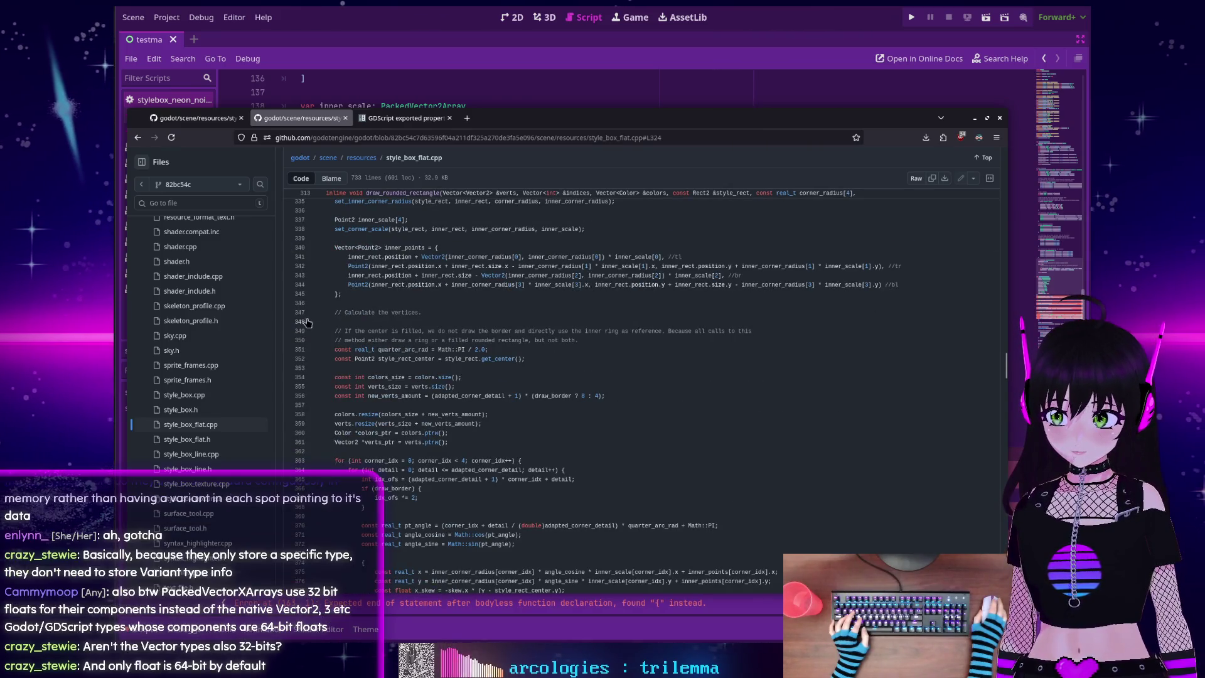
pyautogui.scroll(-8, 337, 335)
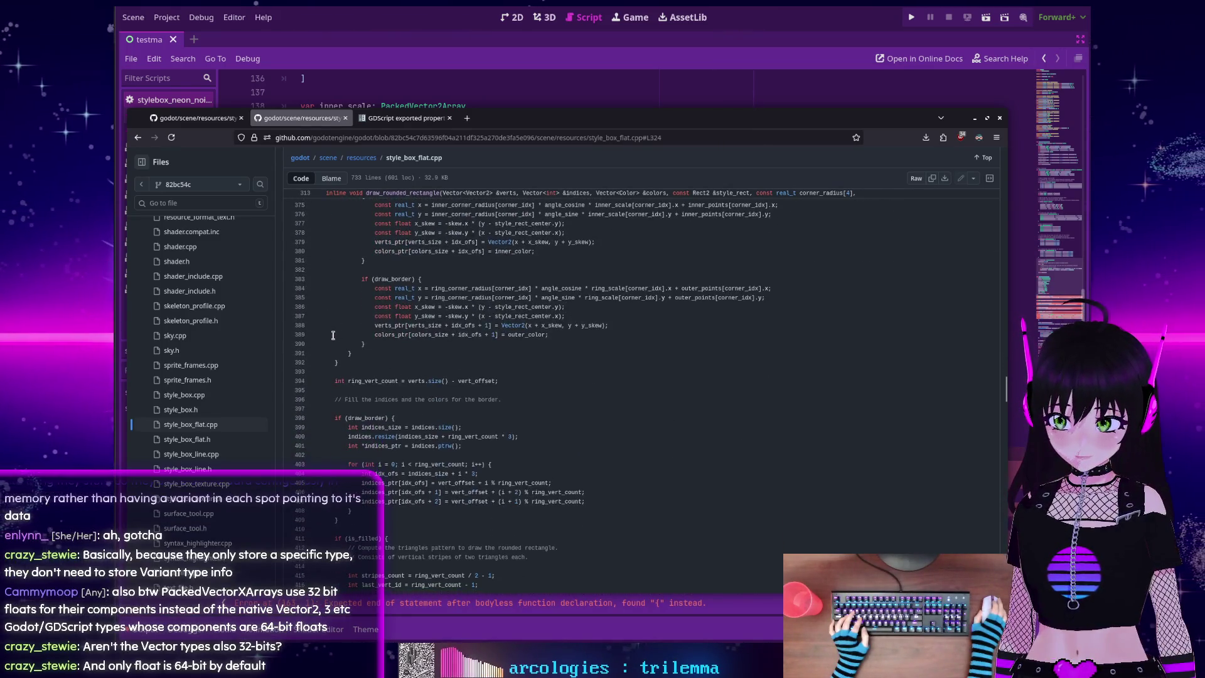
pyautogui.scroll(-2, 333, 336)
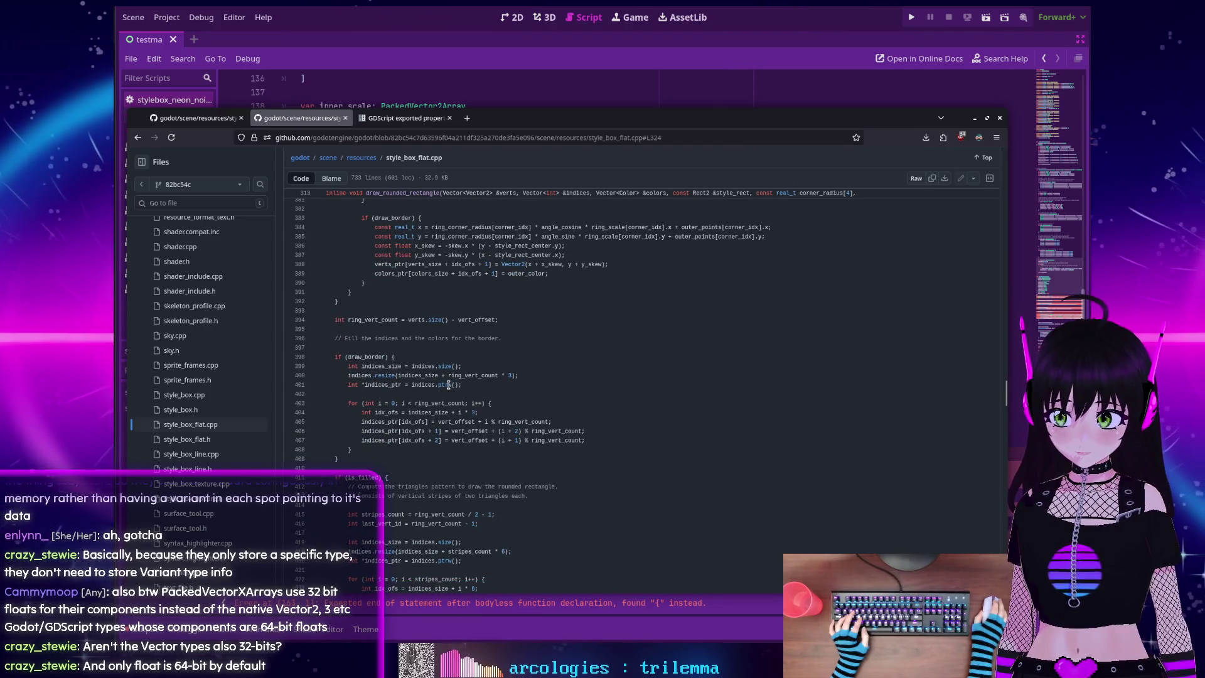
pyautogui.scroll(-3, 448, 384)
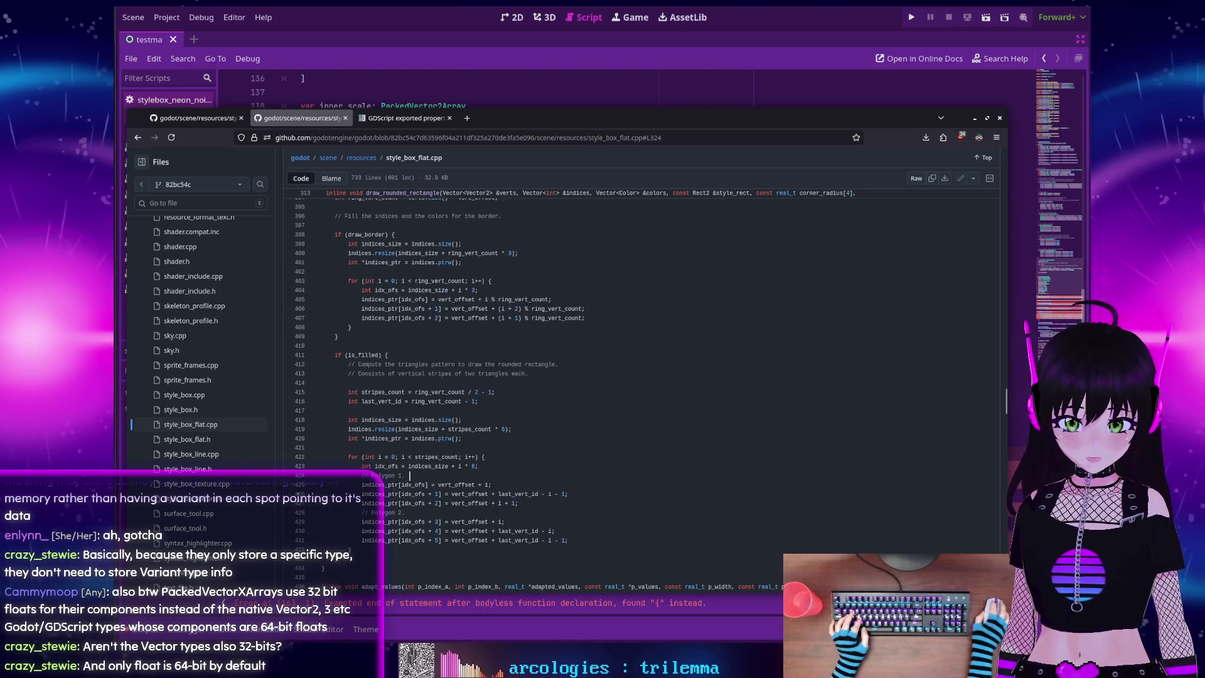
# Back in Godot, replace the signature's opening '{' with '-> void:'
pyautogui.hotkey('alt', 'Tab')
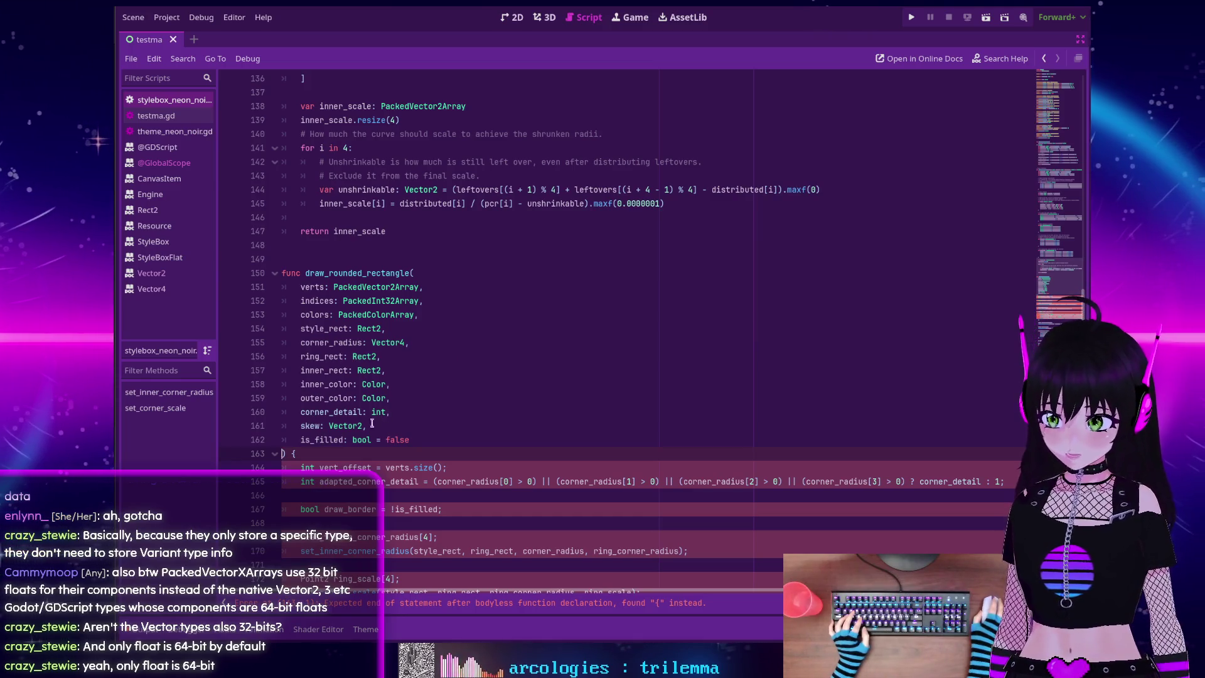
pyautogui.scroll(-2, 311, 450)
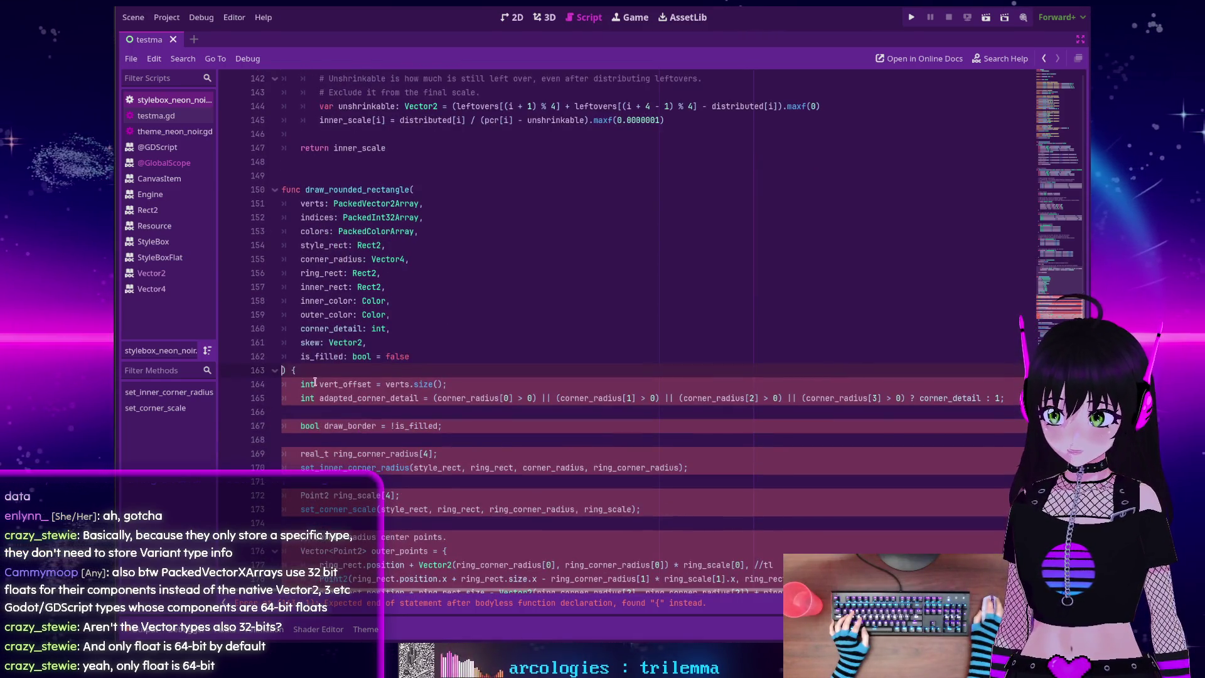
pyautogui.press('BackSpace')
pyautogui.write('-> ')
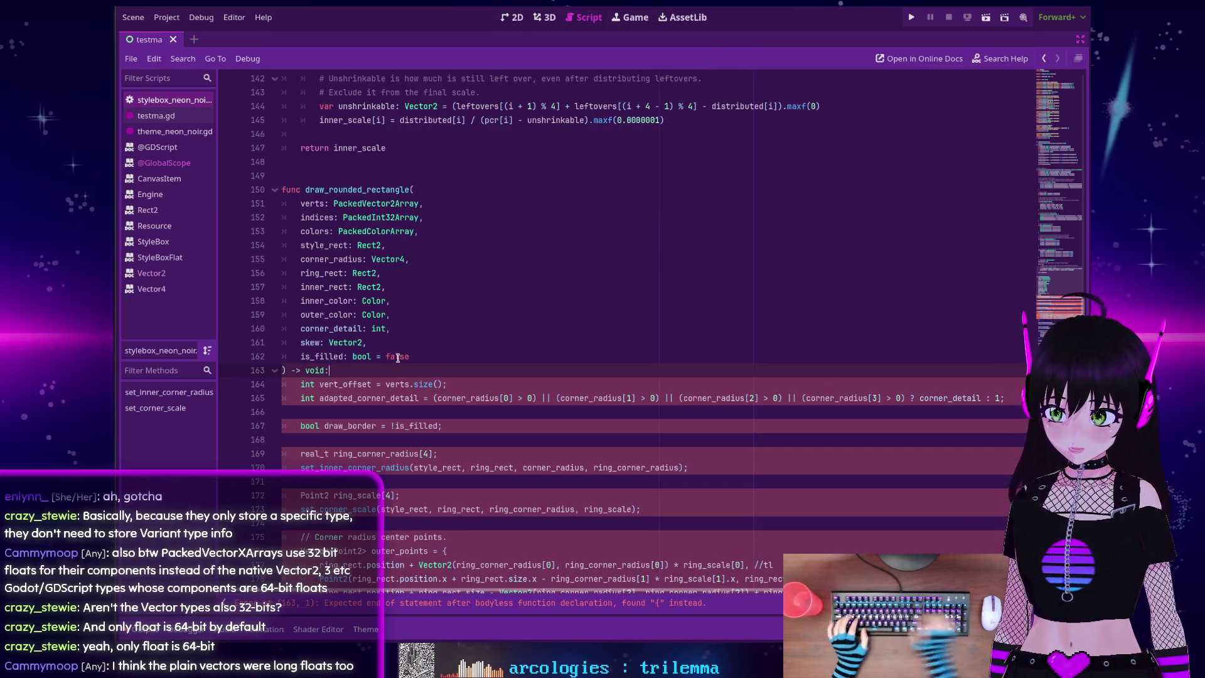
pyautogui.write('void:')
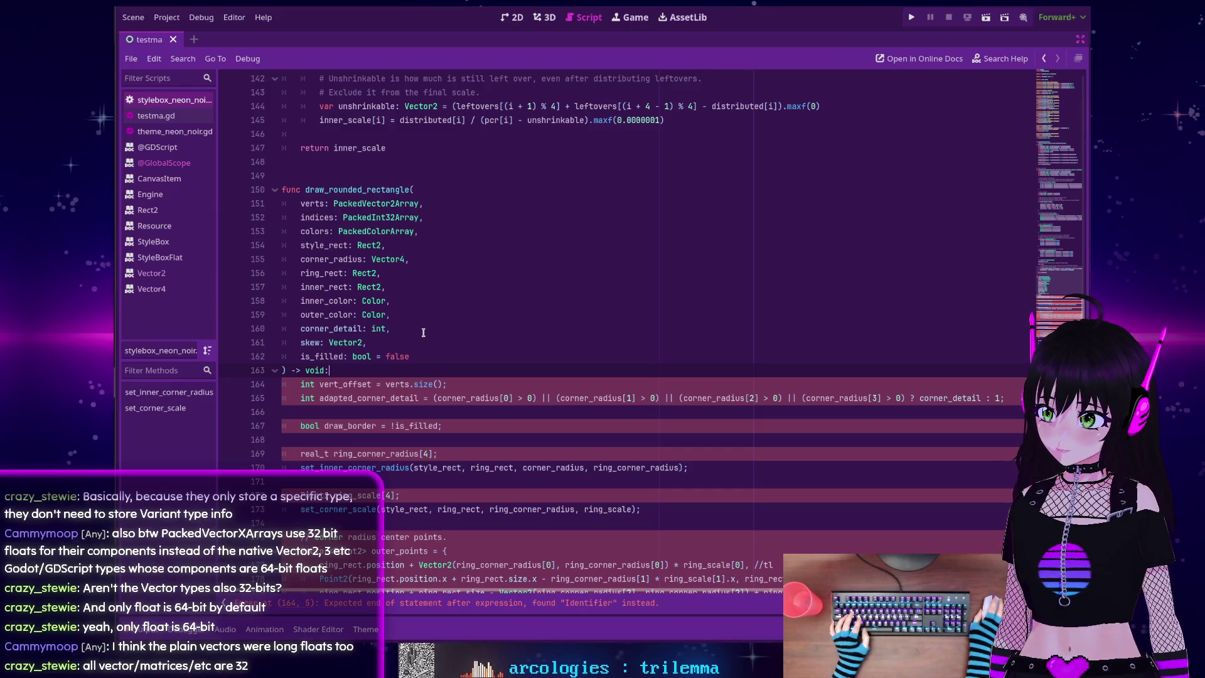
# Rewrite line 164's 'int vert_offset' as 'var vert_offset: int'
pyautogui.scroll(-1, 423, 333)
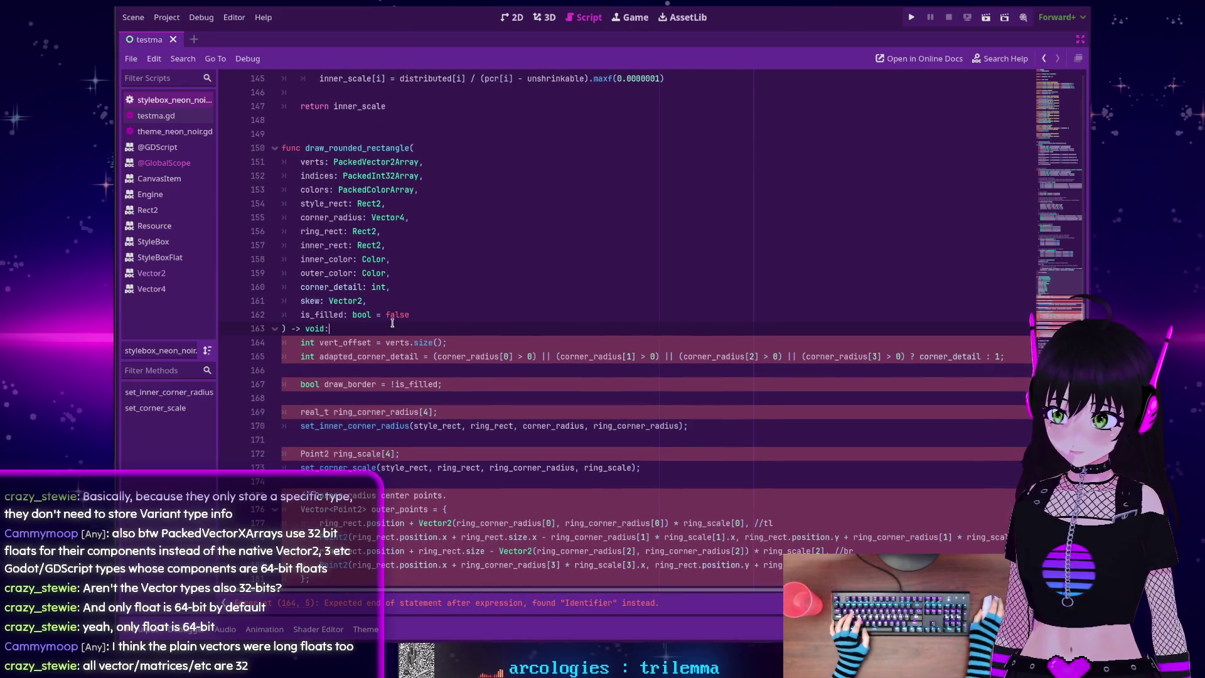
pyautogui.scroll(-1, 393, 323)
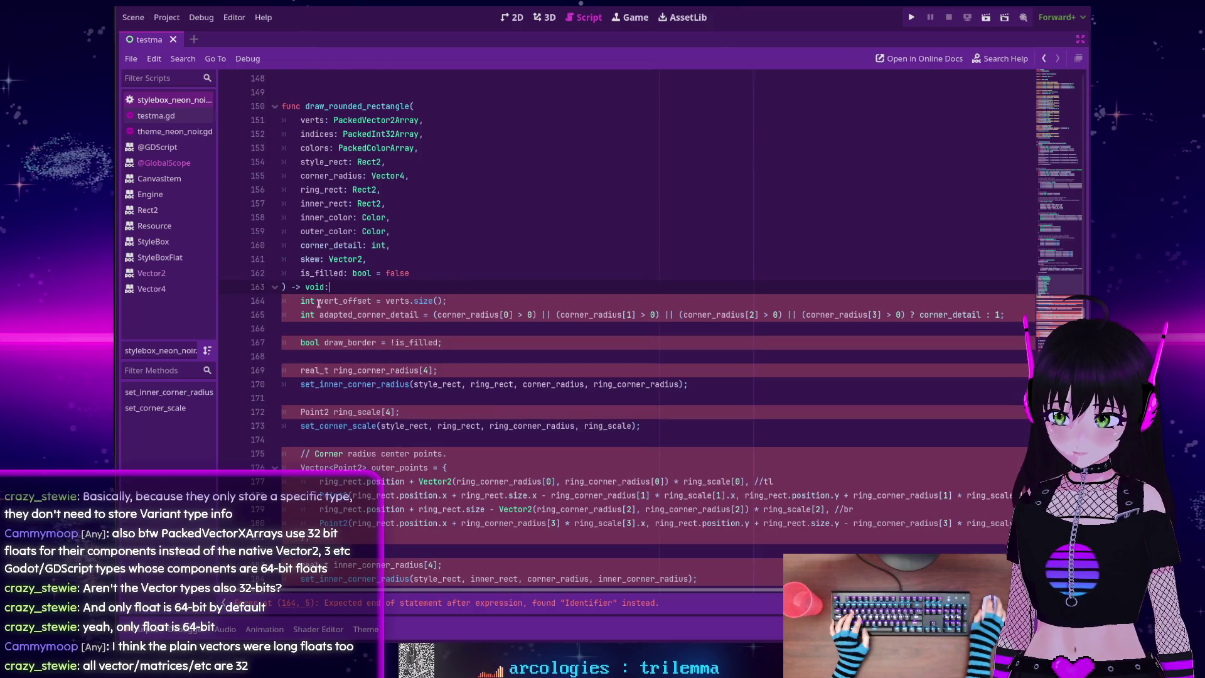
pyautogui.click(318, 303)
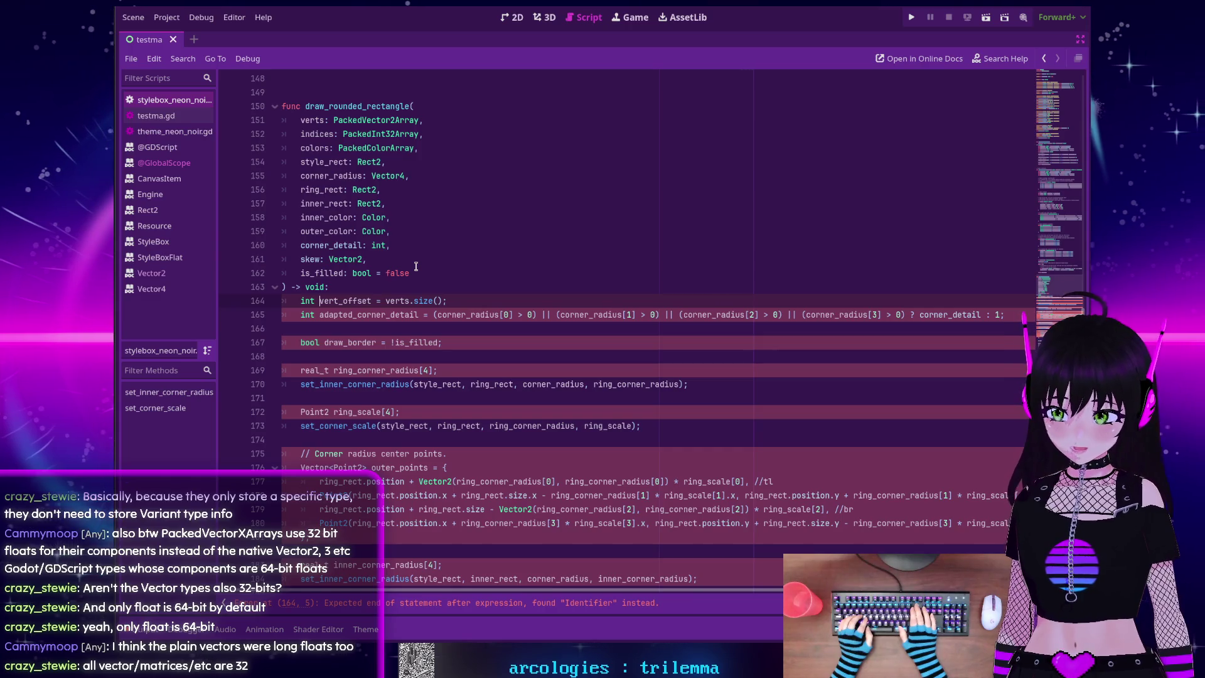
pyautogui.press('BackSpace')
pyautogui.press('BackSpace')
pyautogui.press('BackSpace')
pyautogui.press('BackSpace')
pyautogui.write('var')
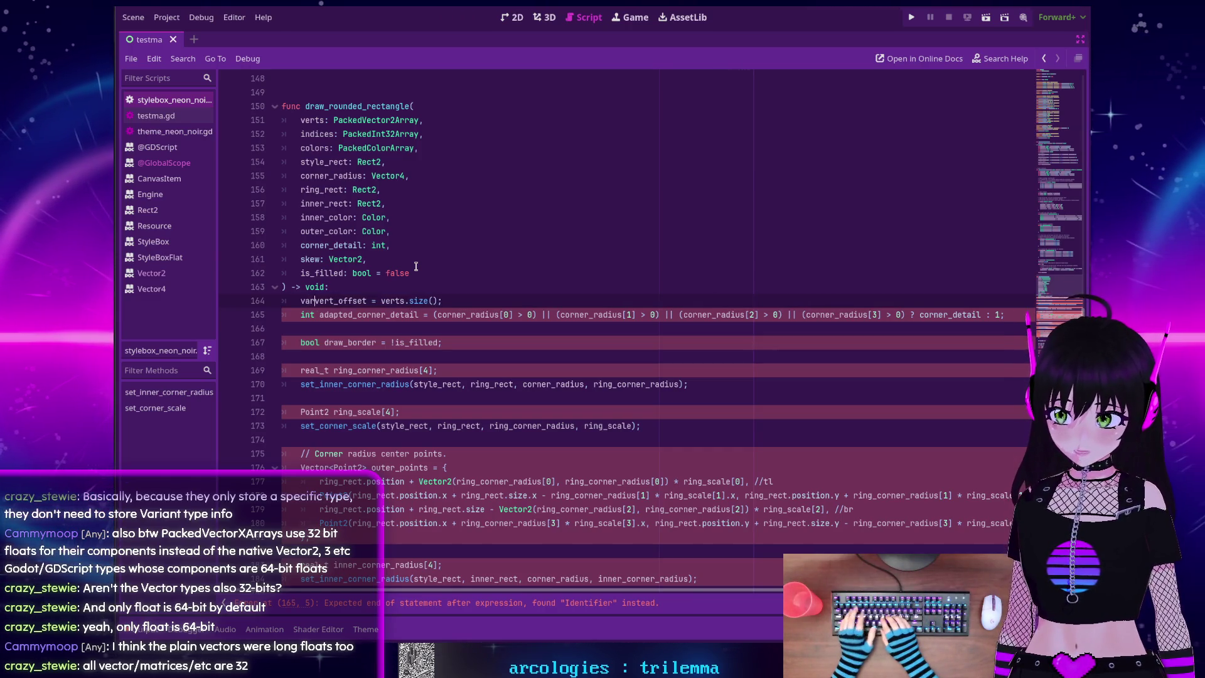
pyautogui.hotkey('ctrl', 'Right')
pyautogui.write(':')
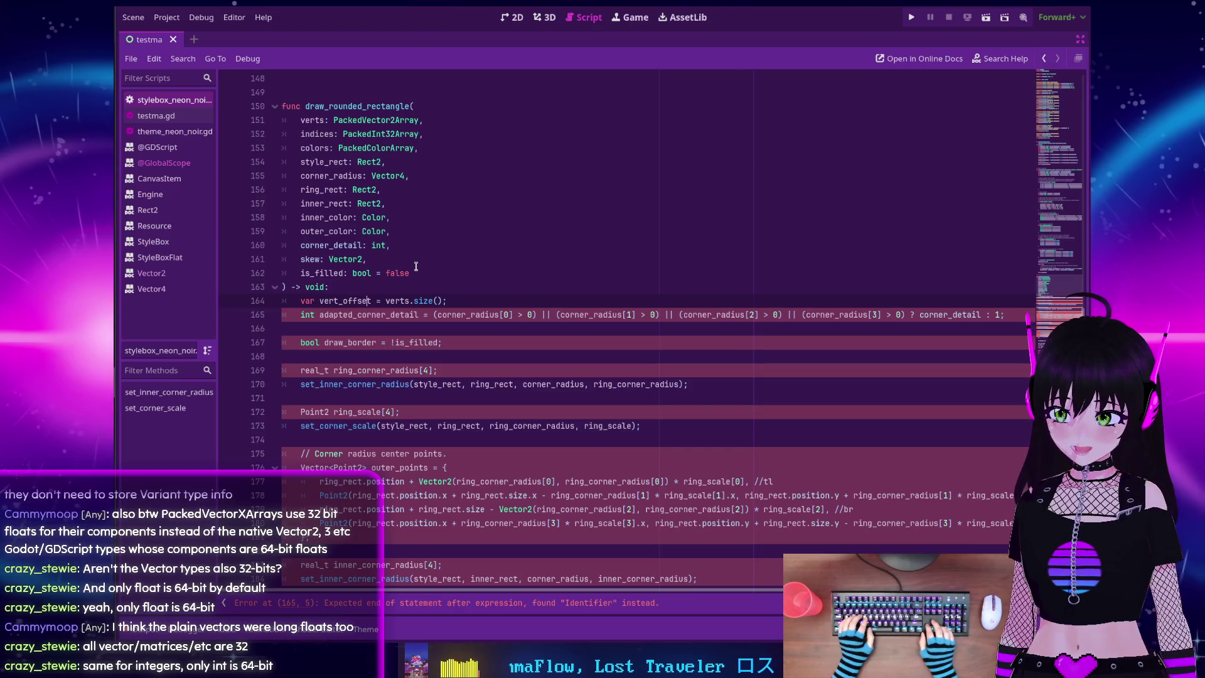
pyautogui.write(' int')
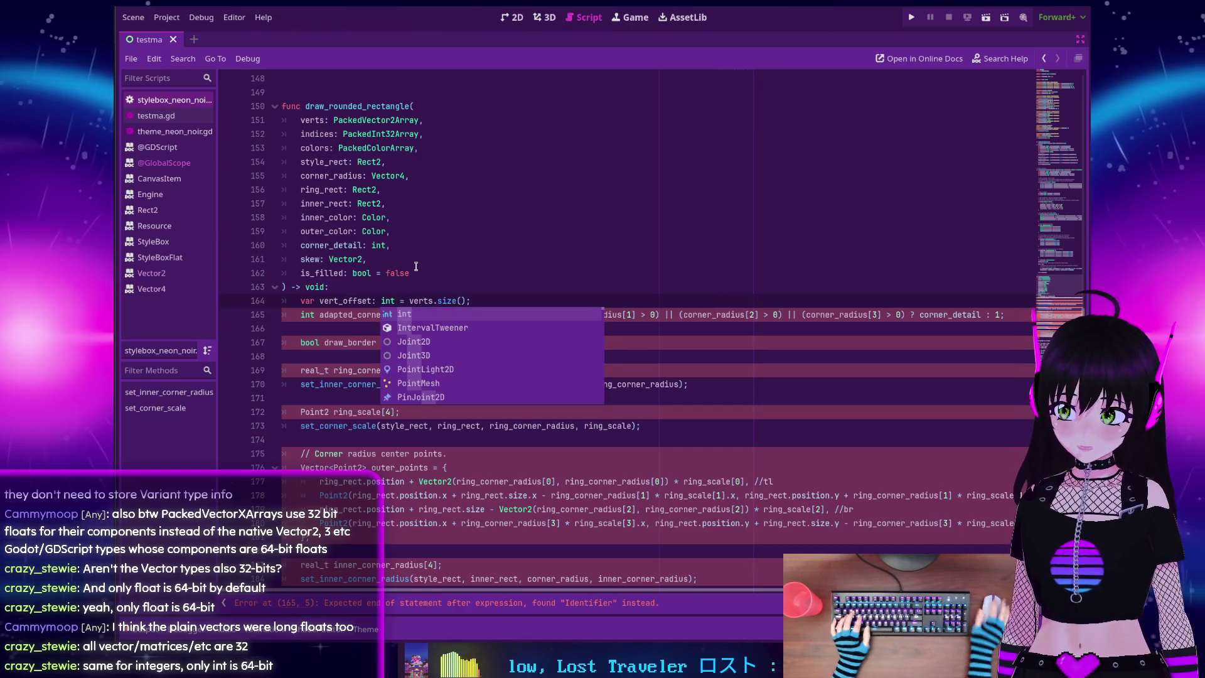
pyautogui.click(465, 276)
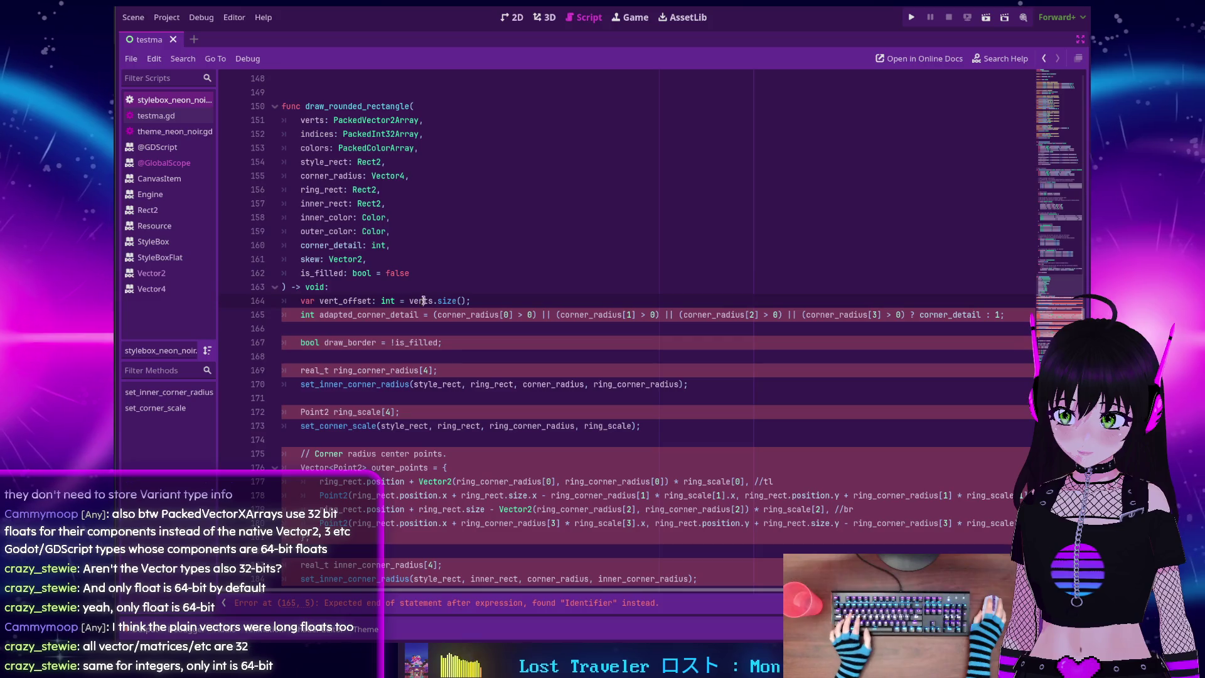
# Check the PackedVector2Array size() documentation, then return to the script
pyautogui.doubleClick(421, 302)
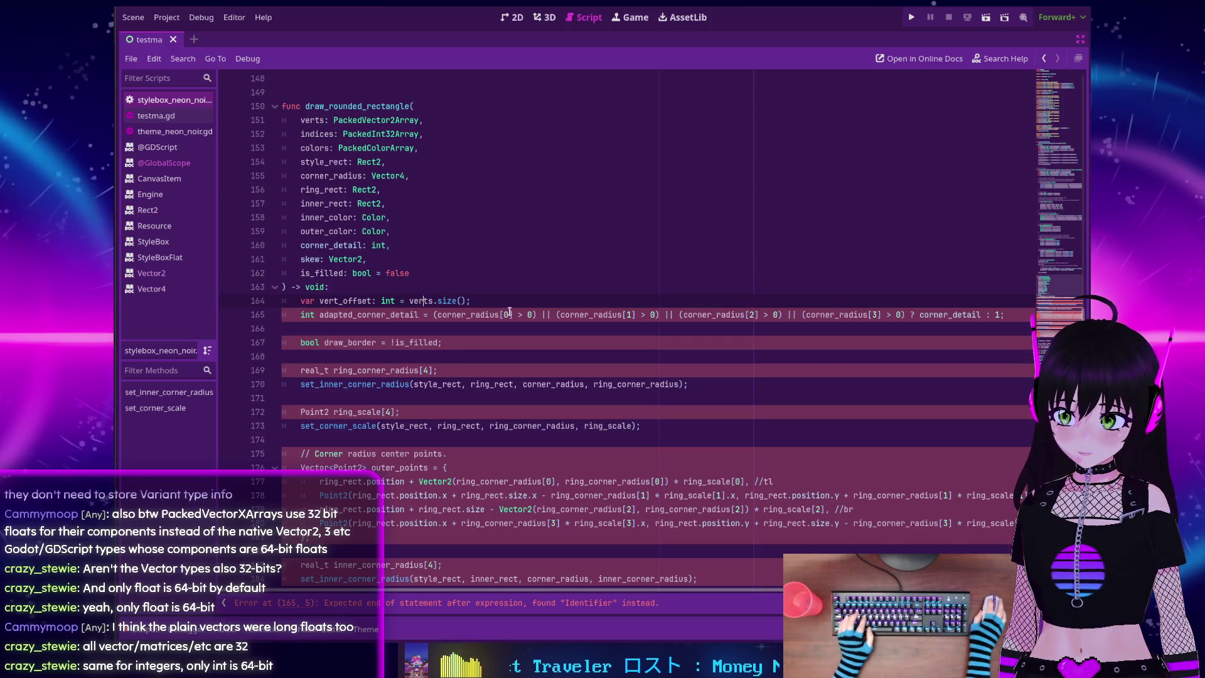
pyautogui.doubleClick(451, 302)
pyautogui.keyDown('ctrl'); pyautogui.click(451, 301); pyautogui.keyUp('ctrl')
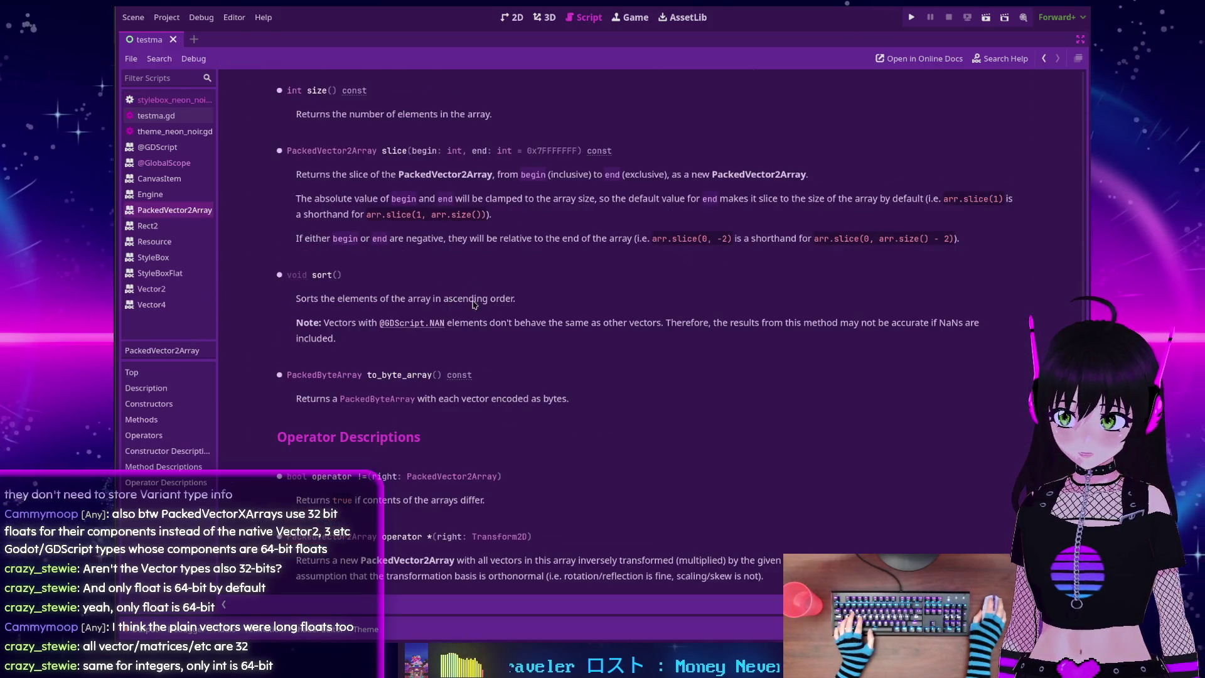
pyautogui.click(1044, 59)
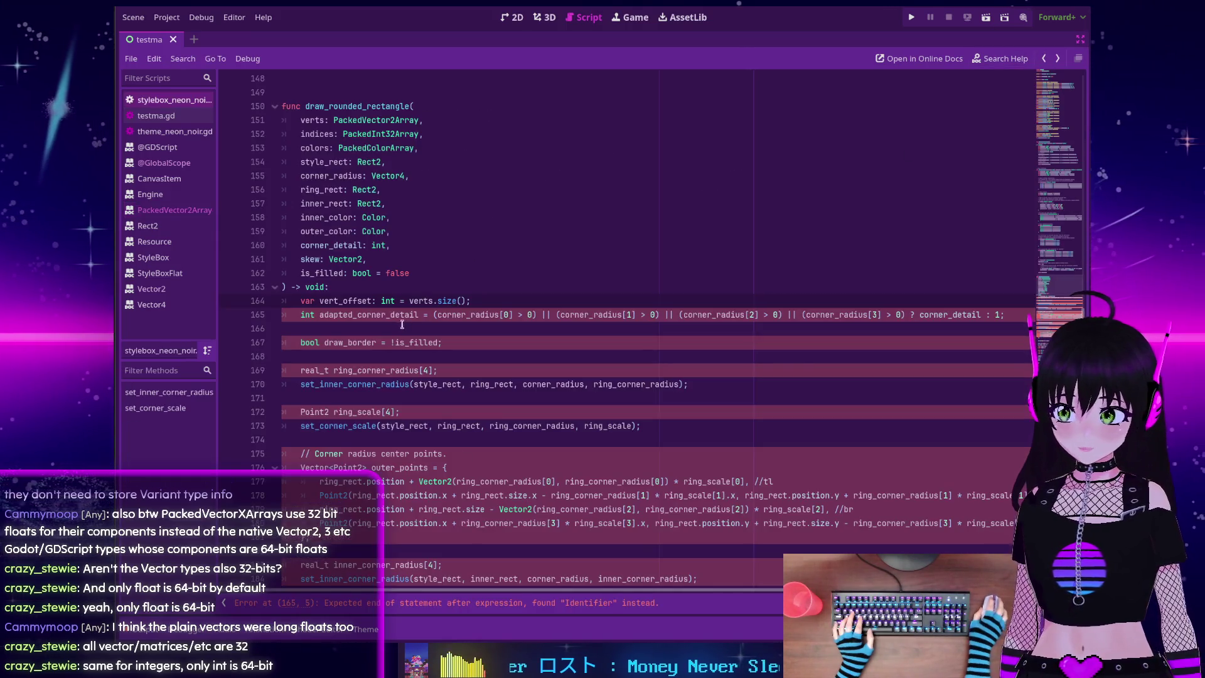
# Declare line 165 as 'var adapted_corner_detail: int' instead of the C++ int
pyautogui.click(318, 315)
pyautogui.press('BackSpace')
pyautogui.press('BackSpace')
pyautogui.press('BackSpace')
pyautogui.write('var')
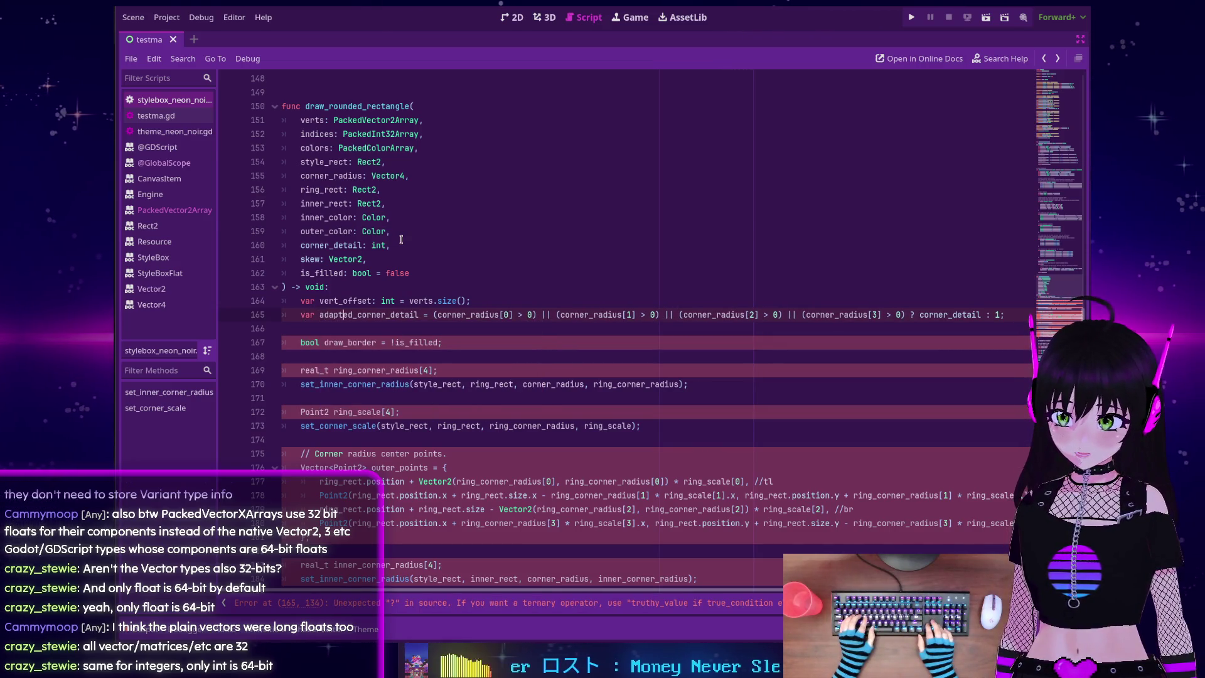
pyautogui.press('Right')
pyautogui.press('Right')
pyautogui.press('Right')
pyautogui.write('"')
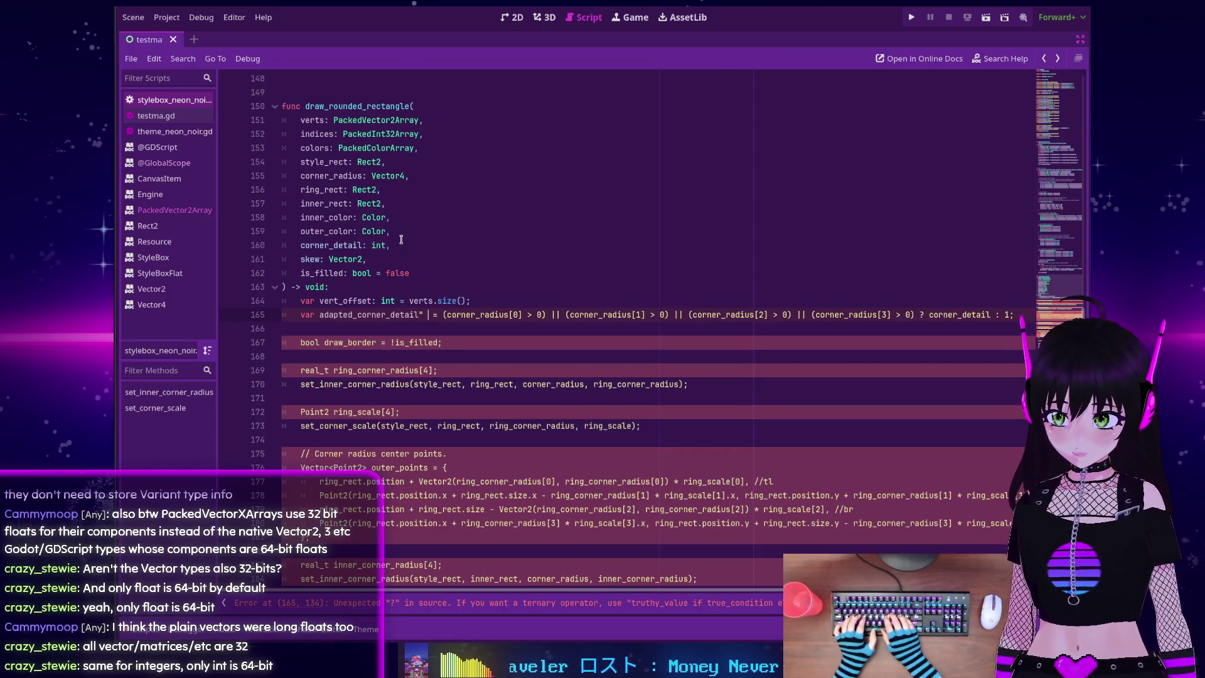
pyautogui.press('BackSpace')
pyautogui.write(': int')
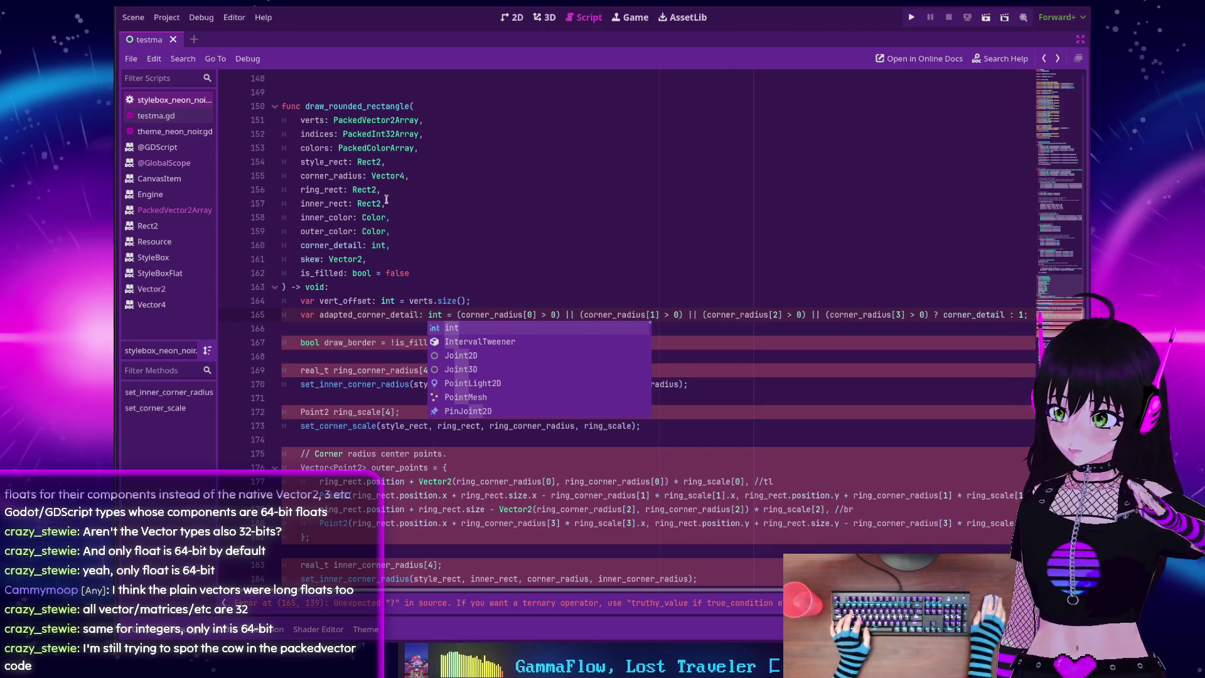
pyautogui.press('Escape')
# Delete corner_detail from after the ternary's '?' on line 165
pyautogui.click(458, 314)
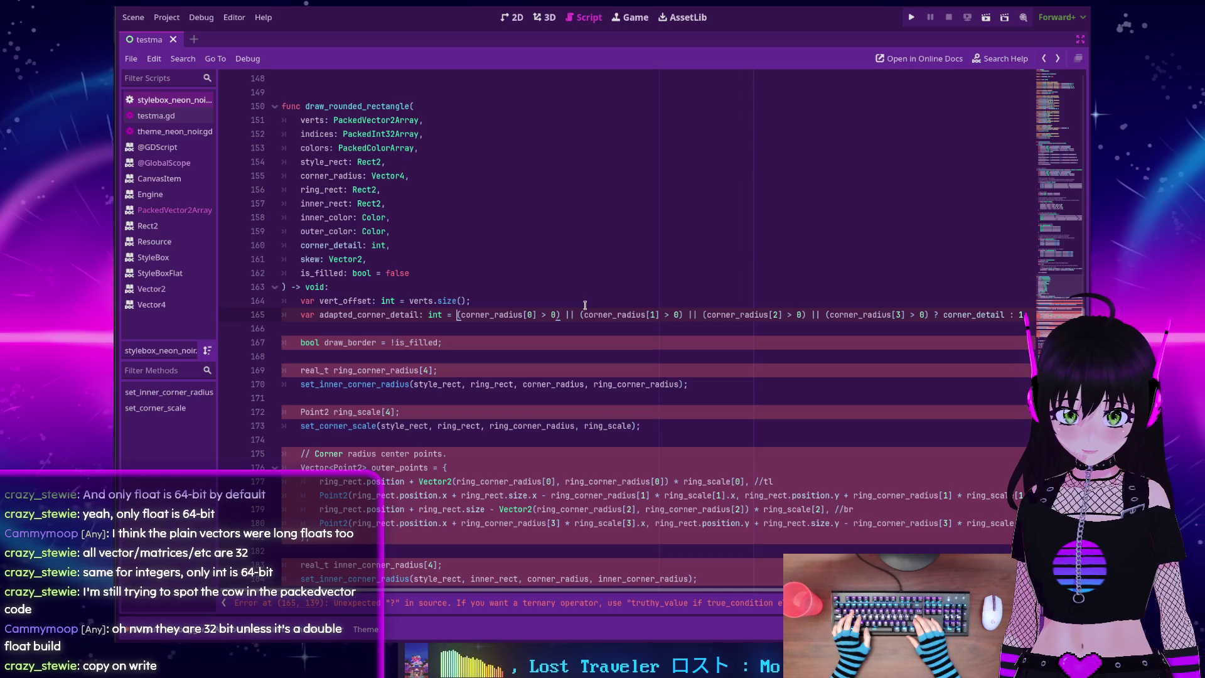
pyautogui.doubleClick(960, 315)
pyautogui.hotkey('ctrl', 'c')
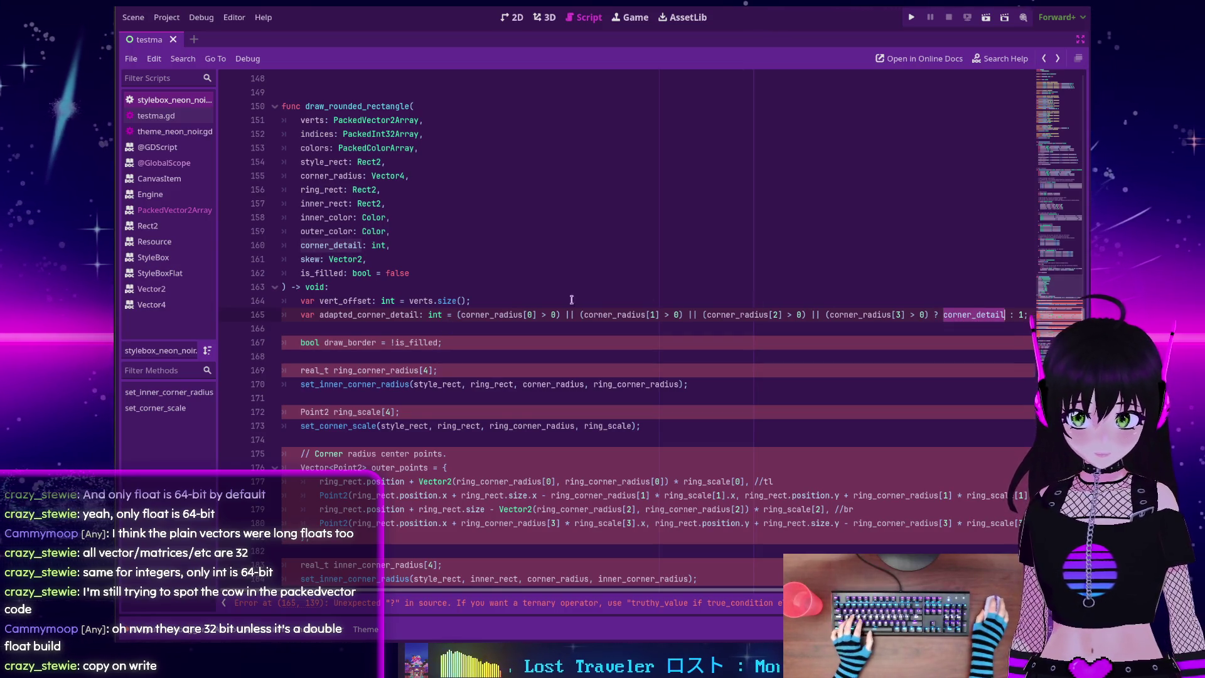
pyautogui.click(456, 315)
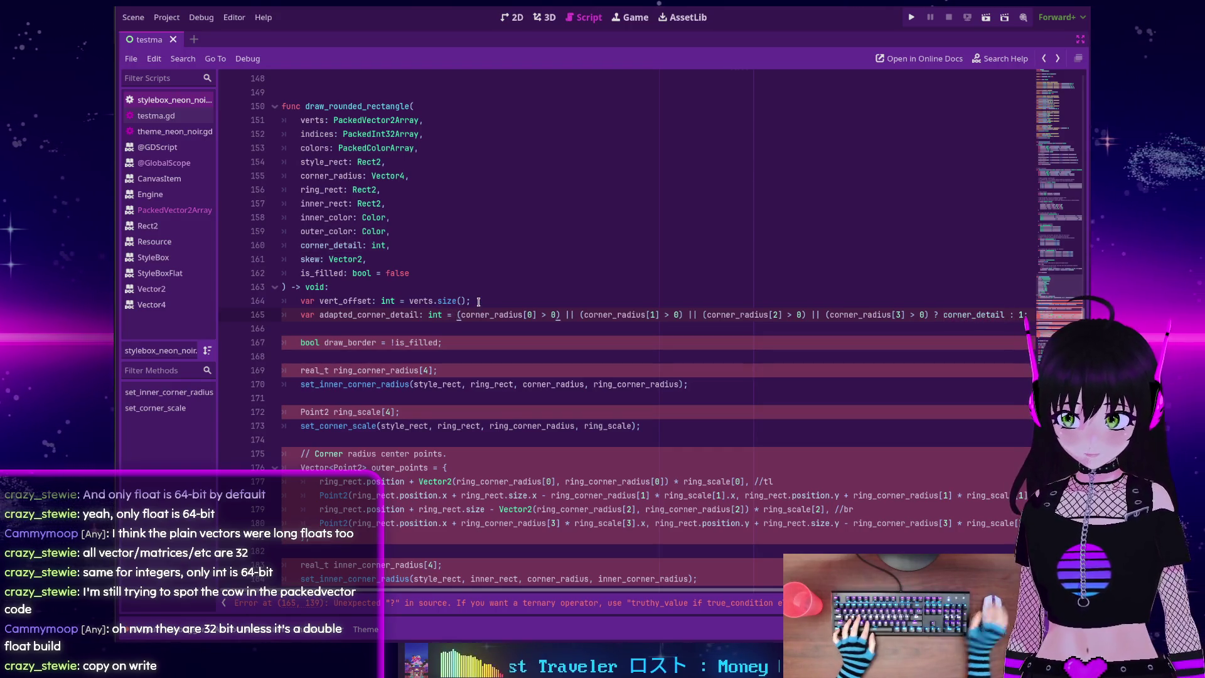
pyautogui.hotkey('ctrl', 'v')
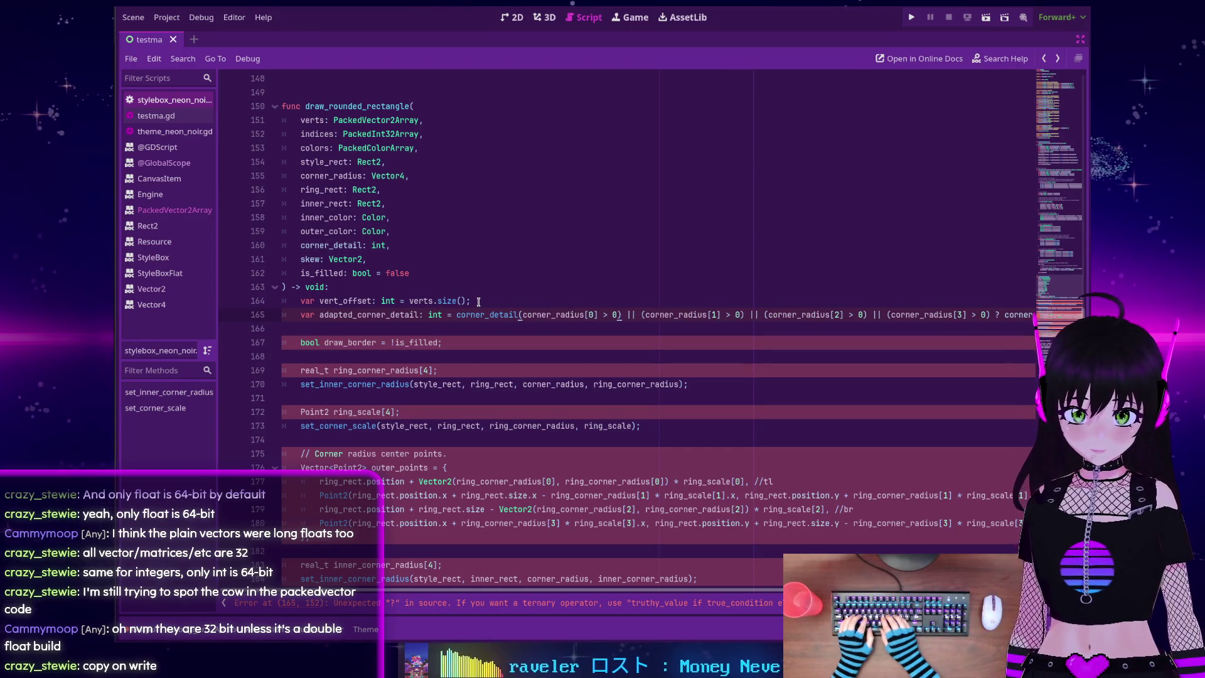
pyautogui.hotkey('ctrl', 'z')
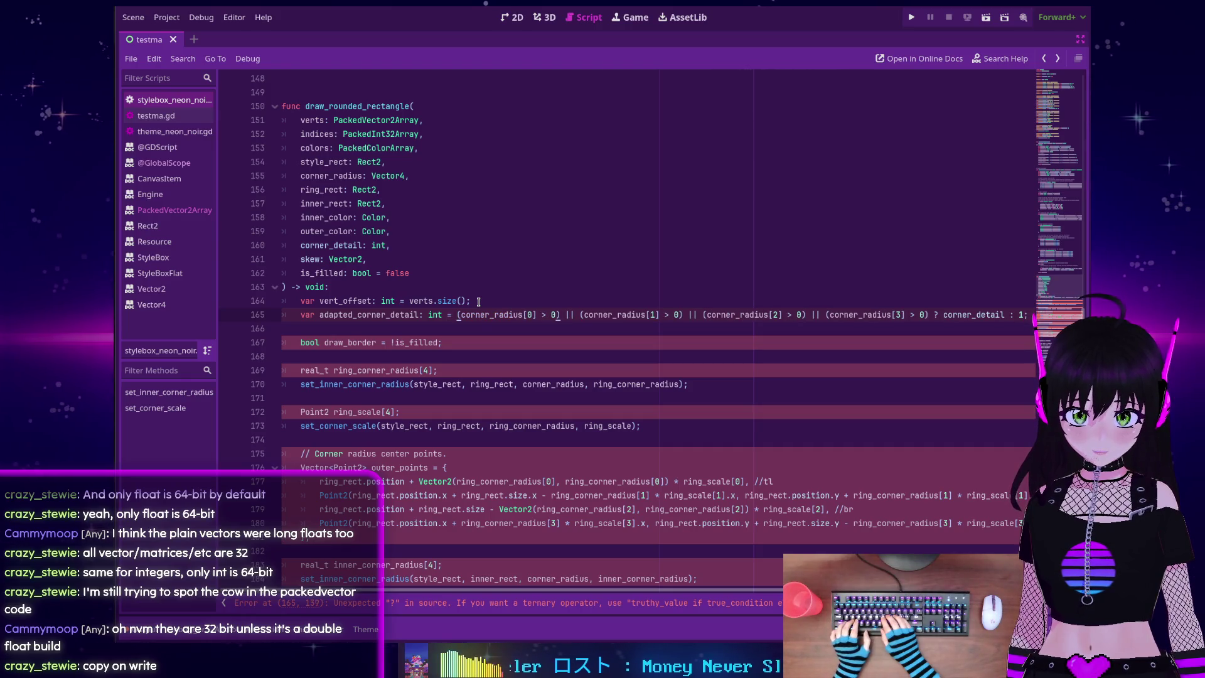
pyautogui.doubleClick(967, 309)
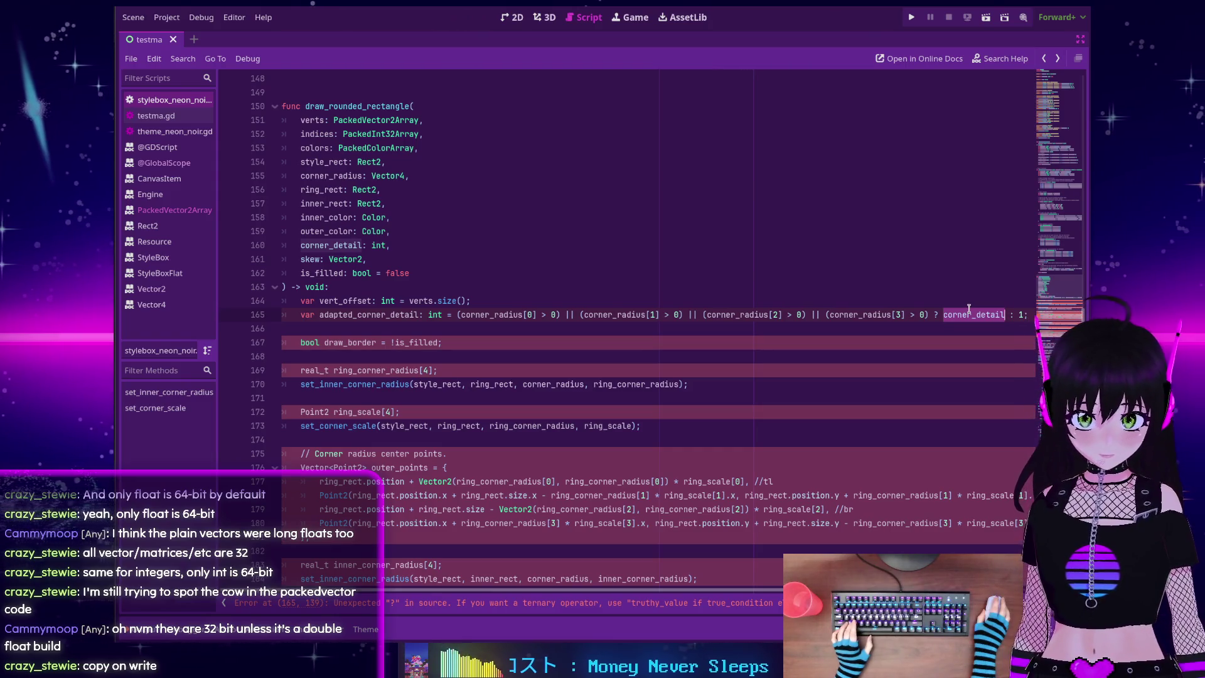
pyautogui.press('BackSpace')
pyautogui.click(458, 315)
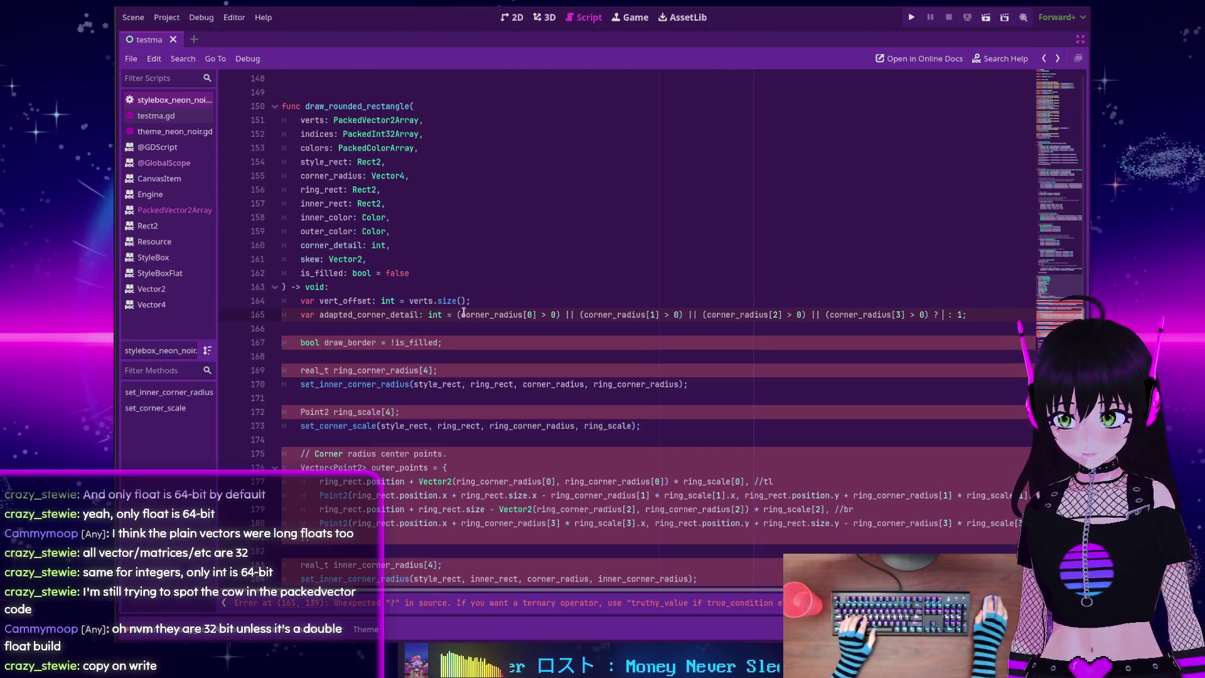
# Insert 'corner_detail if' before the radius conditions and replace '?' with 'else' before 1
pyautogui.write('corner_detail if')
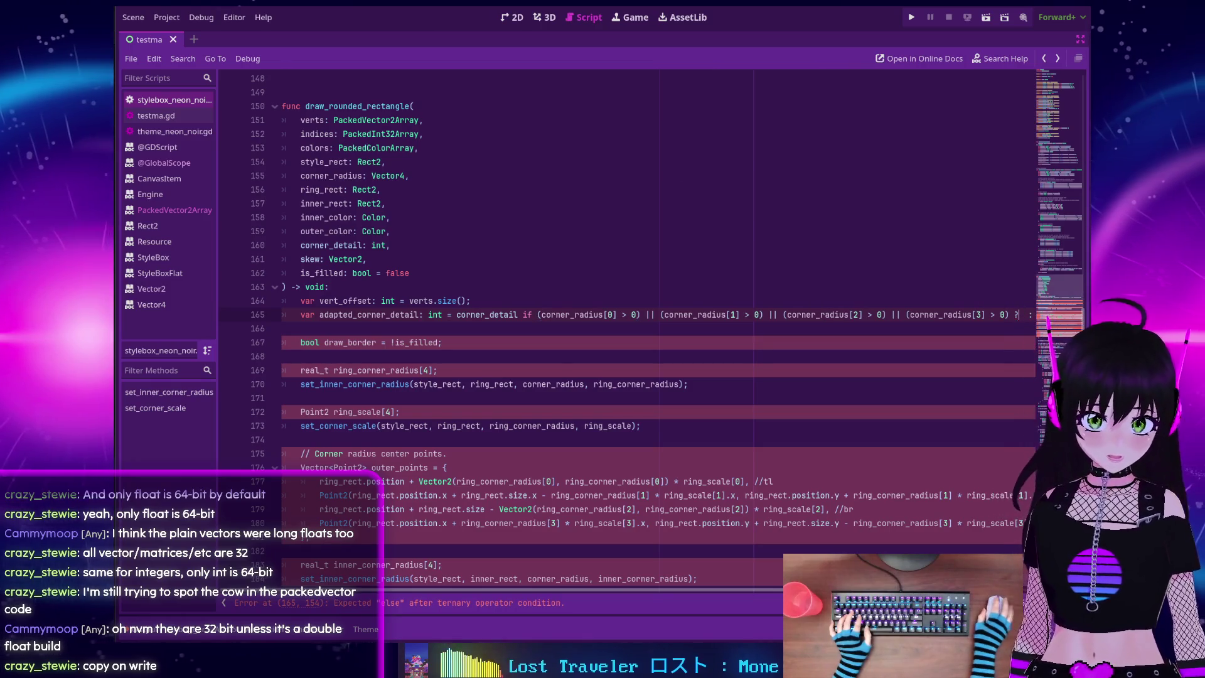
pyautogui.click(1020, 314)
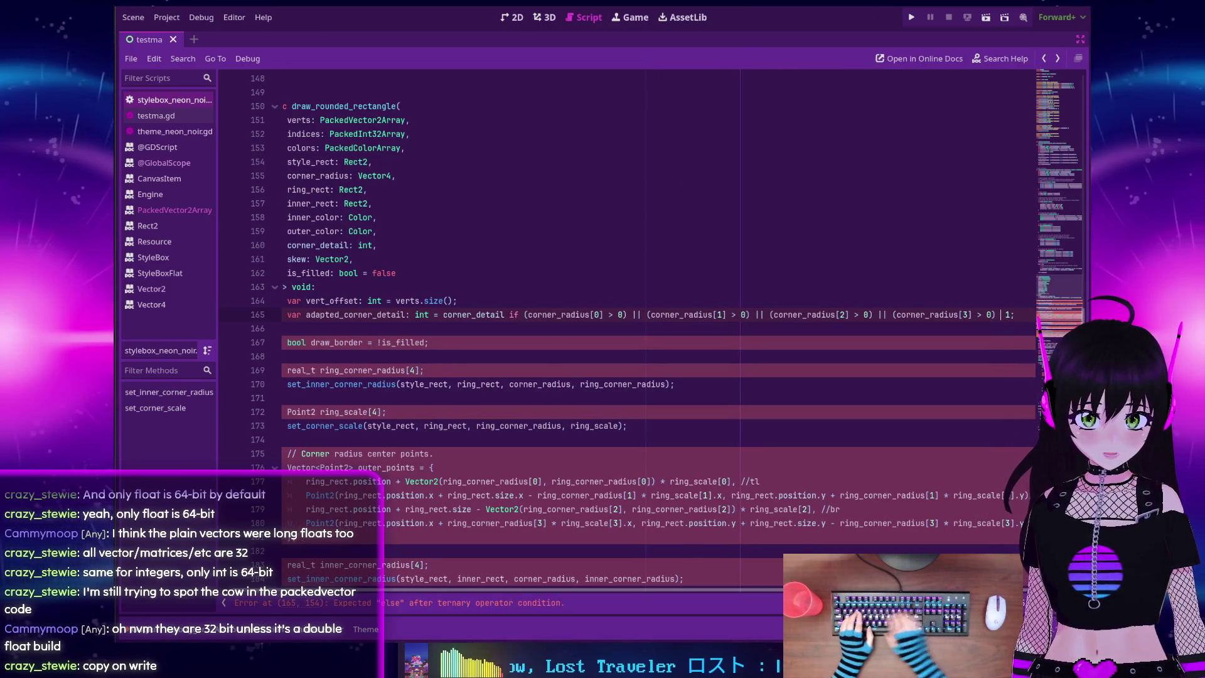
pyautogui.press('BackSpace')
pyautogui.press('BackSpace')
pyautogui.write('else')
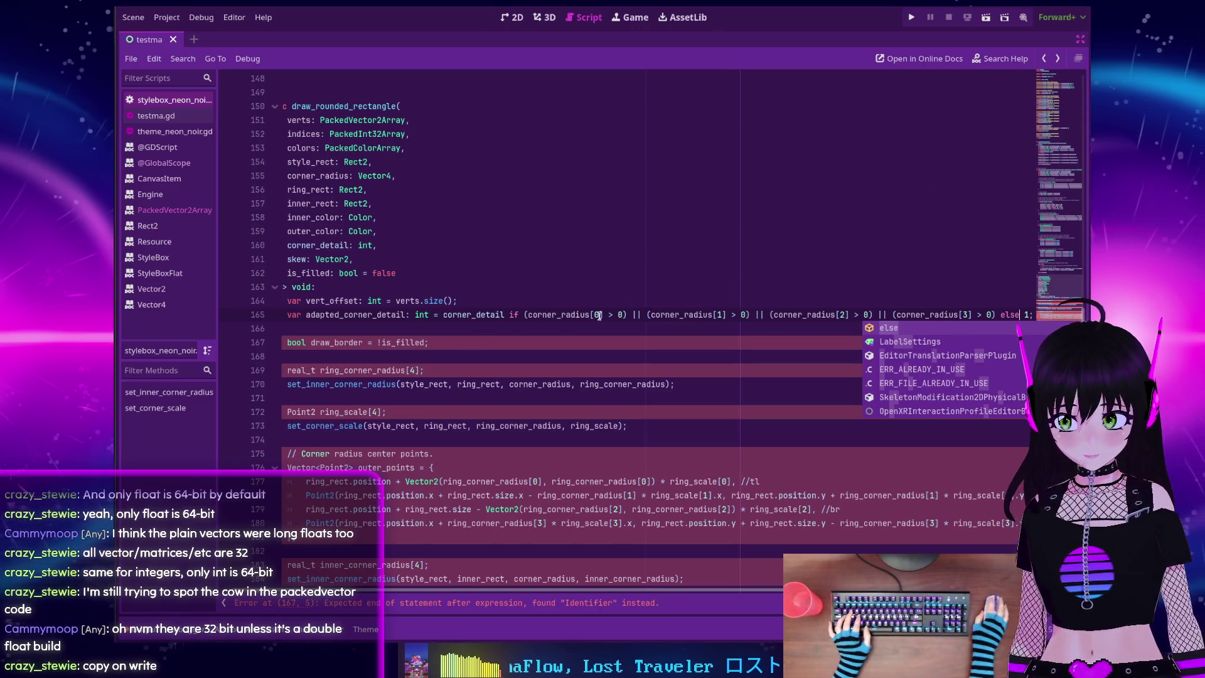
pyautogui.press('Escape')
pyautogui.click(443, 314)
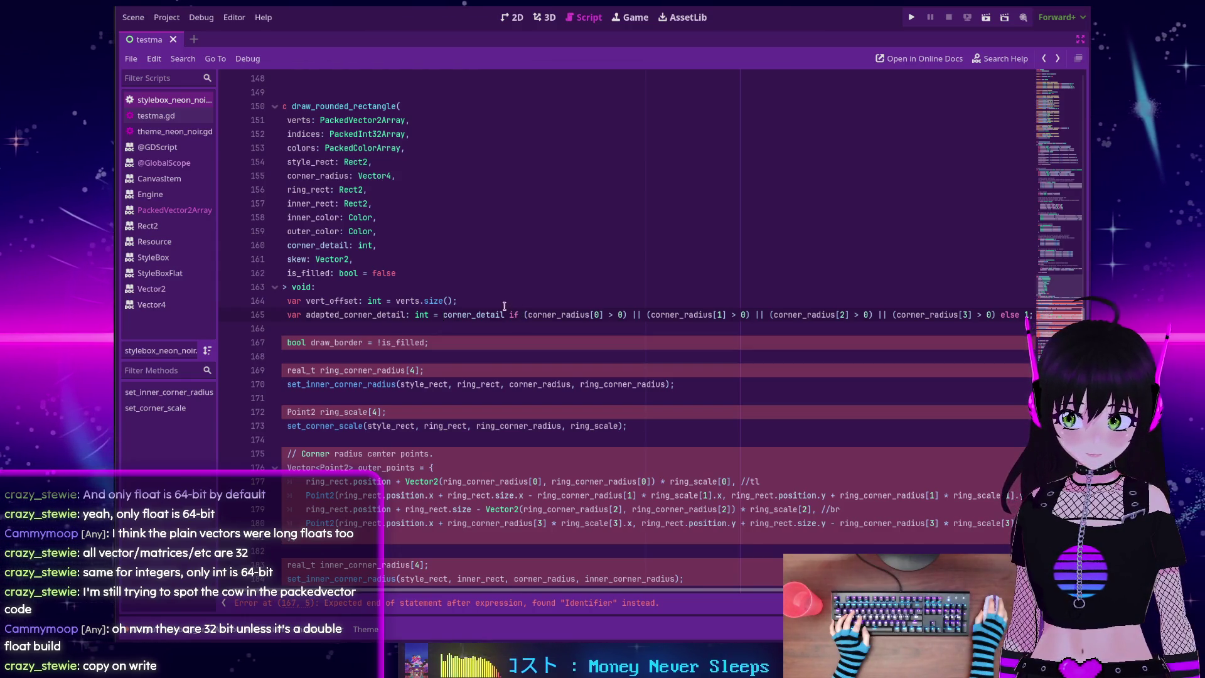
pyautogui.click(496, 303)
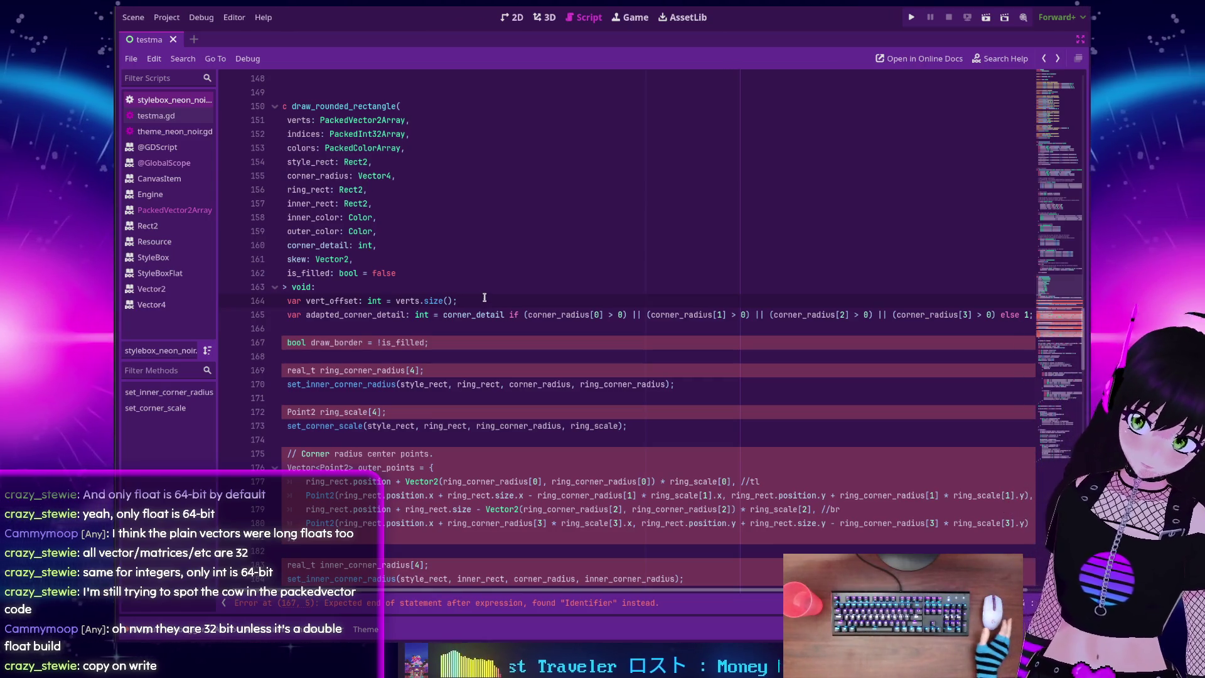
pyautogui.click(504, 315)
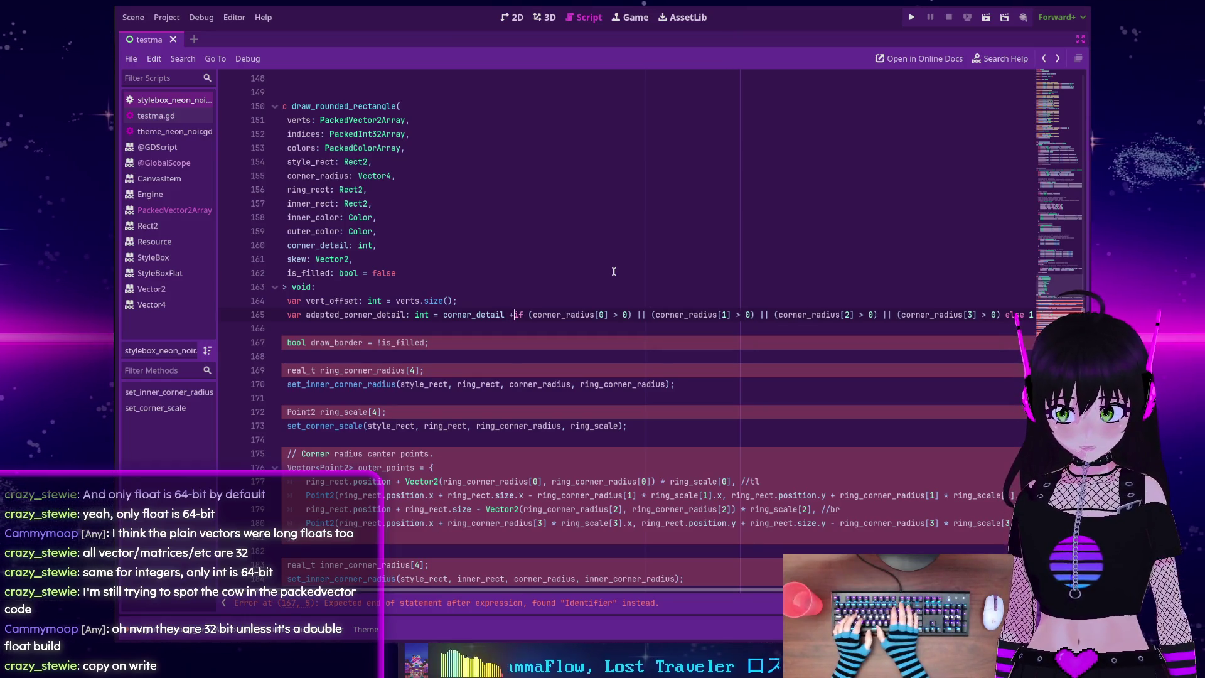
# Break the adapted_corner_detail expression across lines with '\' continuations instead of '+'
pyautogui.write('+')
pyautogui.press('Return')
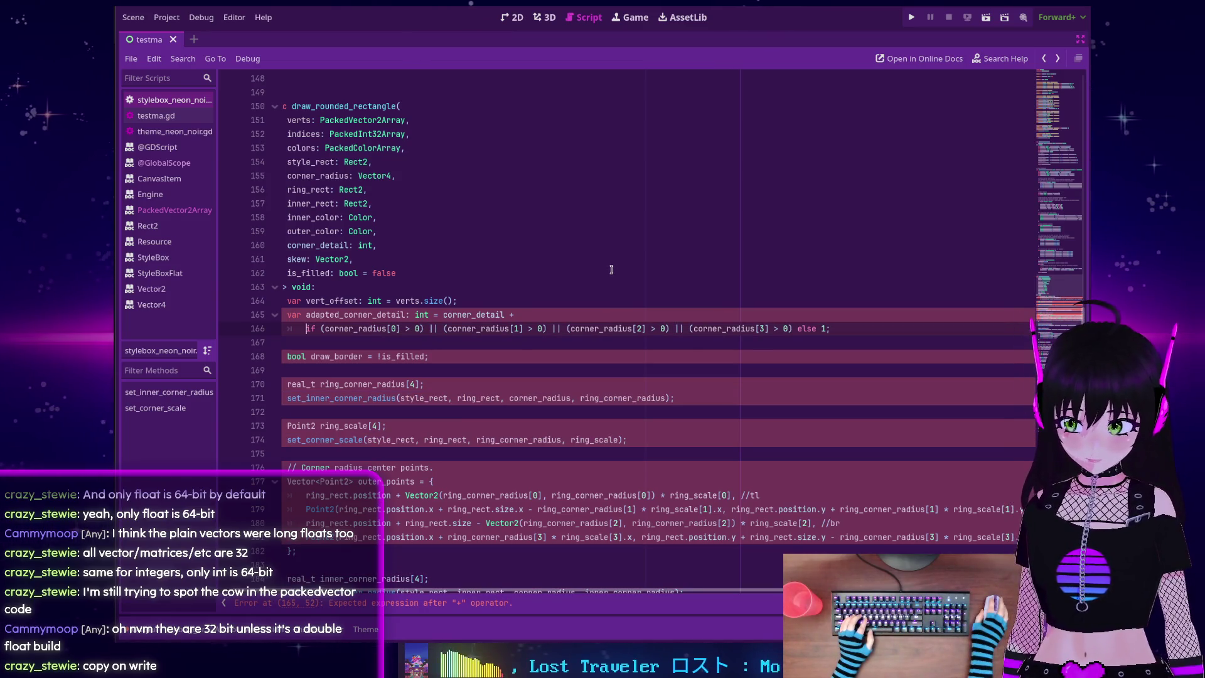
pyautogui.click(528, 314)
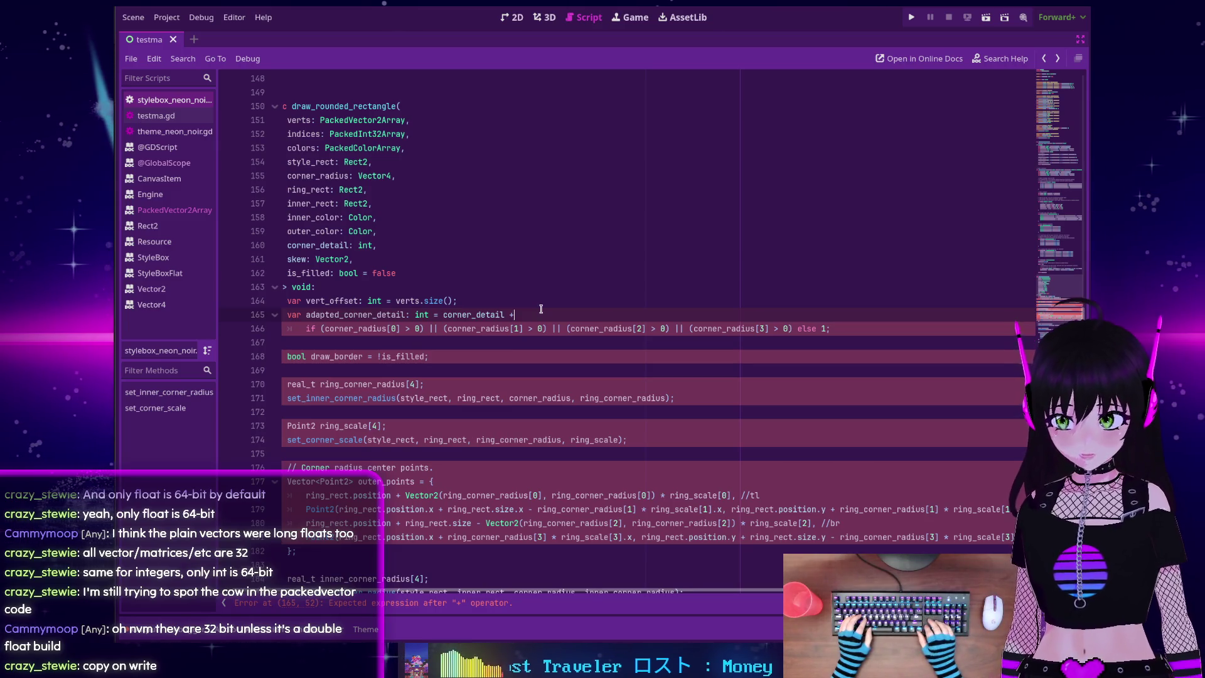
pyautogui.press('BackSpace')
pyautogui.write('\\')
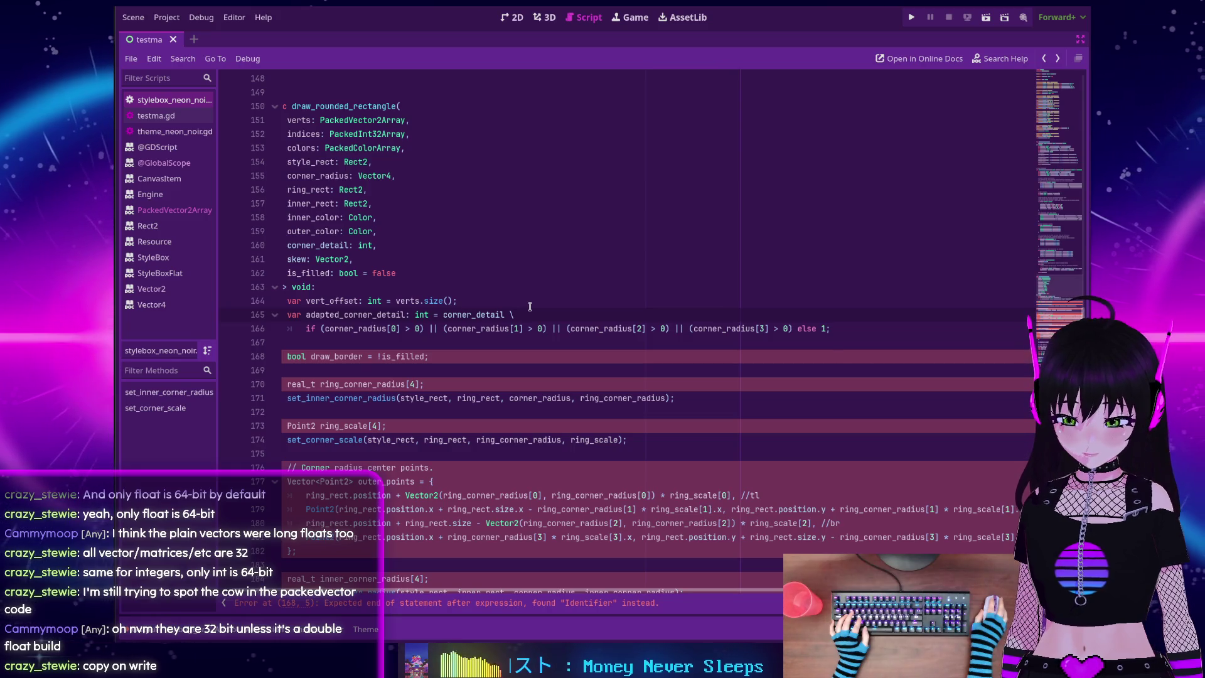
pyautogui.hotkey('ctrl', 'shift', 'z')
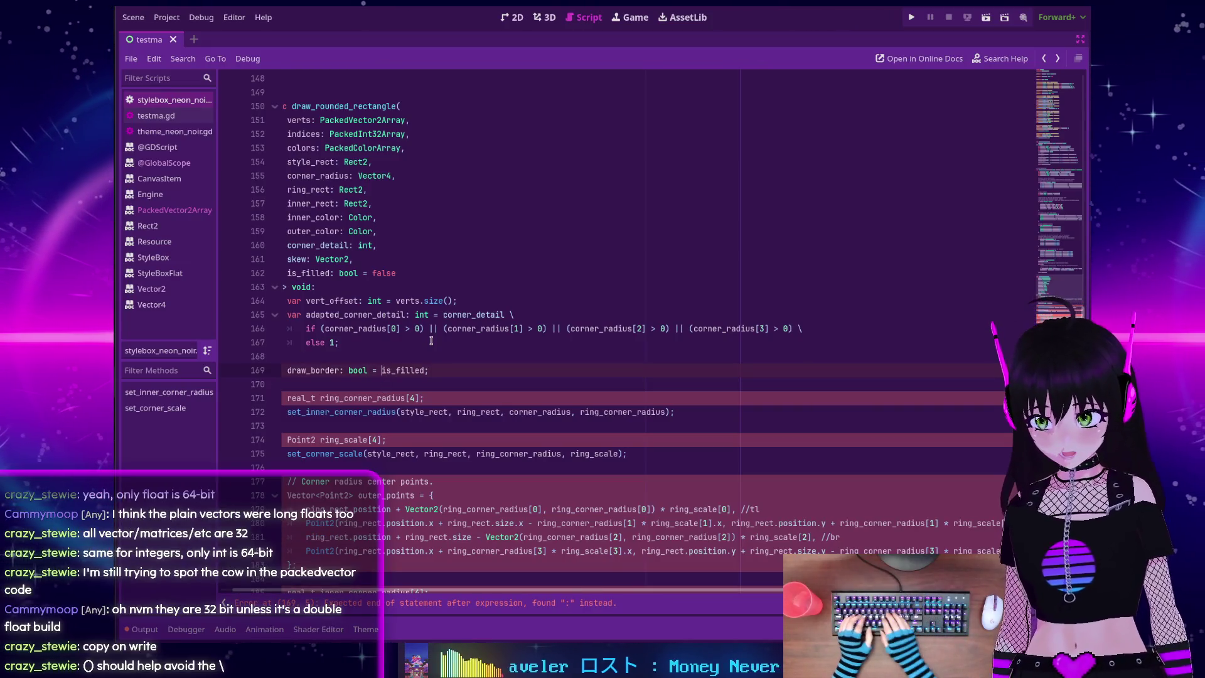
# Change the draw_border line to 'var draw_border: bool = not is_filled'
pyautogui.press('BackSpace')
pyautogui.write('not')
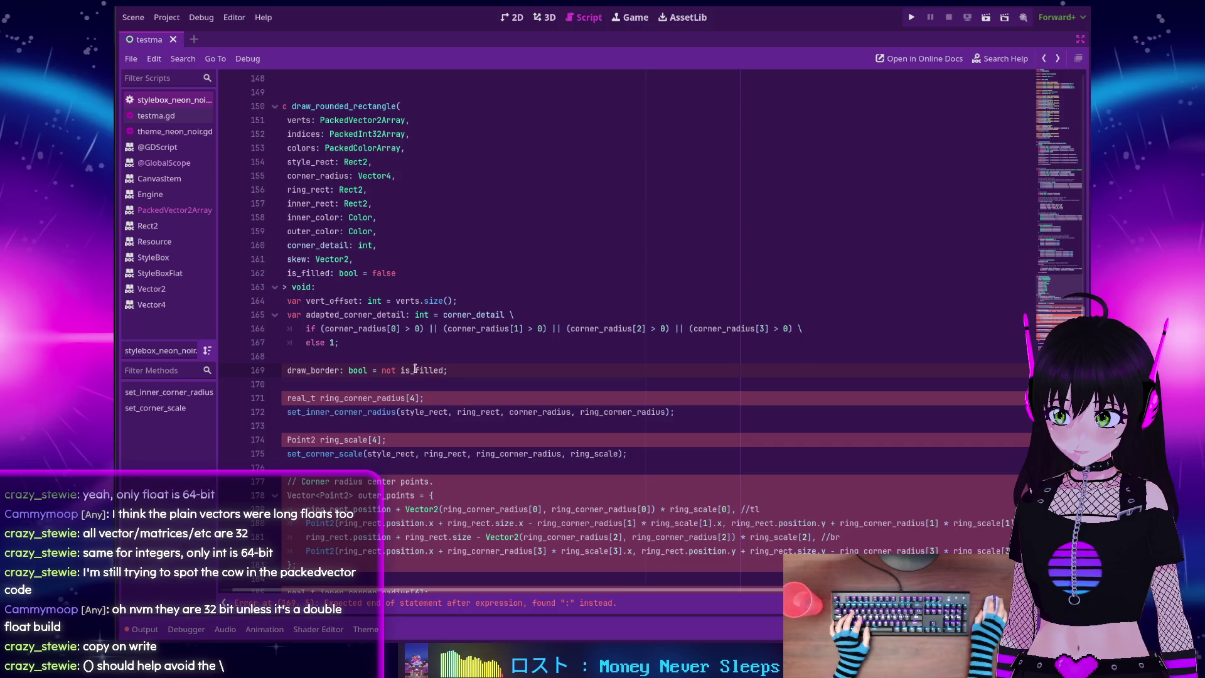
pyautogui.click(287, 370)
pyautogui.write('var')
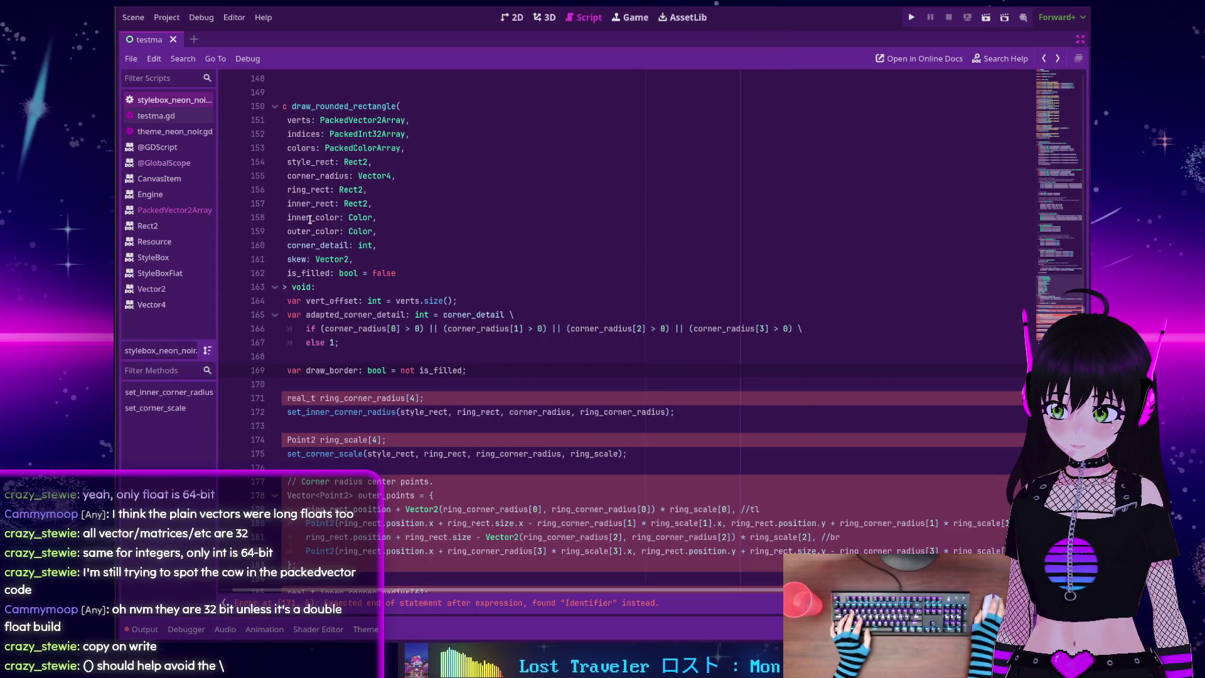
# Wrap the adapted_corner_detail condition in outer parentheses
pyautogui.scroll(-1, 310, 219)
pyautogui.scroll(1, 310, 220)
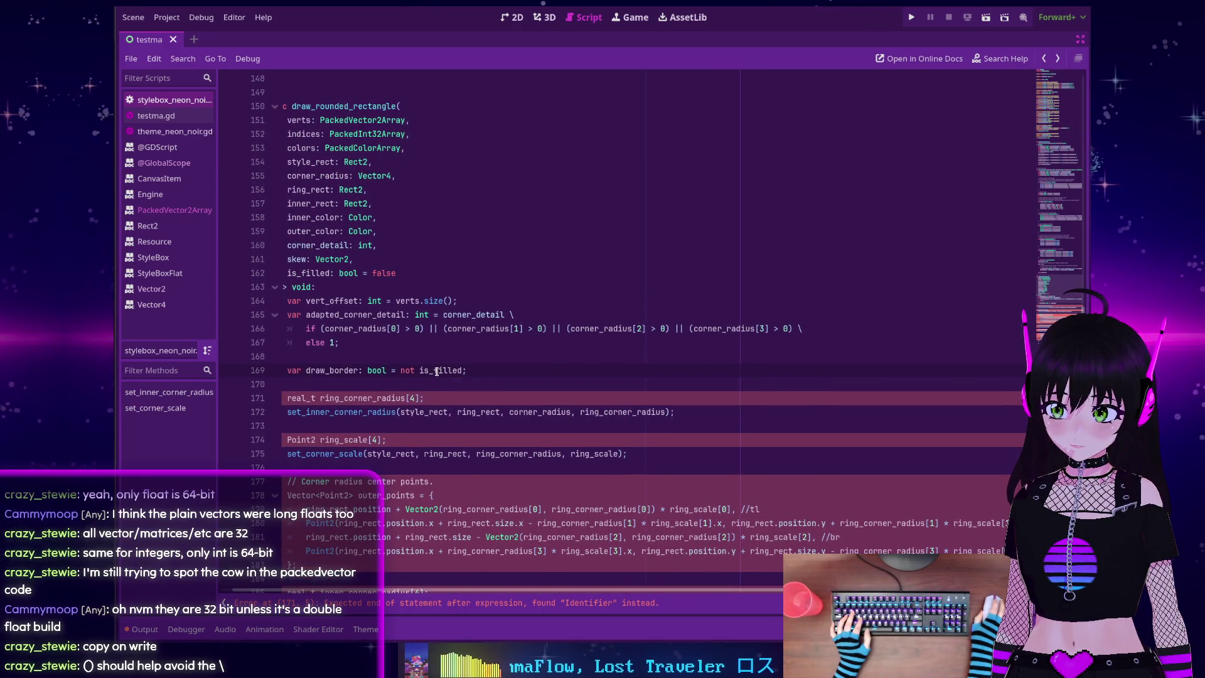
pyautogui.moveTo(437, 370)
pyautogui.doubleClick(307, 273)
pyautogui.click(467, 370)
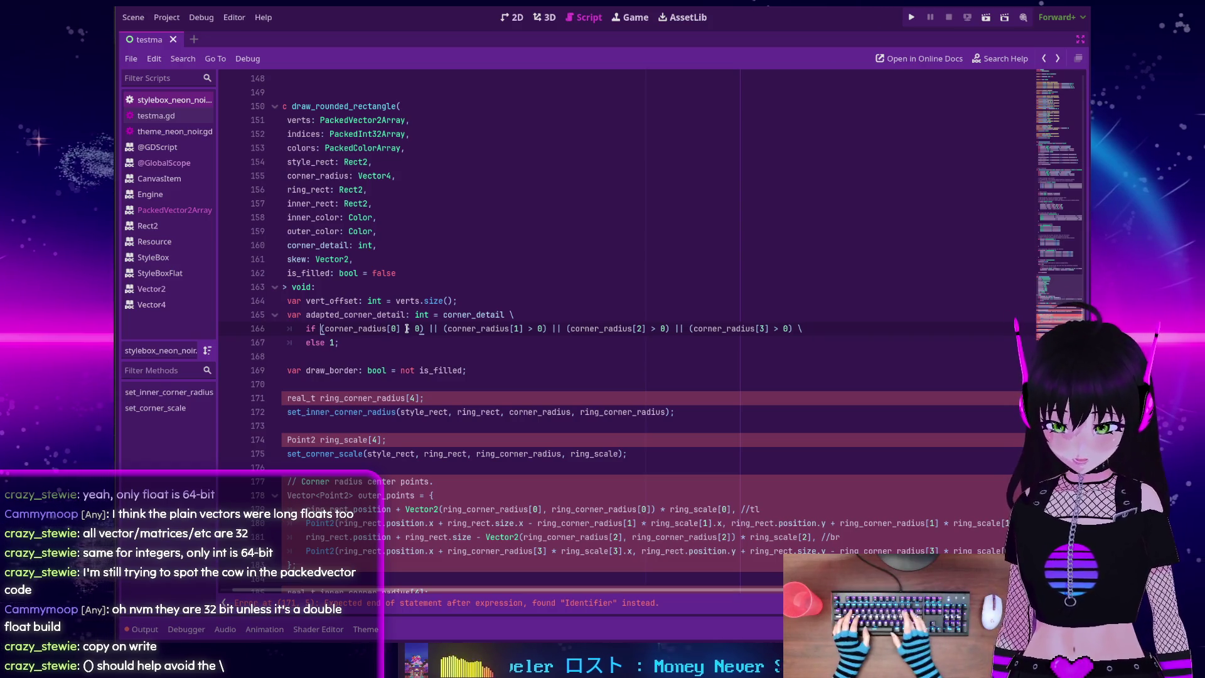
pyautogui.write('(')
pyautogui.press('Delete')
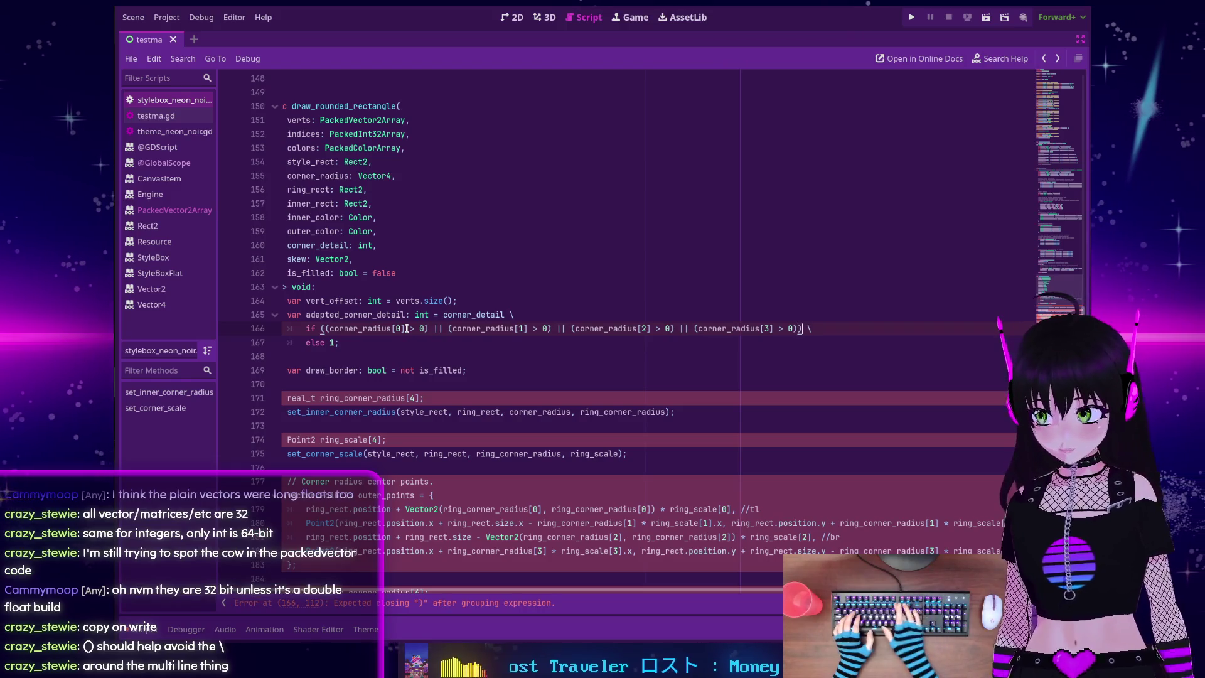
pyautogui.write(')')
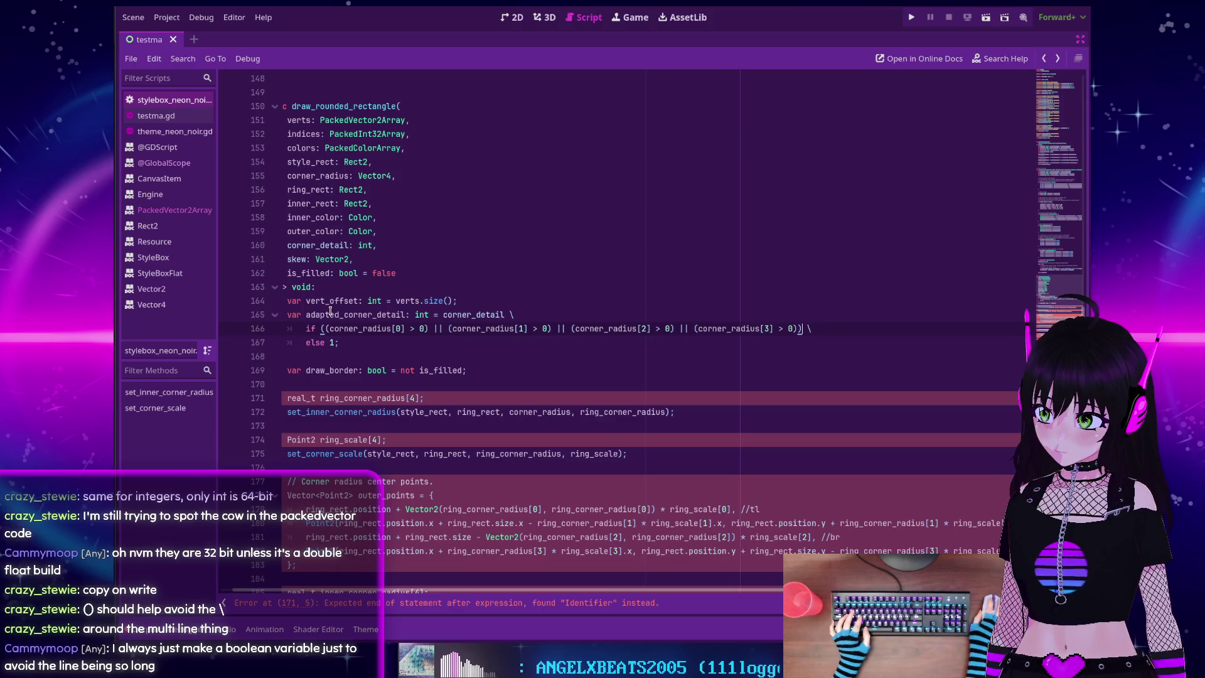
# Declare 'var is_corners_radiussies_big: bool = \' on line 165, above adapted_corner_detail
pyautogui.click(471, 302)
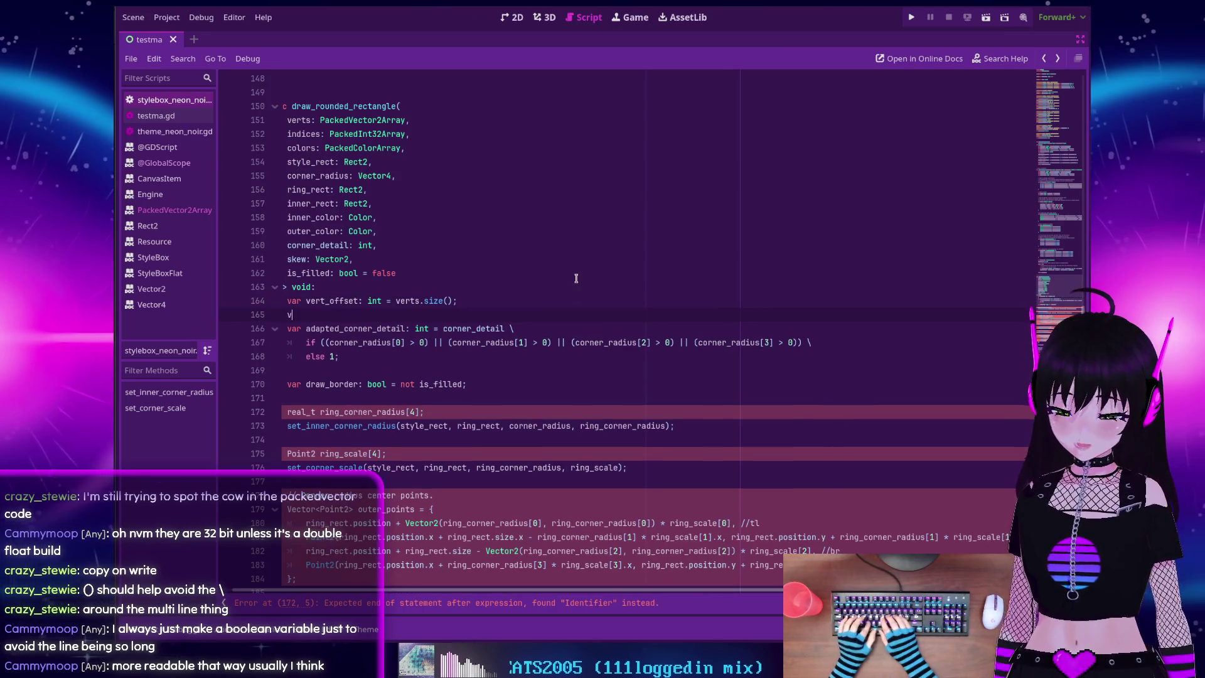
pyautogui.write('var ')
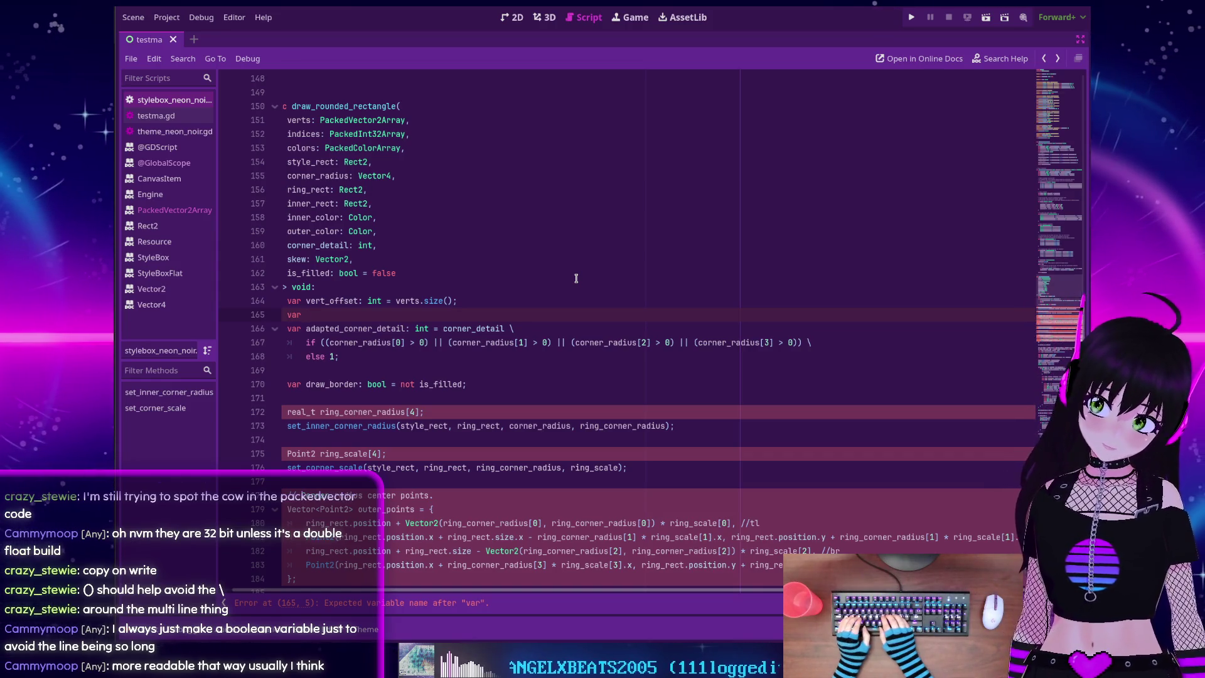
pyautogui.write('is_corne')
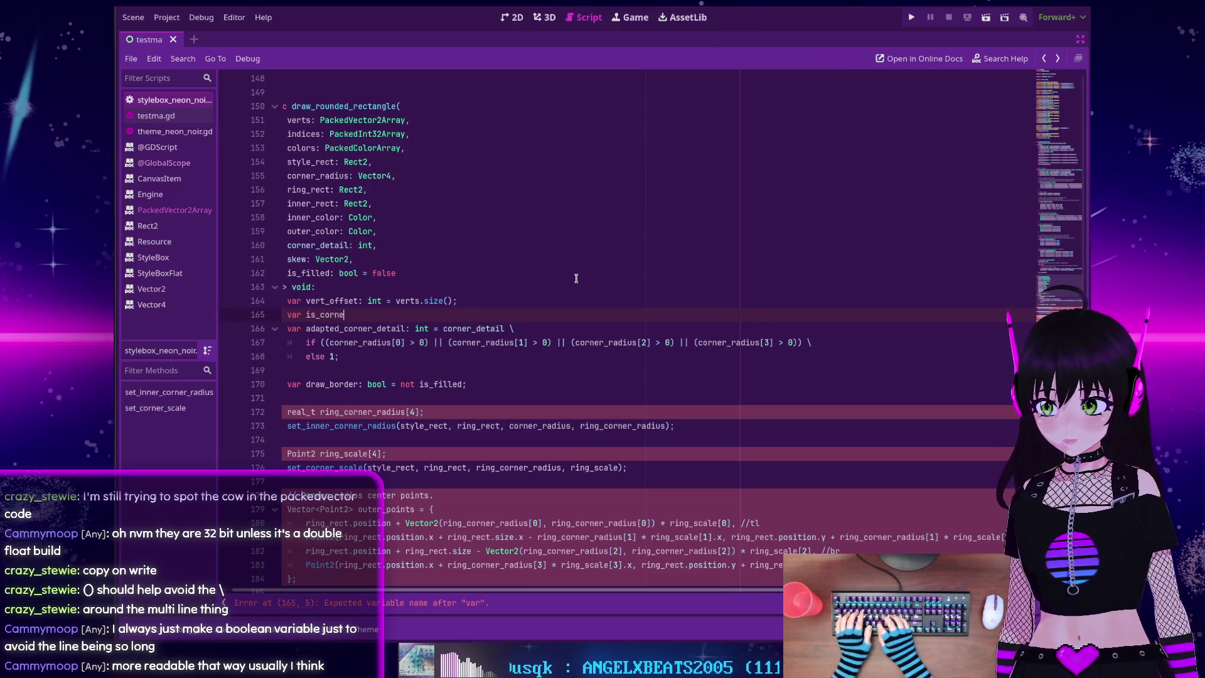
pyautogui.write('rs_g')
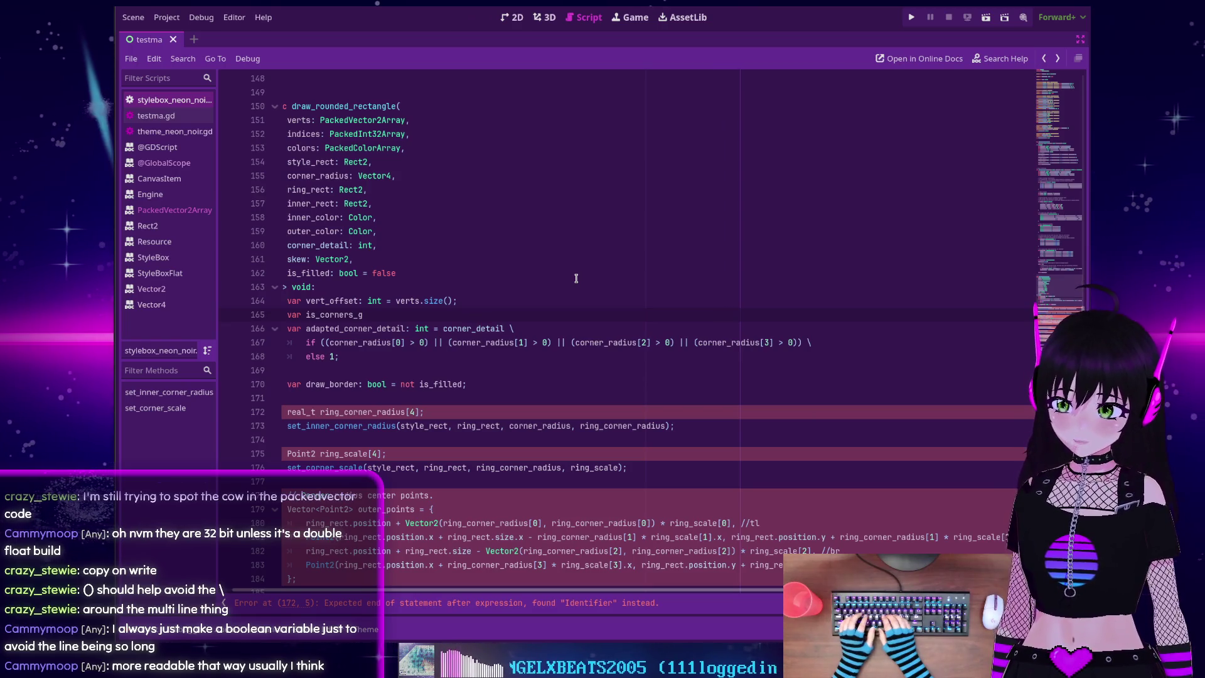
pyautogui.press('BackSpace')
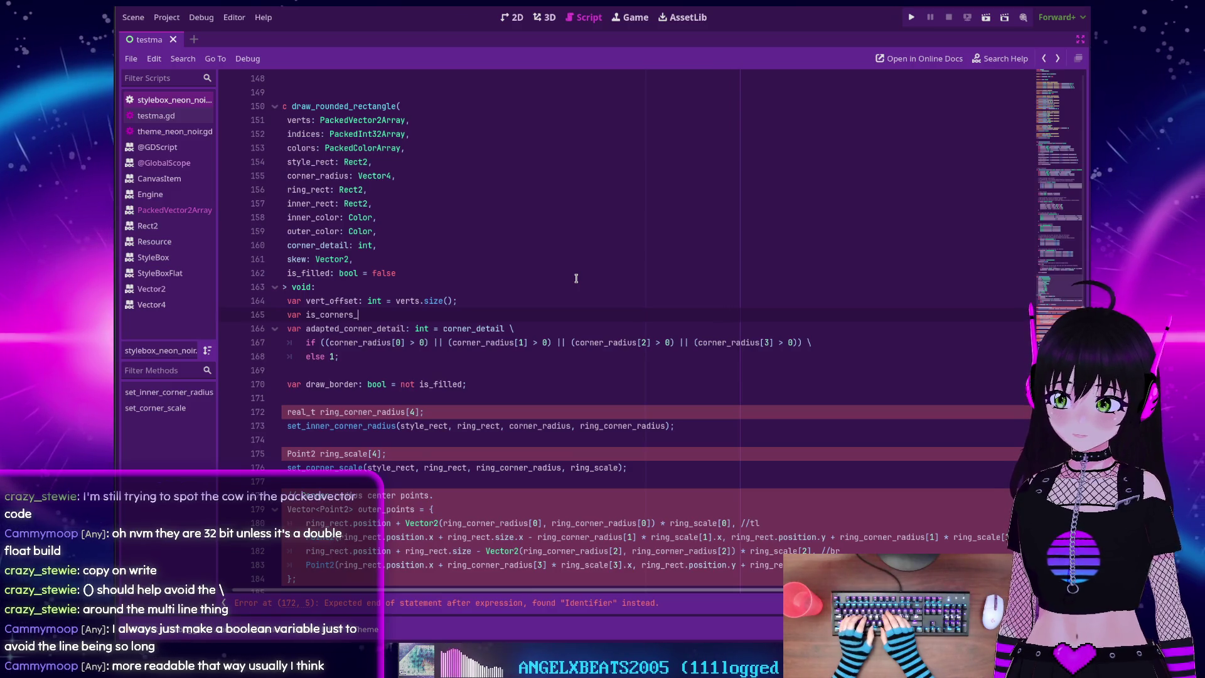
pyautogui.write('rad')
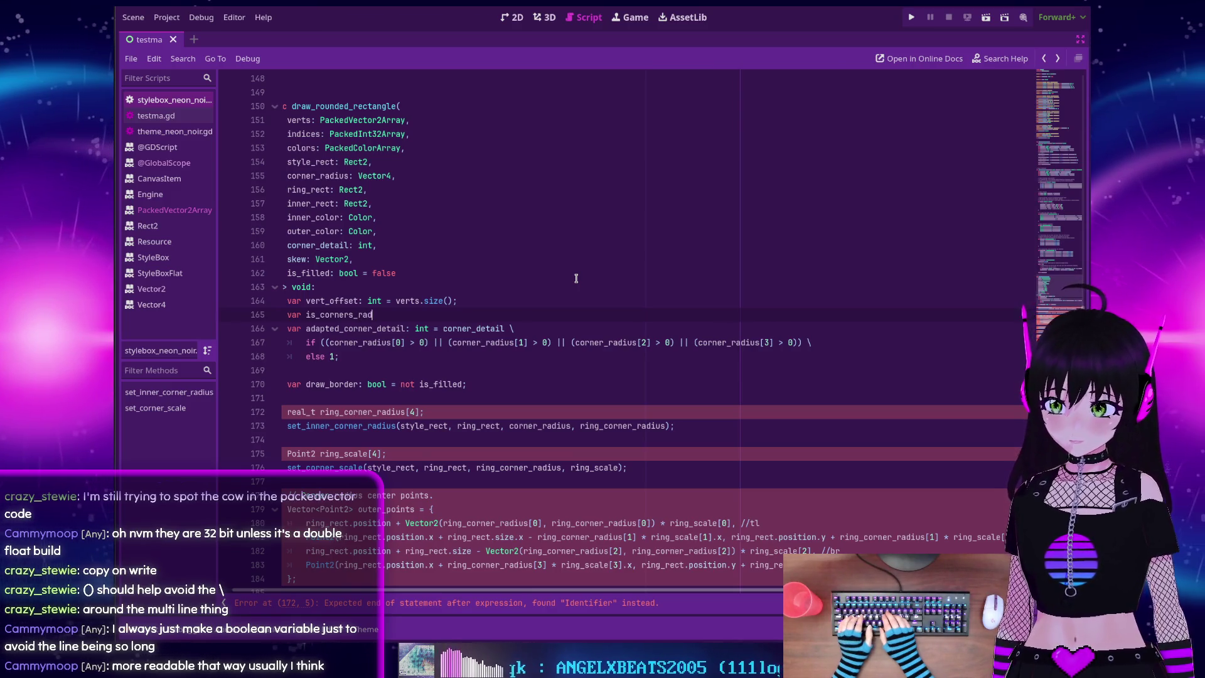
pyautogui.write('iussie')
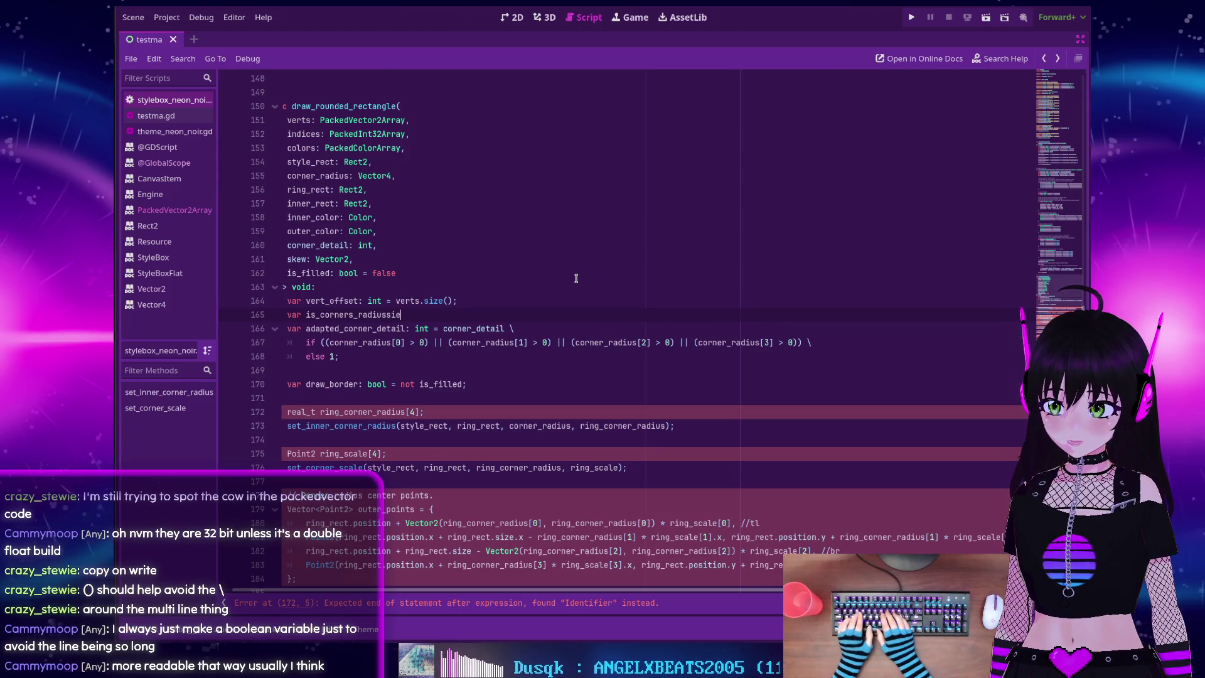
pyautogui.write('s_')
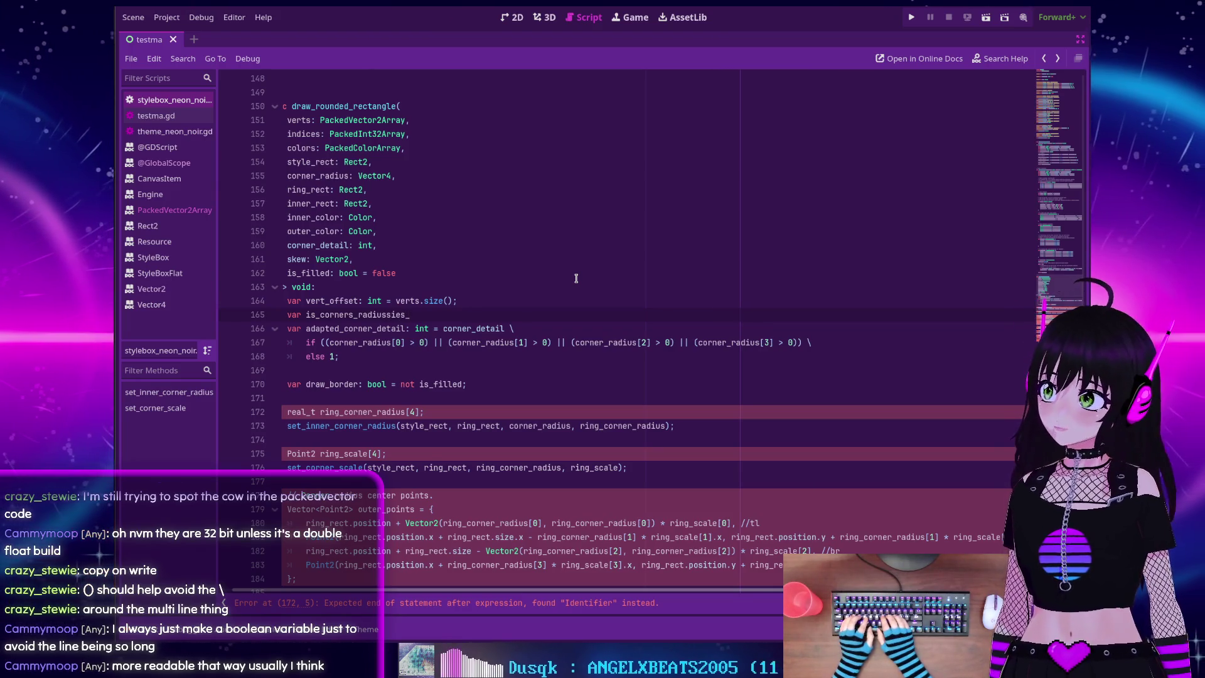
pyautogui.write('big')
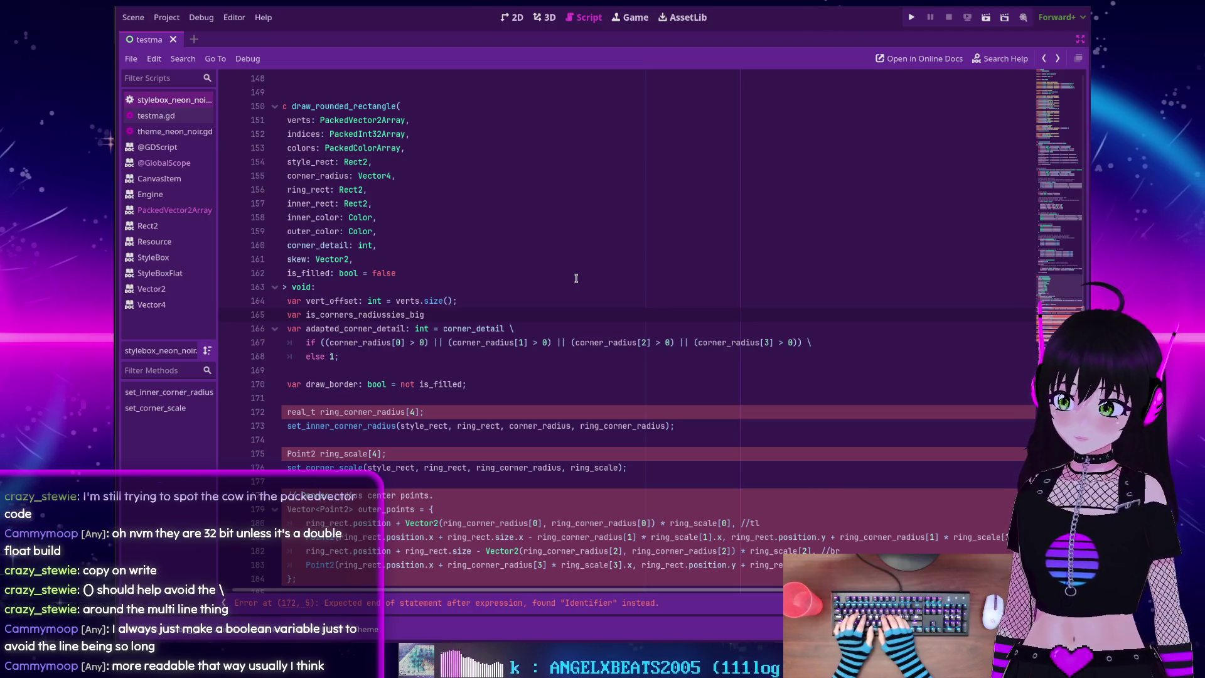
pyautogui.write(': bool = ')
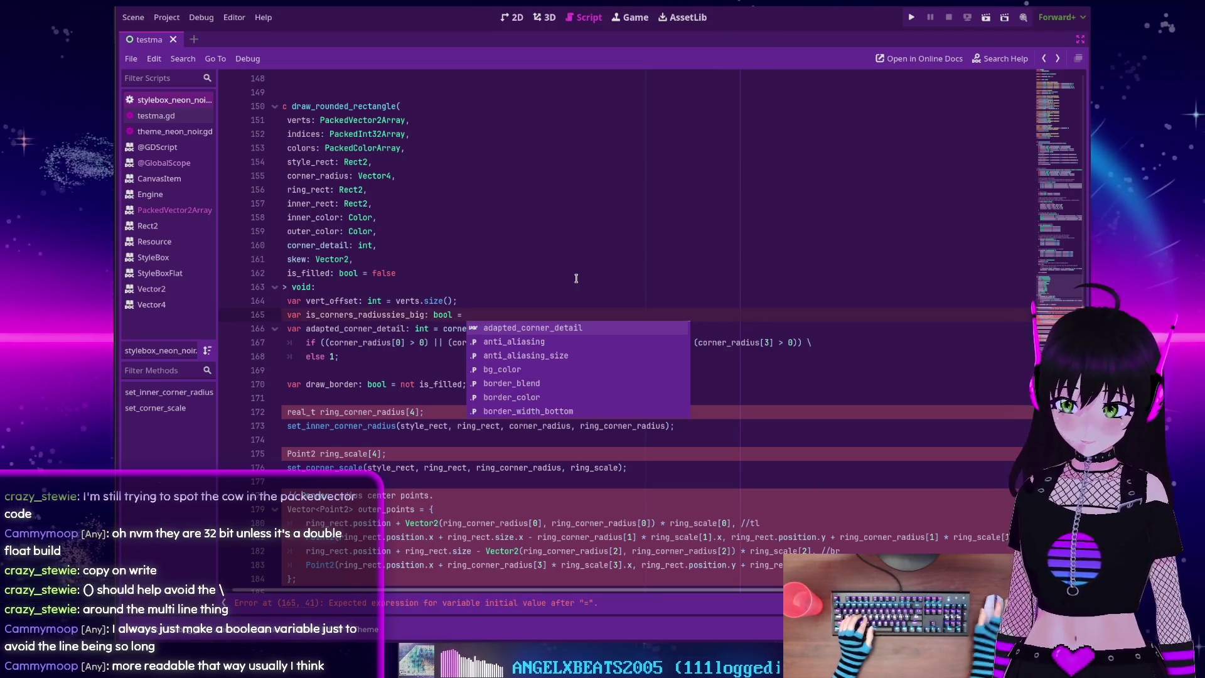
pyautogui.write('\\')
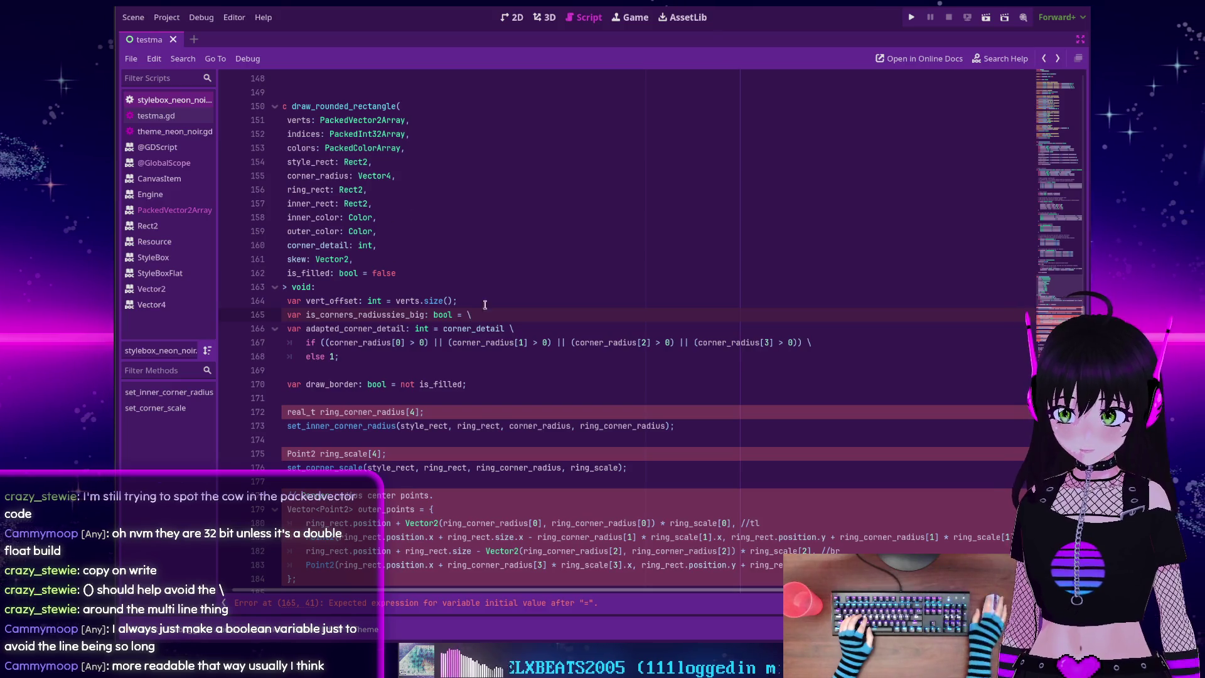
pyautogui.press('Return')
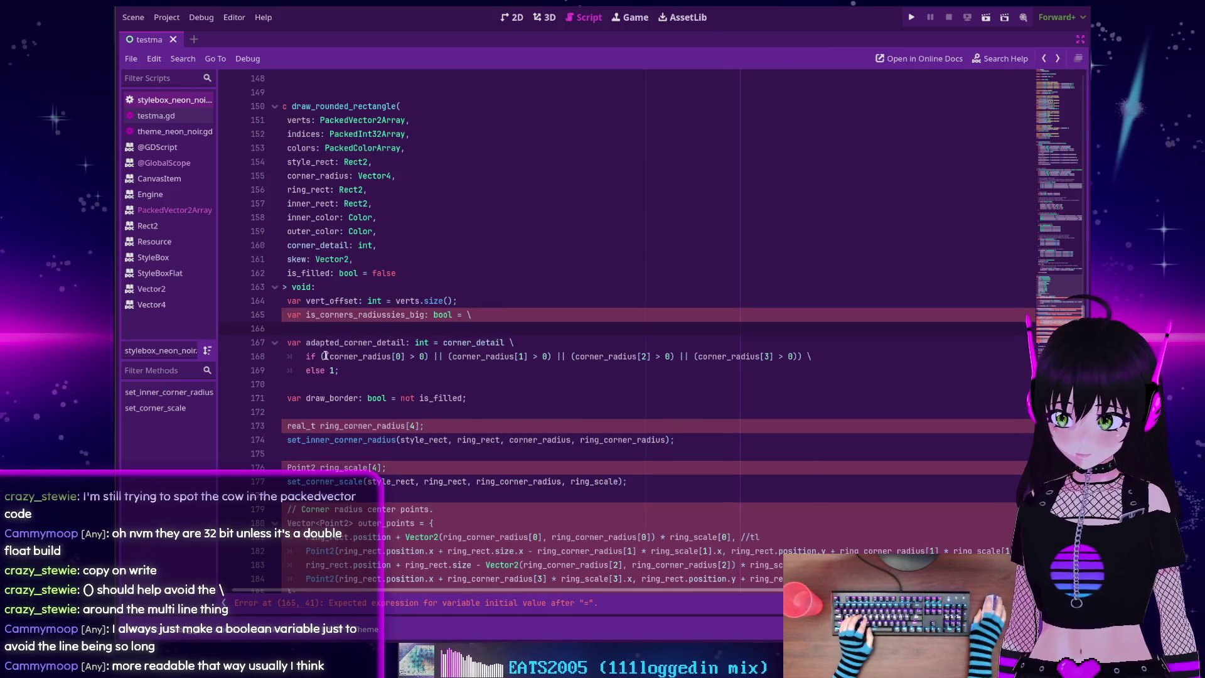
# Move the corner-radius condition from the if onto the line under the new boolean
pyautogui.moveTo(326, 356); pyautogui.dragTo(789, 356)
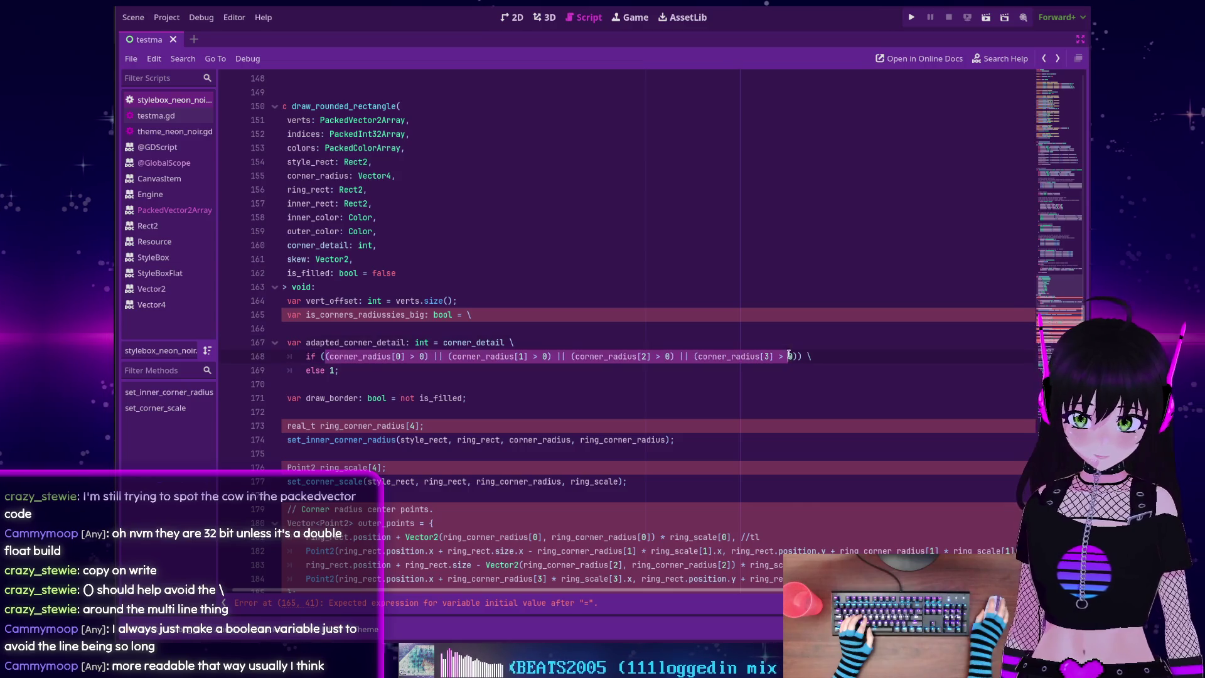
pyautogui.hotkey('ctrl', 'x')
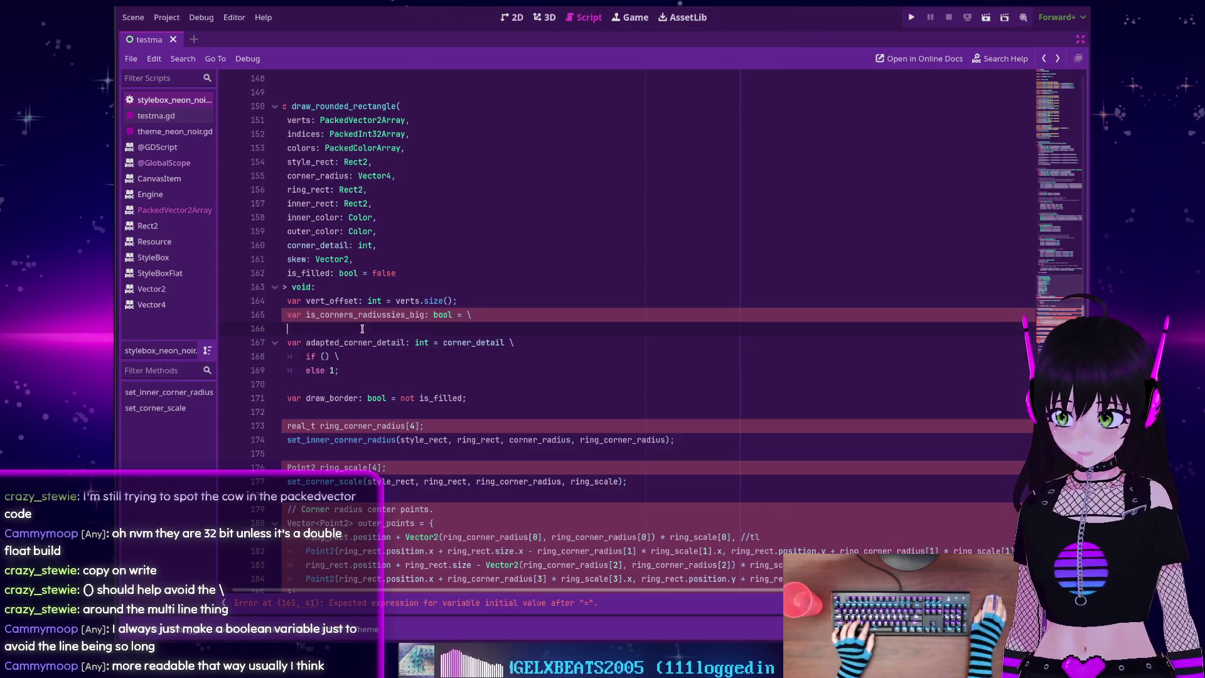
pyautogui.click(362, 329)
pyautogui.press('Tab')
pyautogui.hotkey('ctrl', 'v')
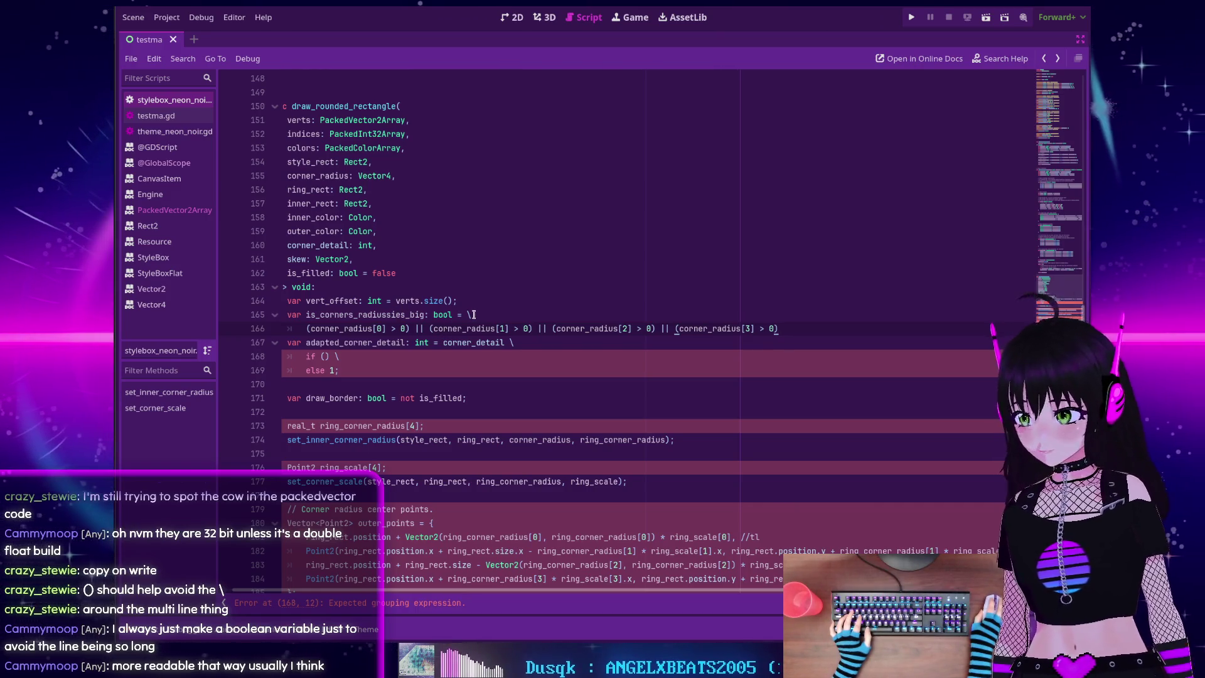
# Rewrite adapted_corner_detail as one line: 'corner_detail if is_corners_radiussies_big else 1'
pyautogui.doubleClick(354, 316)
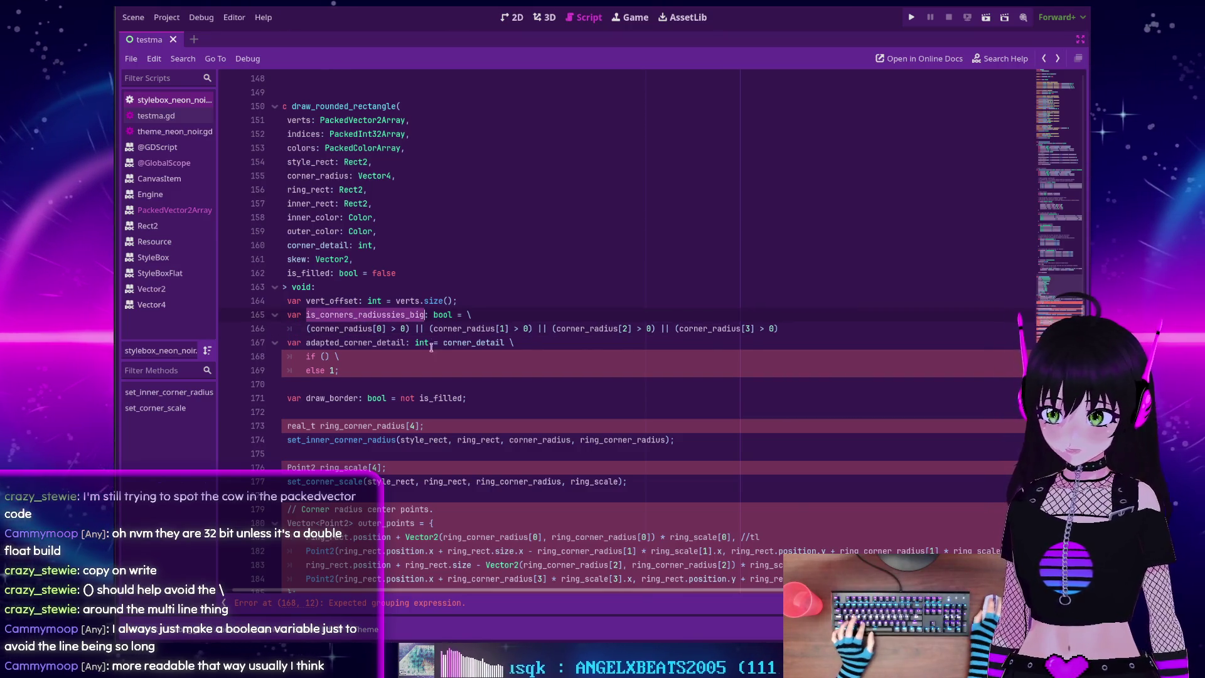
pyautogui.click(326, 356)
pyautogui.press('BackSpace')
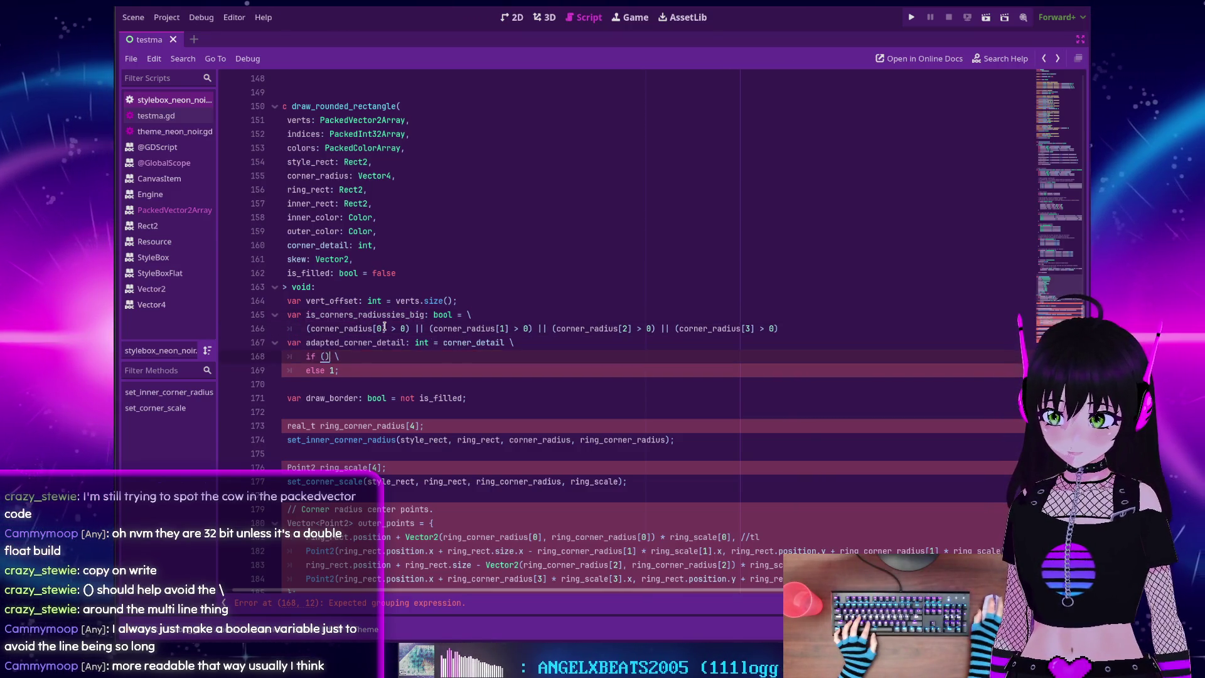
pyautogui.hotkey('ctrl', 'v')
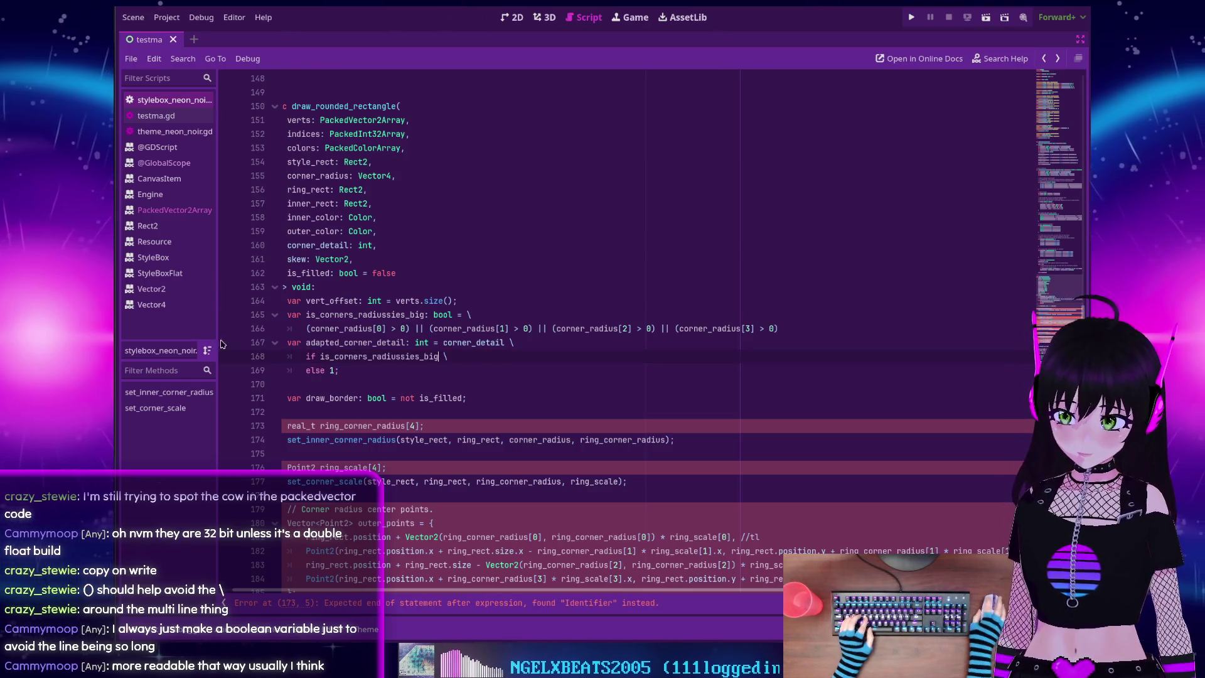
pyautogui.press('Home')
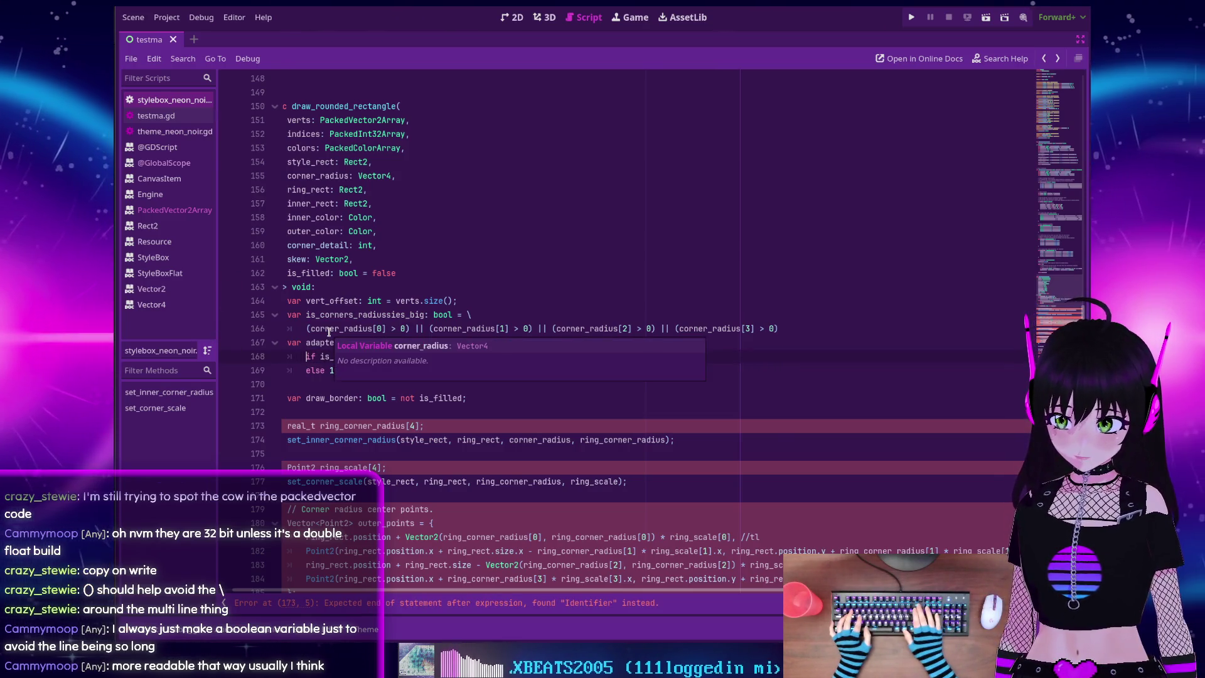
pyautogui.press('BackSpace')
pyautogui.press('BackSpace')
pyautogui.press('BackSpace')
pyautogui.press('BackSpace')
pyautogui.press('Down')
pyautogui.press('Home')
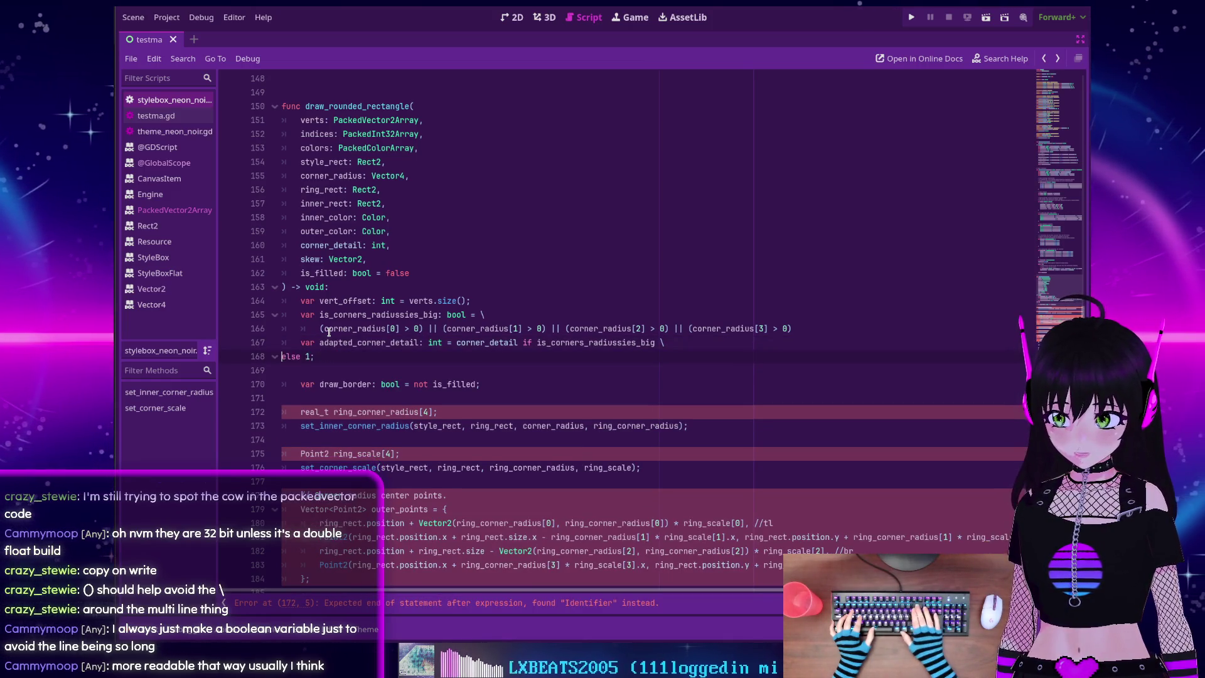
pyautogui.press('BackSpace')
pyautogui.press('BackSpace')
pyautogui.press('BackSpace')
pyautogui.press('BackSpace')
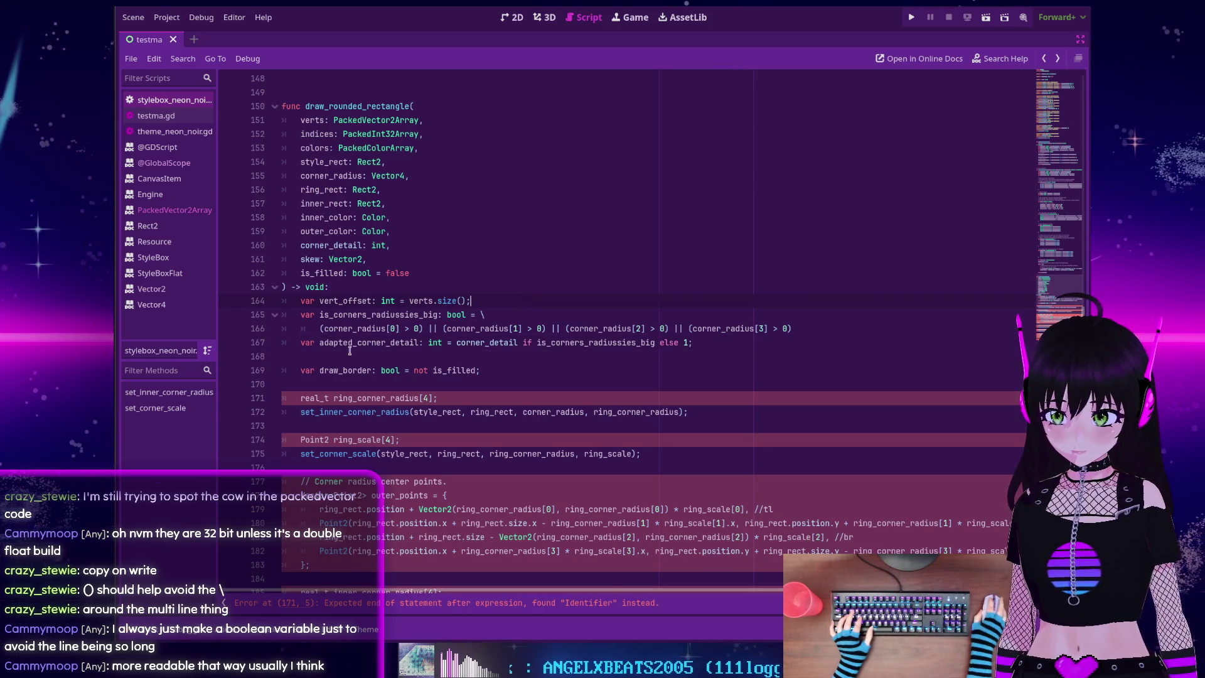
# Redeclare line 171 as 'var ring_corner_radius: Vector4', dropping the real_t [4] array
pyautogui.scroll(-1, 334, 349)
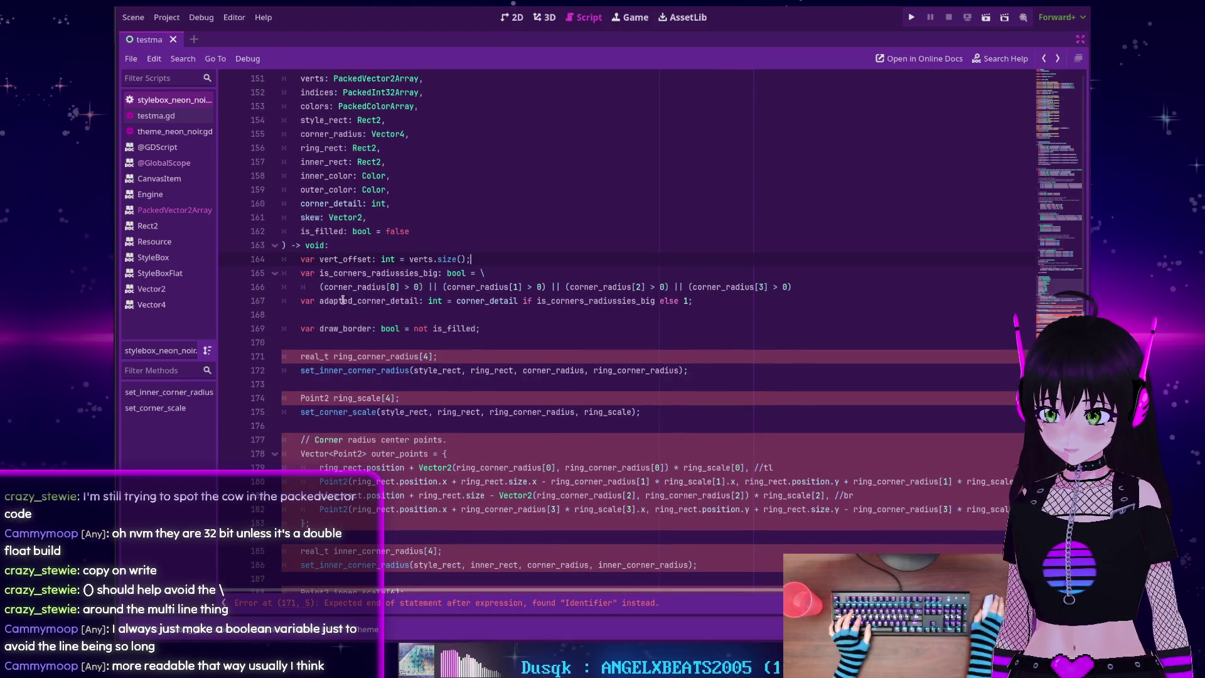
pyautogui.scroll(-1, 324, 317)
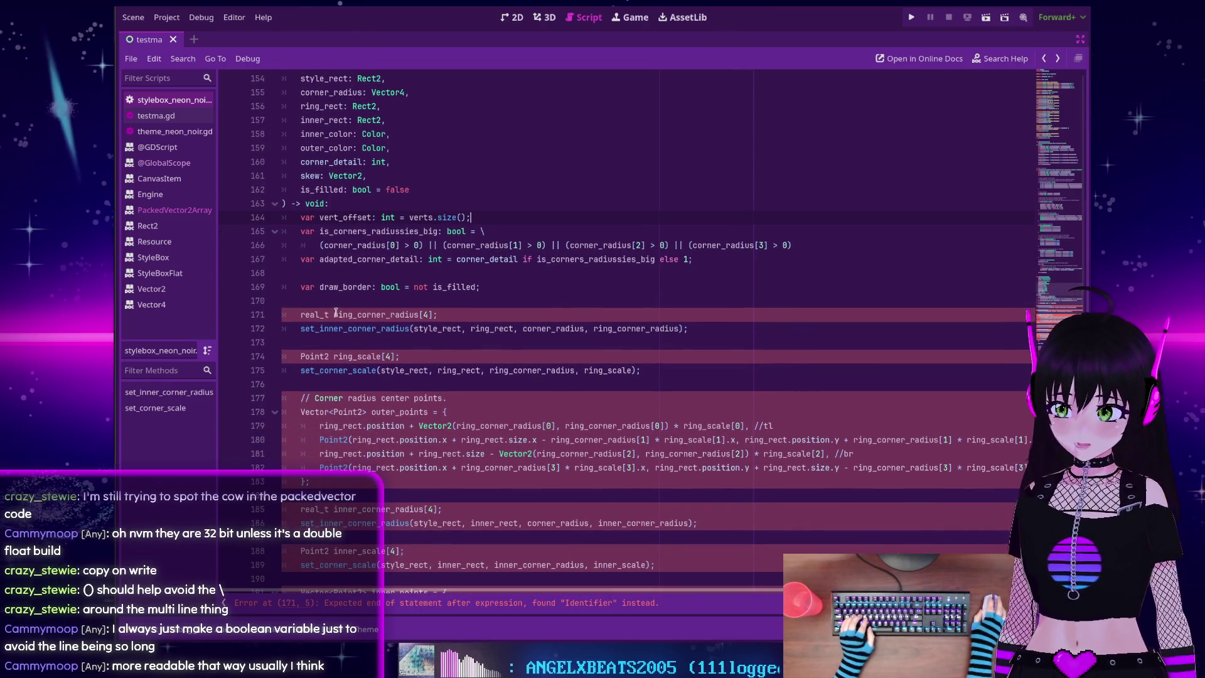
pyautogui.click(333, 315)
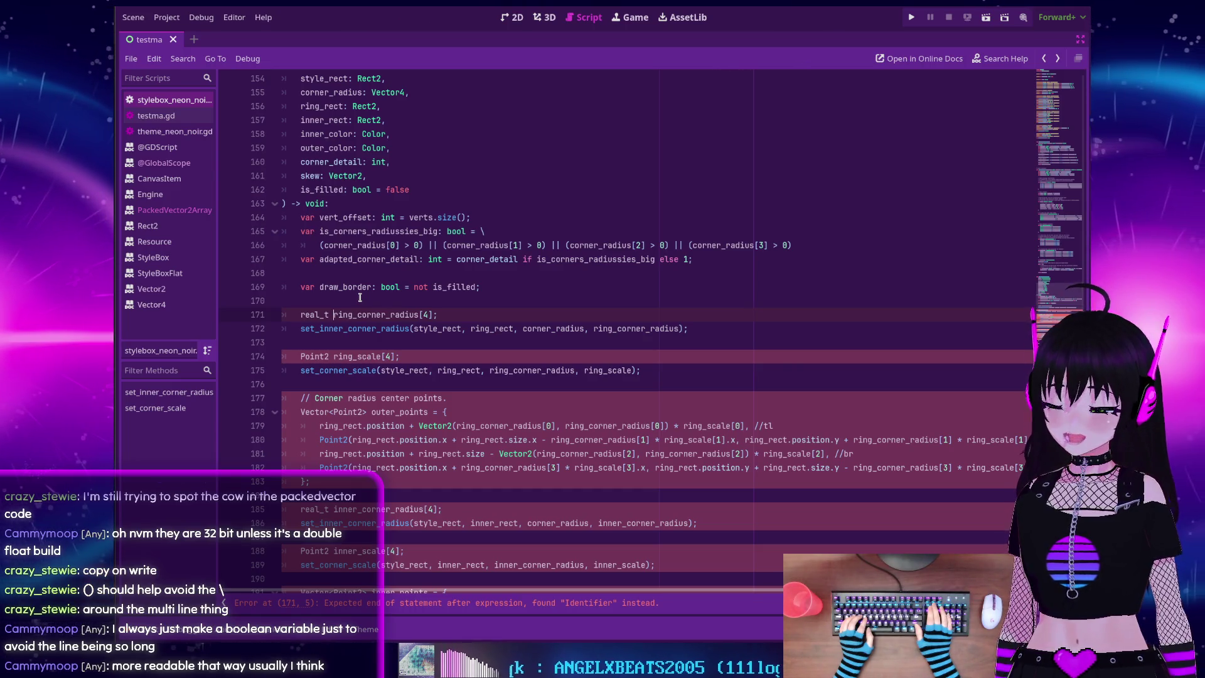
pyautogui.hotkey('ctrl', 'shift', 'Right')
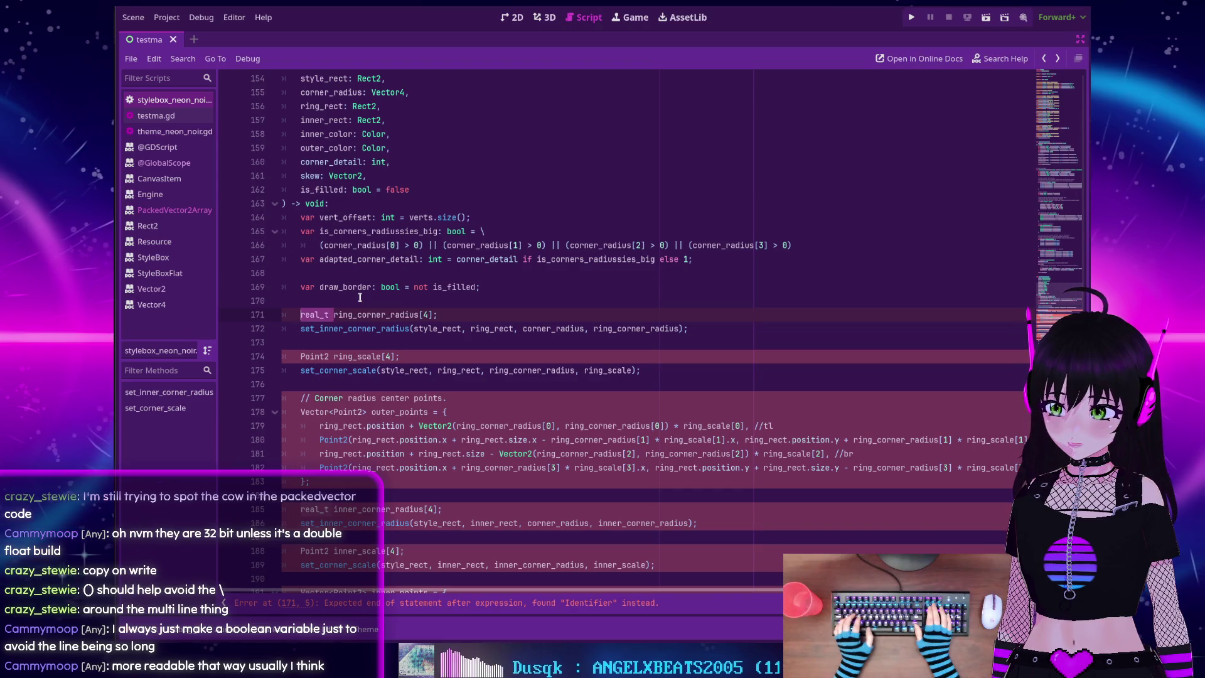
pyautogui.write('var')
pyautogui.press('End')
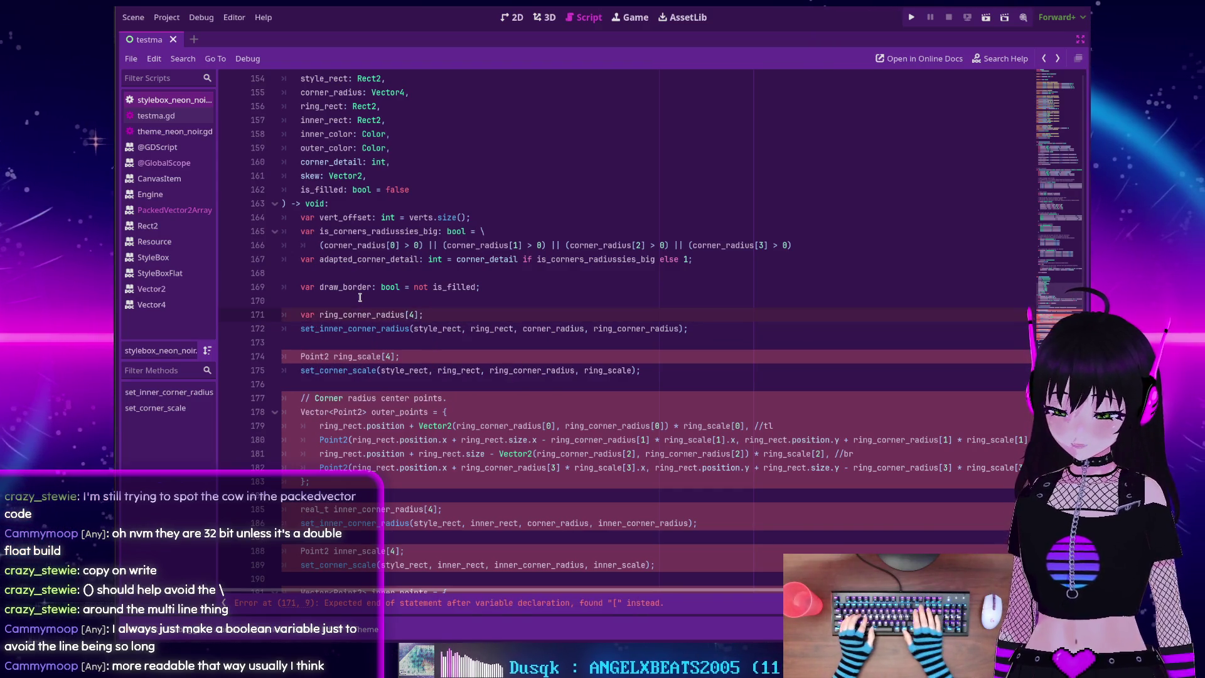
pyautogui.press('BackSpace')
pyautogui.press('BackSpace')
pyautogui.press('BackSpace')
pyautogui.write(': Vector4')
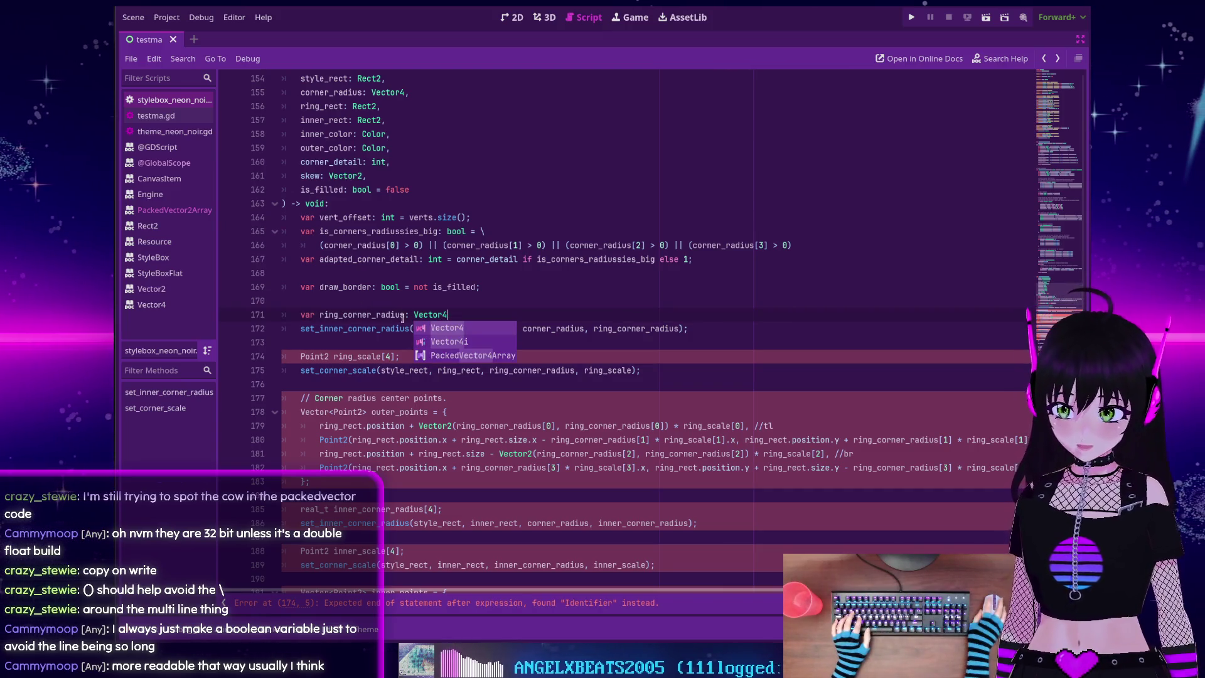
pyautogui.scroll(-1, 417, 311)
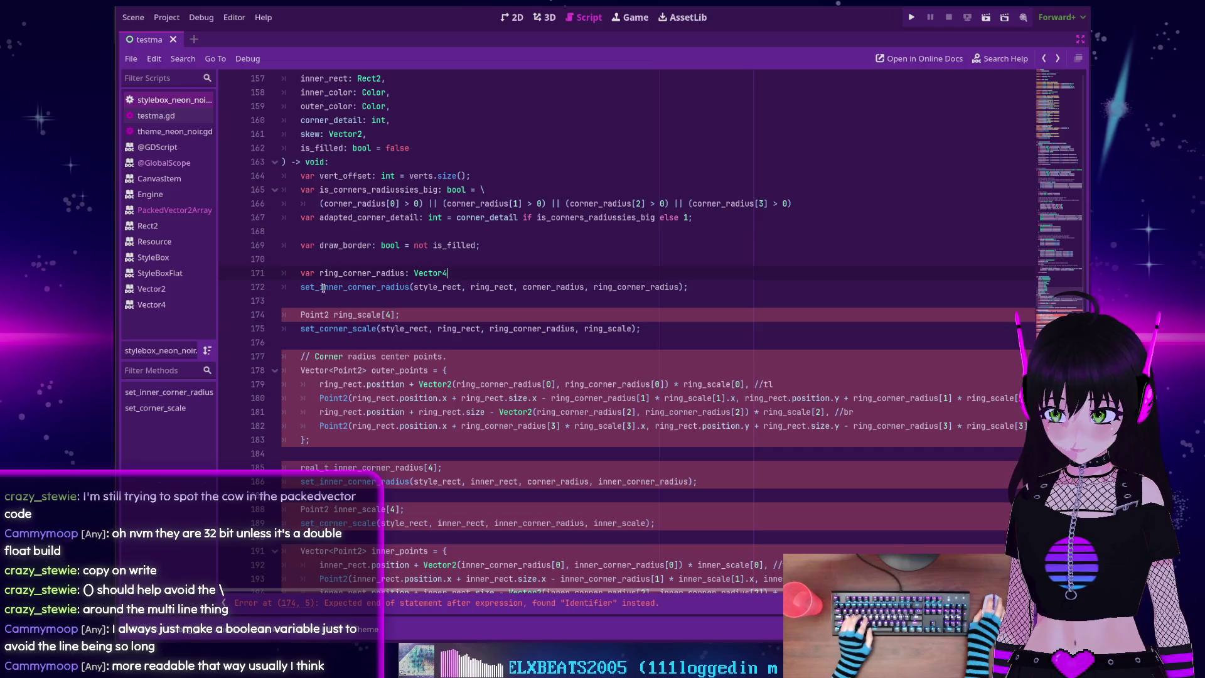
pyautogui.keyDown('ctrl'); pyautogui.click(347, 292); pyautogui.keyUp('ctrl')
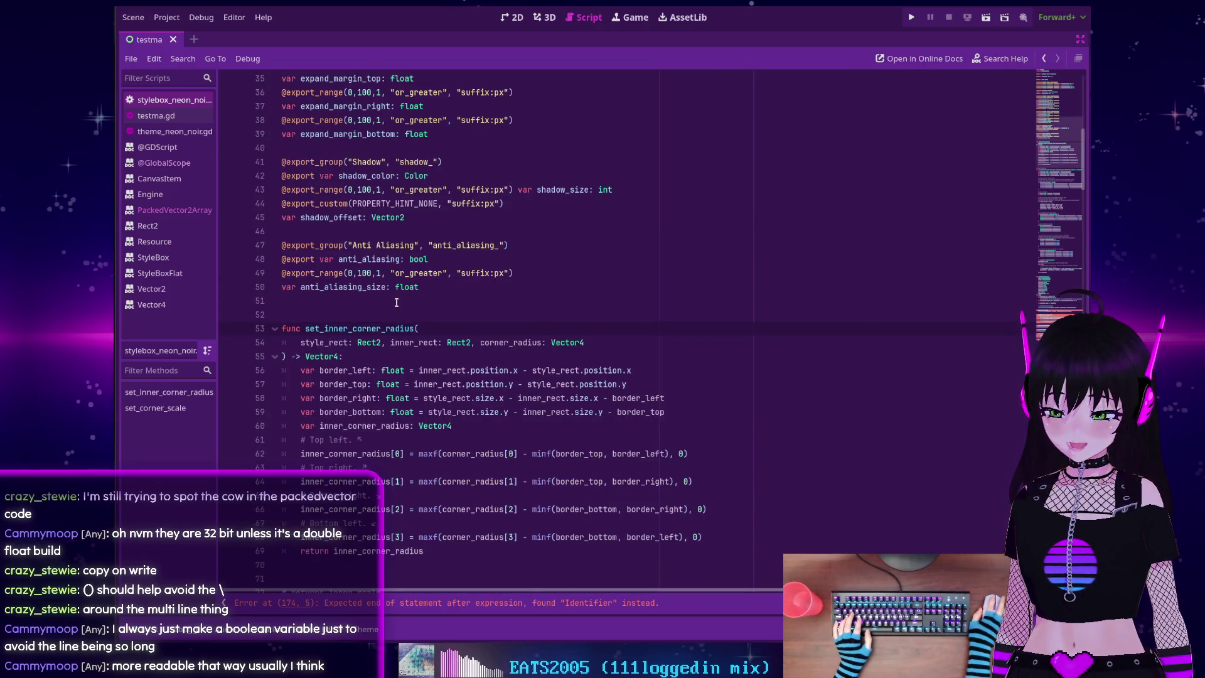
pyautogui.hotkey('alt', 'Left')
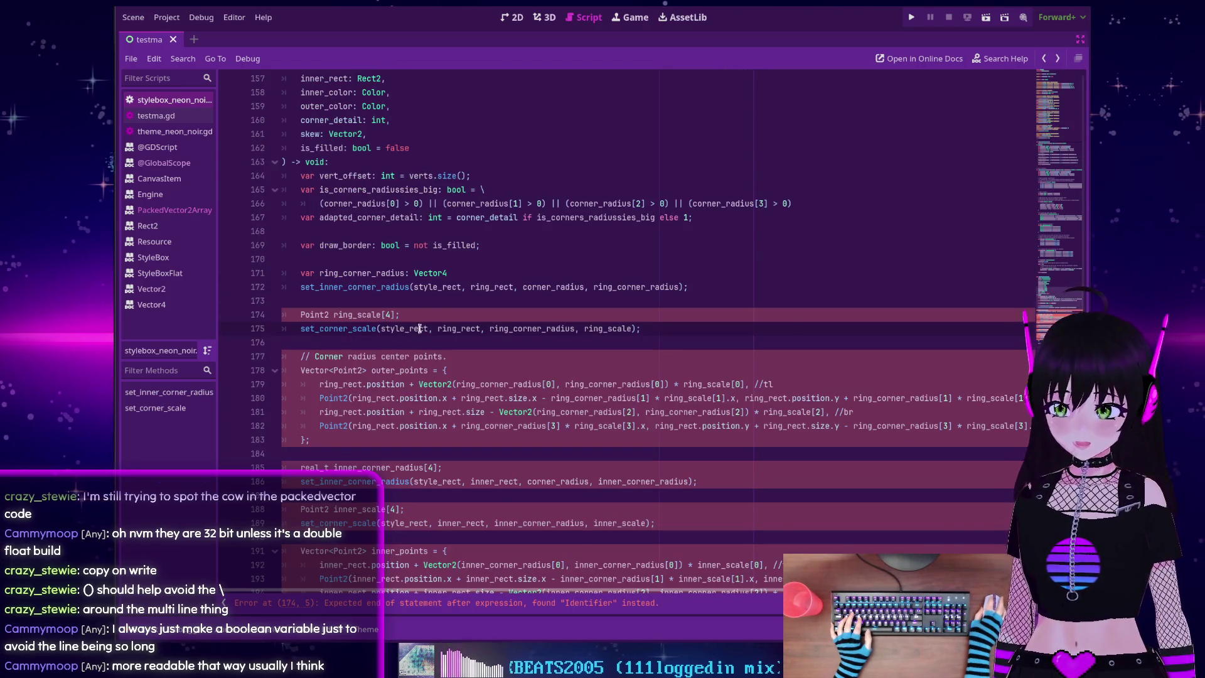
pyautogui.click(357, 314)
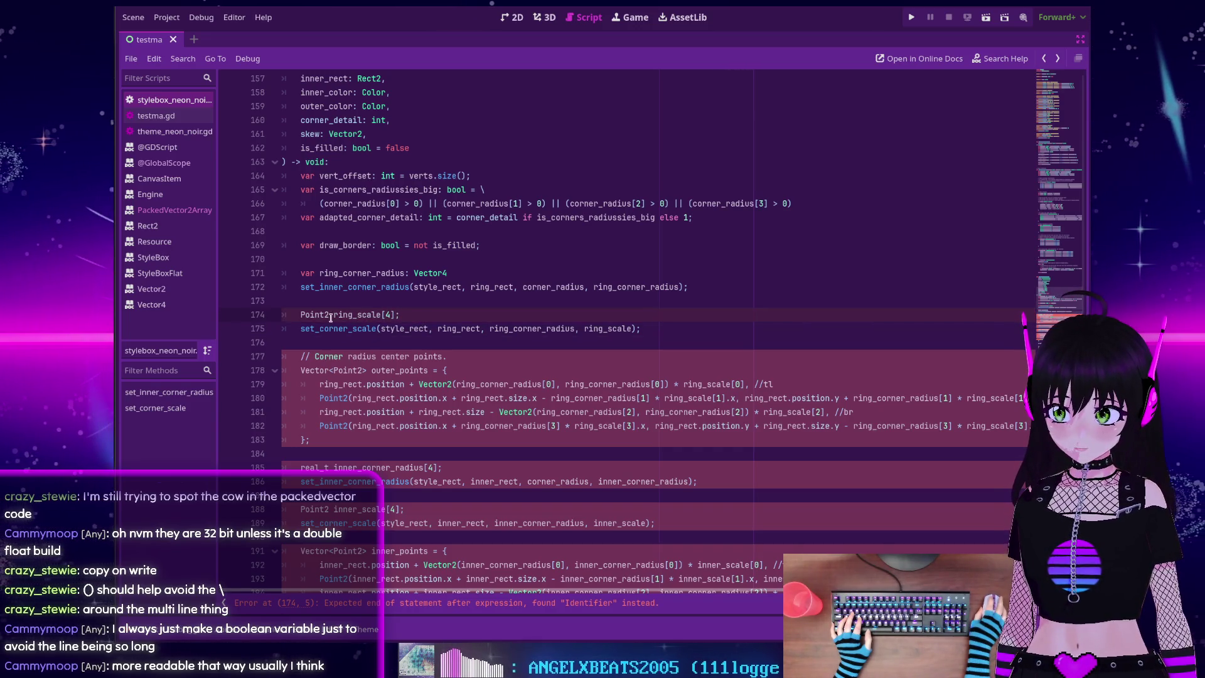
pyautogui.click(337, 287)
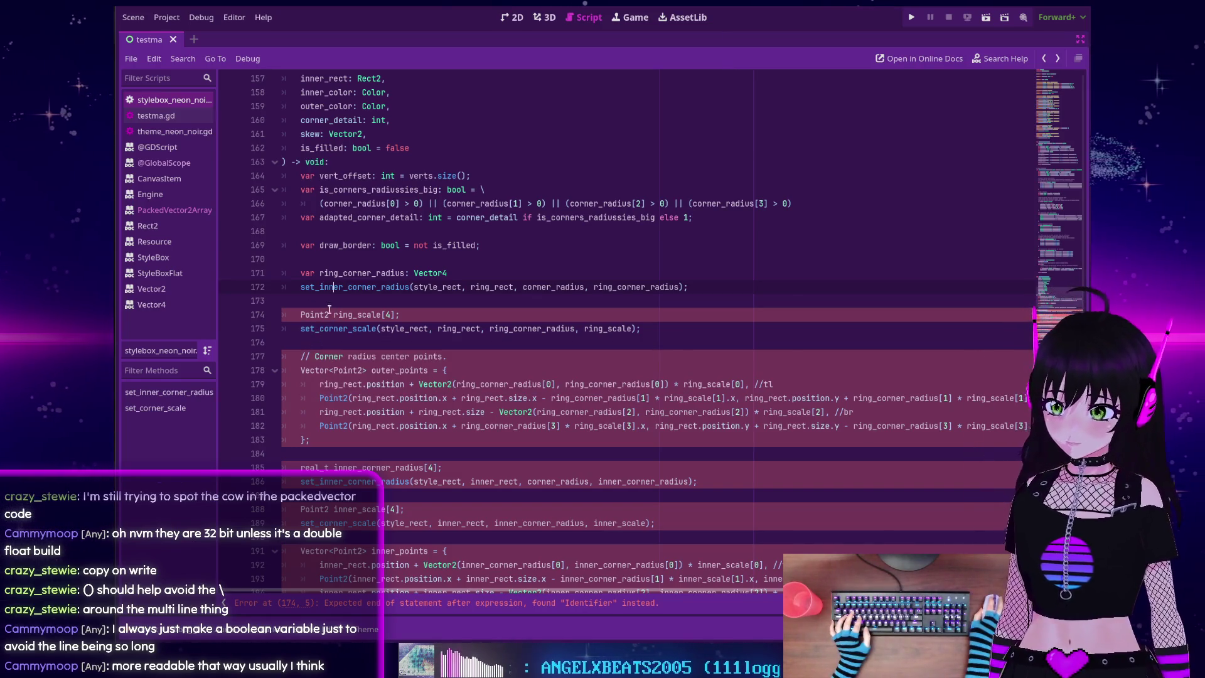
pyautogui.click(331, 315)
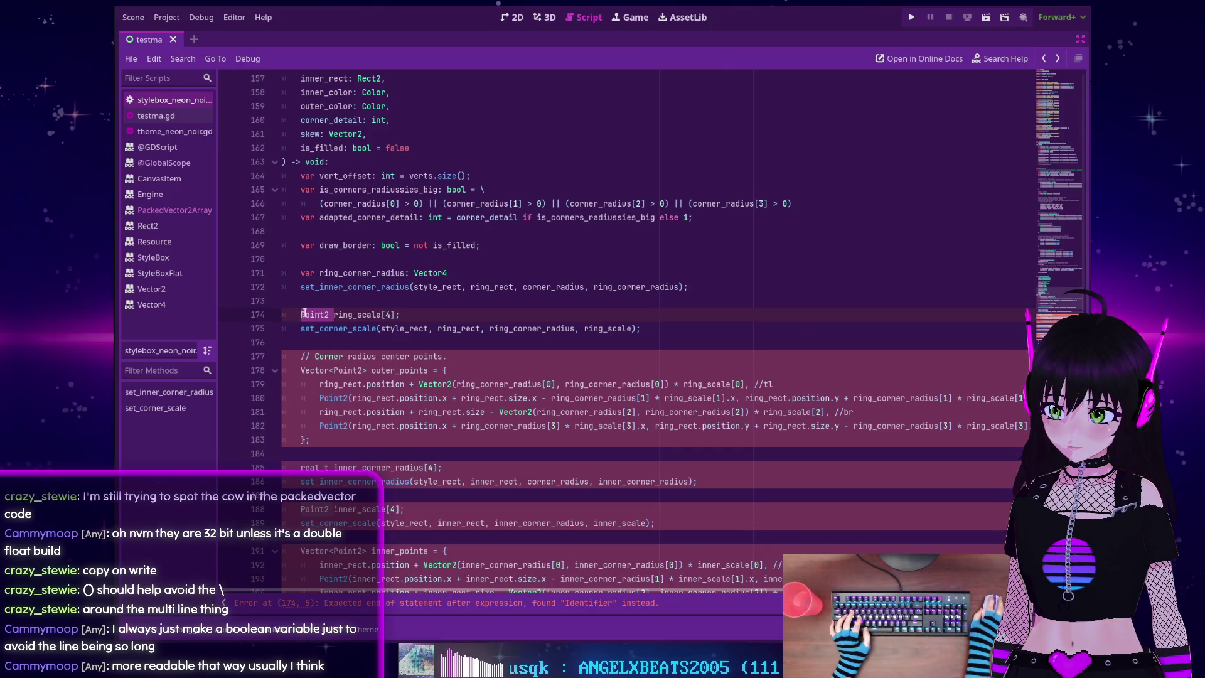
# Declare line 174 as 'var ring_scale: PackedVector2Array', removing the C-style array brackets
pyautogui.write('var')
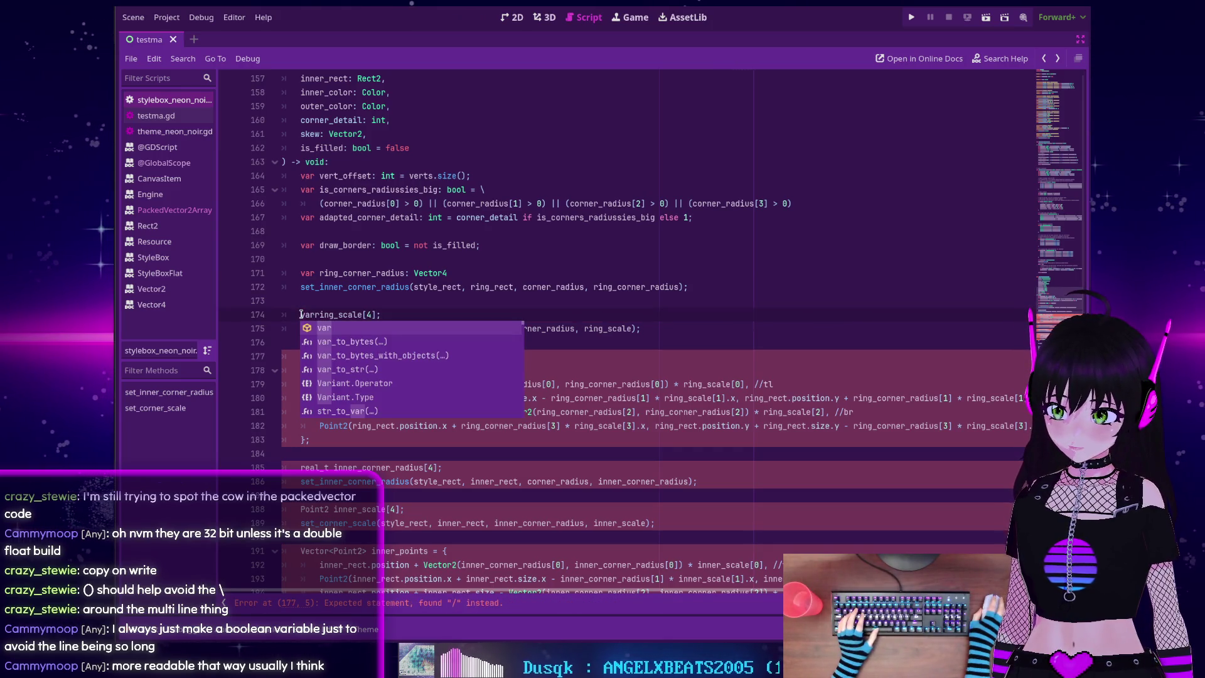
pyautogui.press('End')
pyautogui.press('BackSpace')
pyautogui.press('BackSpace')
pyautogui.press('BackSpace')
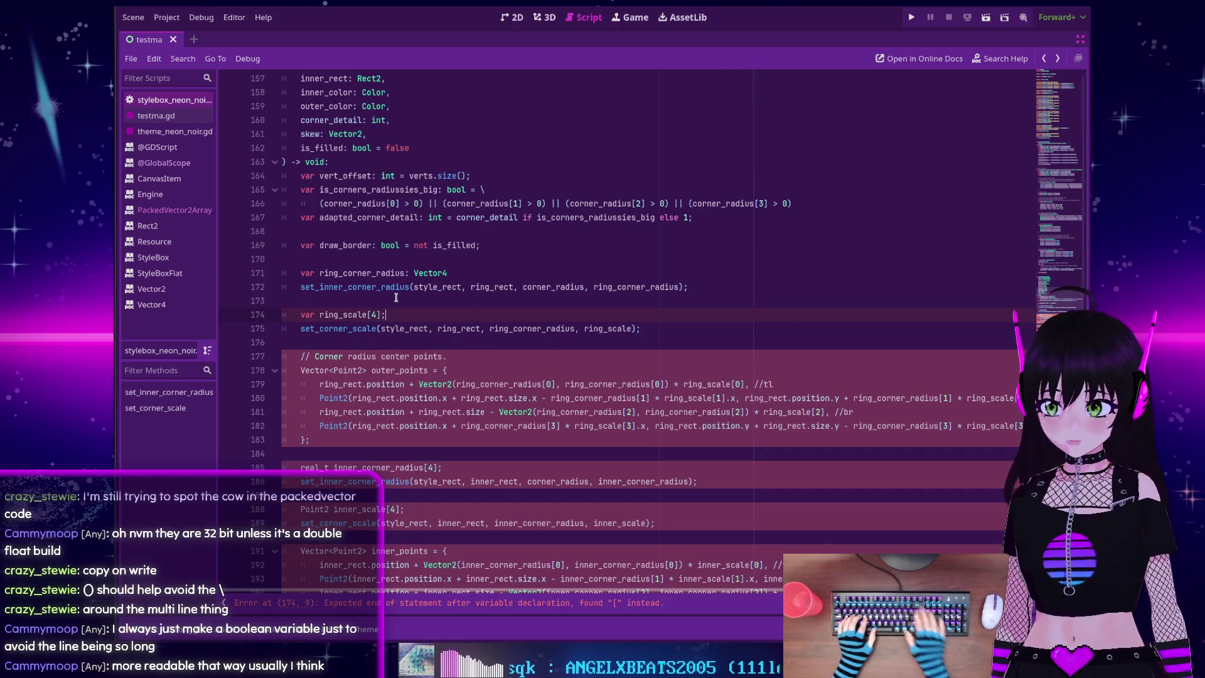
pyautogui.write(': Packe')
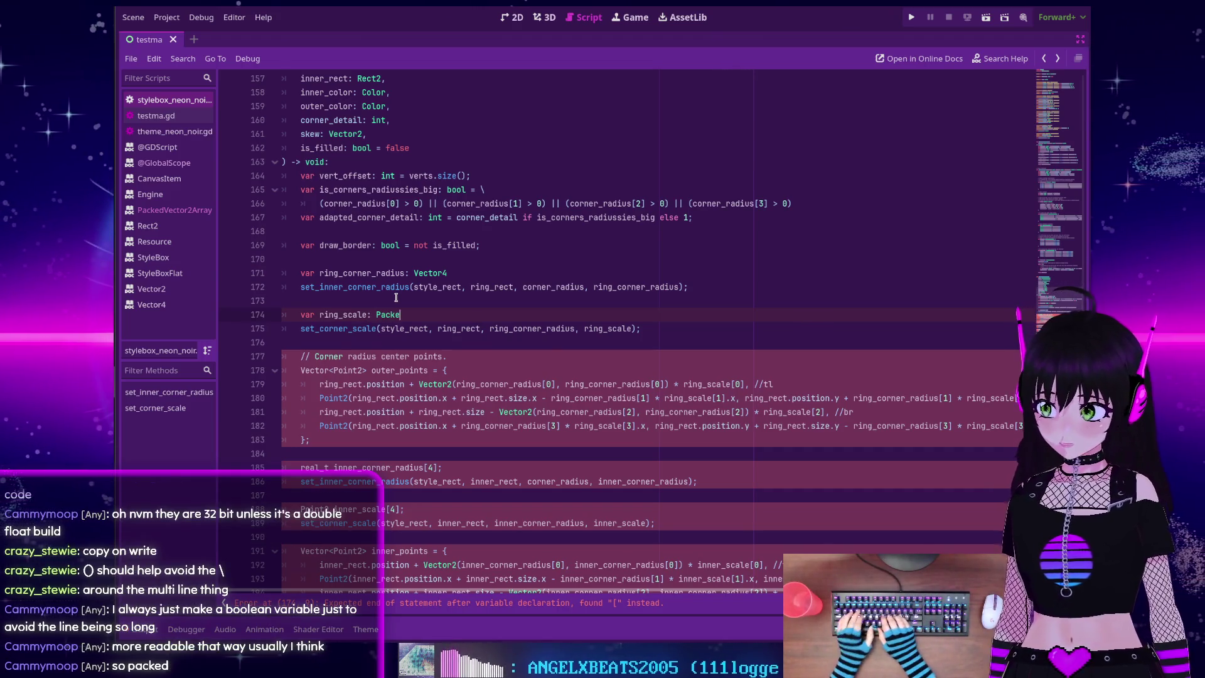
pyautogui.write('dVector2')
pyautogui.press('Return')
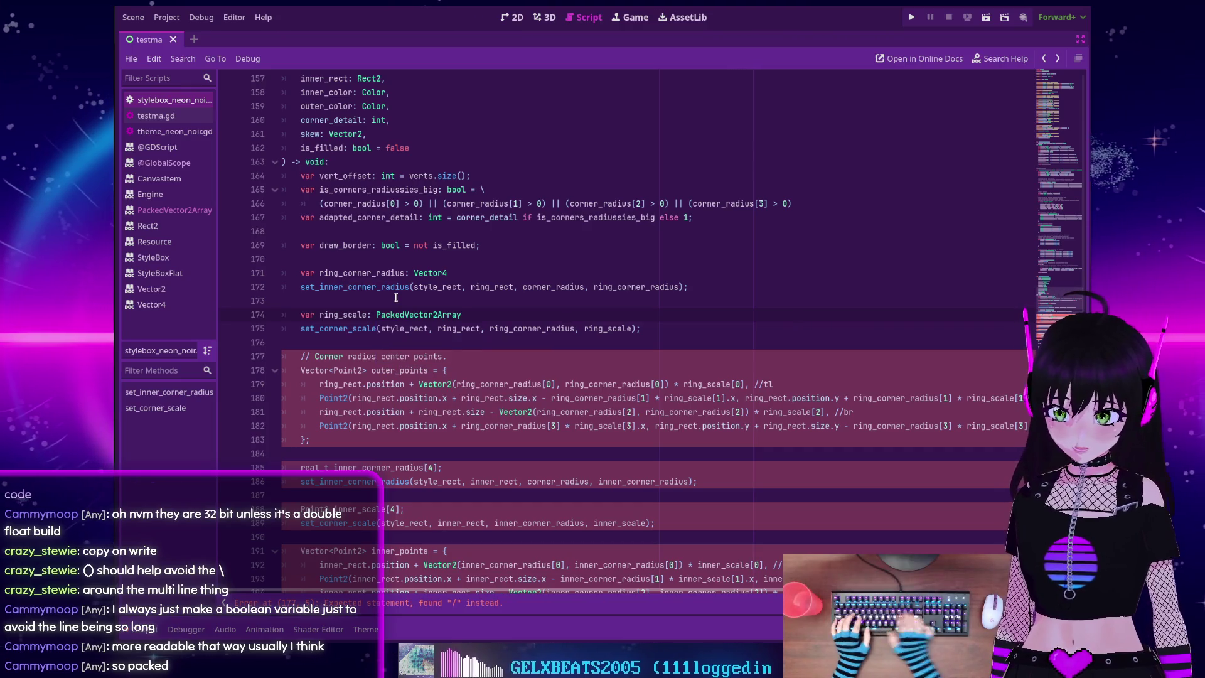
# Inspect the set_inner_corner_radius definition and highlight uses of ring_scale and ring_corner_radius
pyautogui.scroll(-1, 405, 313)
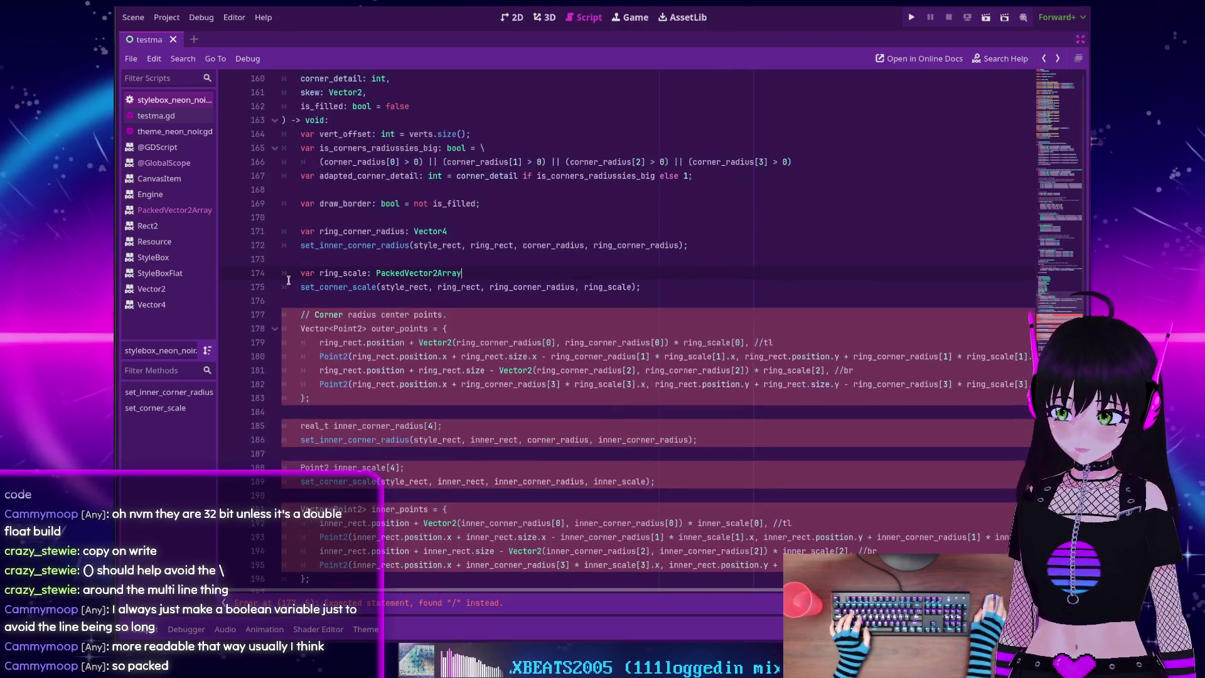
pyautogui.doubleClick(335, 274)
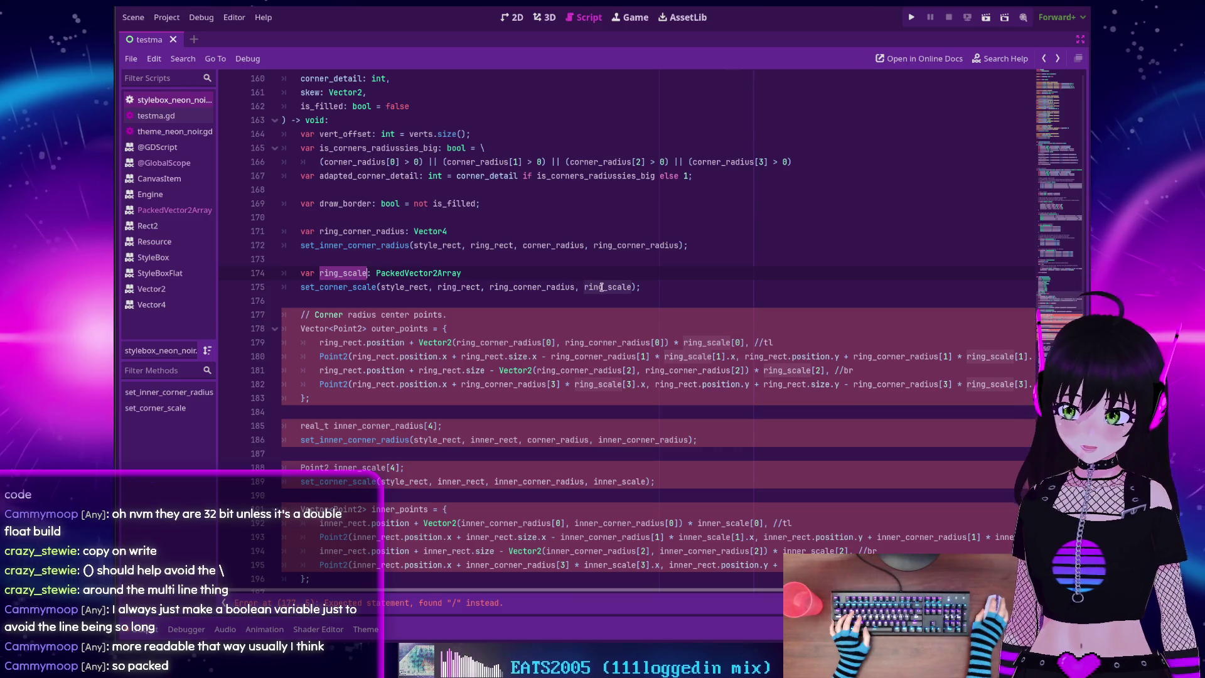
pyautogui.moveTo(601, 287)
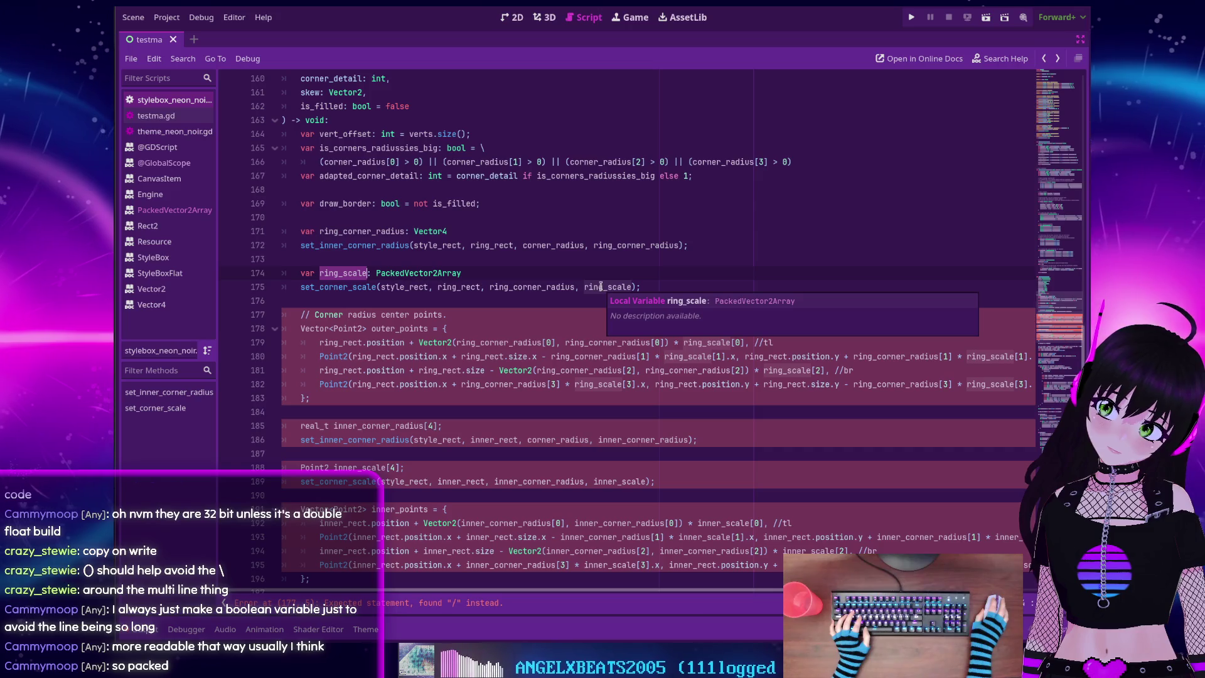
pyautogui.click(359, 246)
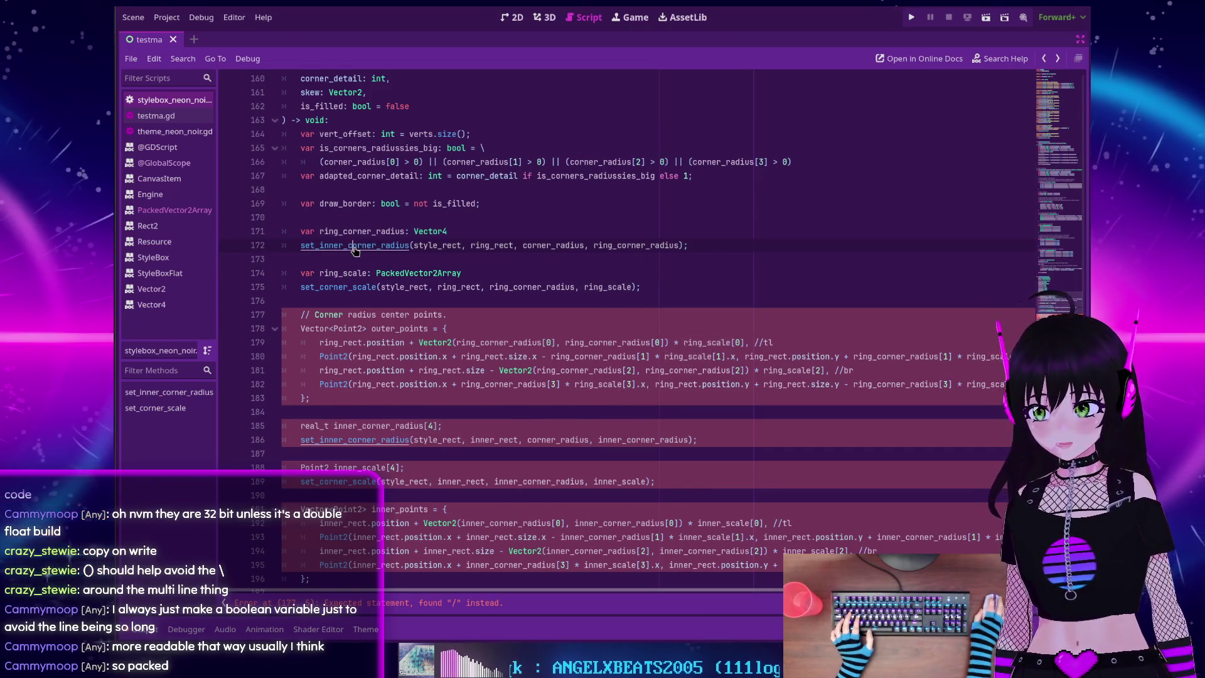
pyautogui.keyDown('ctrl'); pyautogui.click(355, 246); pyautogui.keyUp('ctrl')
pyautogui.scroll(-2, 353, 328)
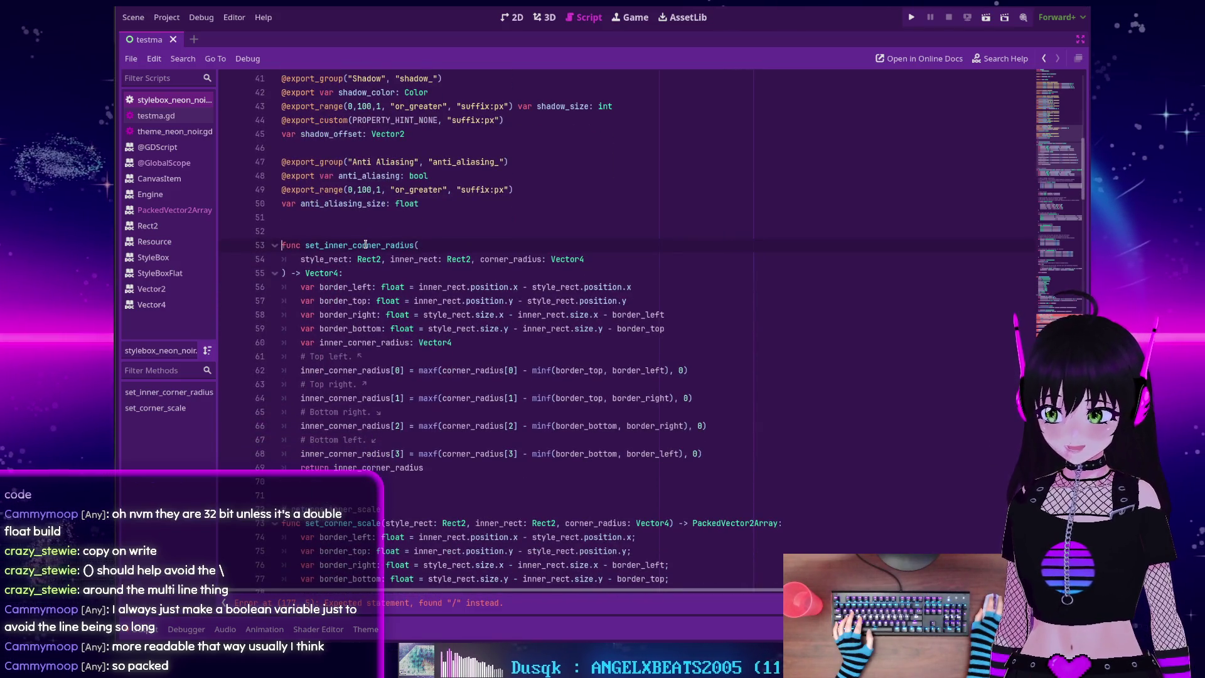
pyautogui.moveTo(359, 471)
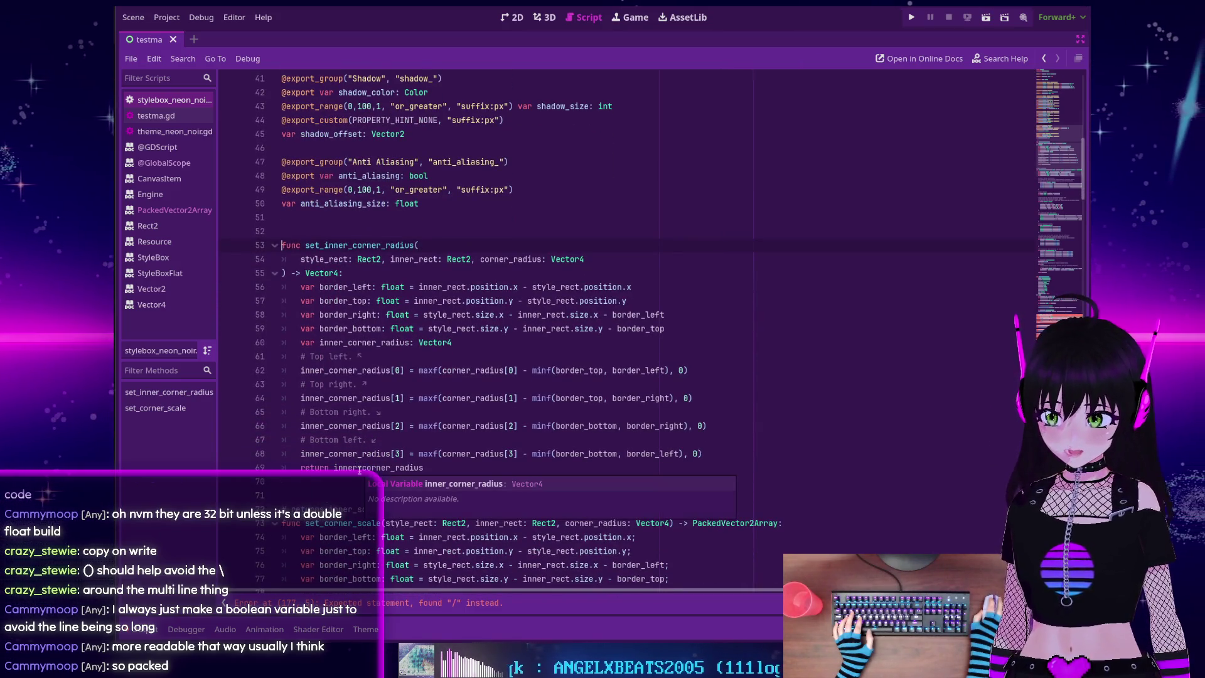
pyautogui.scroll(-20, 354, 452)
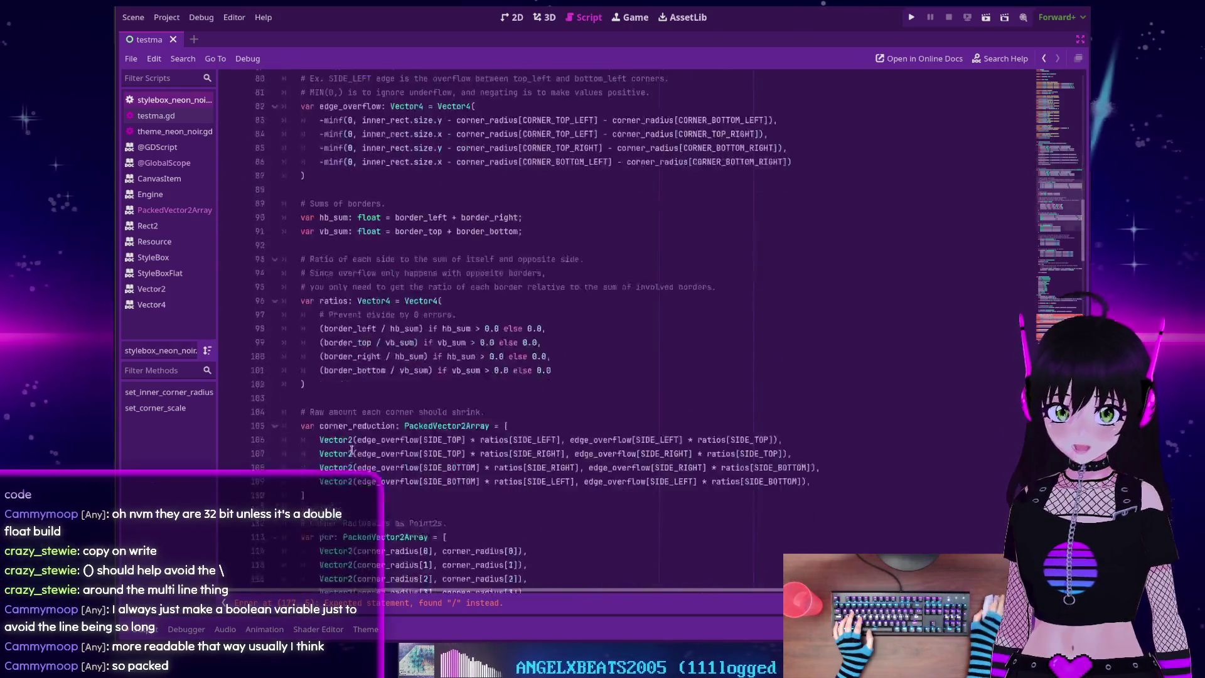
pyautogui.scroll(-15, 352, 437)
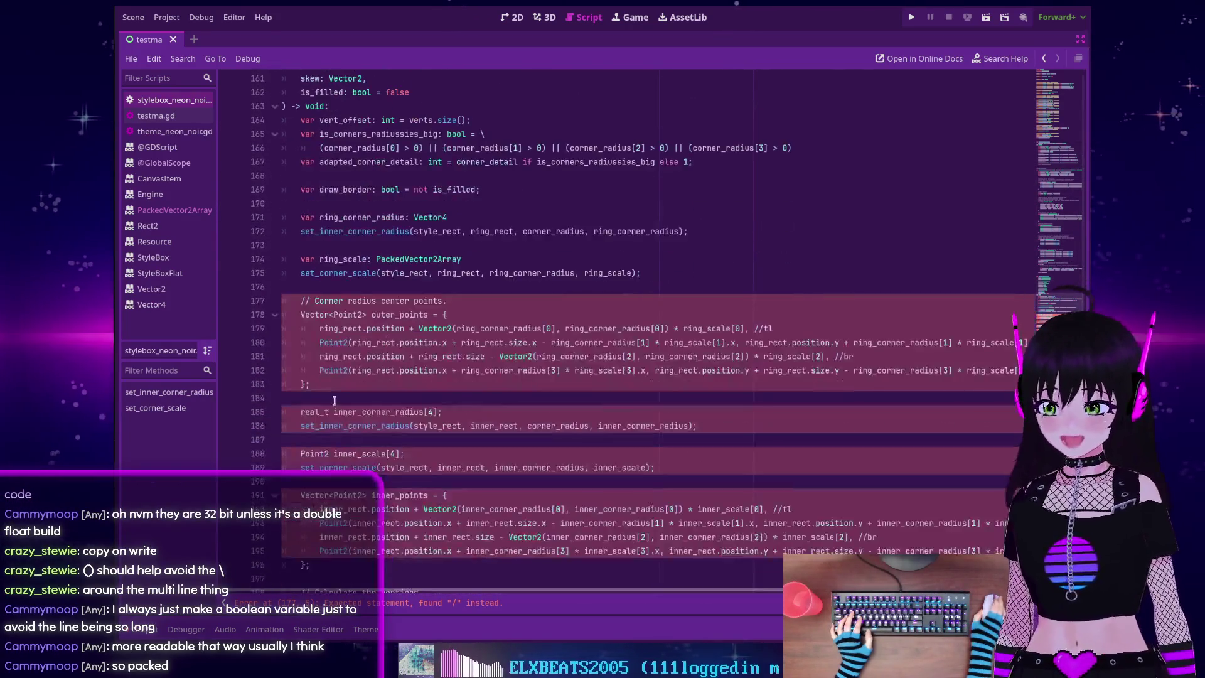
pyautogui.doubleClick(338, 302)
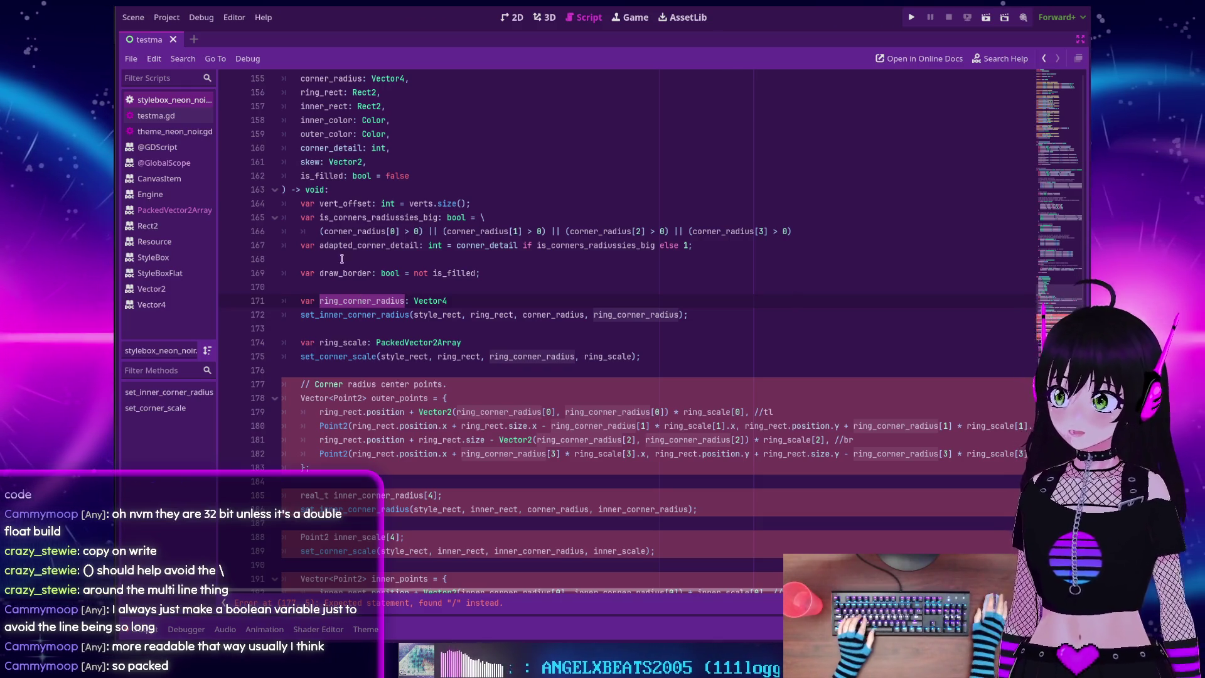
pyautogui.click(484, 300)
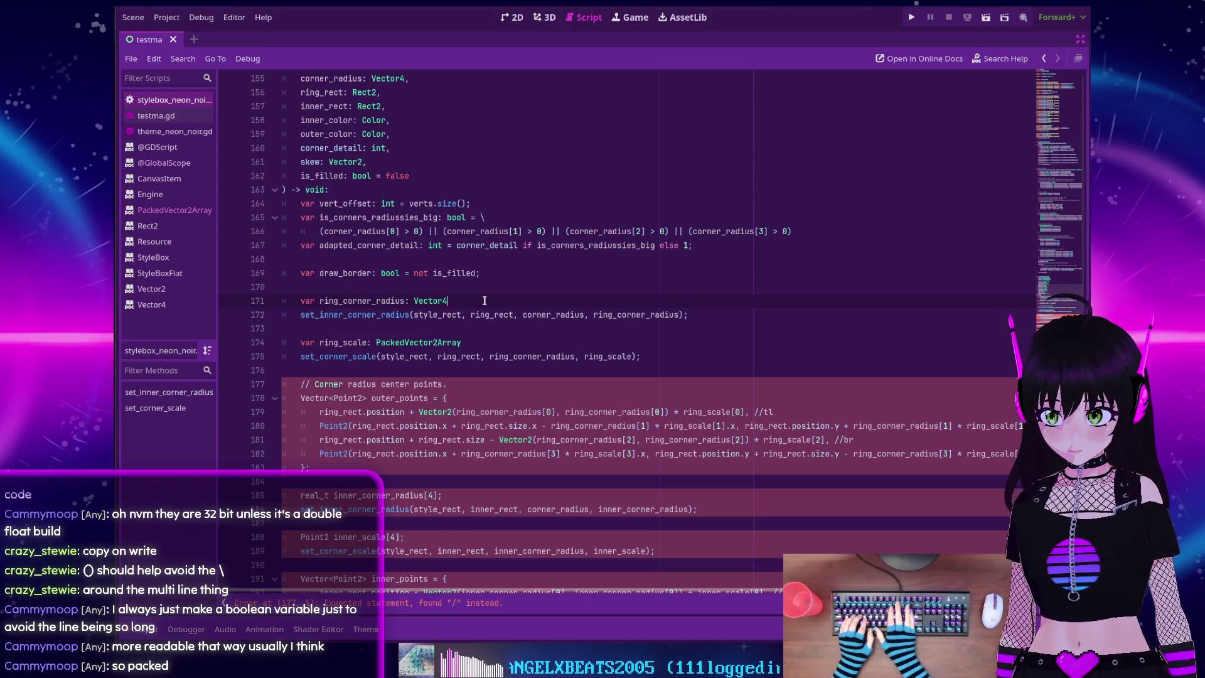
# Initialise ring_corner_radius from set_inner_corner_radius(...), removing its ring_corner_radius output argument
pyautogui.write(' =')
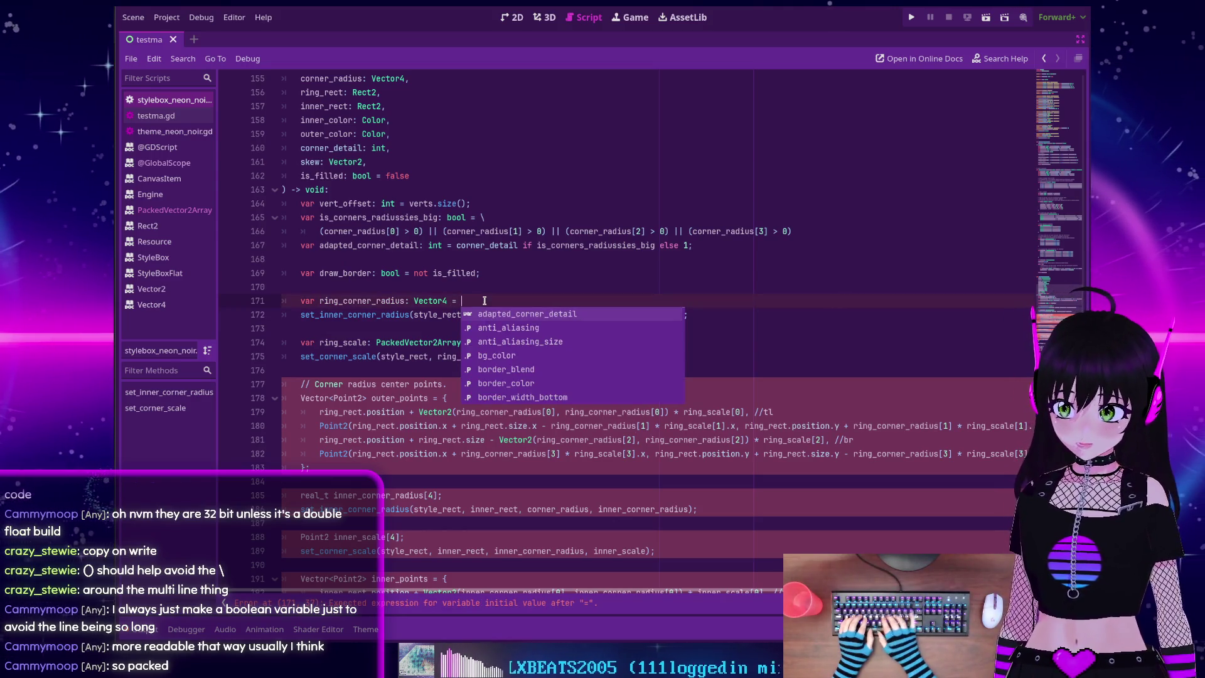
pyautogui.write(' \\')
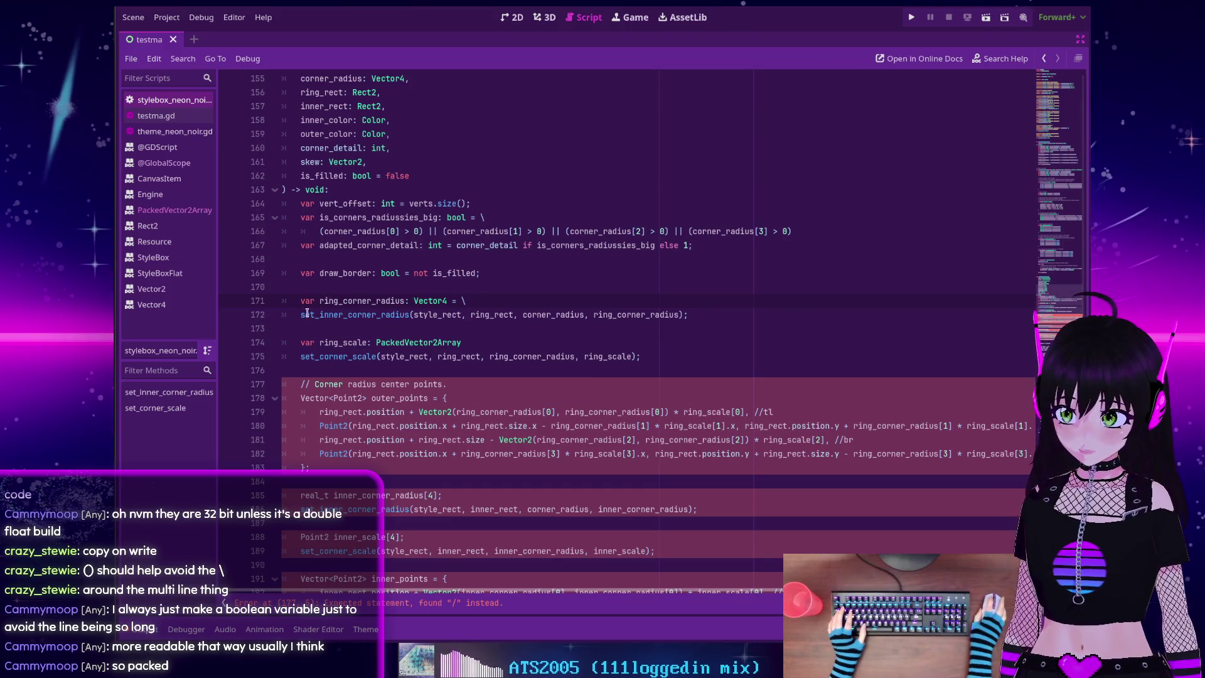
pyautogui.press('Tab')
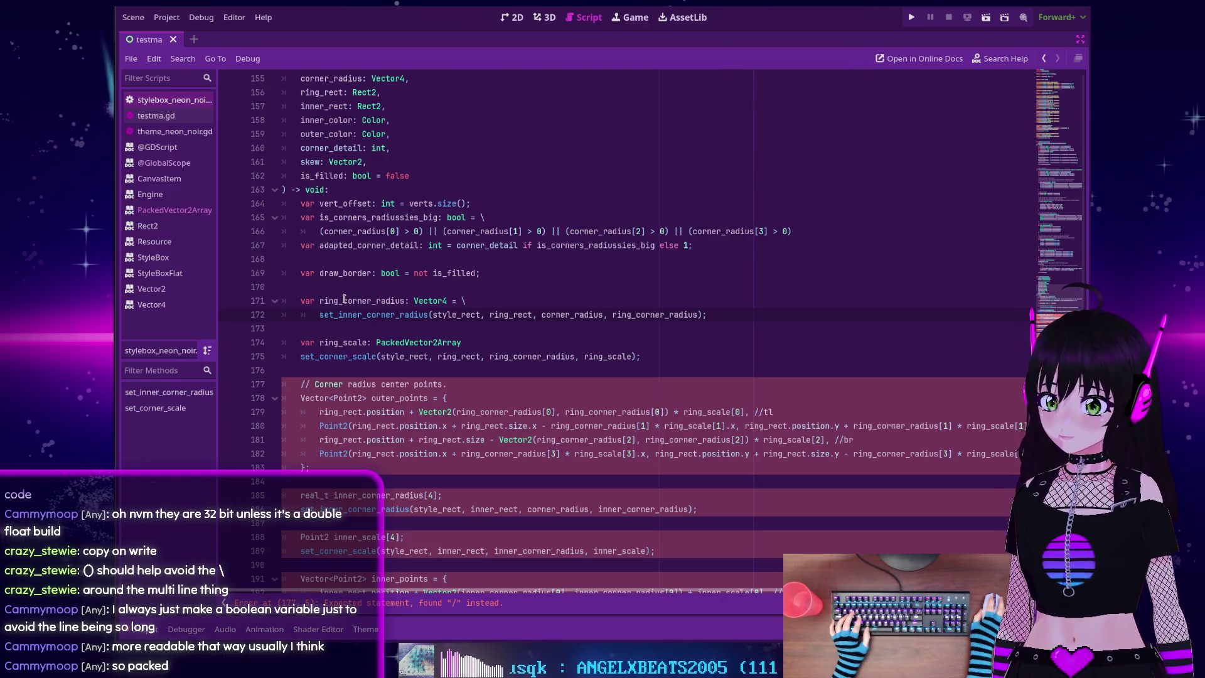
pyautogui.doubleClick(344, 300)
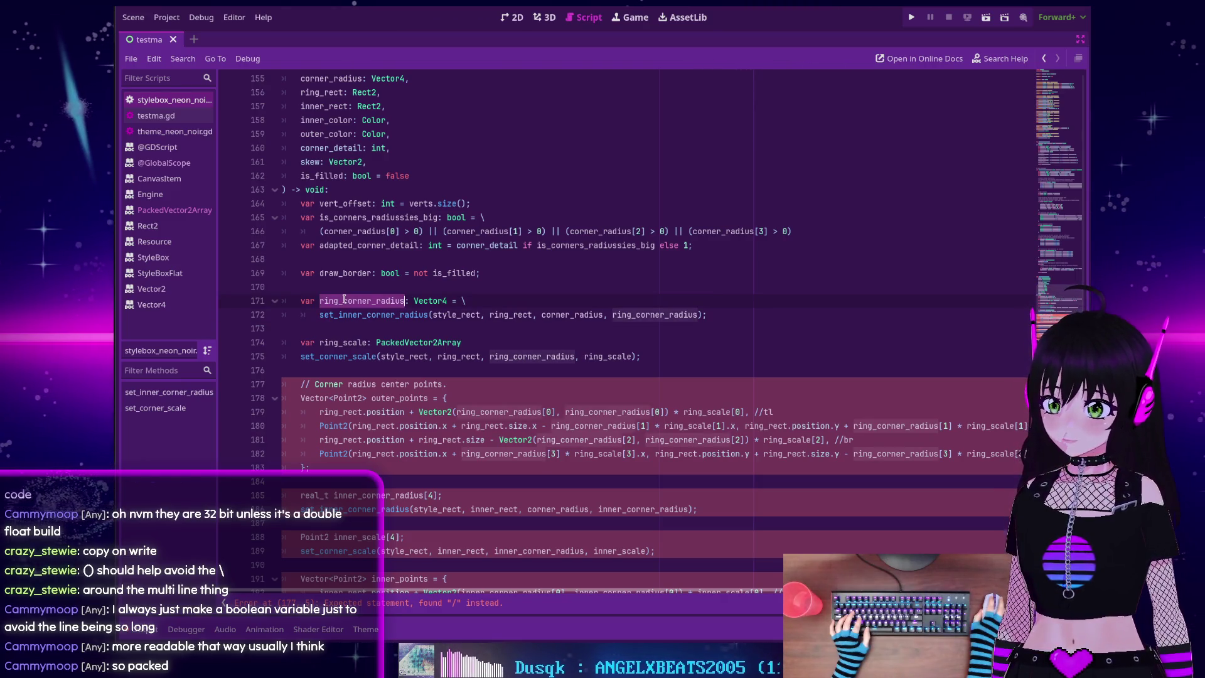
pyautogui.doubleClick(633, 315)
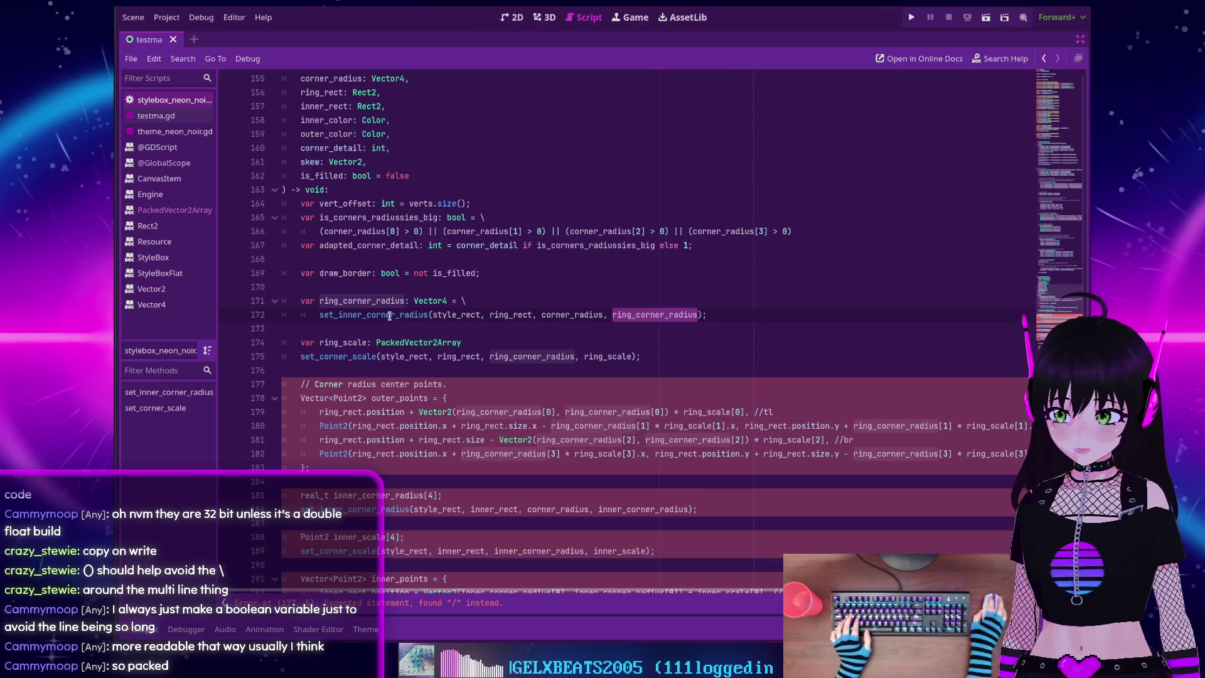
pyautogui.press('Up')
pyautogui.press('Up')
pyautogui.press('Up')
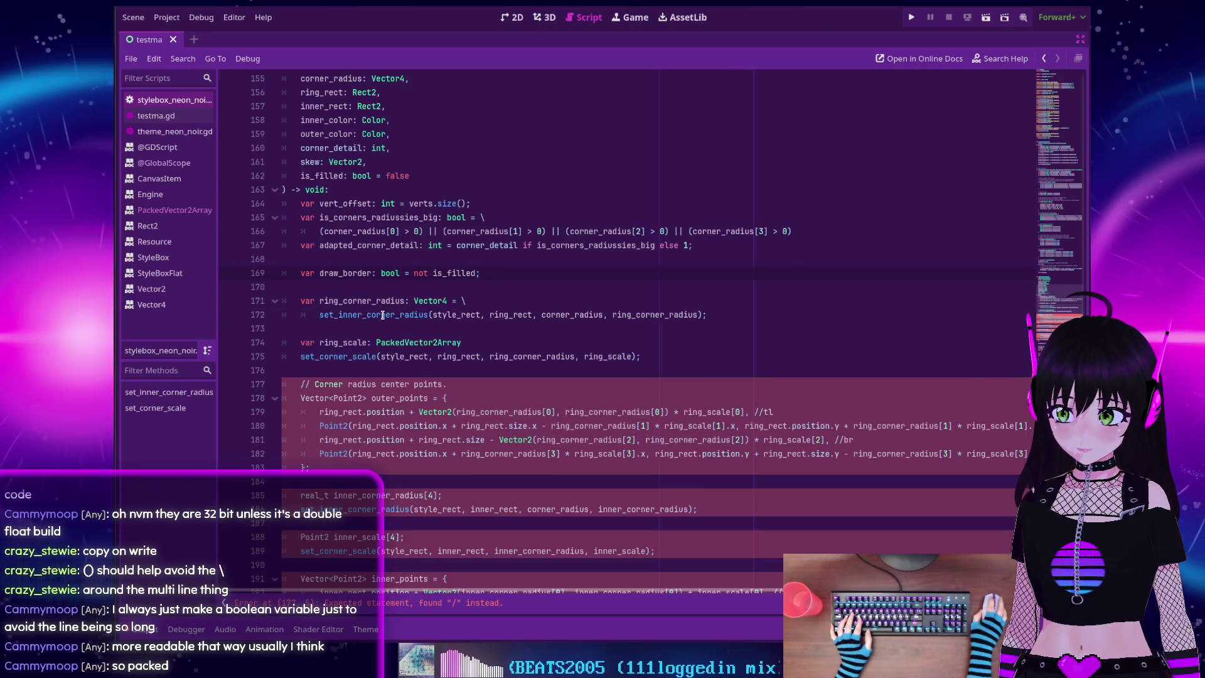
pyautogui.moveTo(382, 315)
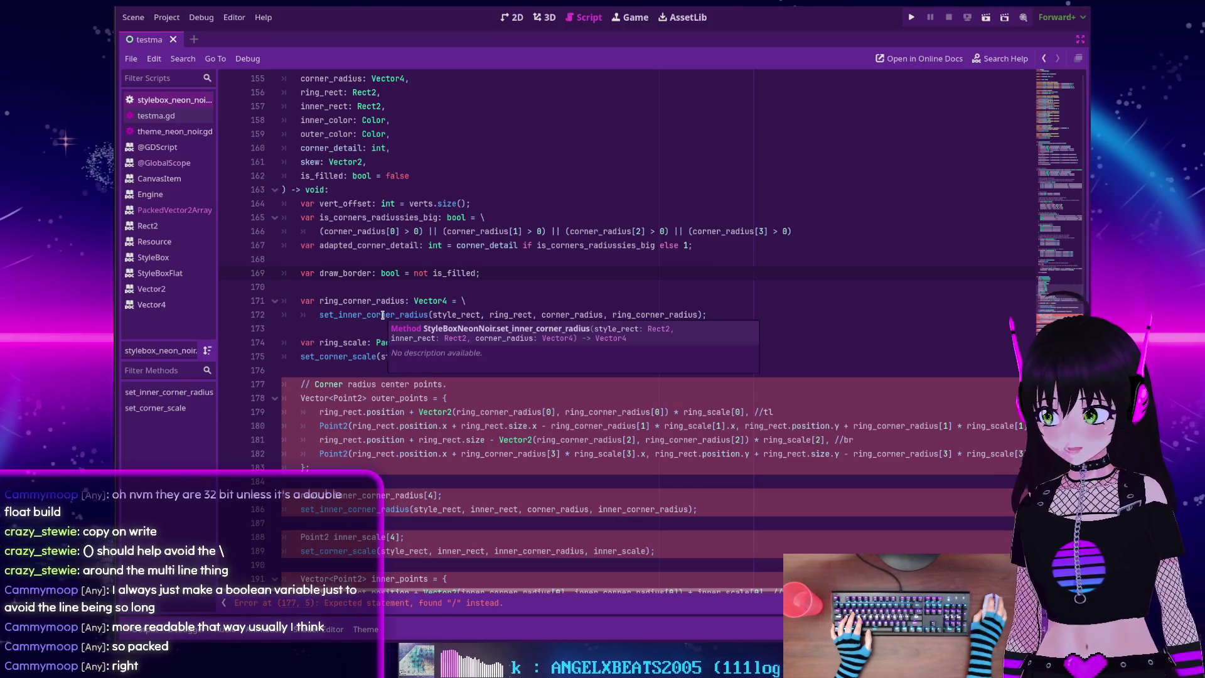
pyautogui.doubleClick(646, 315)
pyautogui.press('BackSpace')
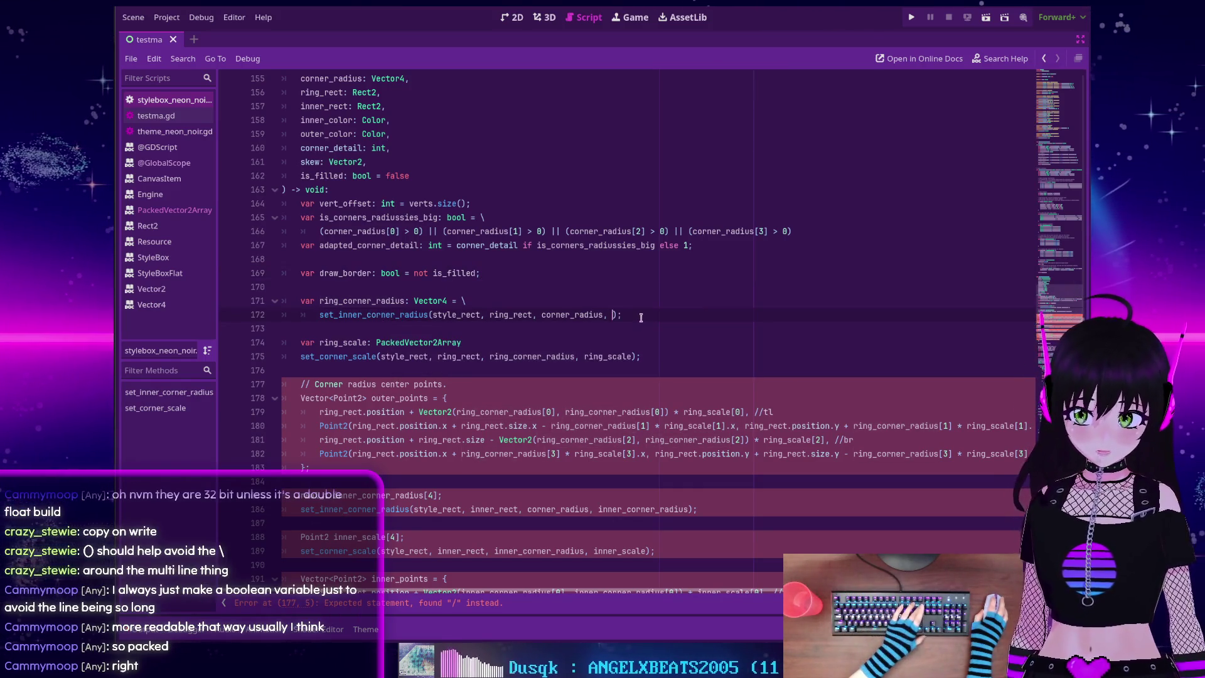
pyautogui.press('BackSpace')
pyautogui.press('BackSpace')
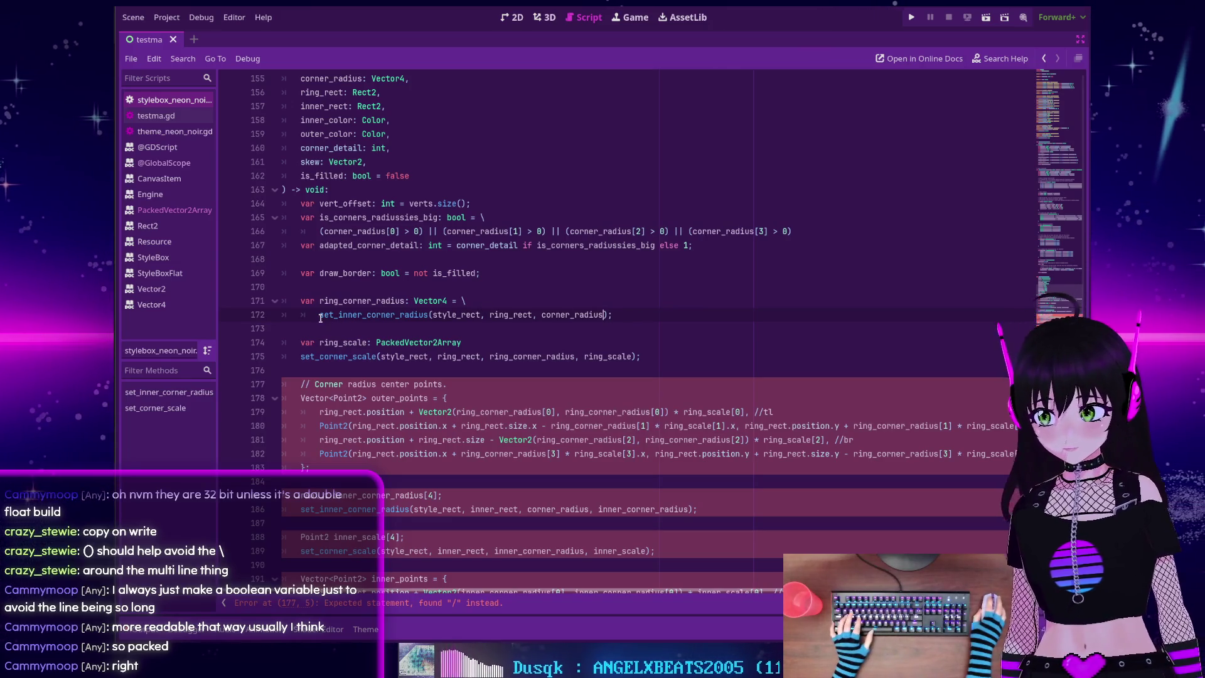
pyautogui.press('BackSpace')
pyautogui.press('BackSpace')
pyautogui.press('BackSpace')
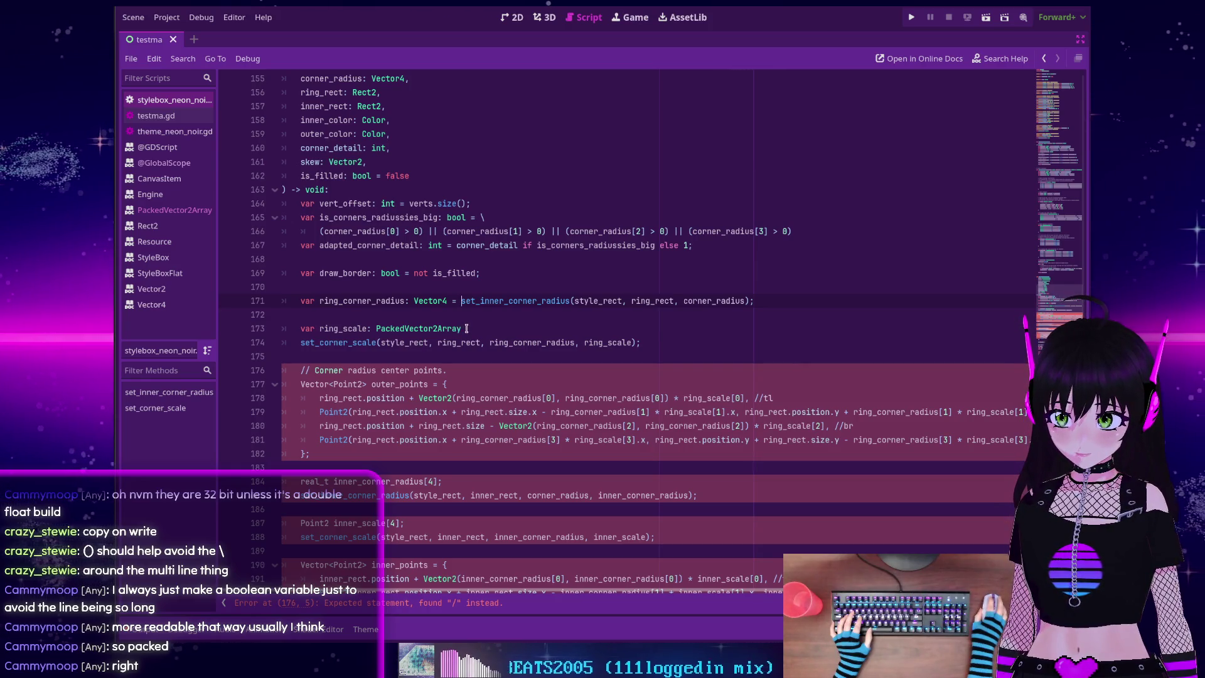
# Initialise ring_scale from set_corner_scale(...) without the ring_scale argument, and drop both trailing semicolons
pyautogui.click(328, 342)
pyautogui.keyDown('ctrl'); pyautogui.click(333, 344); pyautogui.keyUp('ctrl')
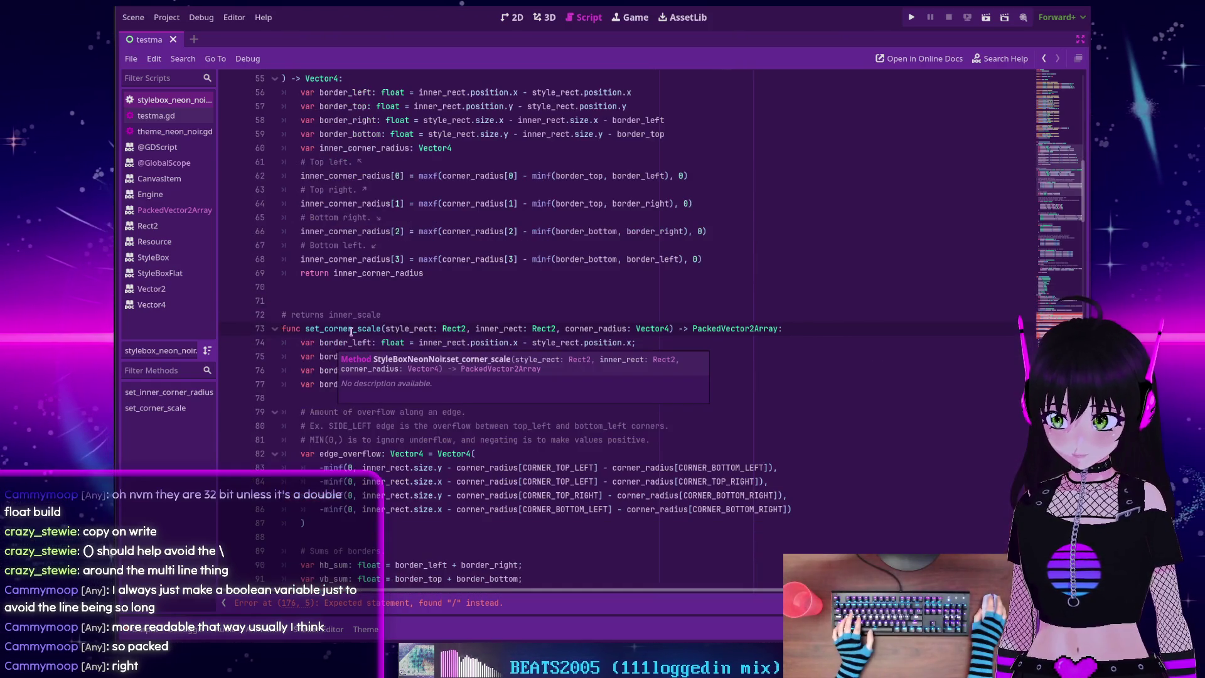
pyautogui.click(1060, 319)
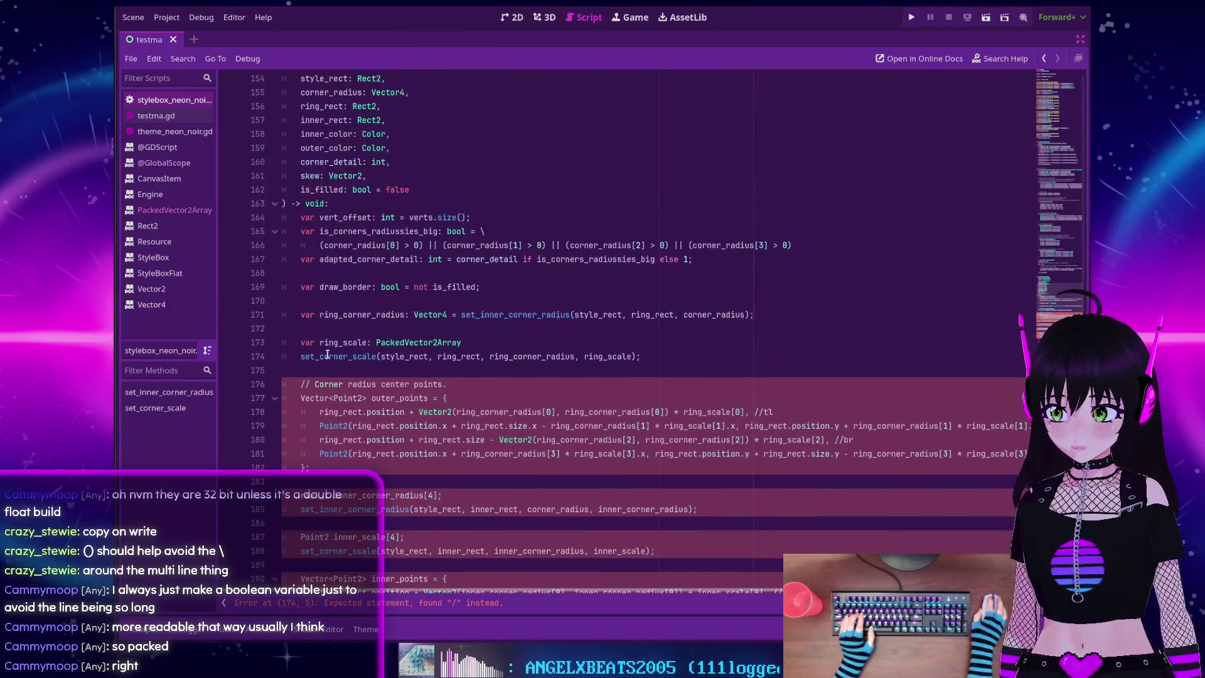
pyautogui.click(474, 342)
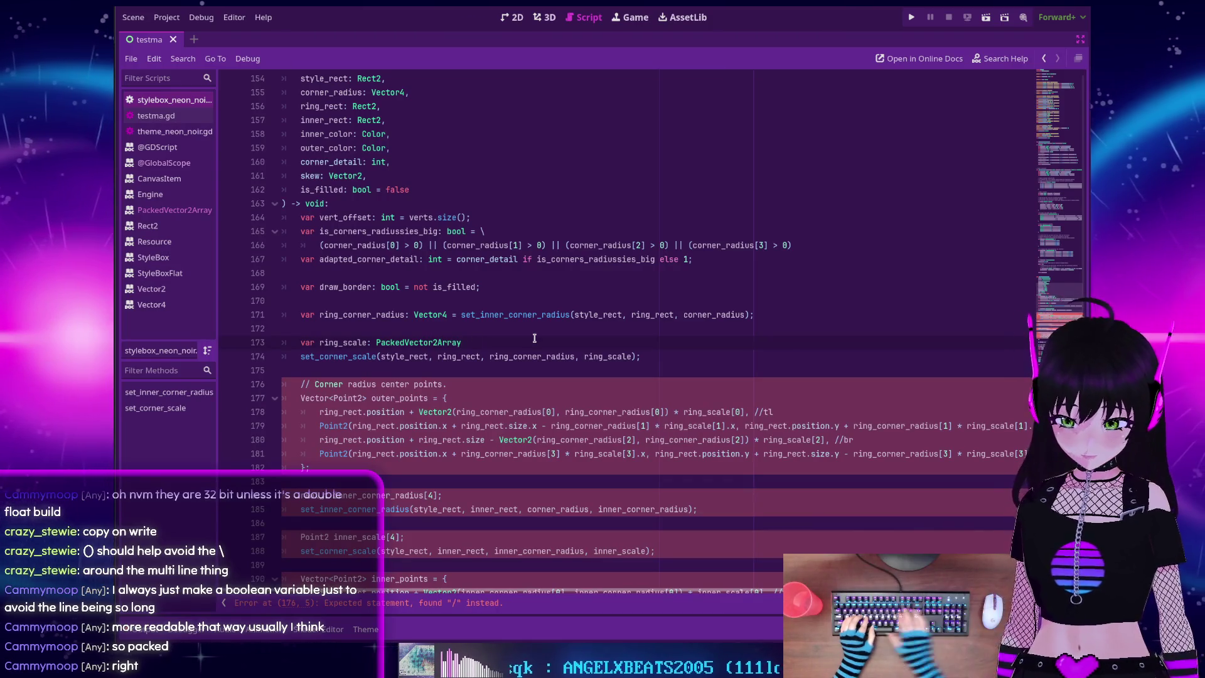
pyautogui.write(' =')
pyautogui.press('Escape')
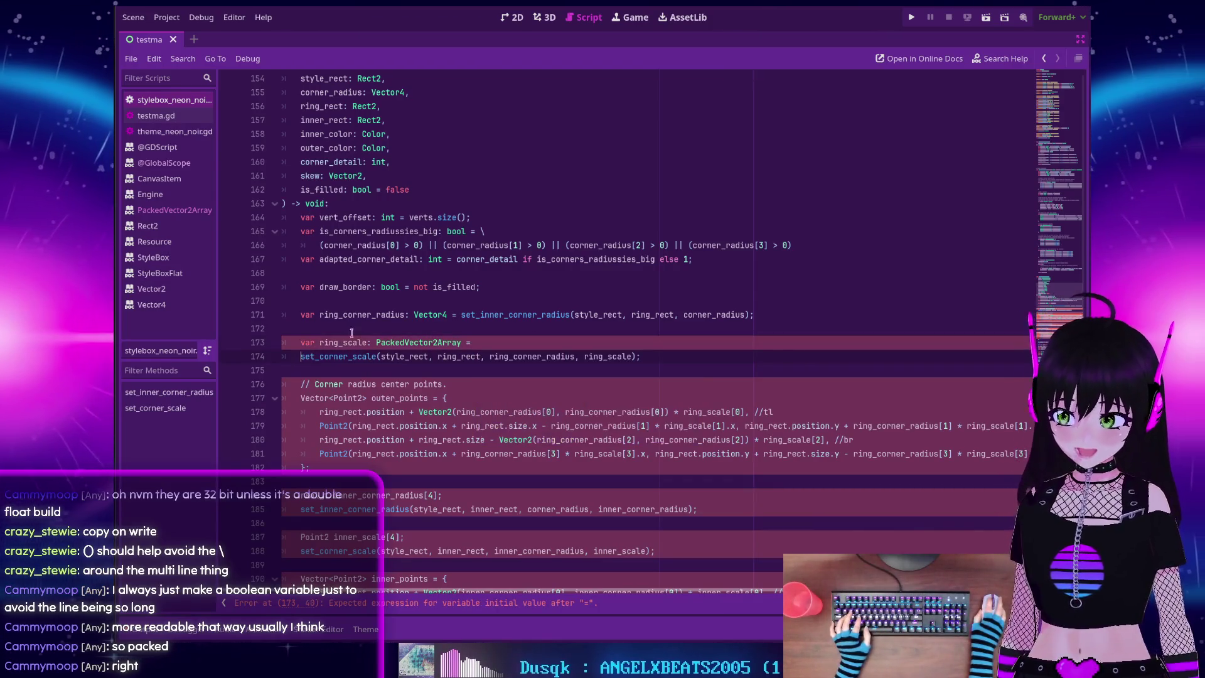
pyautogui.press('Delete')
pyautogui.press('Delete')
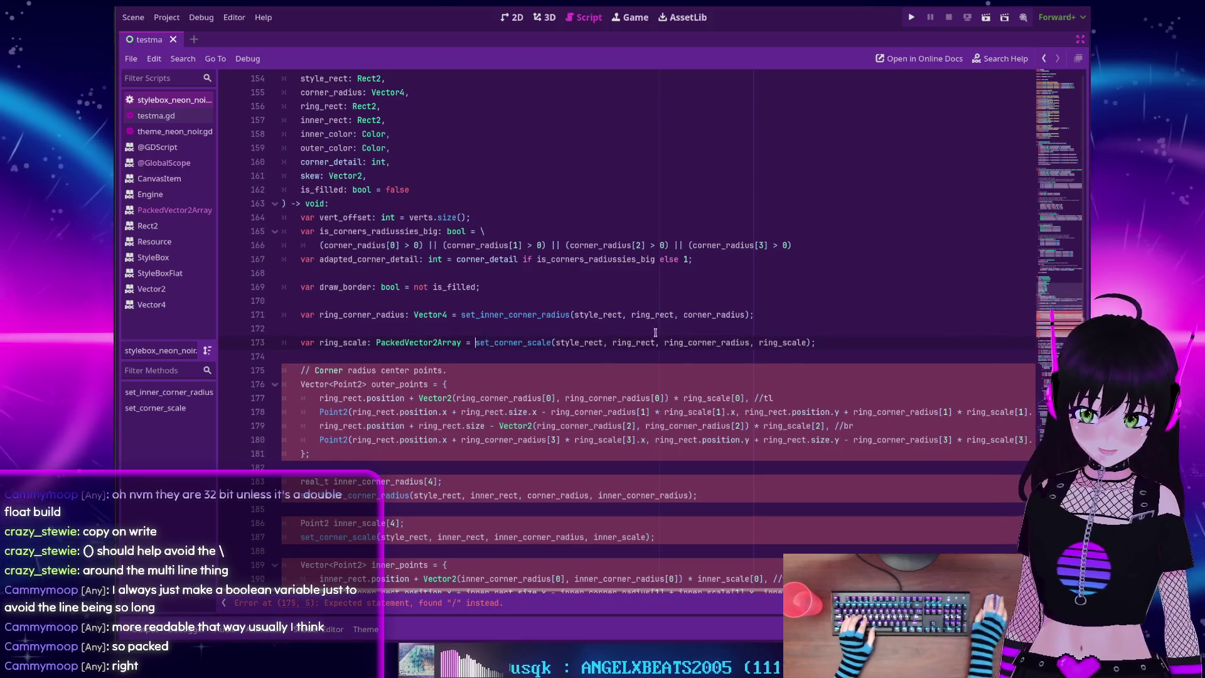
pyautogui.doubleClick(775, 342)
pyautogui.press('BackSpace')
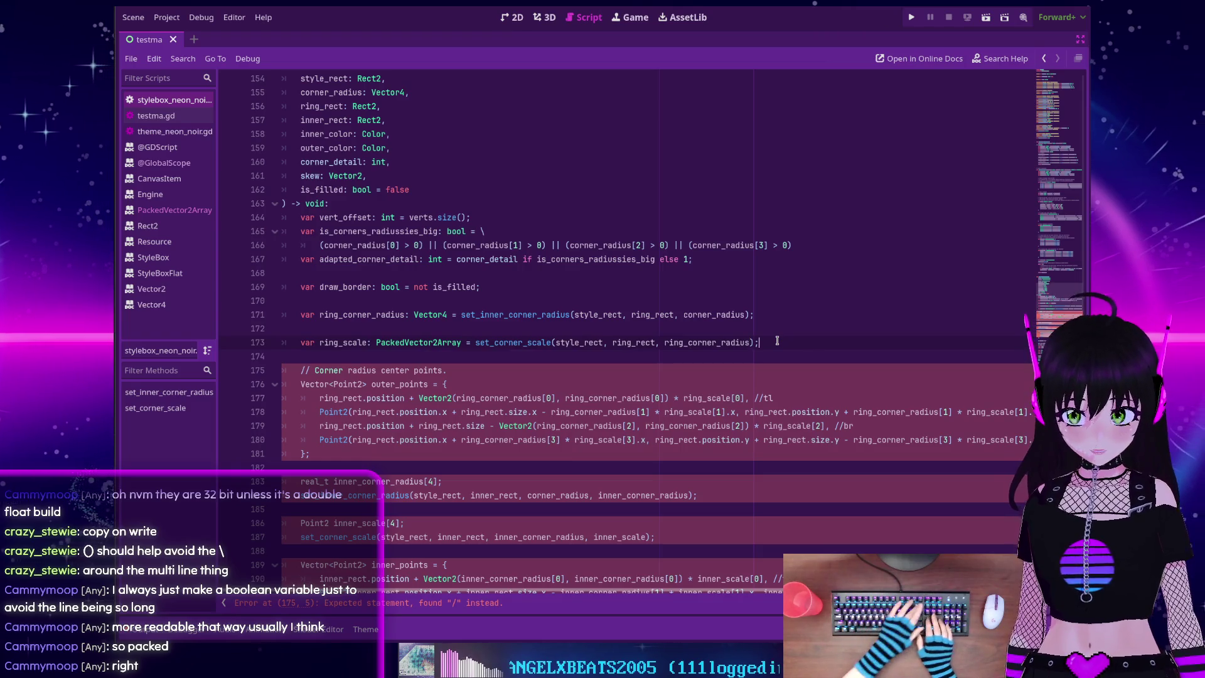
pyautogui.press('End')
pyautogui.press('BackSpace')
pyautogui.press('Up')
pyautogui.press('Up')
pyautogui.press('BackSpace')
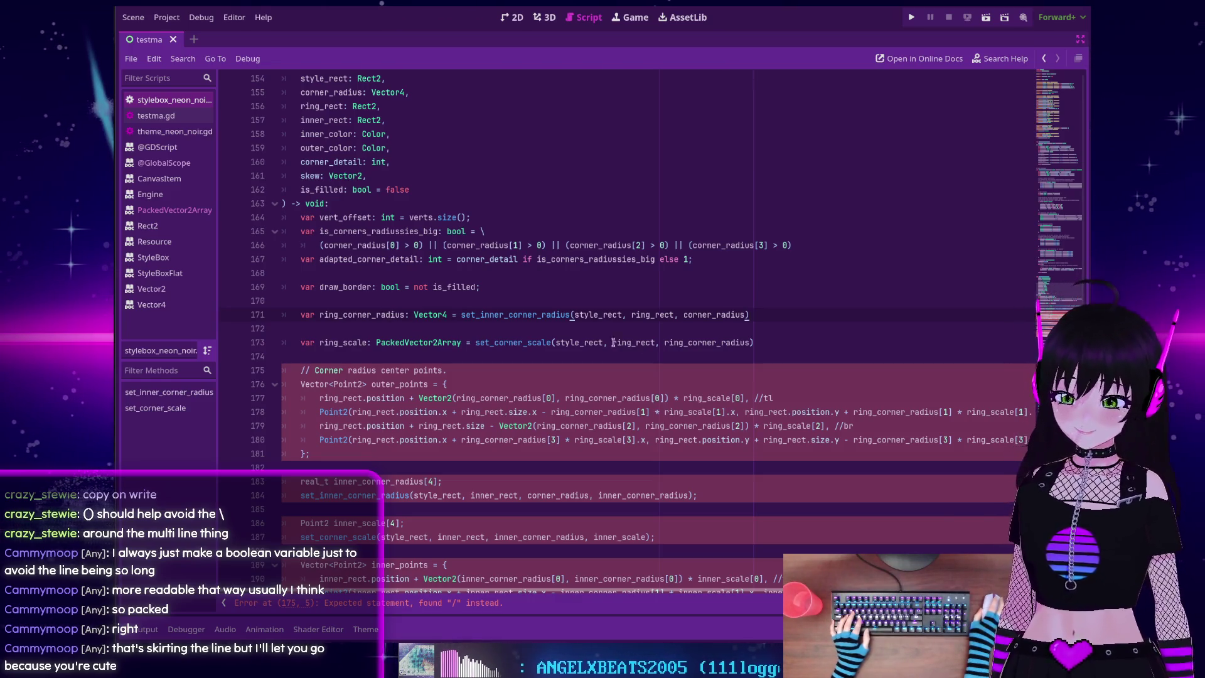
# Replace the // on line 175's 'Corner radius center points' comment with #
pyautogui.scroll(-1, 605, 303)
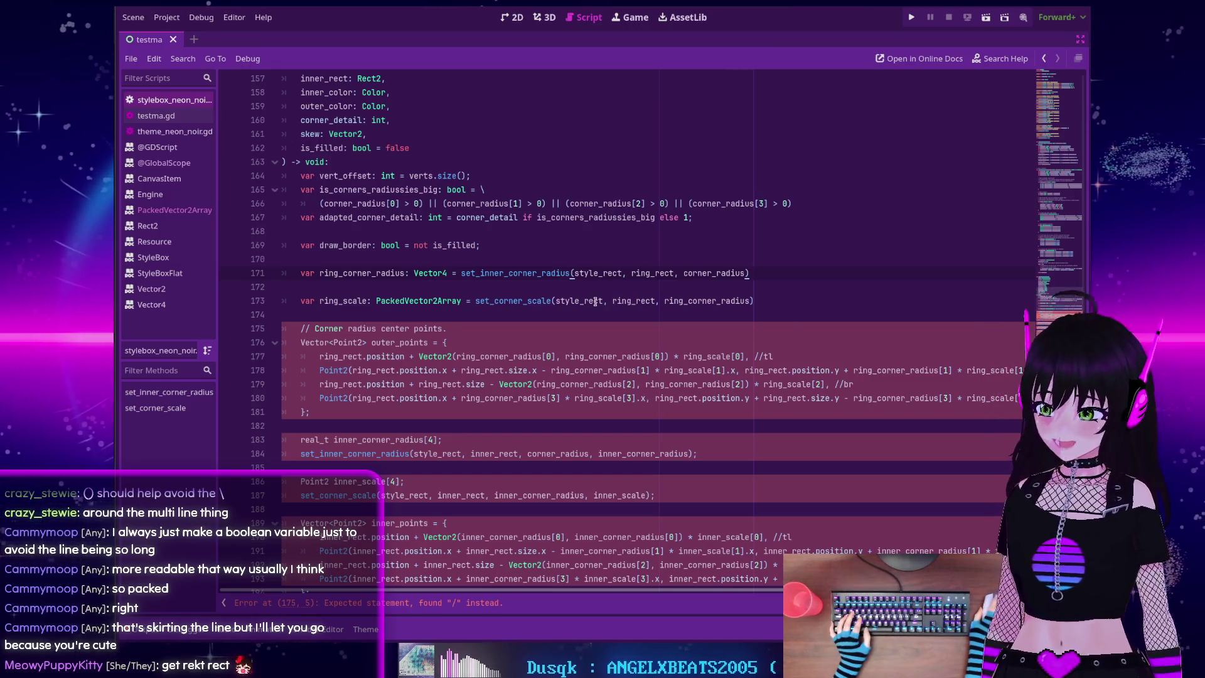
pyautogui.scroll(-1, 502, 301)
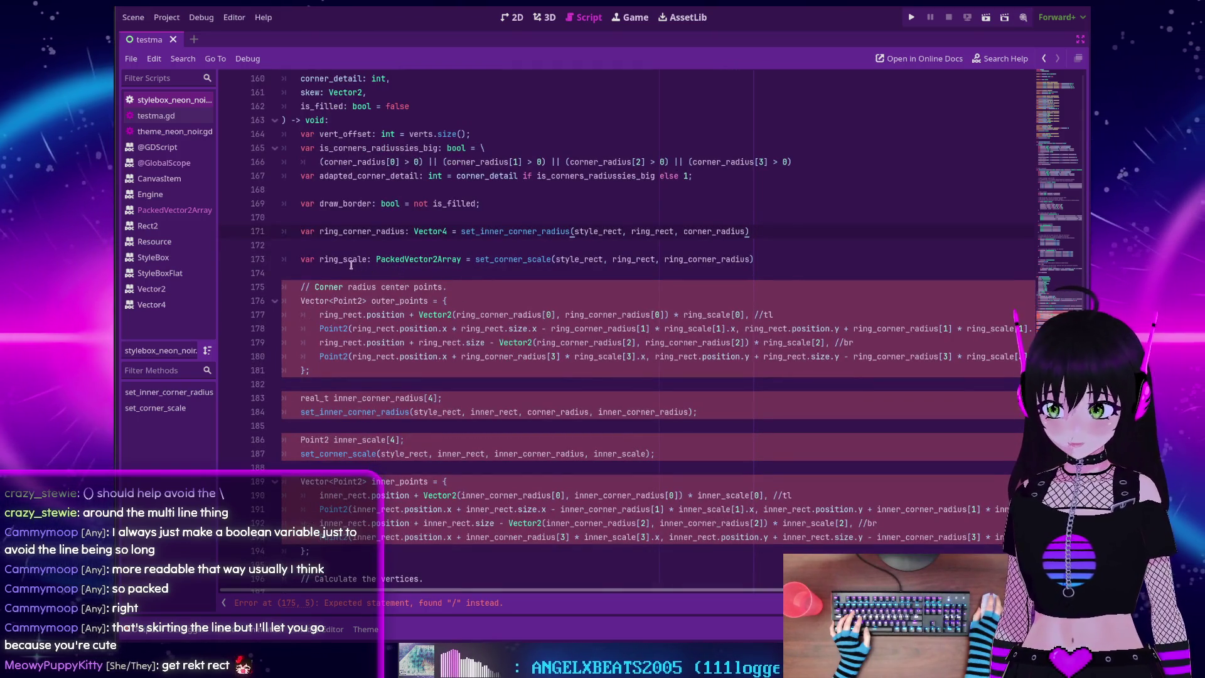
pyautogui.click(383, 286)
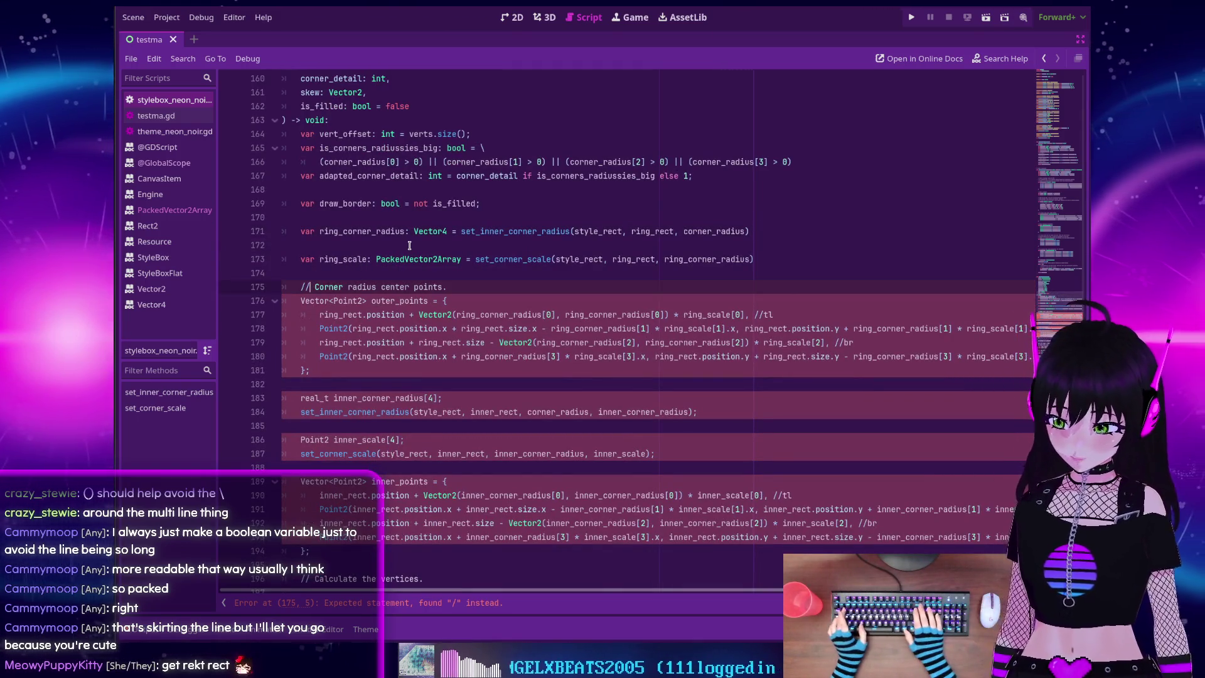
pyautogui.press('Home')
pyautogui.press('Delete')
pyautogui.press('Delete')
pyautogui.write('#')
pyautogui.scroll(-1, 396, 276)
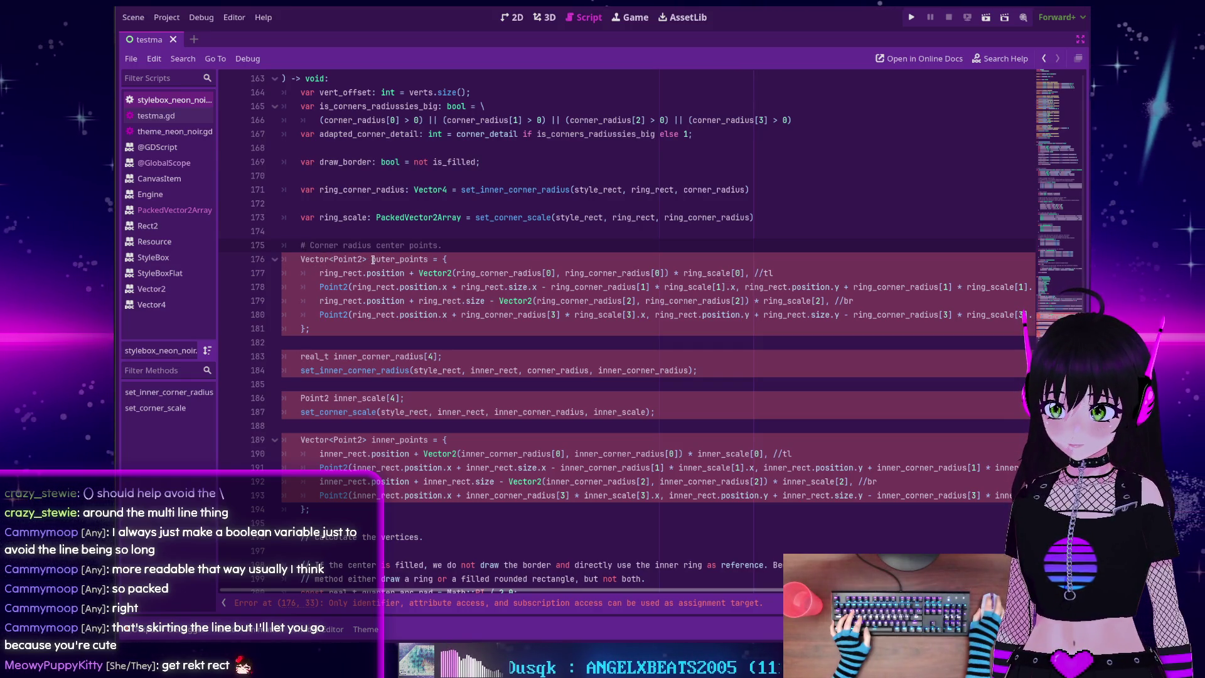
# Change the line 176 declaration to 'var outer_points: PackedVector2Array'
pyautogui.moveTo(368, 259); pyautogui.dragTo(302, 260)
pyautogui.press('BackSpace')
pyautogui.press('Delete')
pyautogui.hotkey('ctrl', 'Right')
pyautogui.write(': Packe')
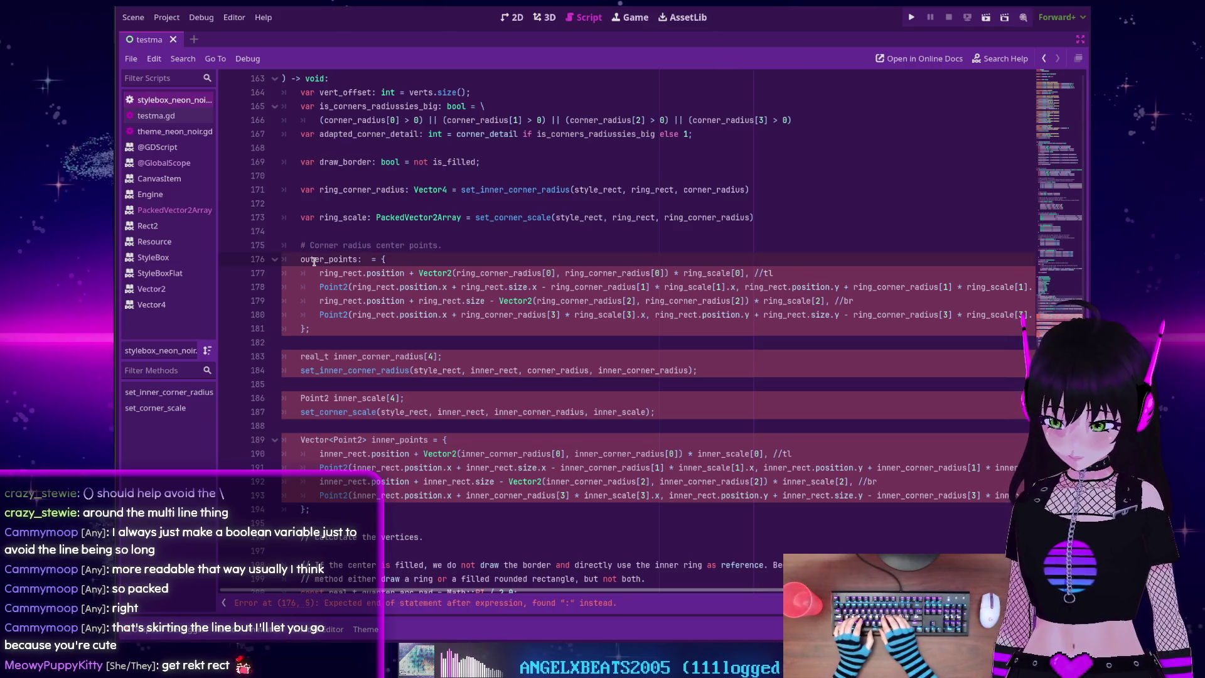
pyautogui.write('d')
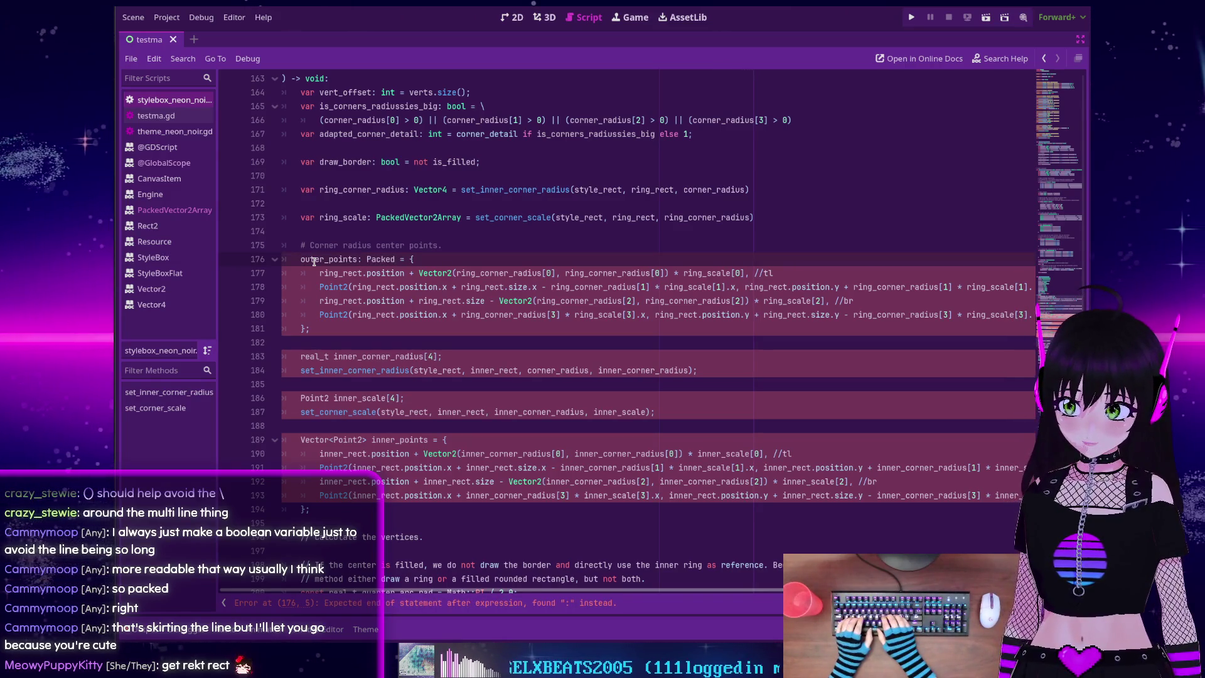
pyautogui.press('Home')
pyautogui.write('var ')
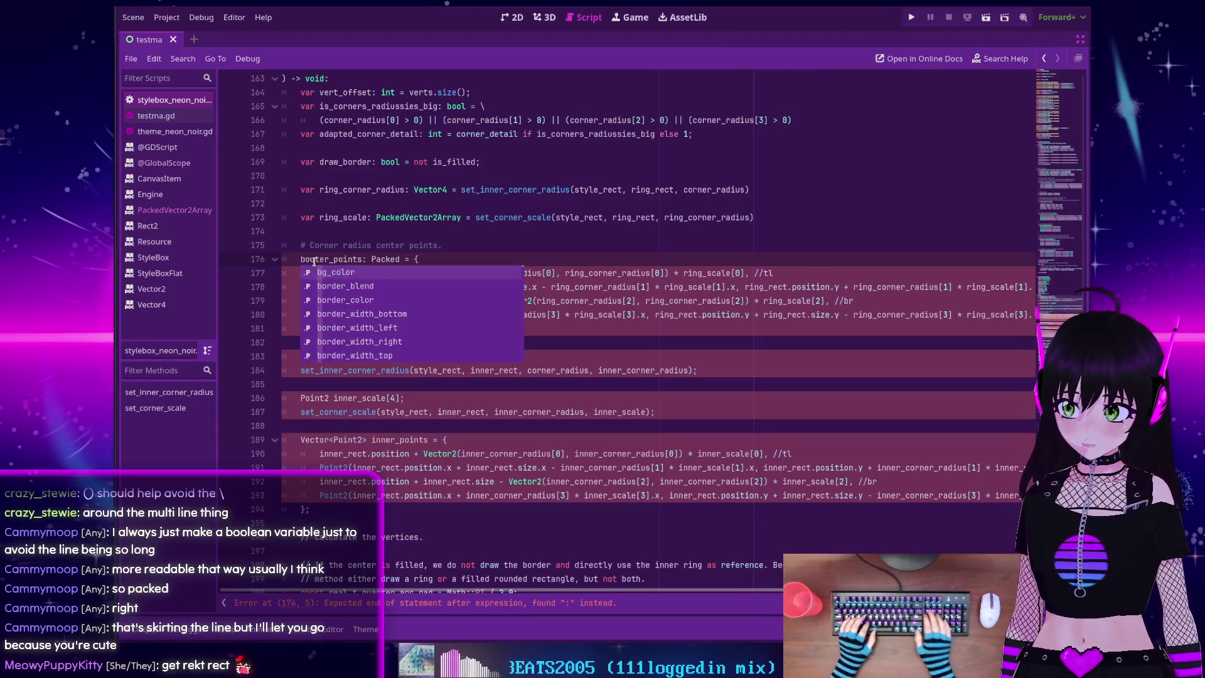
pyautogui.write('r')
pyautogui.hotkey('ctrl', 'Right')
pyautogui.hotkey('ctrl', 'Right')
pyautogui.hotkey('ctrl', 'Right')
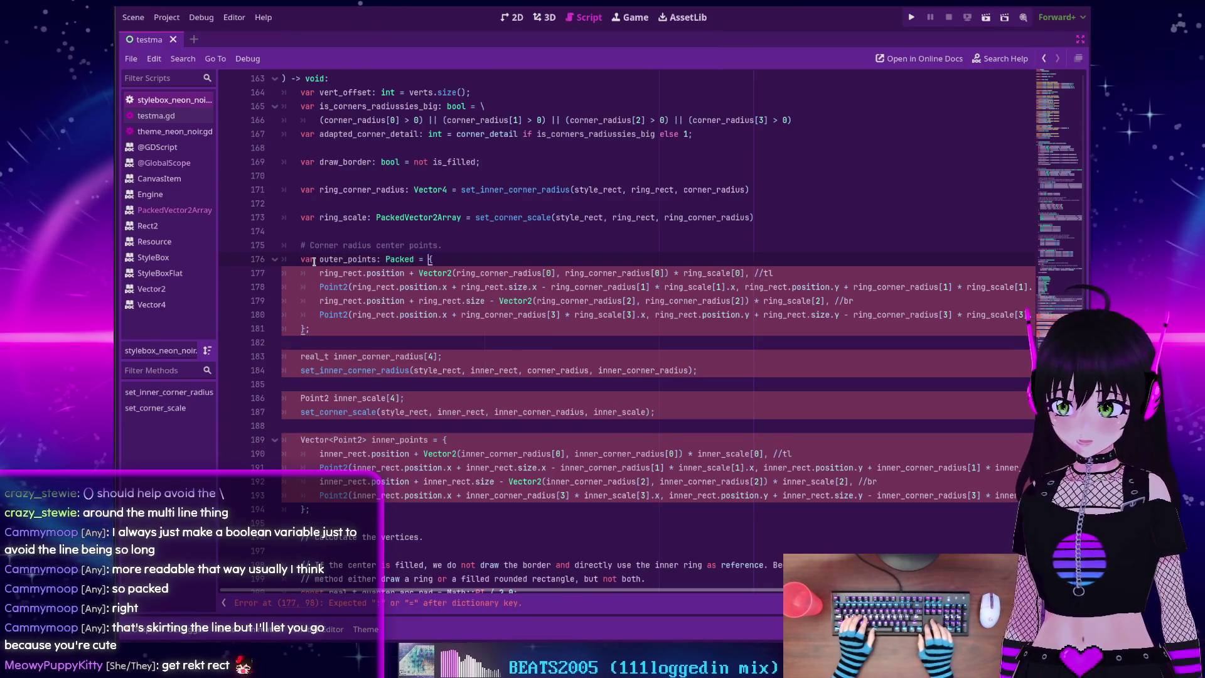
pyautogui.write('Ve')
pyautogui.press('Return')
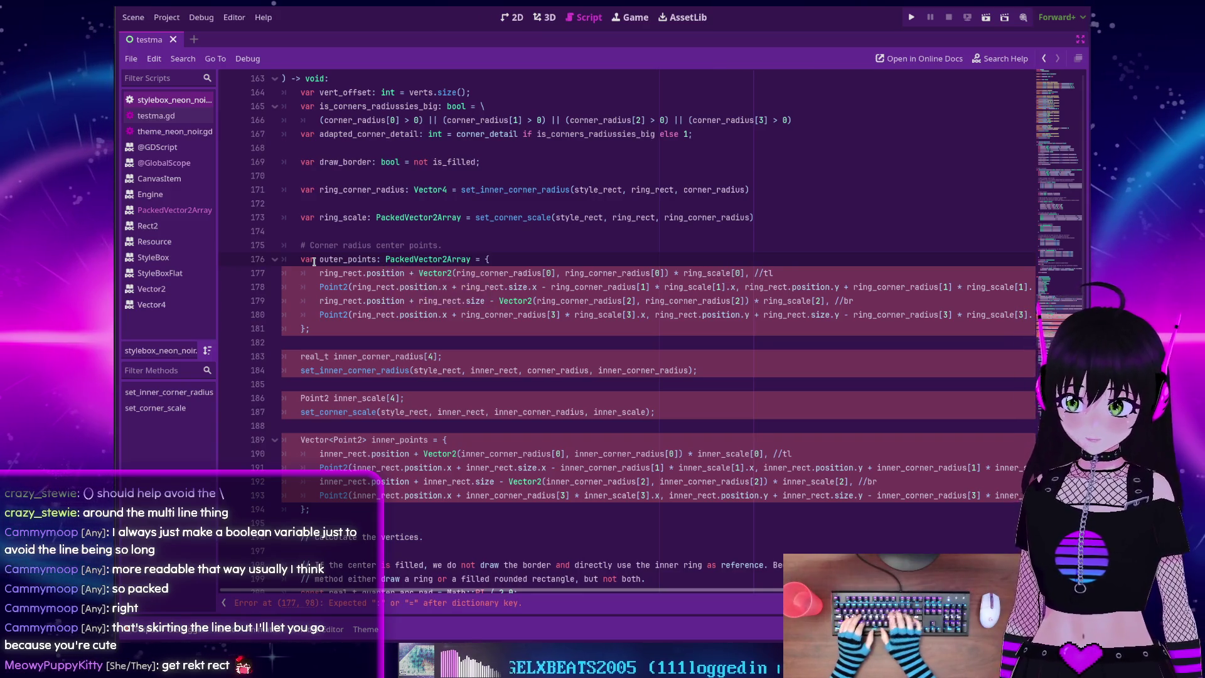
# Replace outer_points' curly braces with square brackets '= [' and ']'
pyautogui.press('End')
pyautogui.press('BackSpace')
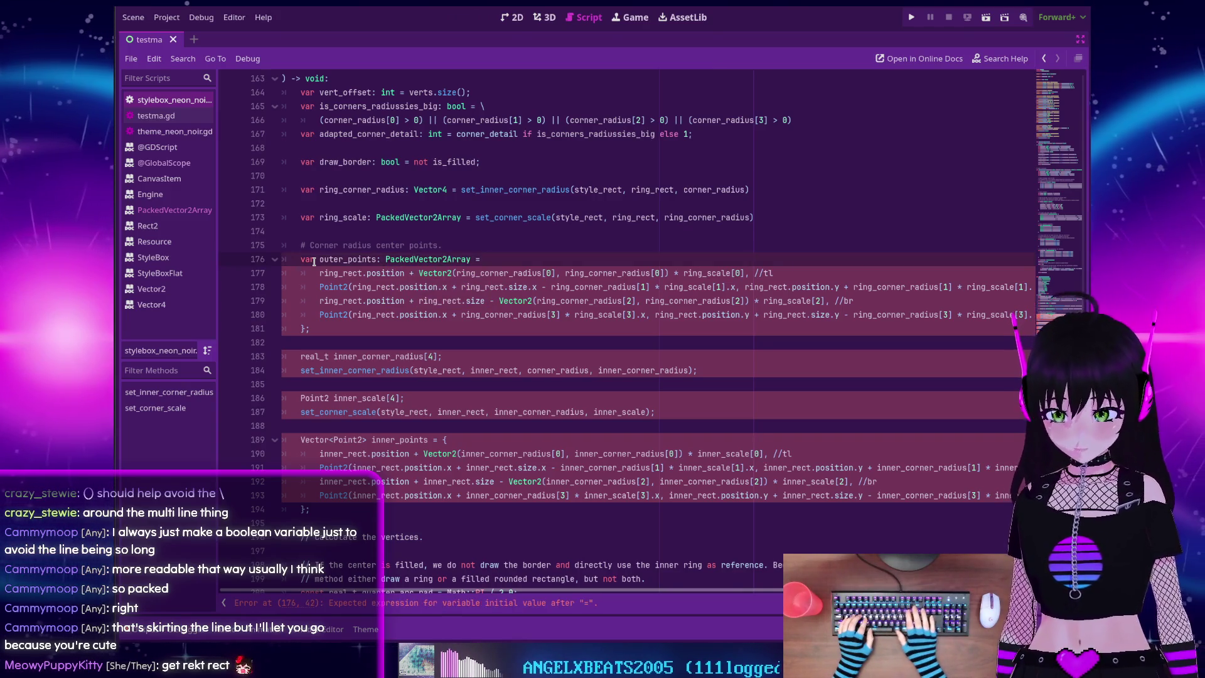
pyautogui.write('[]')
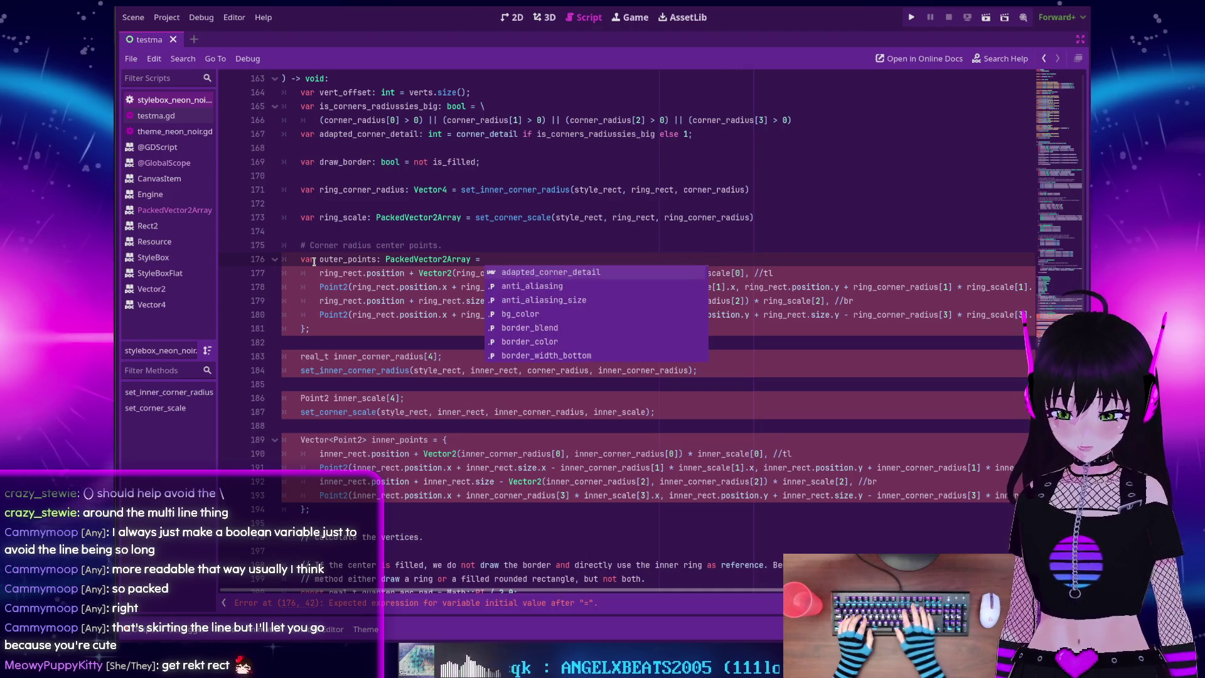
pyautogui.press('Delete')
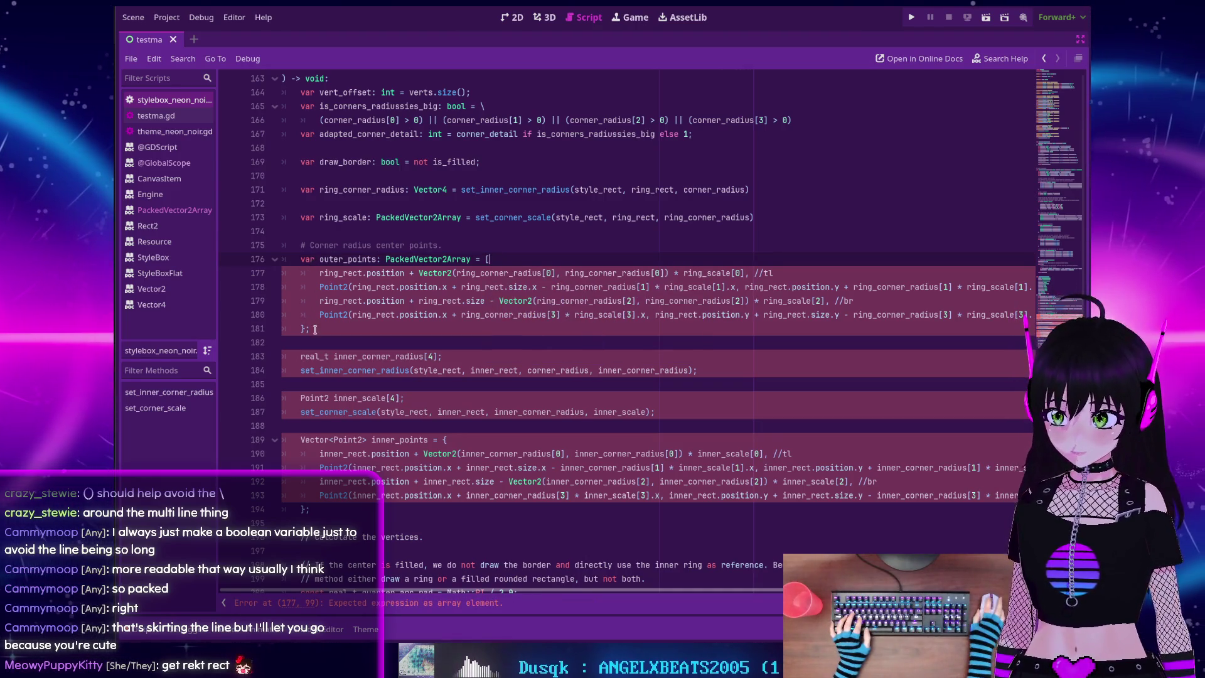
pyautogui.click(315, 329)
pyautogui.press('BackSpace')
pyautogui.press('BackSpace')
pyautogui.write(']')
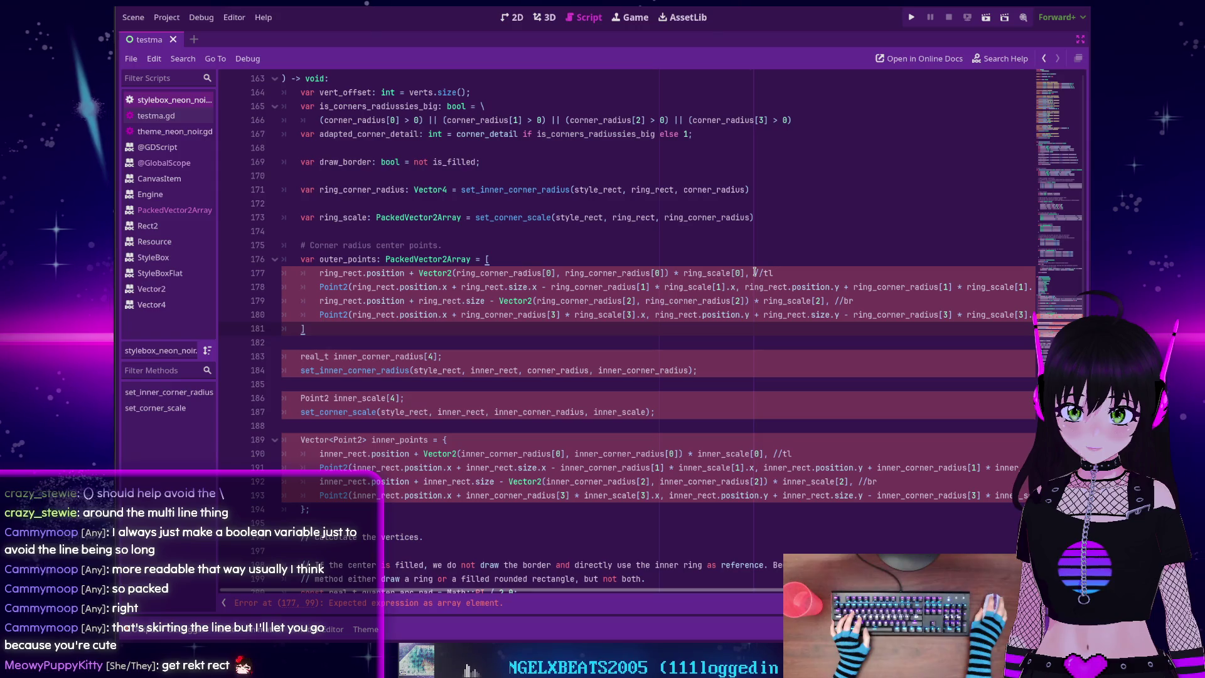
# Add a '# Top Left' comment above the first entry and delete its //tl note
pyautogui.click(543, 262)
pyautogui.press('Return')
pyautogui.write('#')
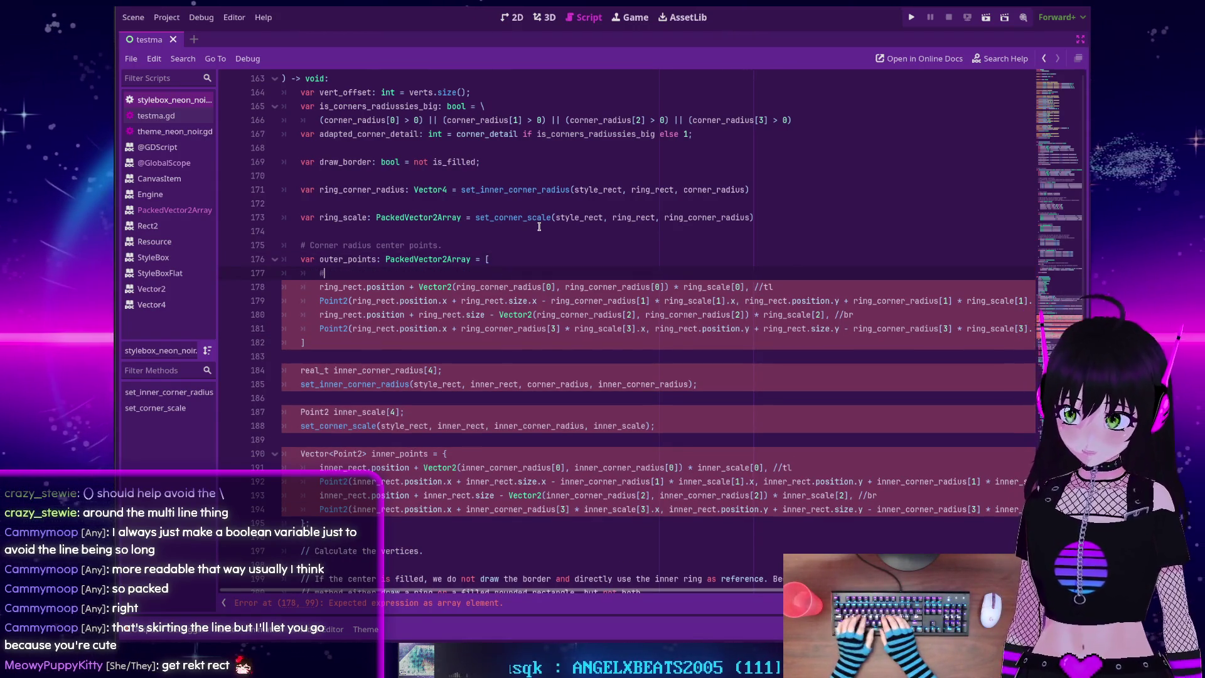
pyautogui.write(' Top ')
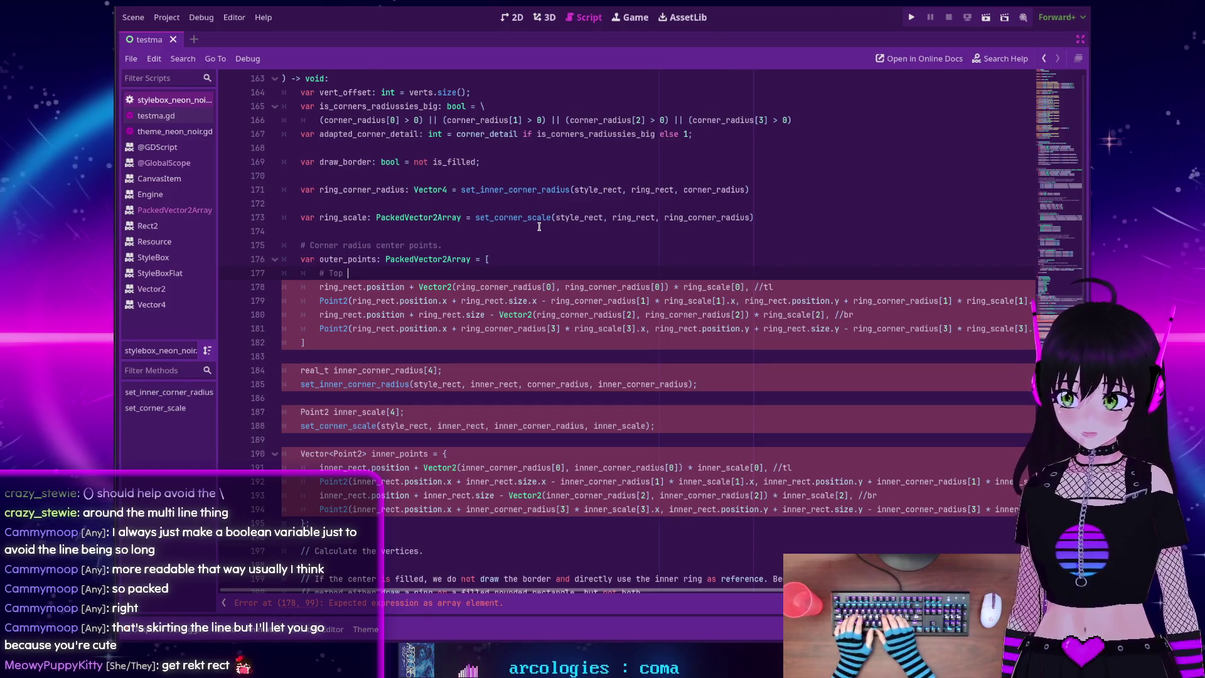
pyautogui.write('Left')
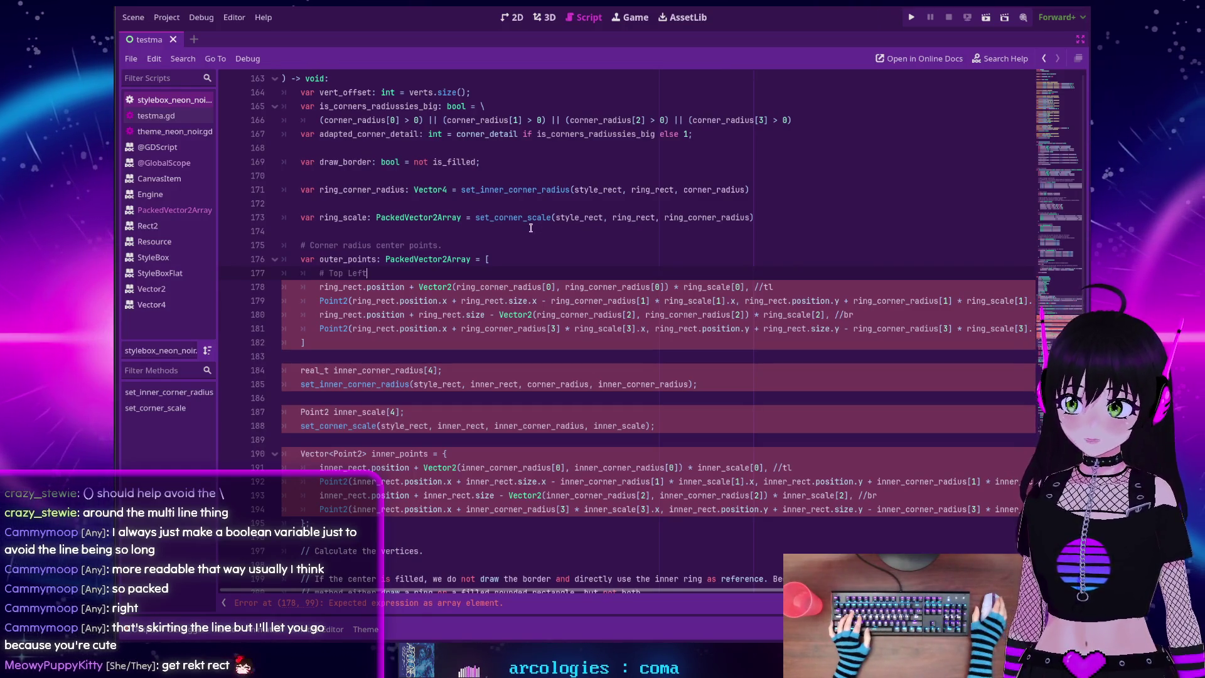
pyautogui.click(792, 286)
pyautogui.press('BackSpace')
pyautogui.press('BackSpace')
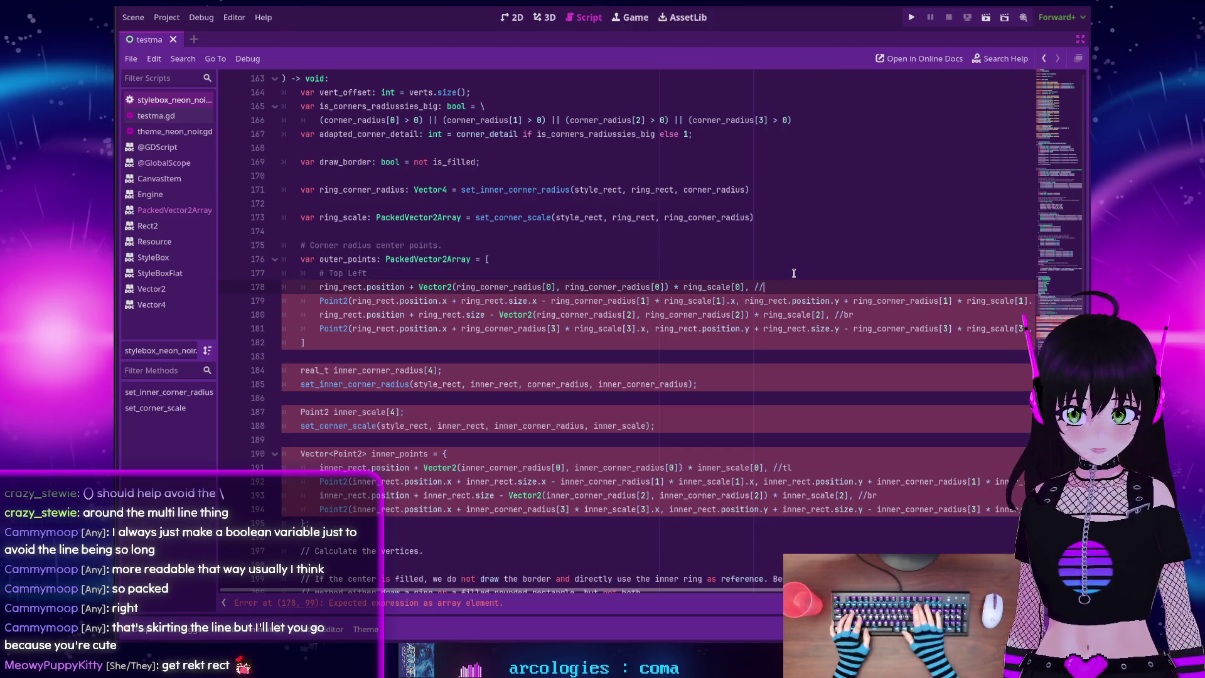
pyautogui.press('BackSpace')
pyautogui.press('BackSpace')
pyautogui.press('BackSpace')
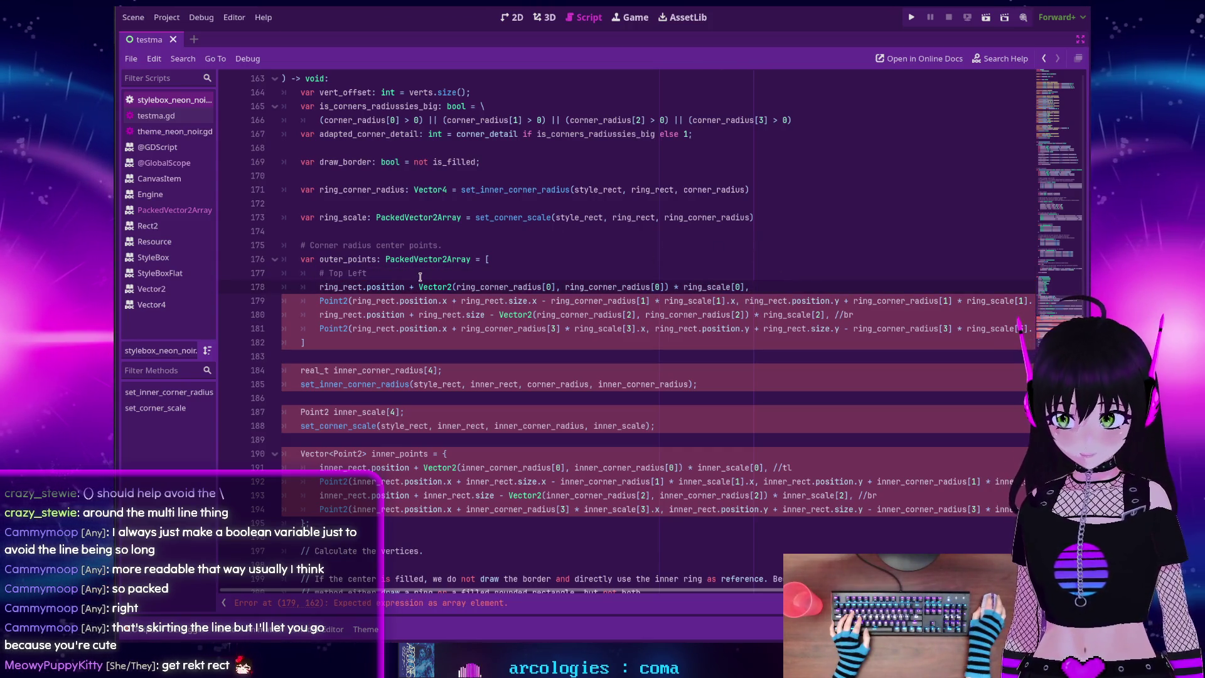
pyautogui.moveTo(472, 287)
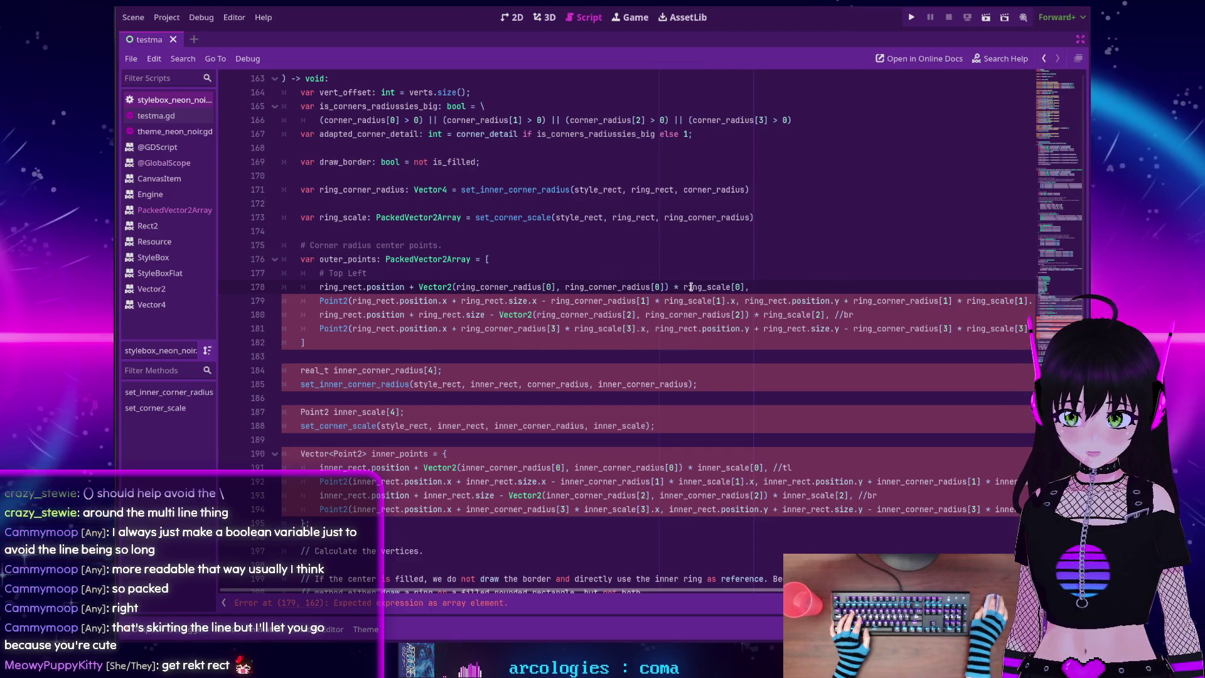
pyautogui.moveTo(691, 287)
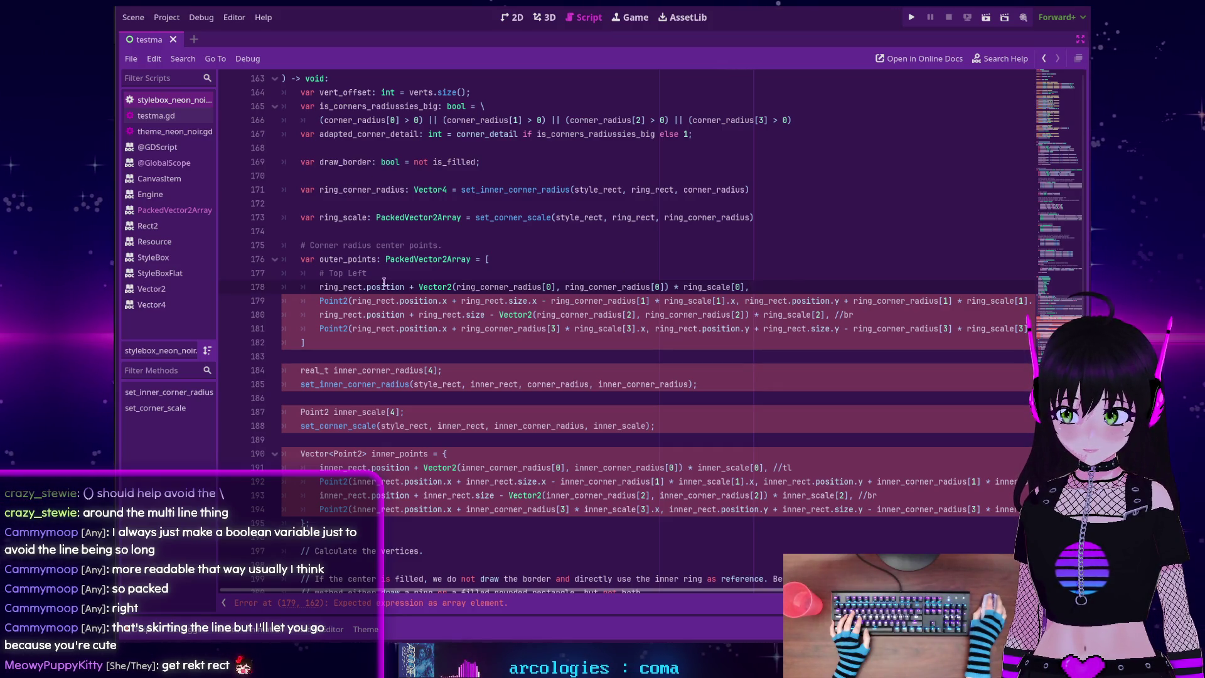
pyautogui.scroll(-1, 466, 293)
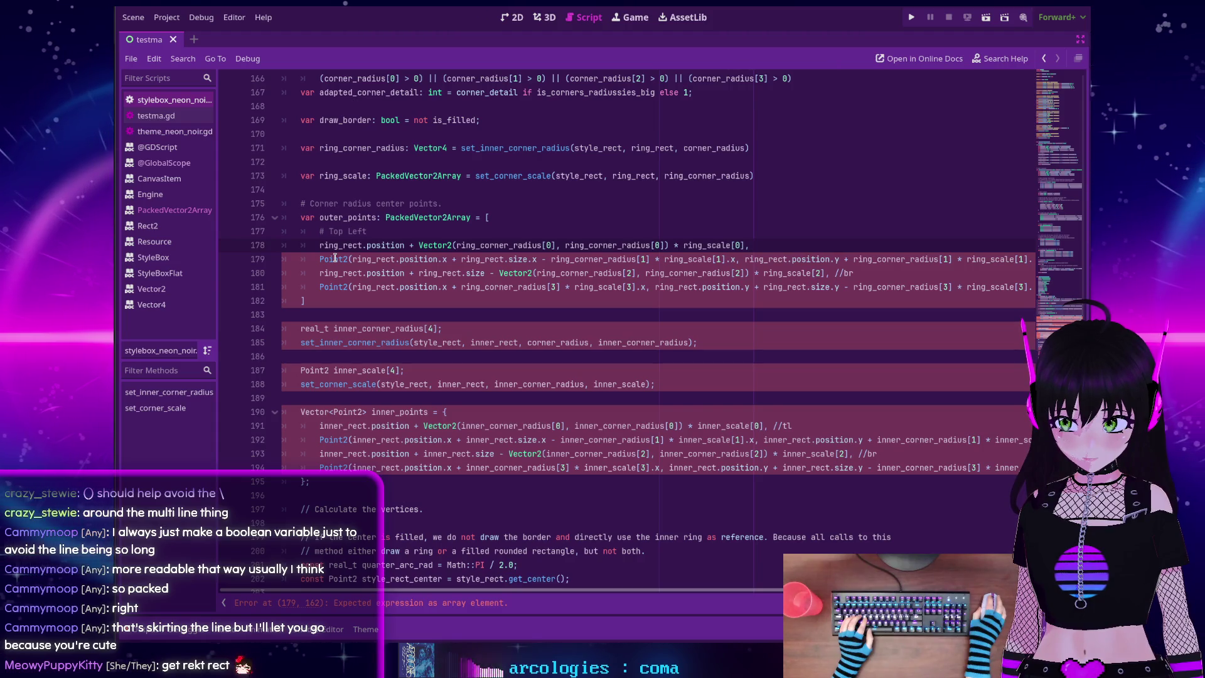
pyautogui.click(889, 260)
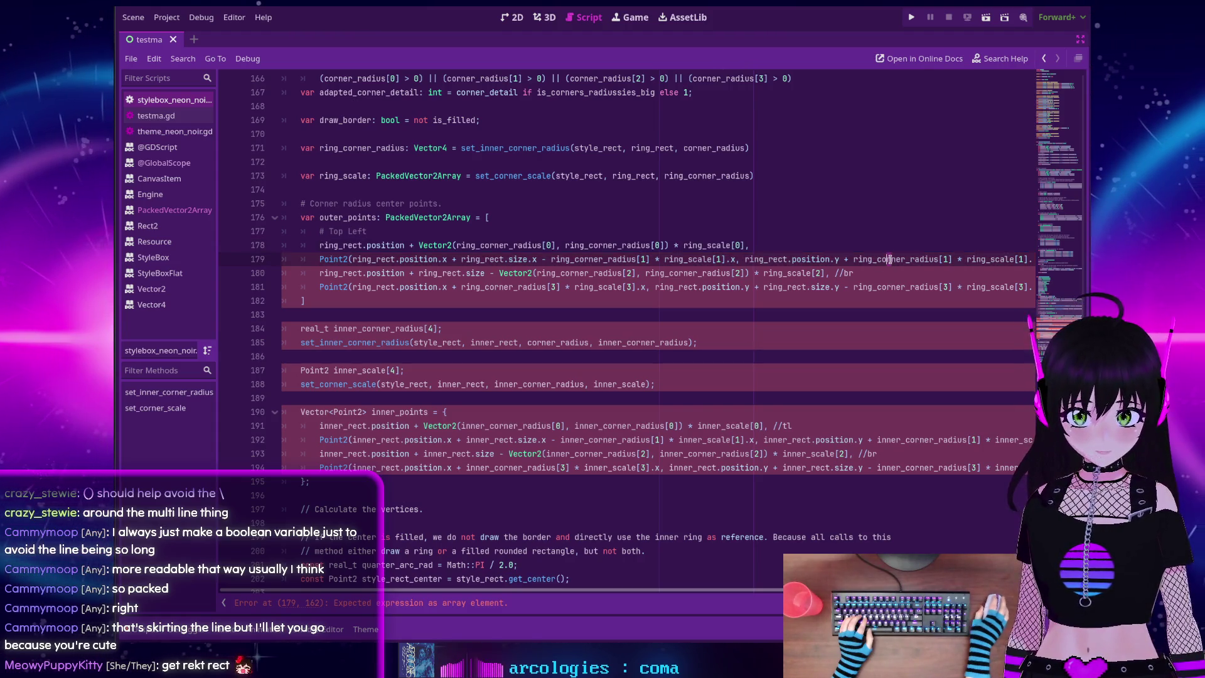
# Add a '# Top Right' comment line above the top-right entry
pyautogui.press('End')
pyautogui.press('Up')
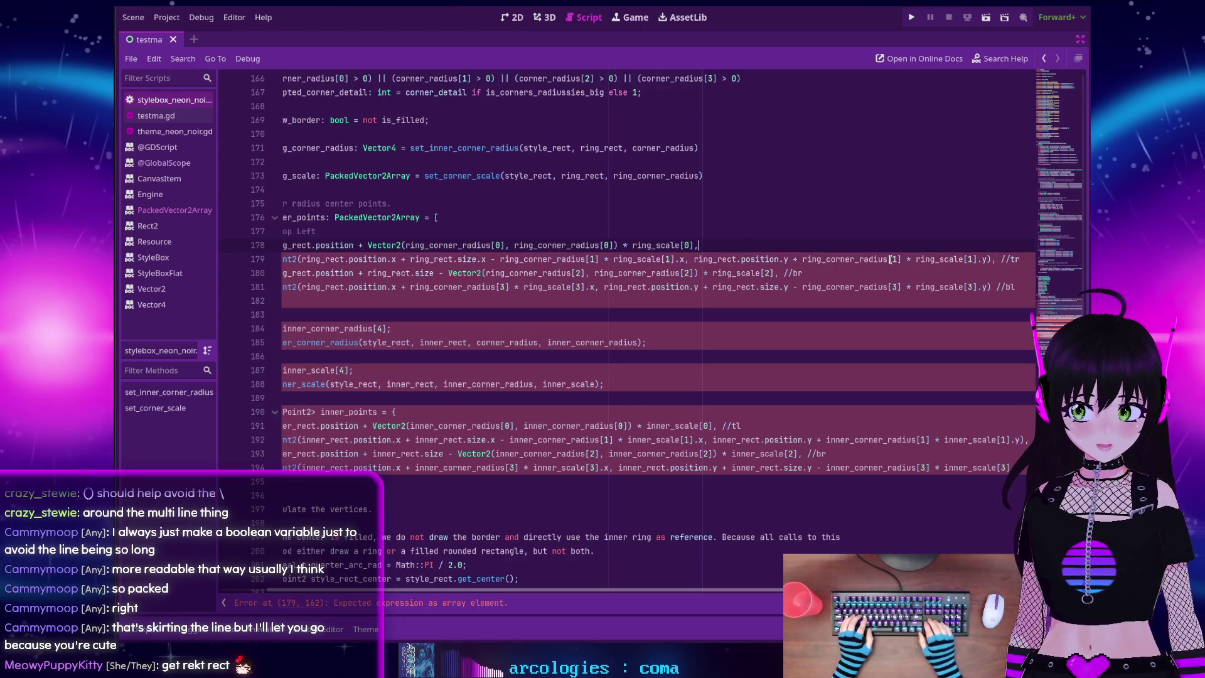
pyautogui.press('Return')
pyautogui.write('# T')
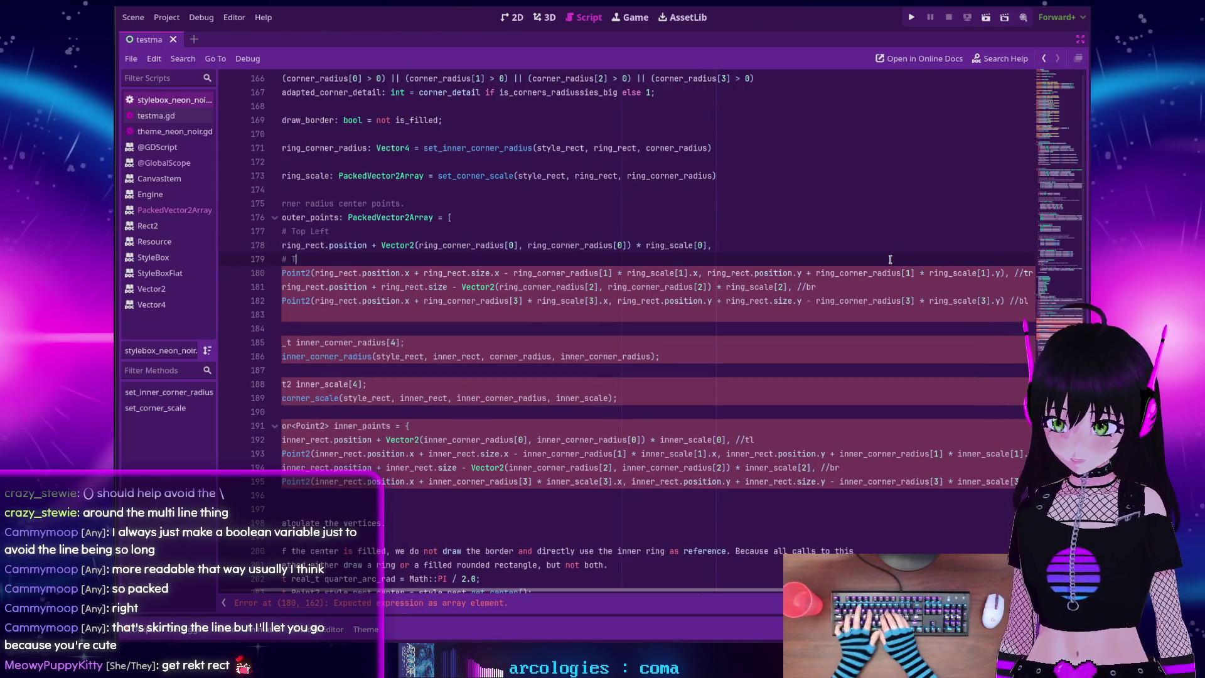
pyautogui.write('op Right')
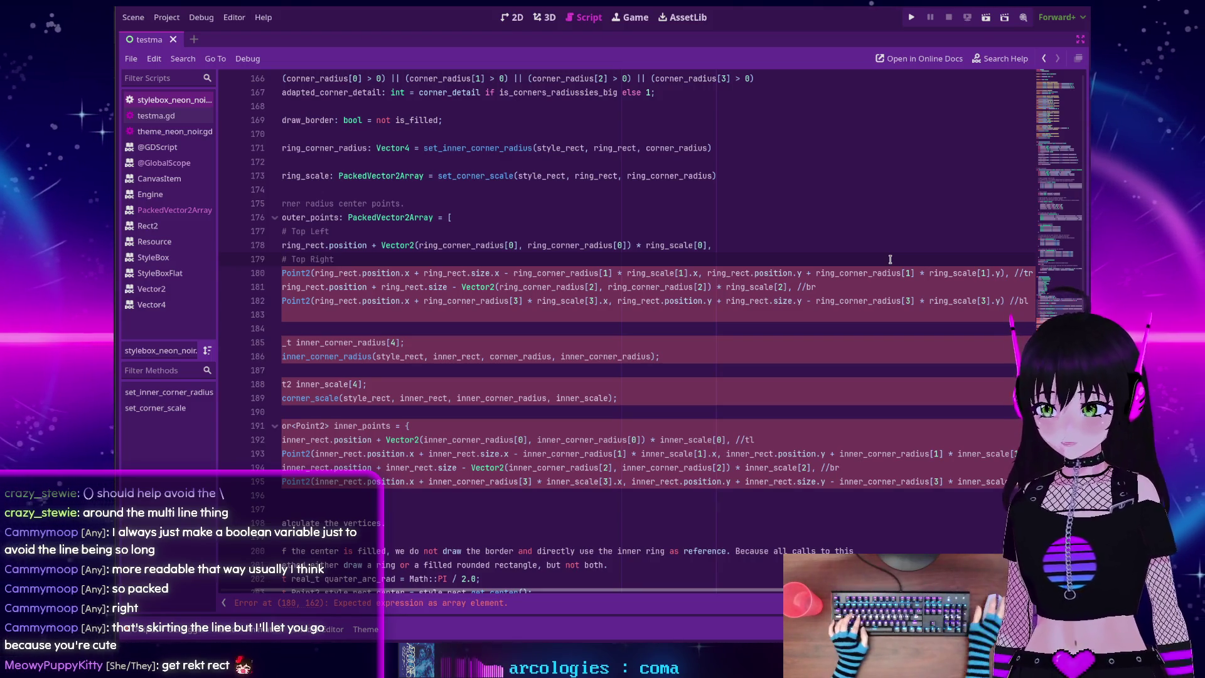
pyautogui.press('Home')
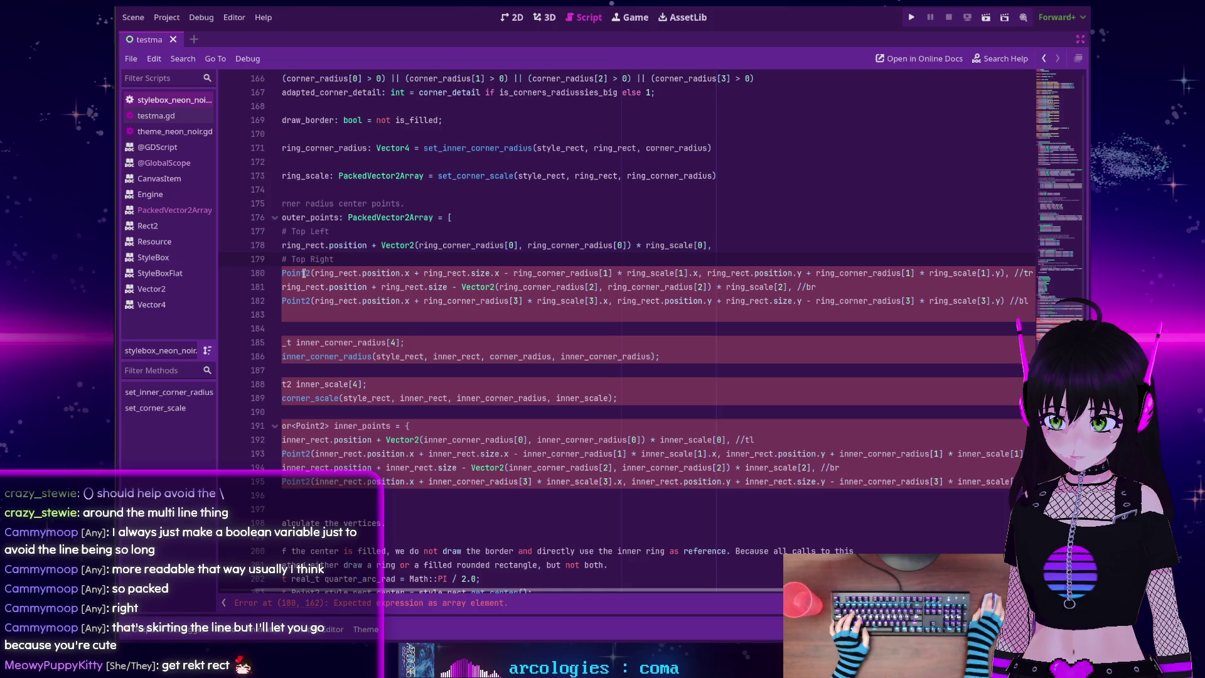
# Convert the top-right entry to a multi-line Vector2, removing //tr and closing with ')' on its own line
pyautogui.doubleClick(303, 272)
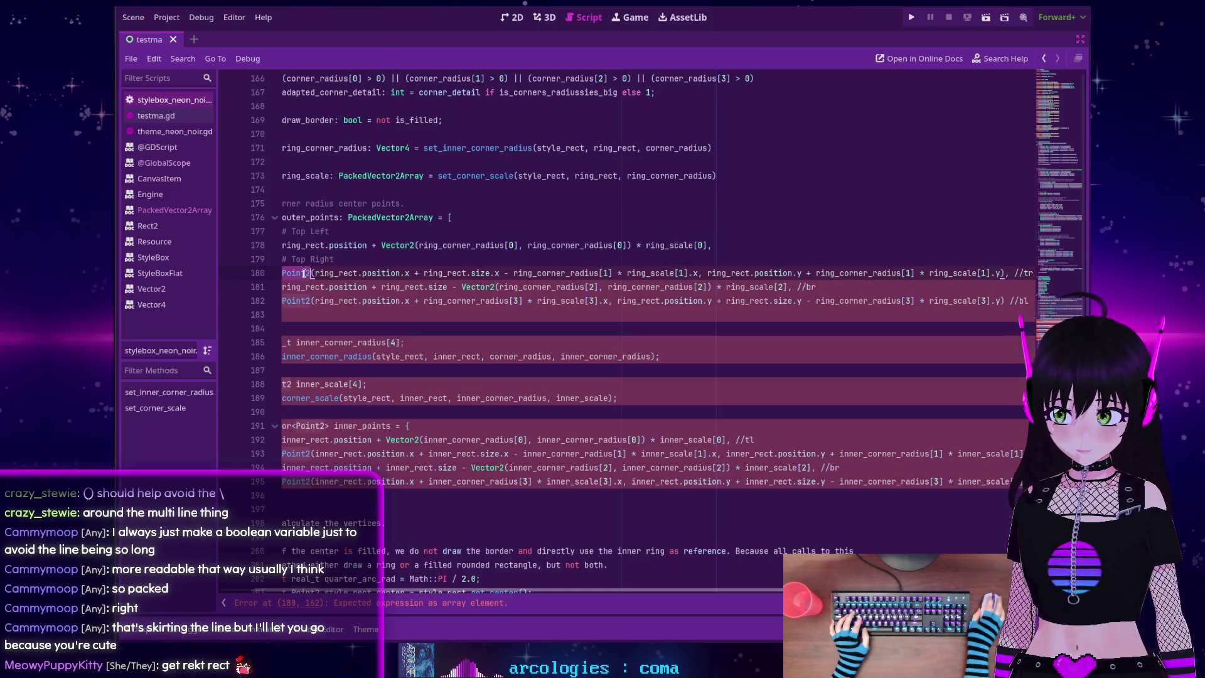
pyautogui.write('Vector2')
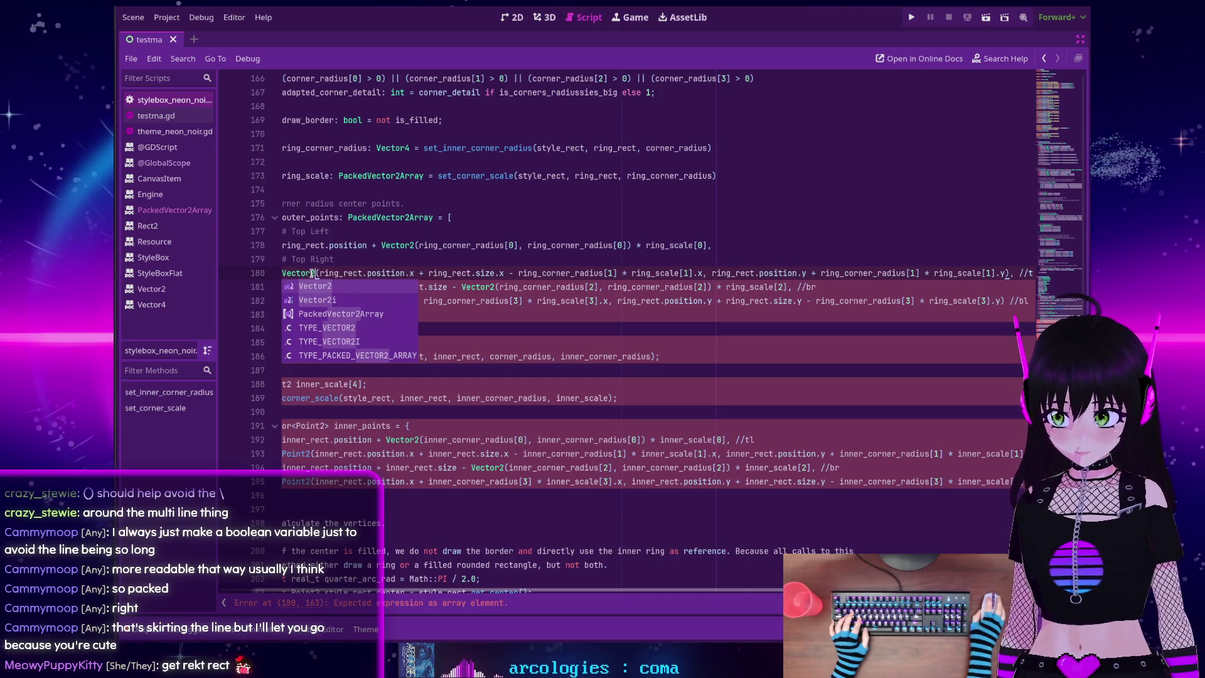
pyautogui.click(319, 273)
pyautogui.press('Return')
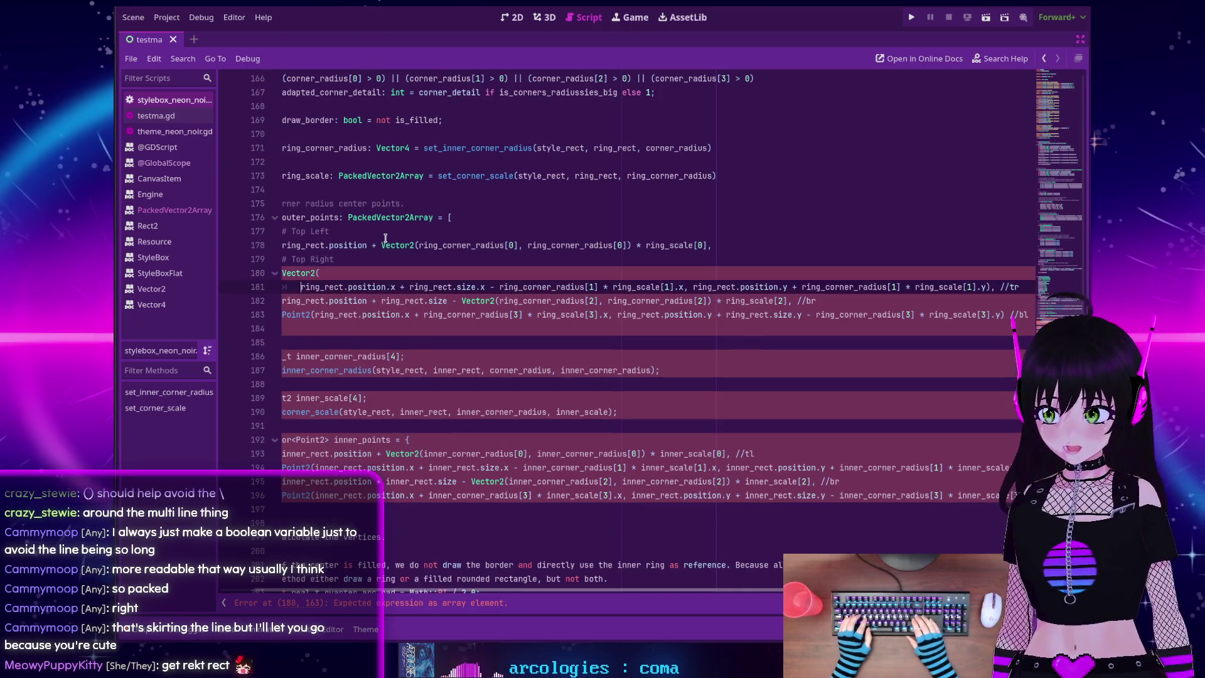
pyautogui.click(693, 287)
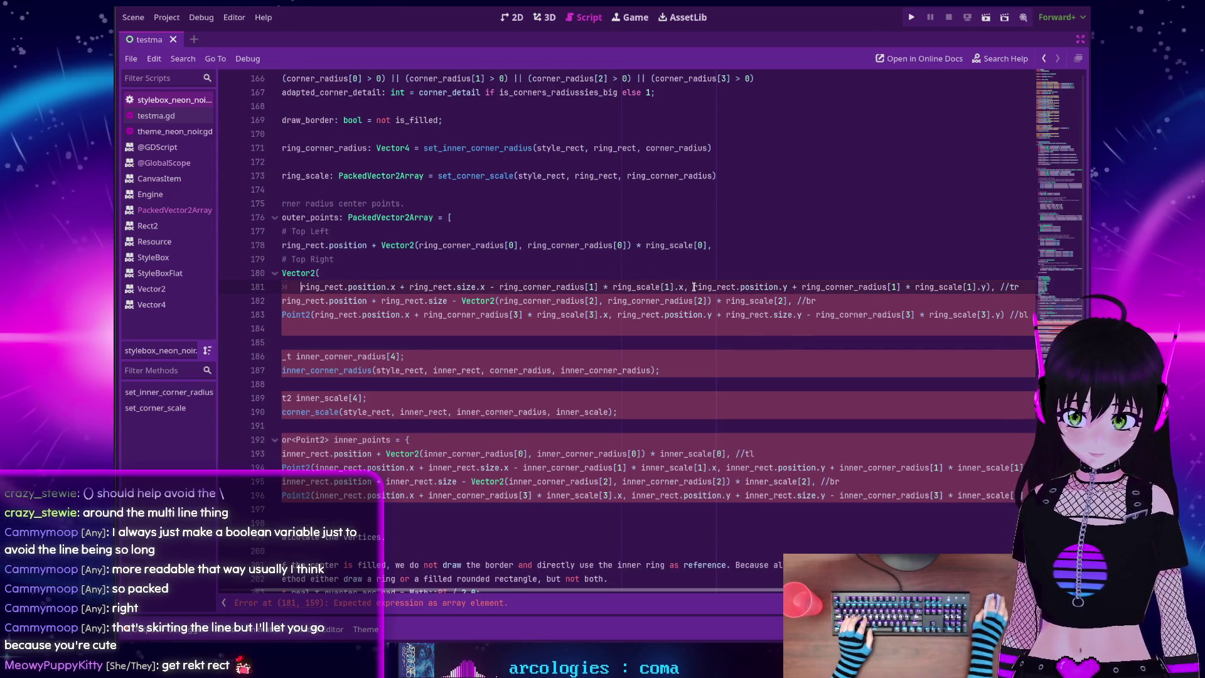
pyautogui.press('Return')
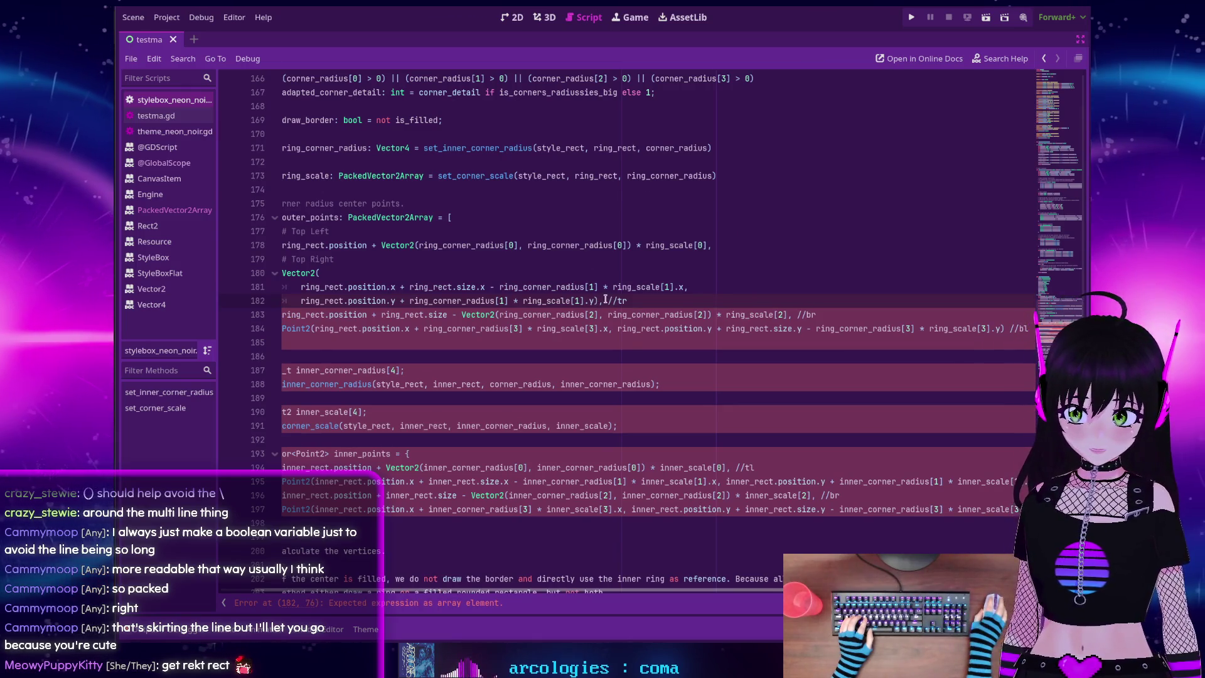
pyautogui.moveTo(608, 301); pyautogui.dragTo(646, 296)
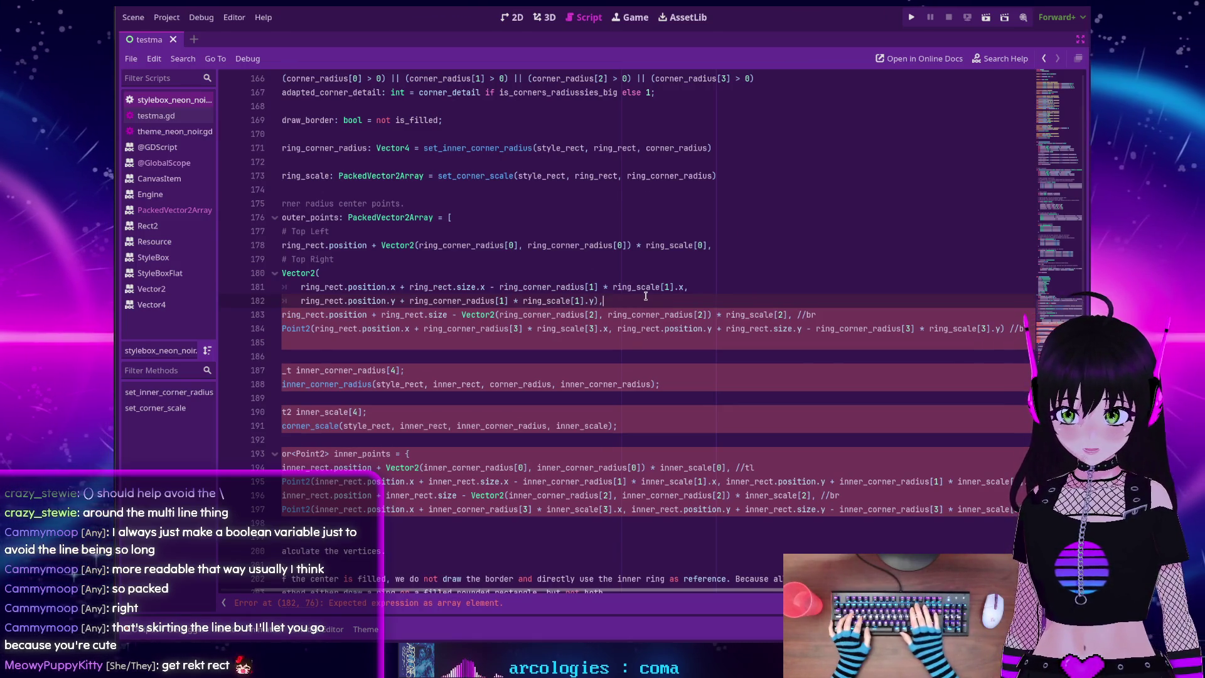
pyautogui.press('BackSpace')
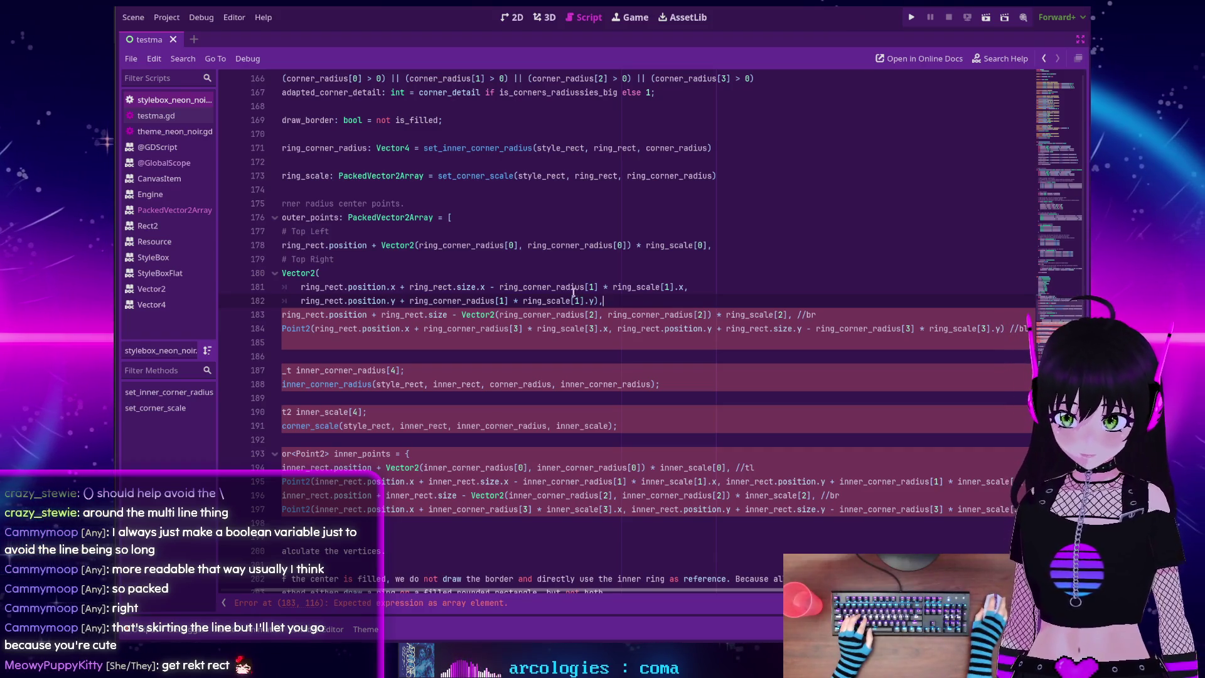
pyautogui.press('Return')
pyautogui.write('),')
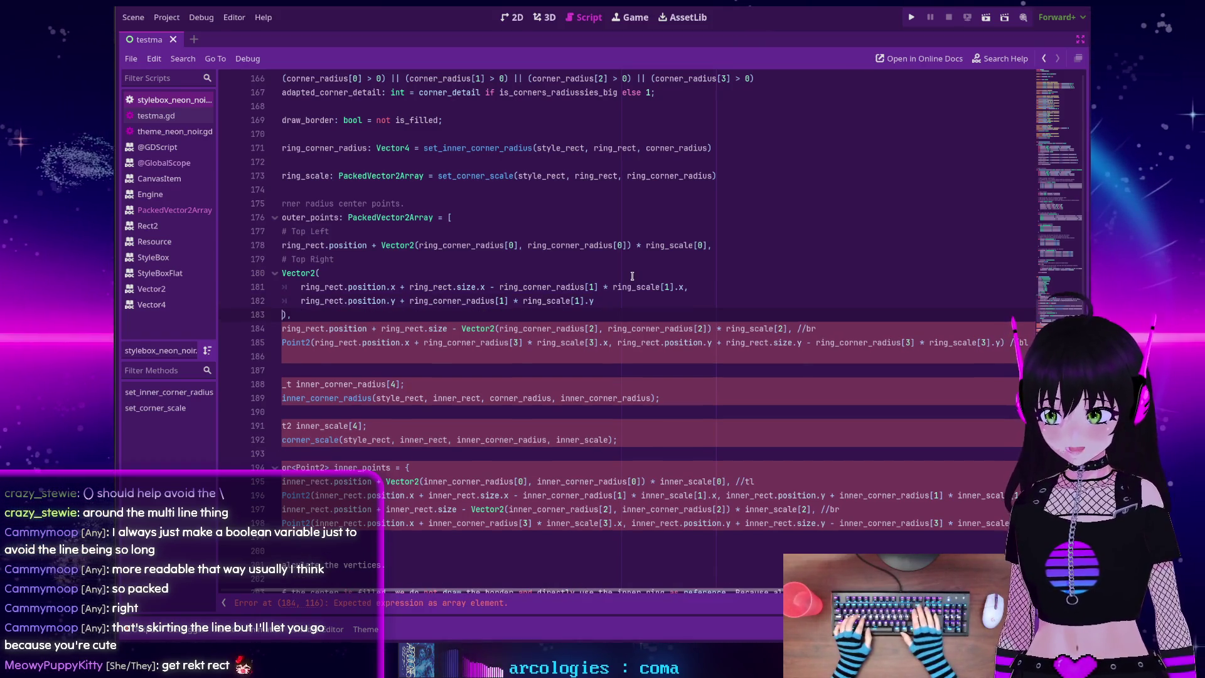
pyautogui.press('Home')
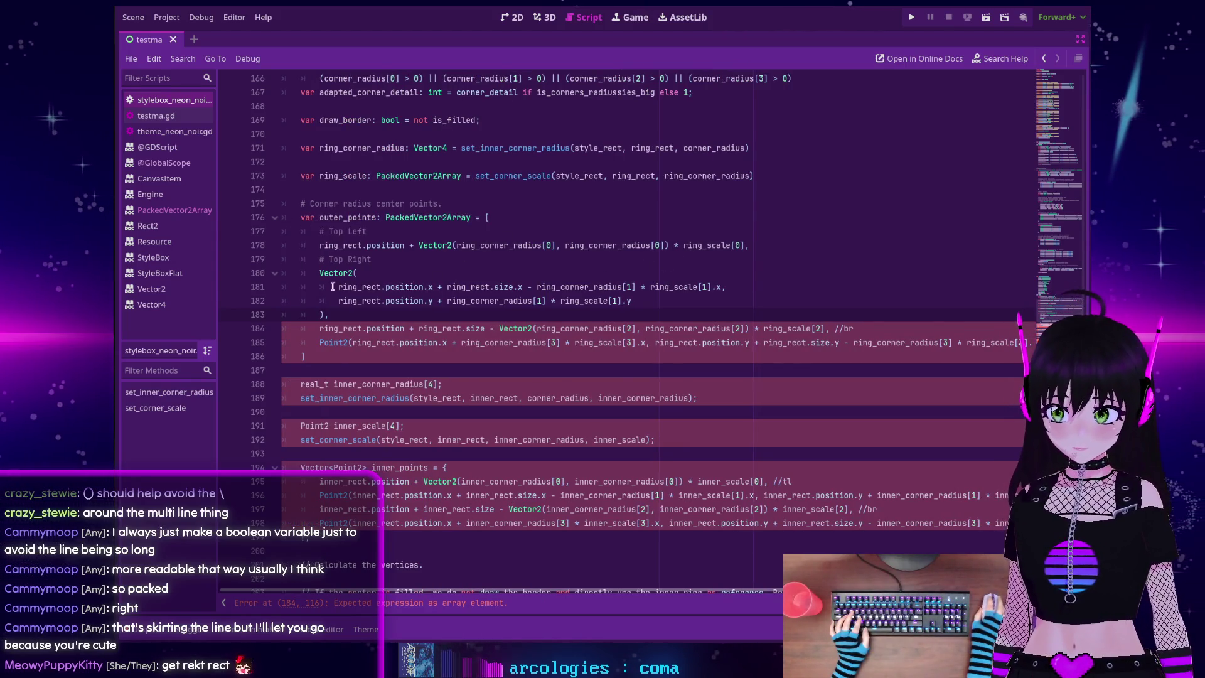
# Insert a '#Bottom Right' comment line below the Top Right entry and delete the trailing //br comment
pyautogui.scroll(-1, 390, 324)
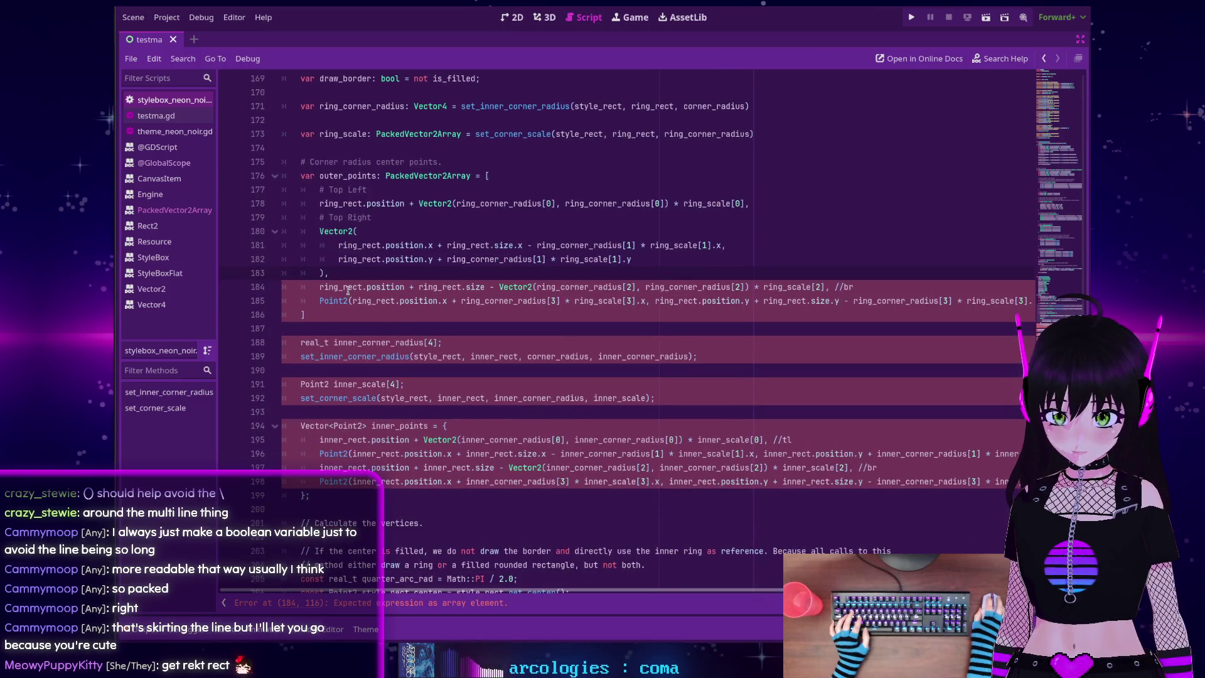
pyautogui.click(344, 272)
pyautogui.press('Return')
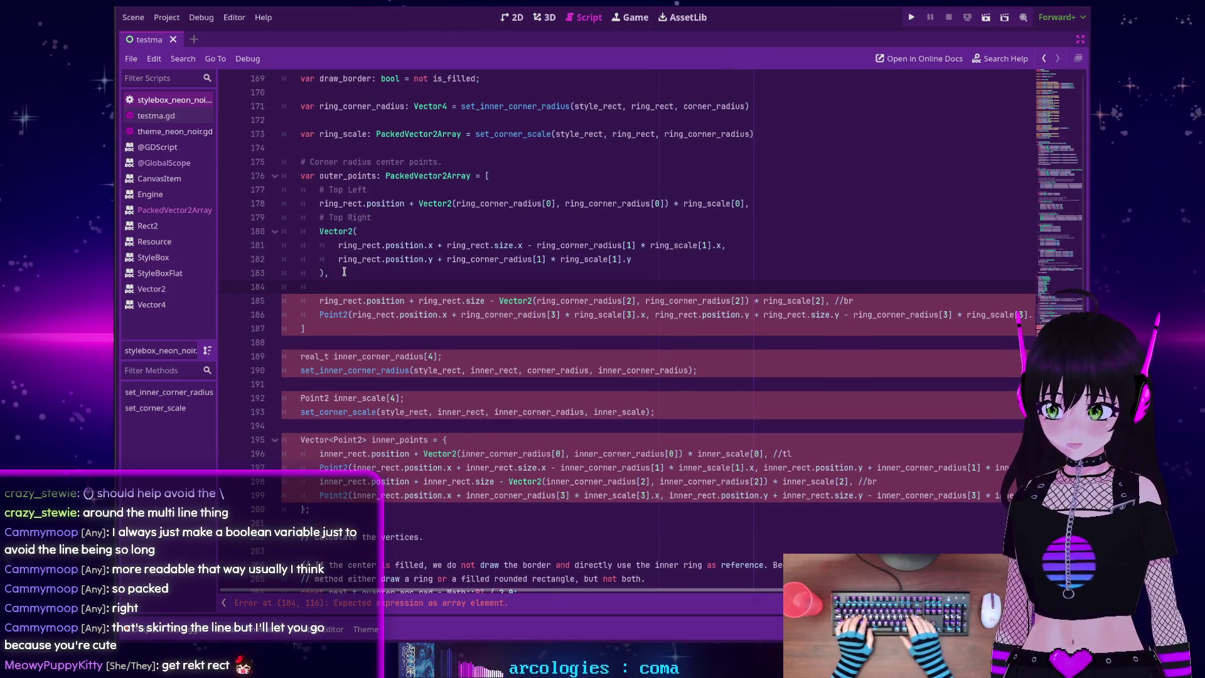
pyautogui.write('#Bottom ')
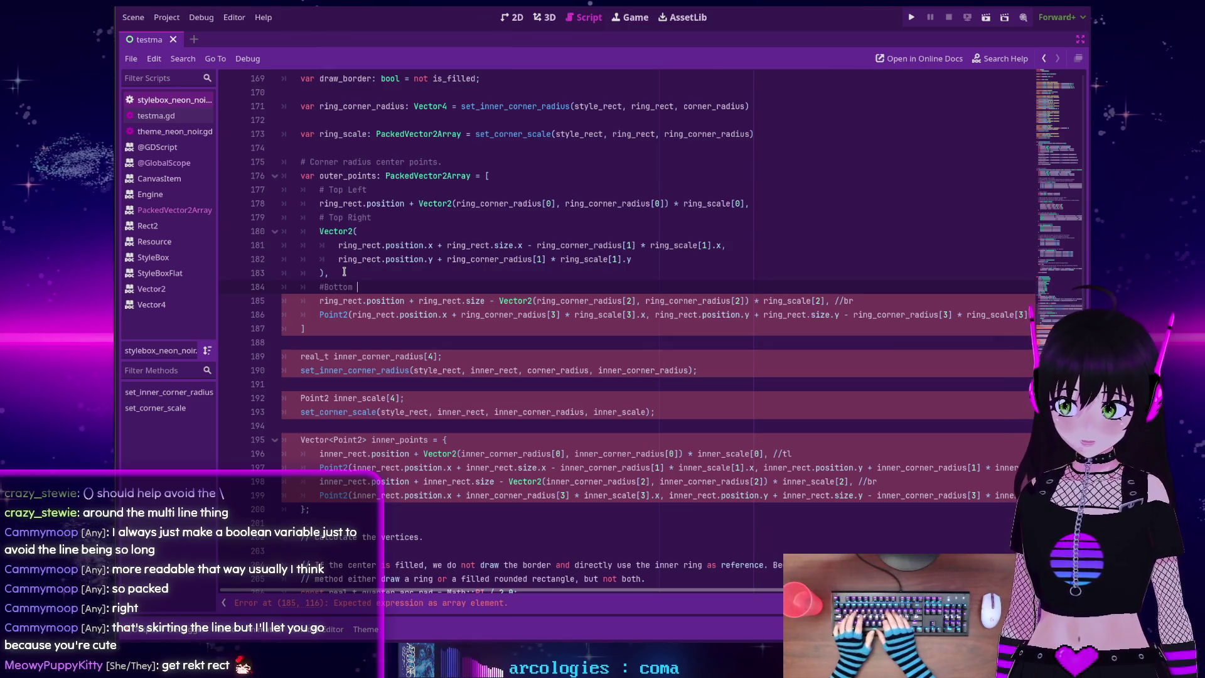
pyautogui.write('Right')
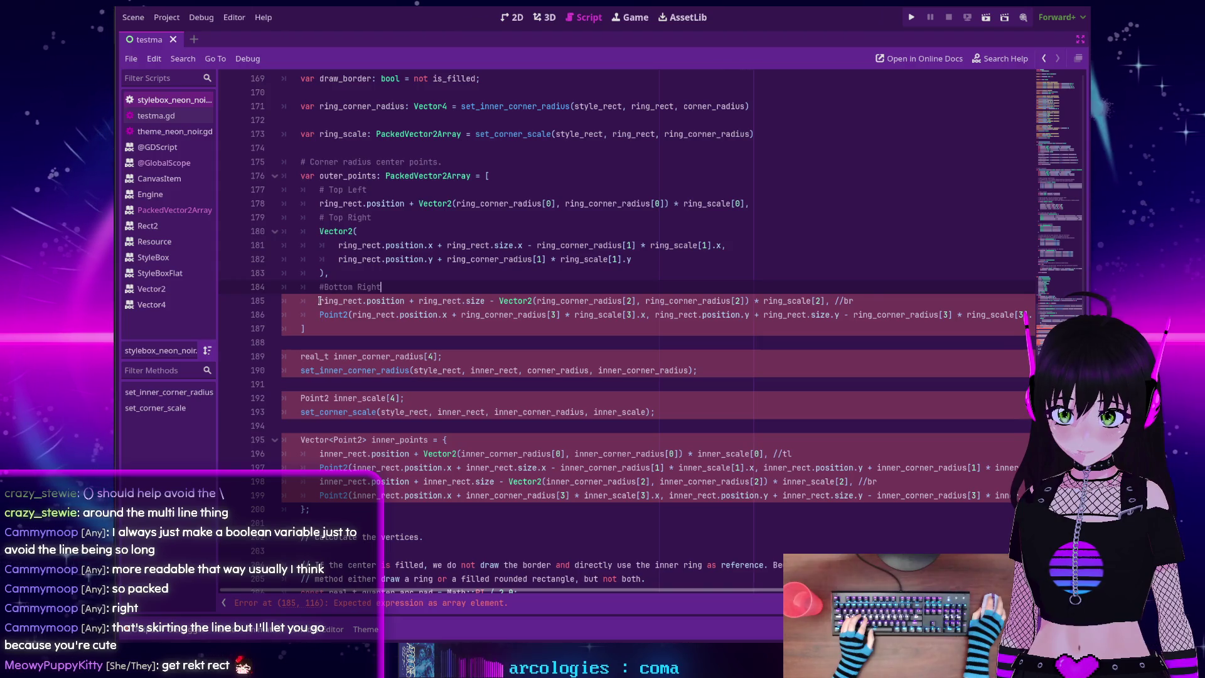
pyautogui.click(871, 301)
pyautogui.press('BackSpace')
pyautogui.press('BackSpace')
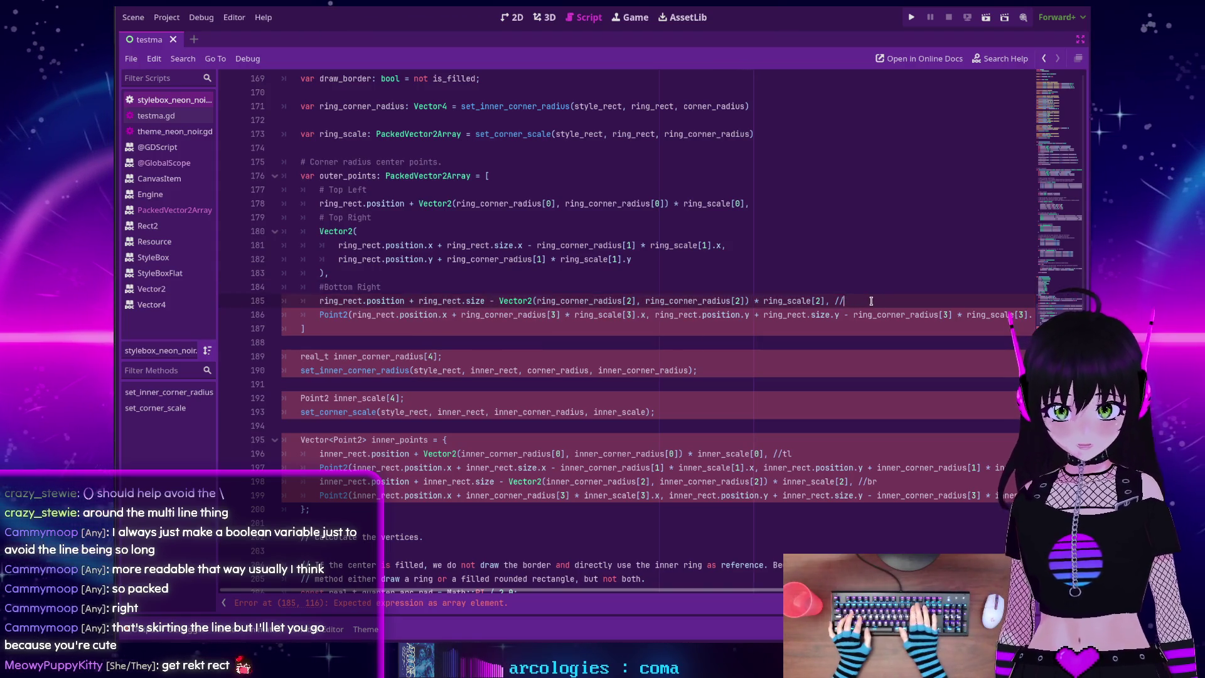
pyautogui.press('BackSpace')
pyautogui.press('BackSpace')
pyautogui.press('BackSpace')
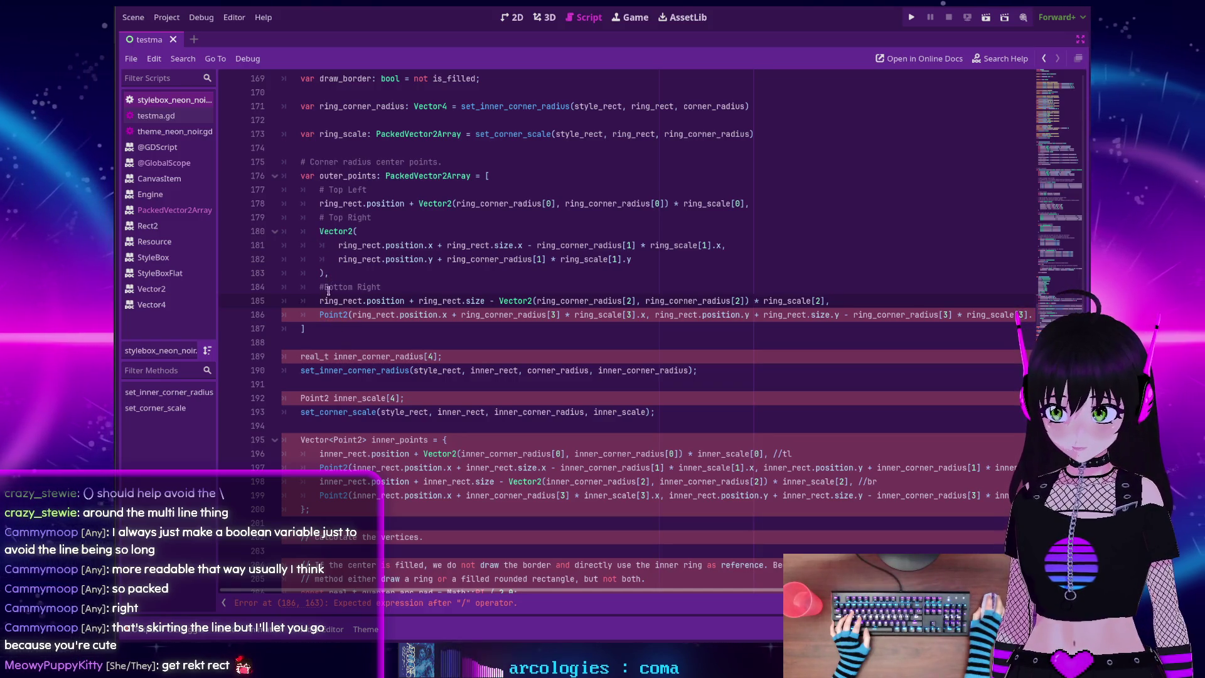
# Change the last entry's Point2 to Vector2 and break the line after the opening parenthesis
pyautogui.doubleClick(332, 314)
pyautogui.write('Vector2')
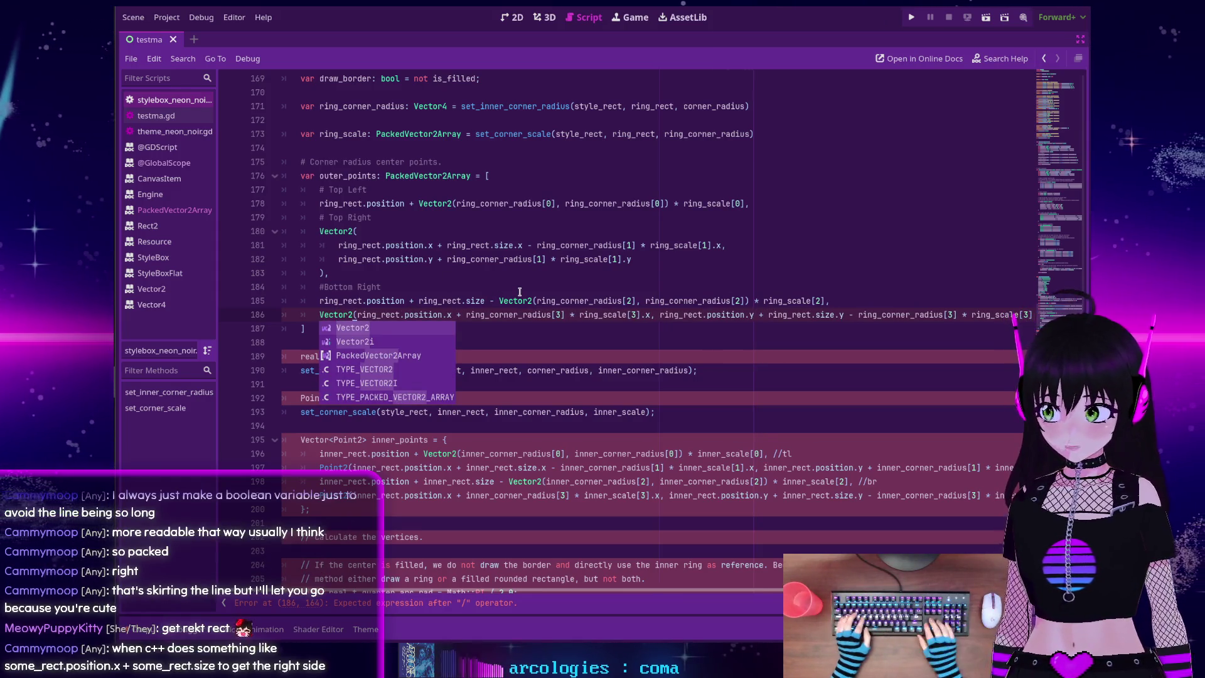
pyautogui.press('Right')
pyautogui.press('Return')
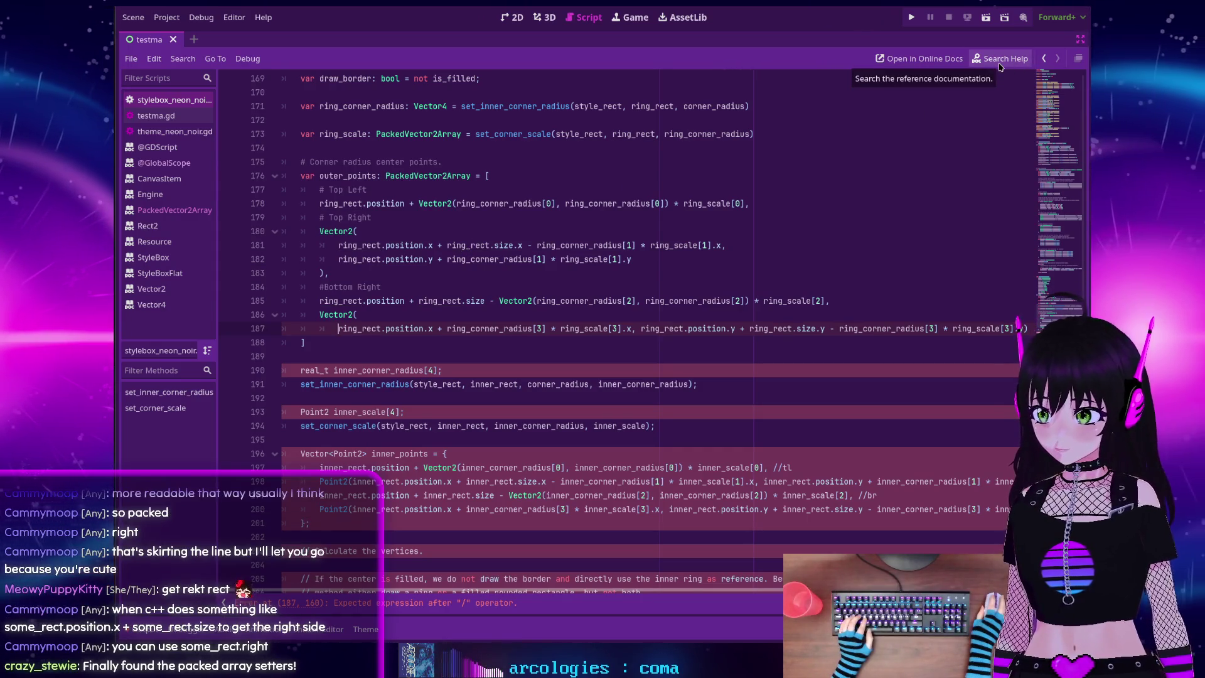
pyautogui.click(1000, 63)
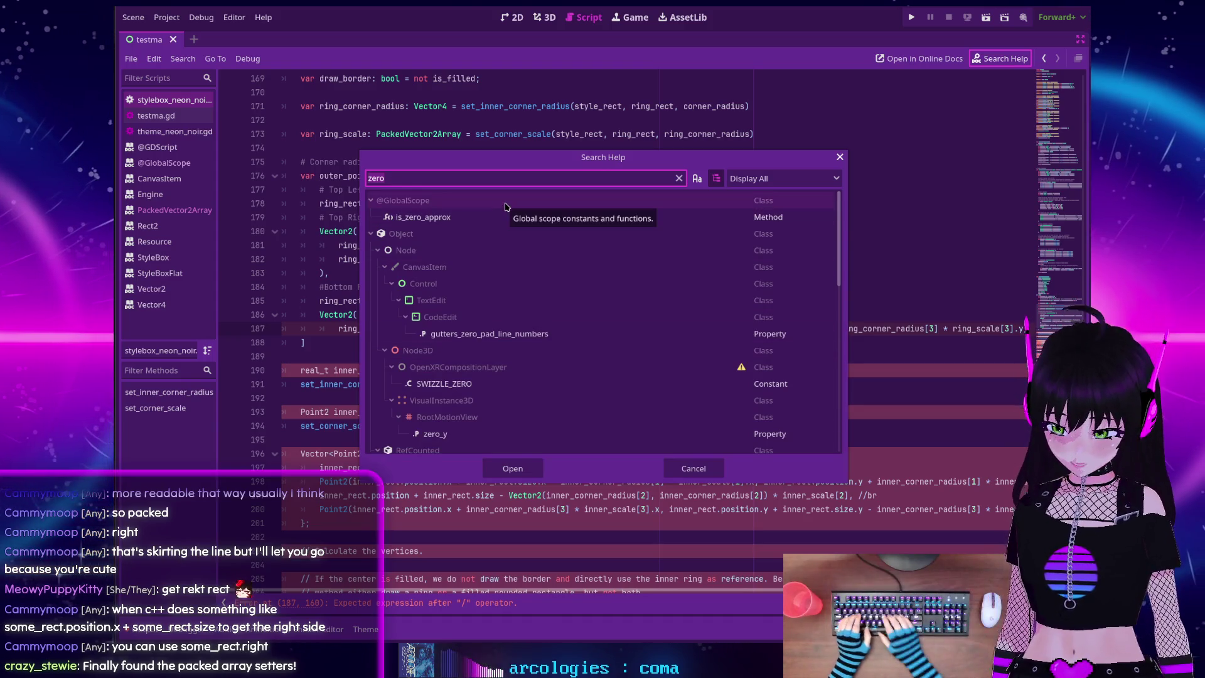
pyautogui.write('Rect2')
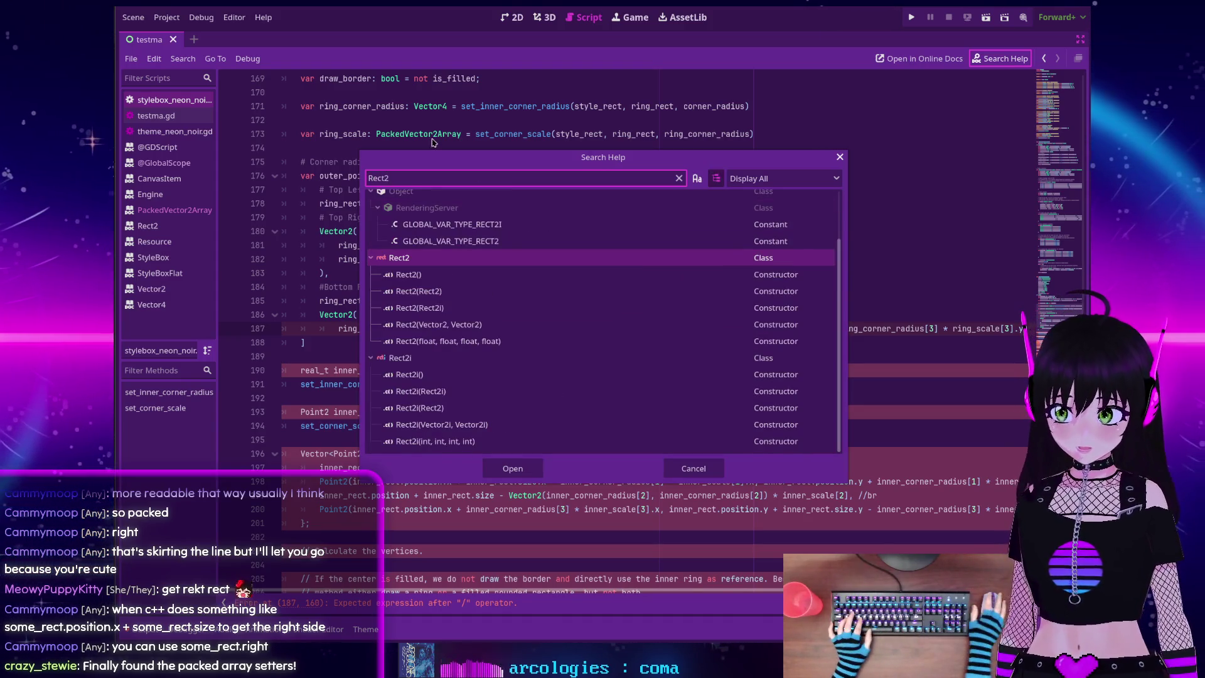
pyautogui.doubleClick(421, 259)
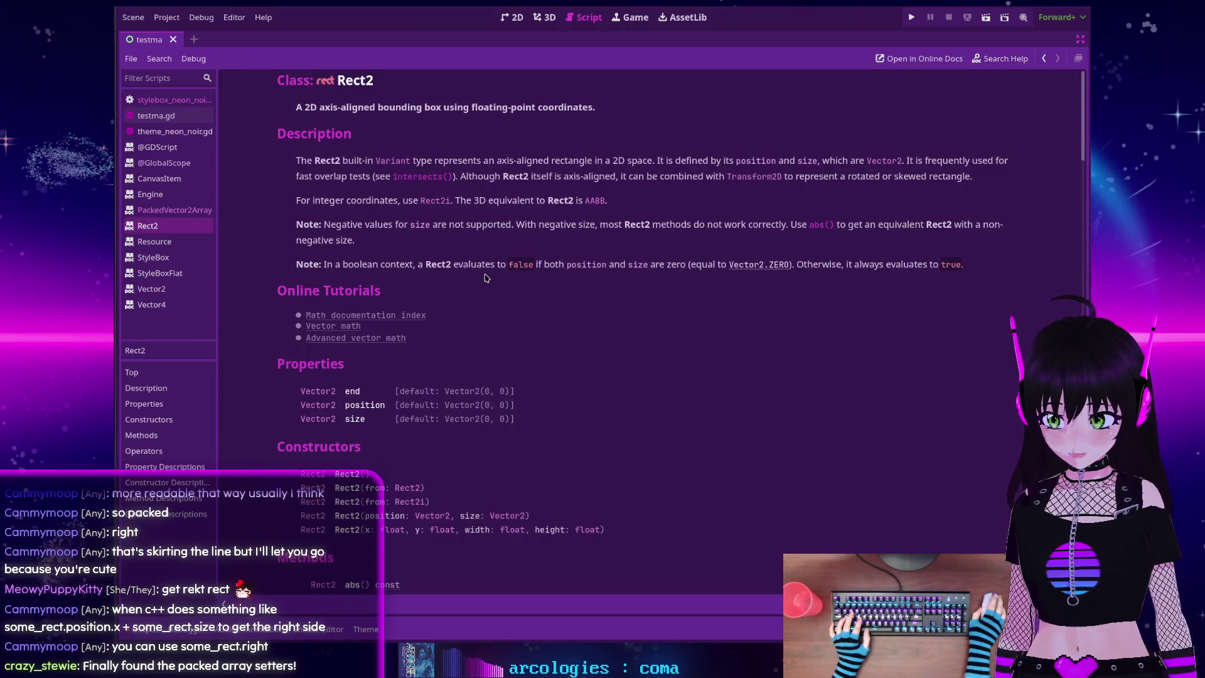
pyautogui.scroll(-3, 485, 277)
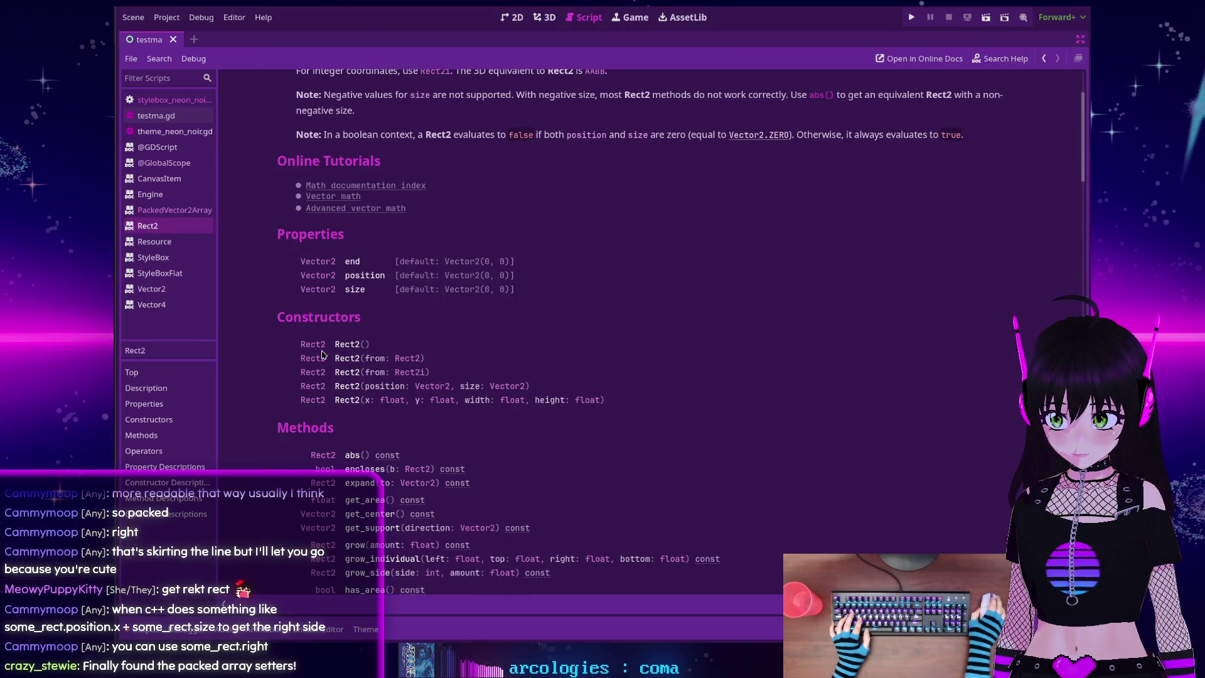
pyautogui.scroll(-6, 346, 282)
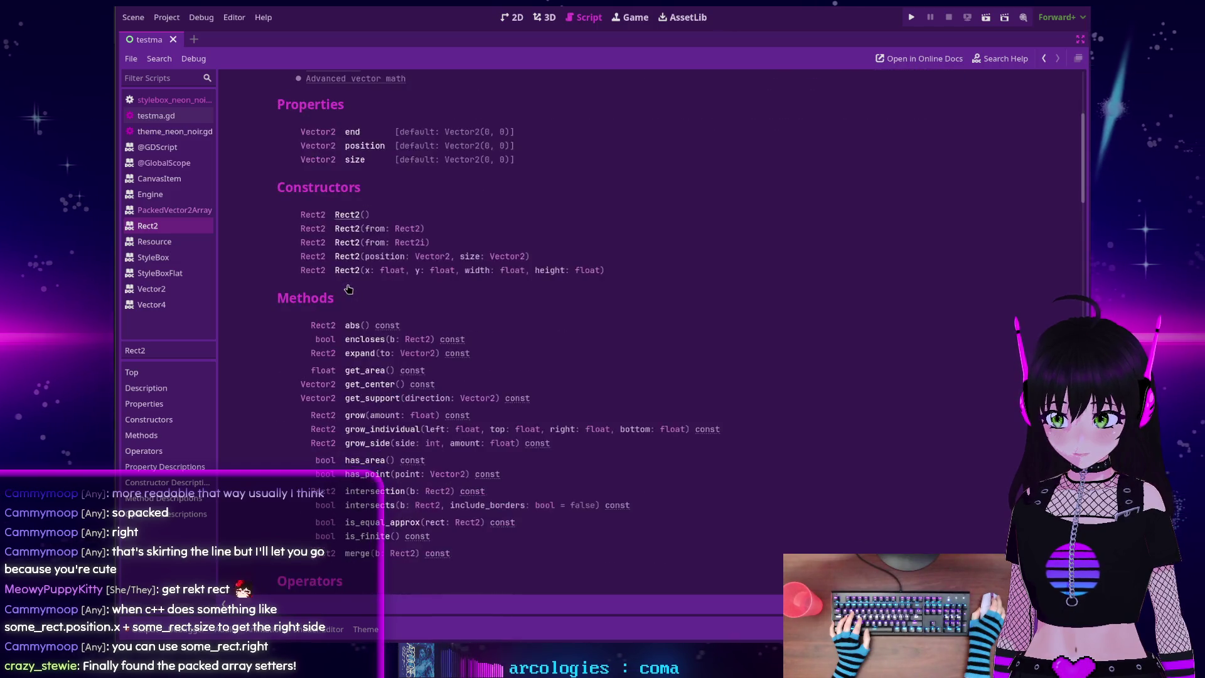
pyautogui.scroll(-4, 349, 287)
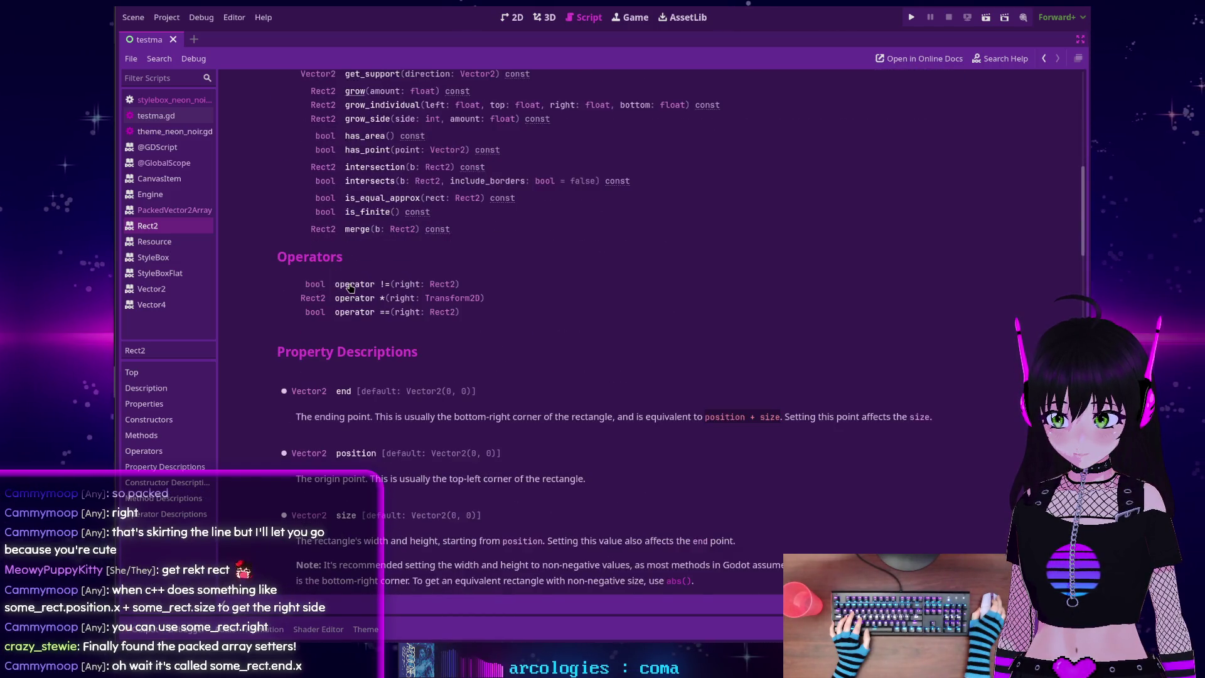
pyautogui.scroll(6, 348, 285)
pyautogui.scroll(2, 348, 287)
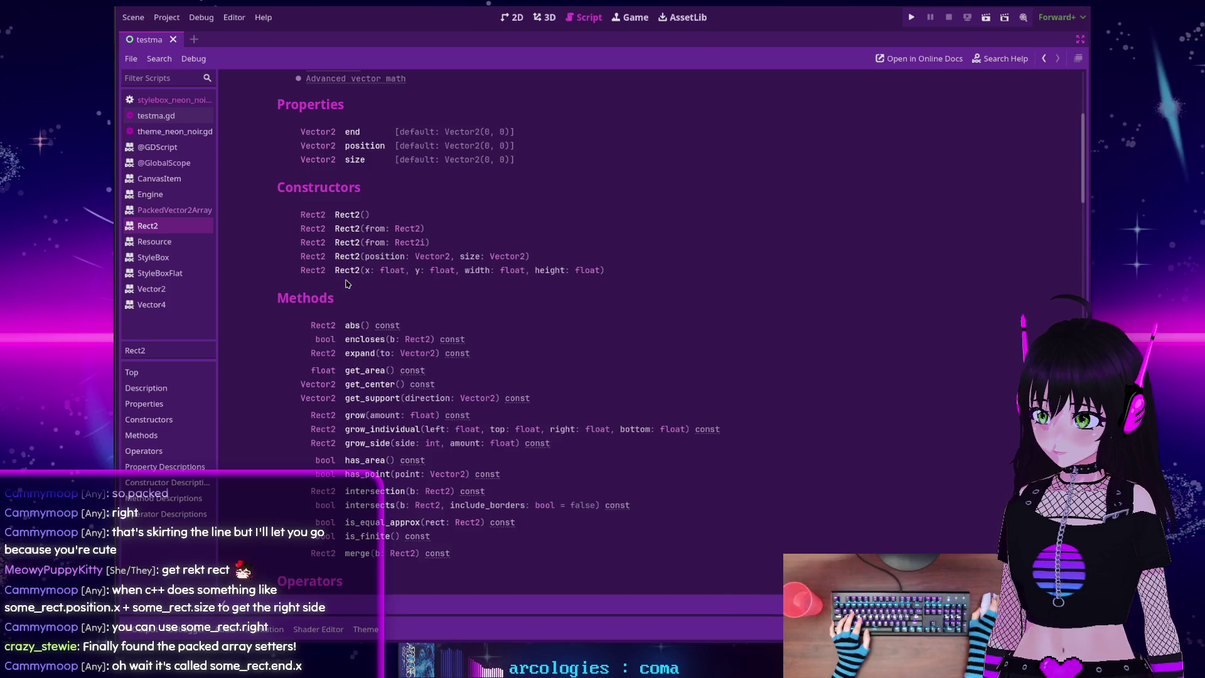
pyautogui.scroll(6, 347, 284)
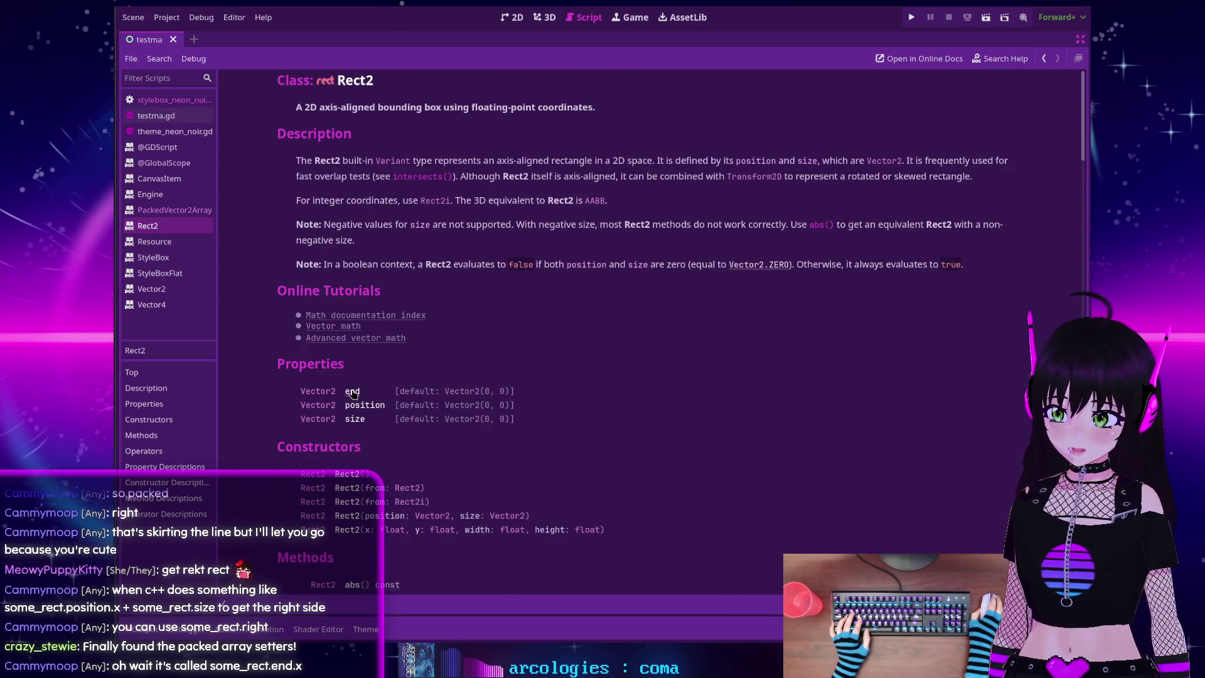
pyautogui.scroll(-2, 352, 393)
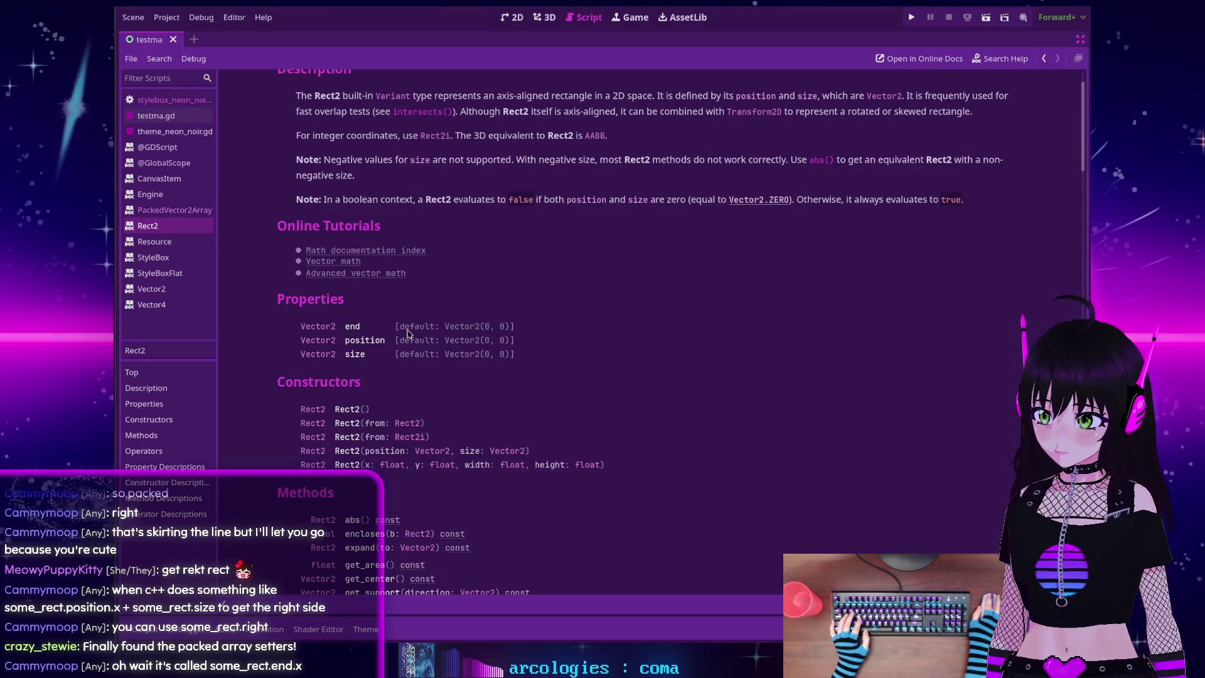
pyautogui.click(352, 327)
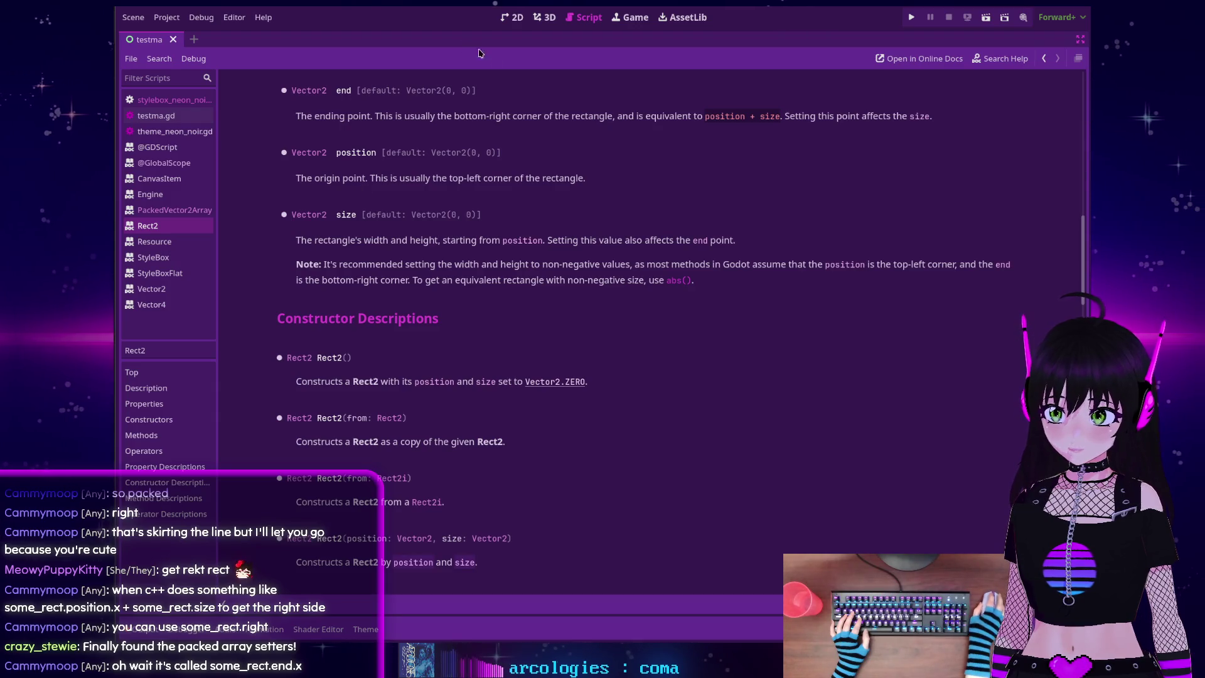
pyautogui.click(1045, 60)
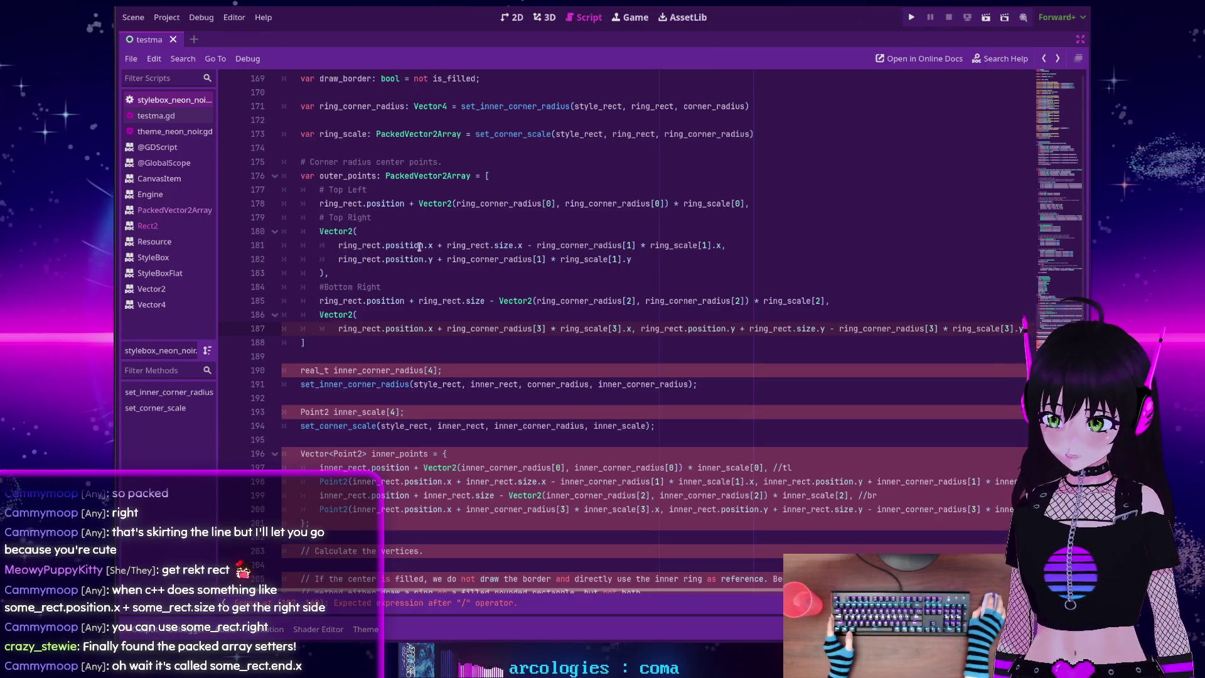
pyautogui.moveTo(419, 248)
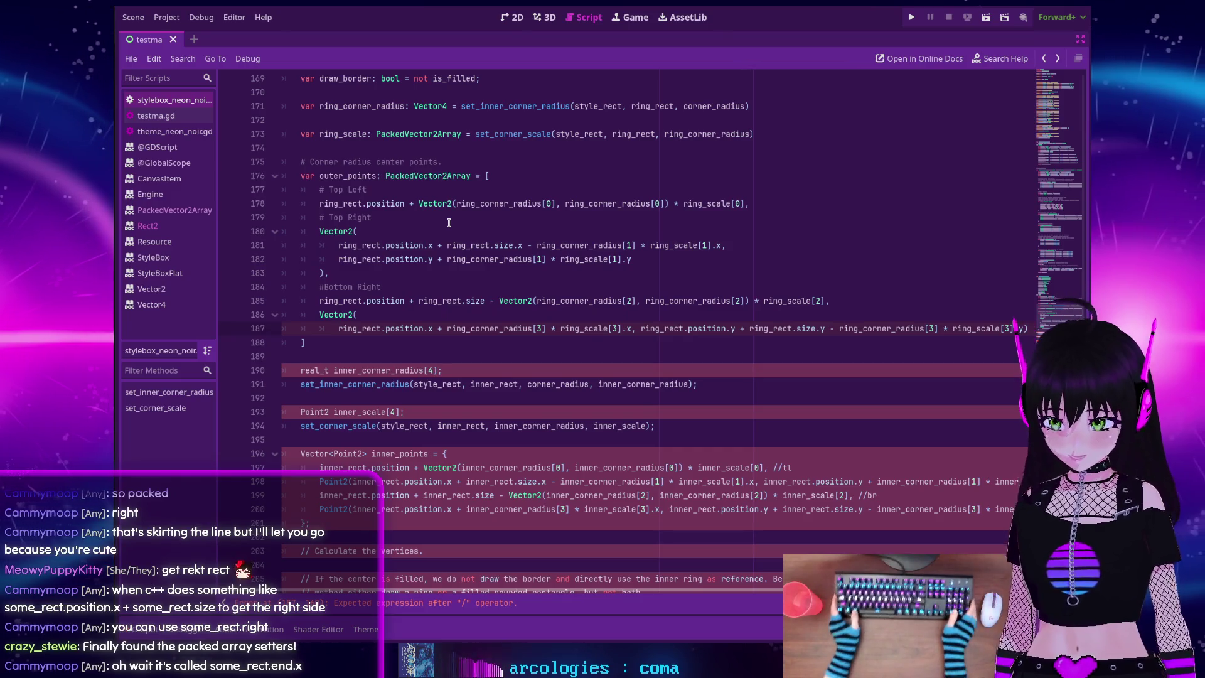
pyautogui.press('Home')
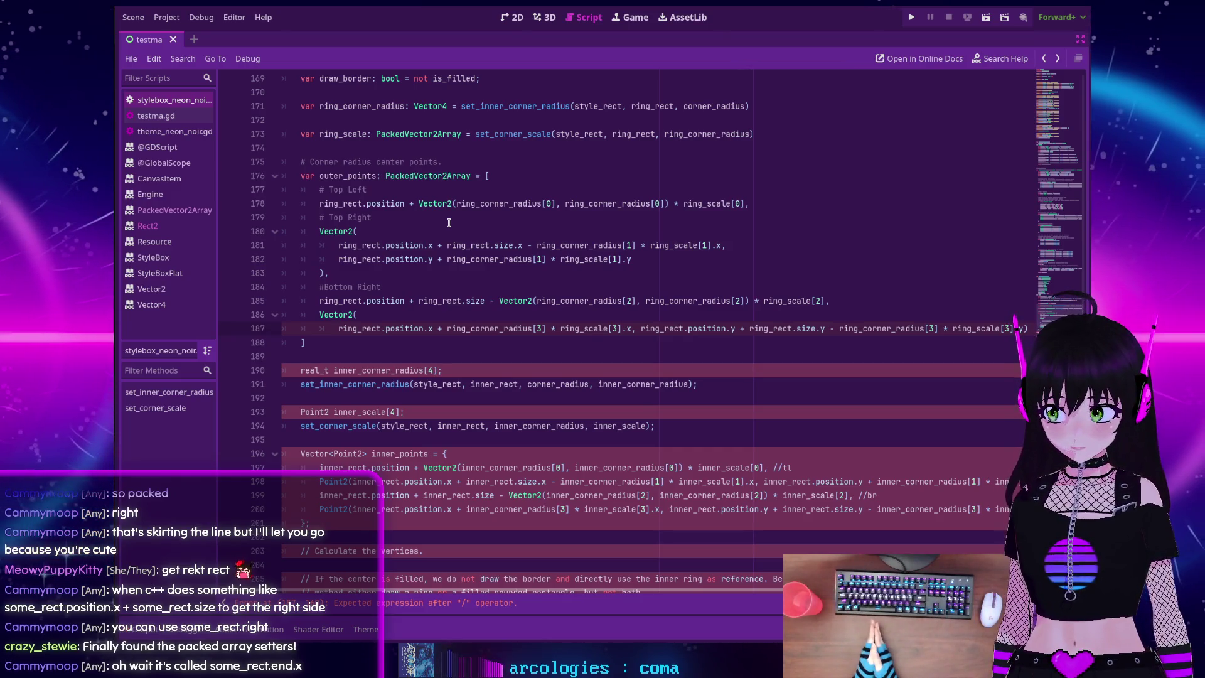
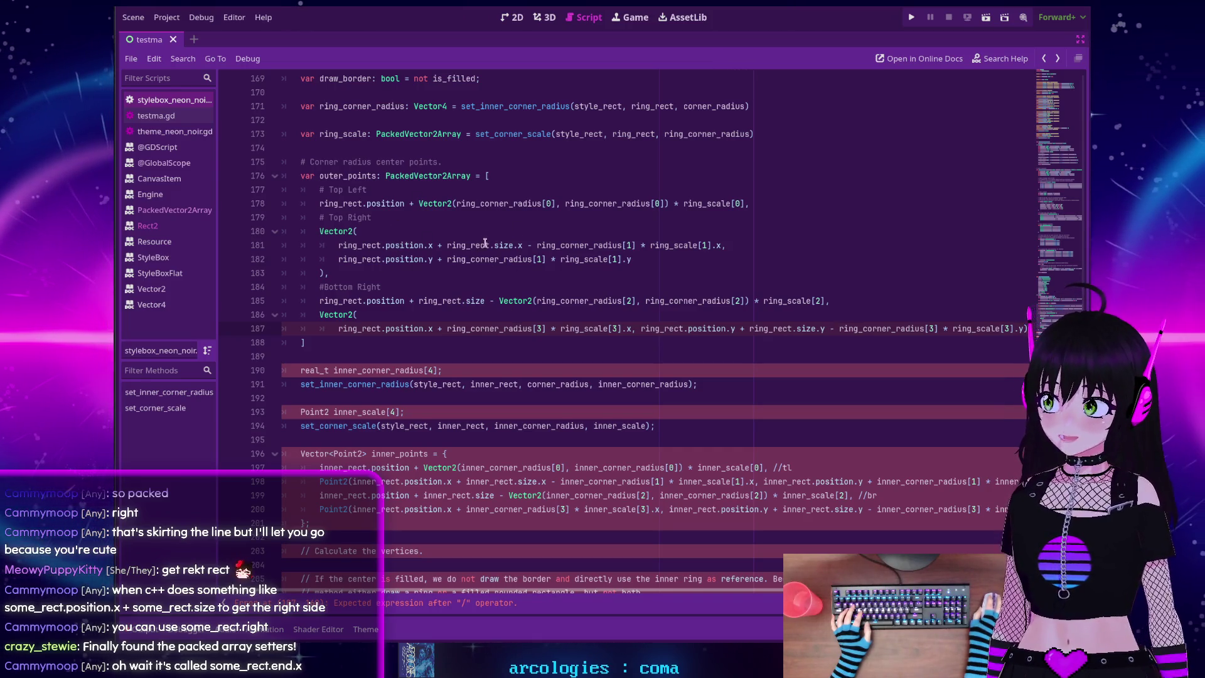
# Split the bottom-left Vector2 so its y component sits on its own line, and add '# Bottom Left'
pyautogui.moveTo(498, 252)
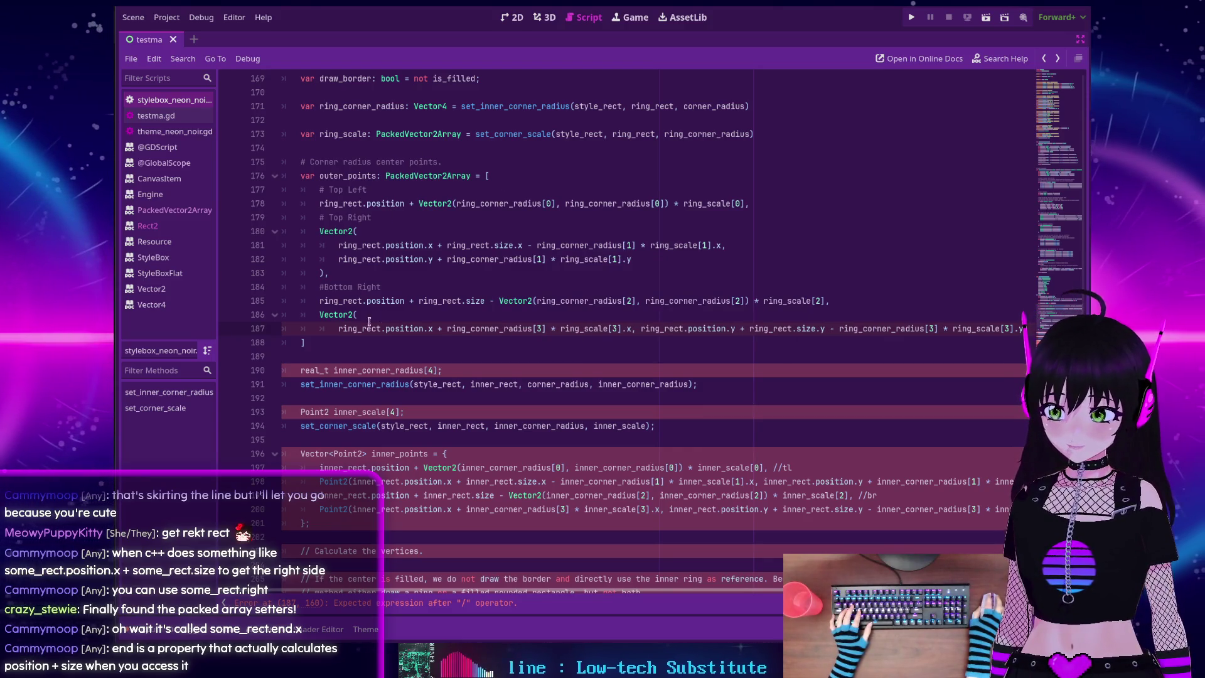
pyautogui.click(639, 329)
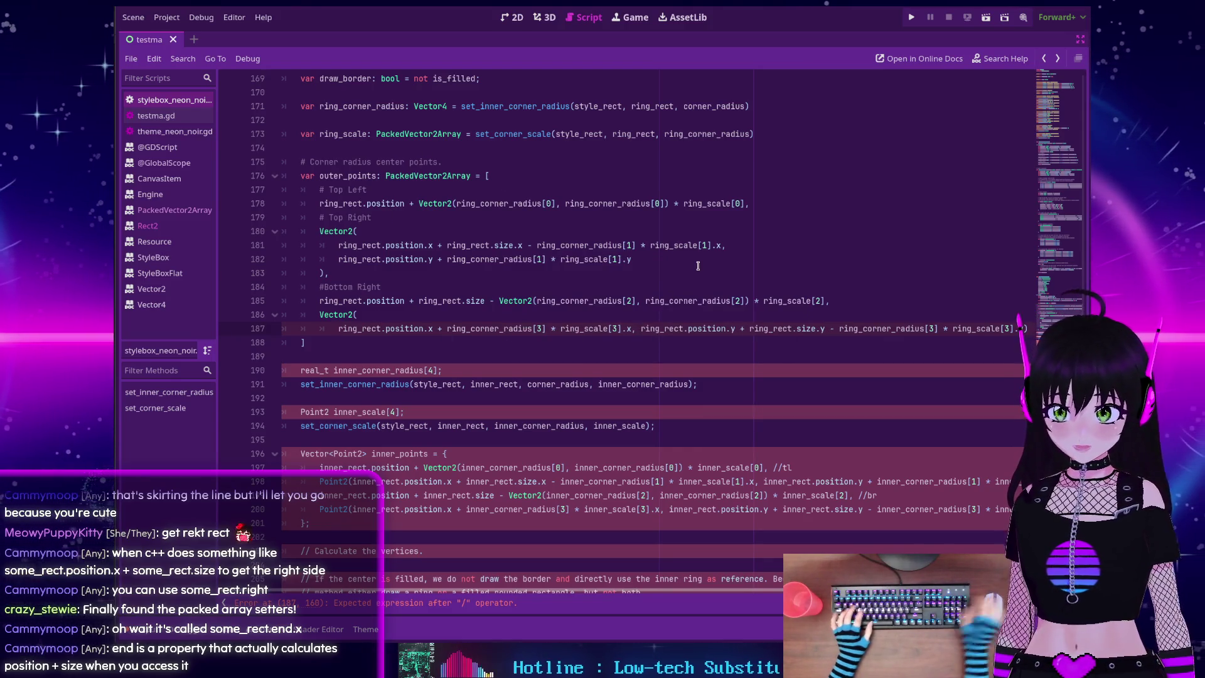
pyautogui.press('Return')
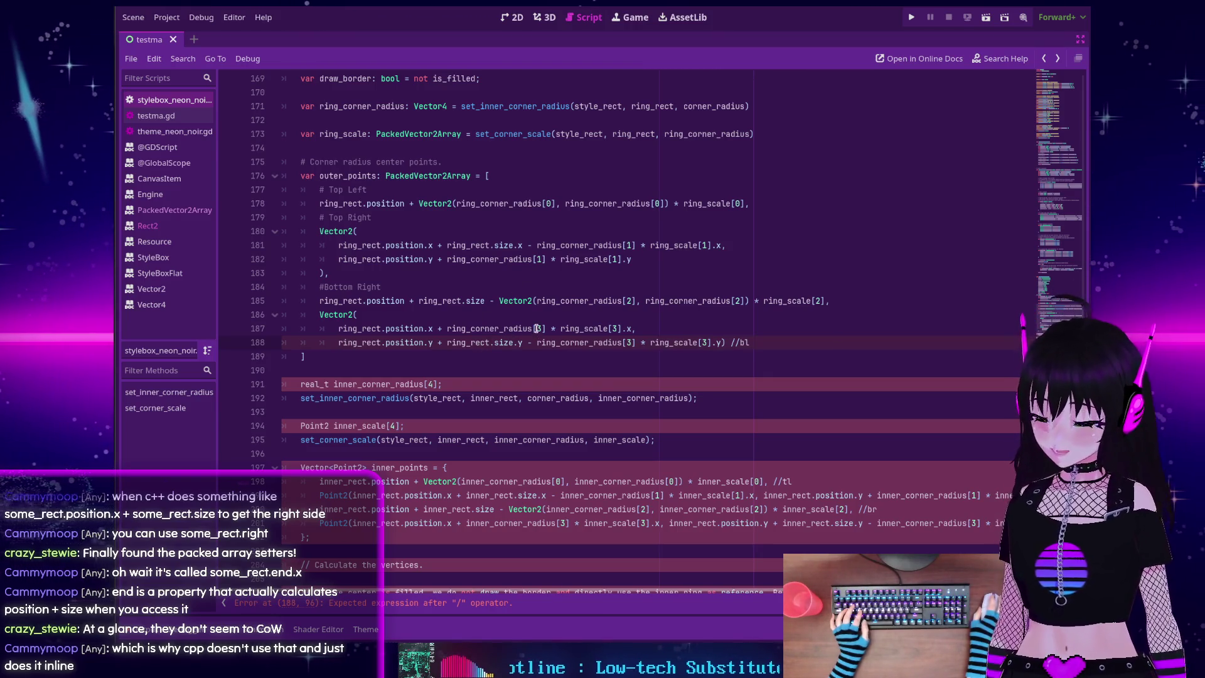
pyautogui.moveTo(531, 330)
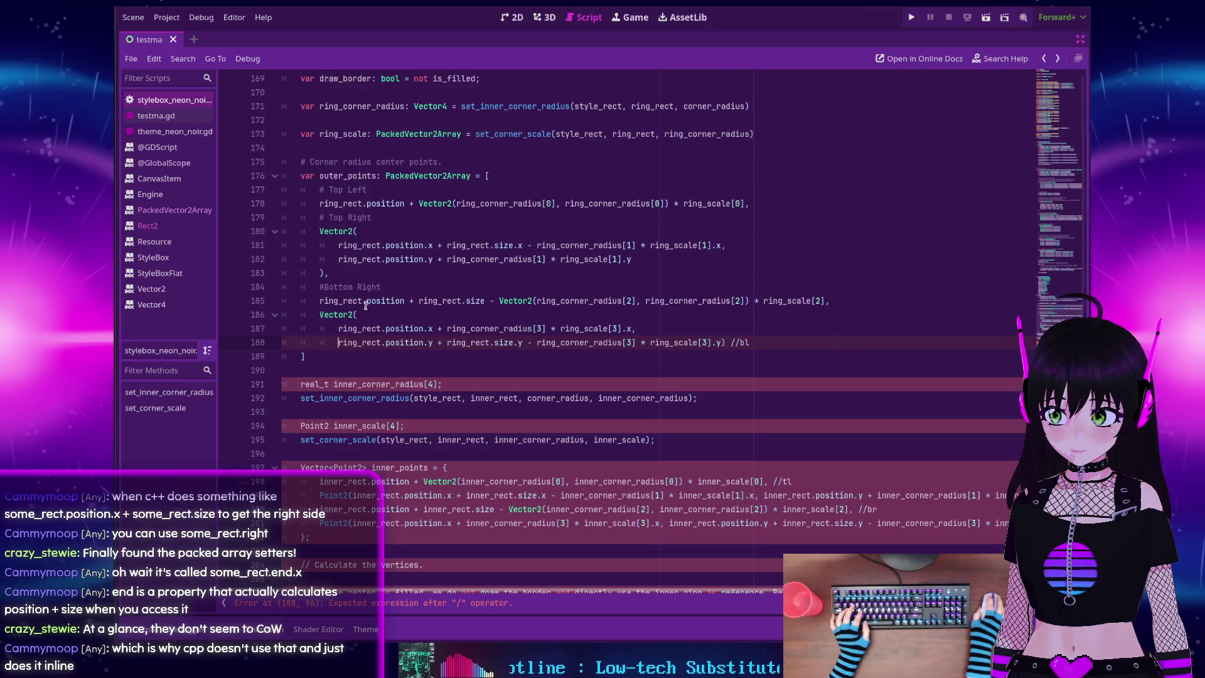
pyautogui.click(839, 297)
pyautogui.press('Return')
pyautogui.write('#')
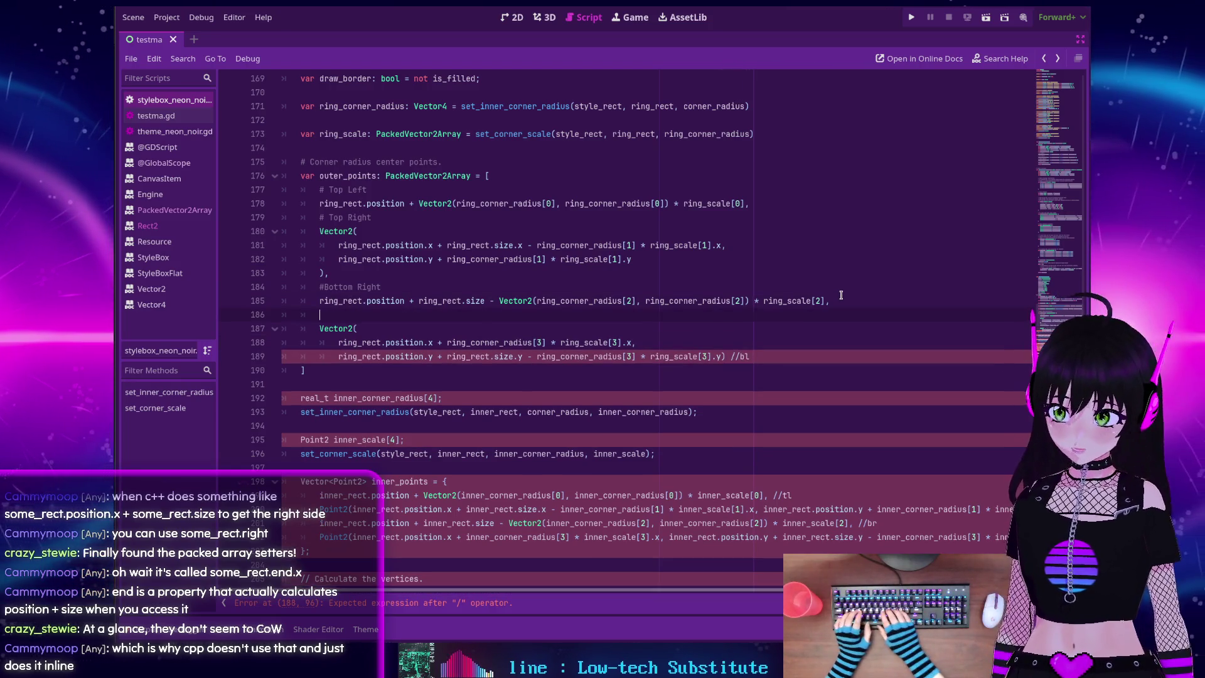
pyautogui.write(' Bottom ')
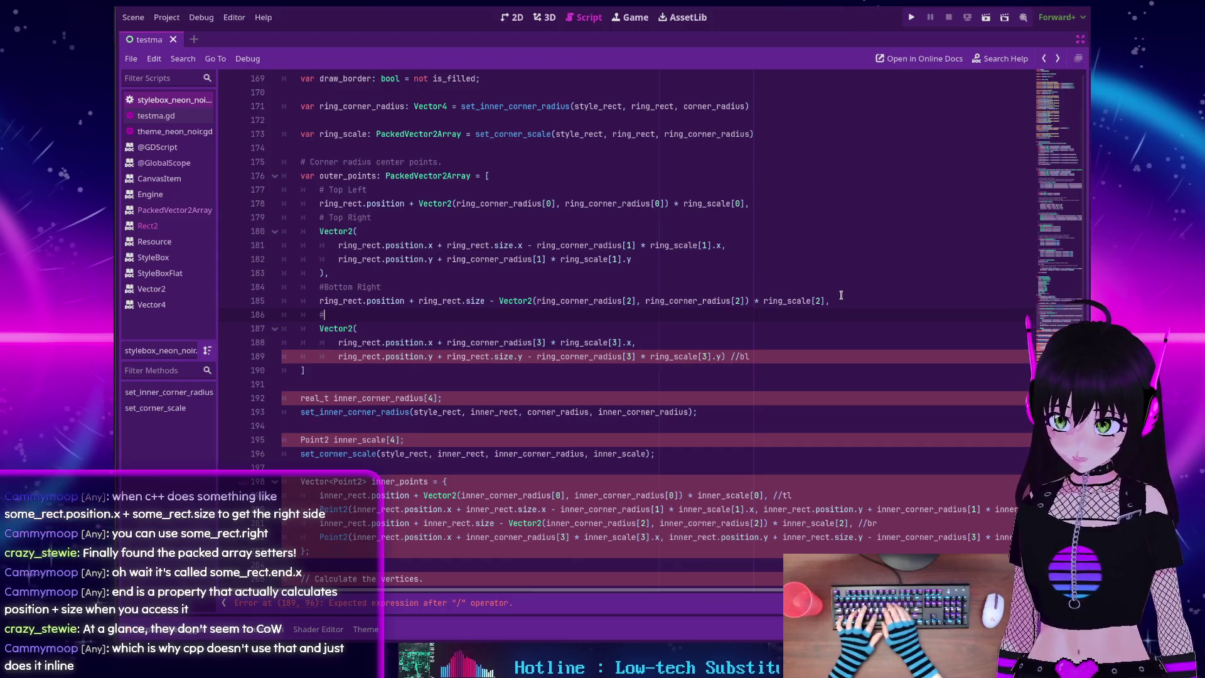
pyautogui.write('Left')
# Fix the '# Bottom Right' comment spacing, delete '//bl', and switch to the variant_setget.cpp page
pyautogui.press('Up')
pyautogui.press('Up')
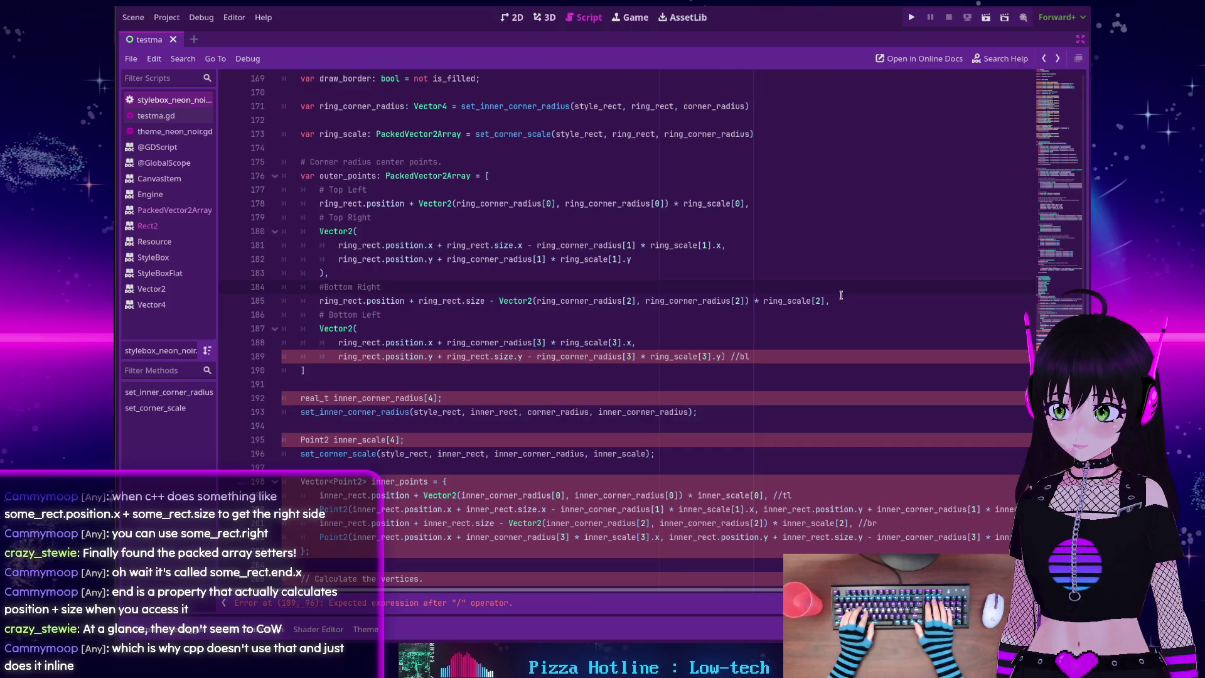
pyautogui.press('Home')
pyautogui.press('Right')
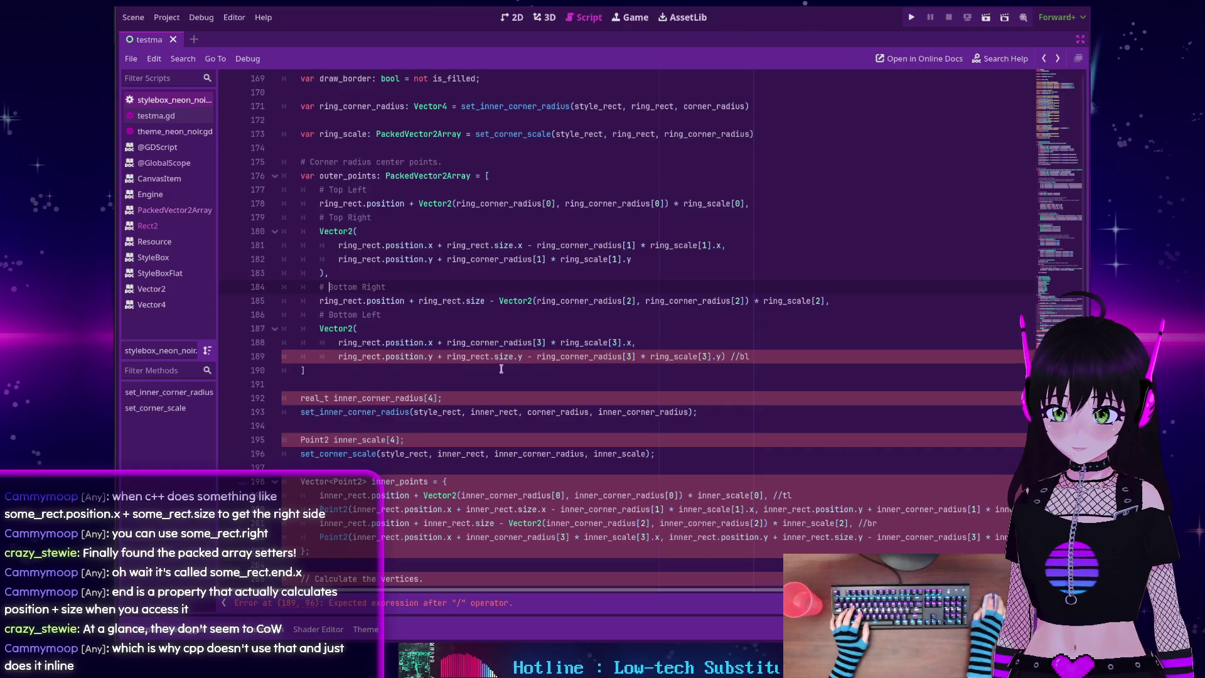
pyautogui.press('BackSpace')
pyautogui.press('BackSpace')
pyautogui.press('BackSpace')
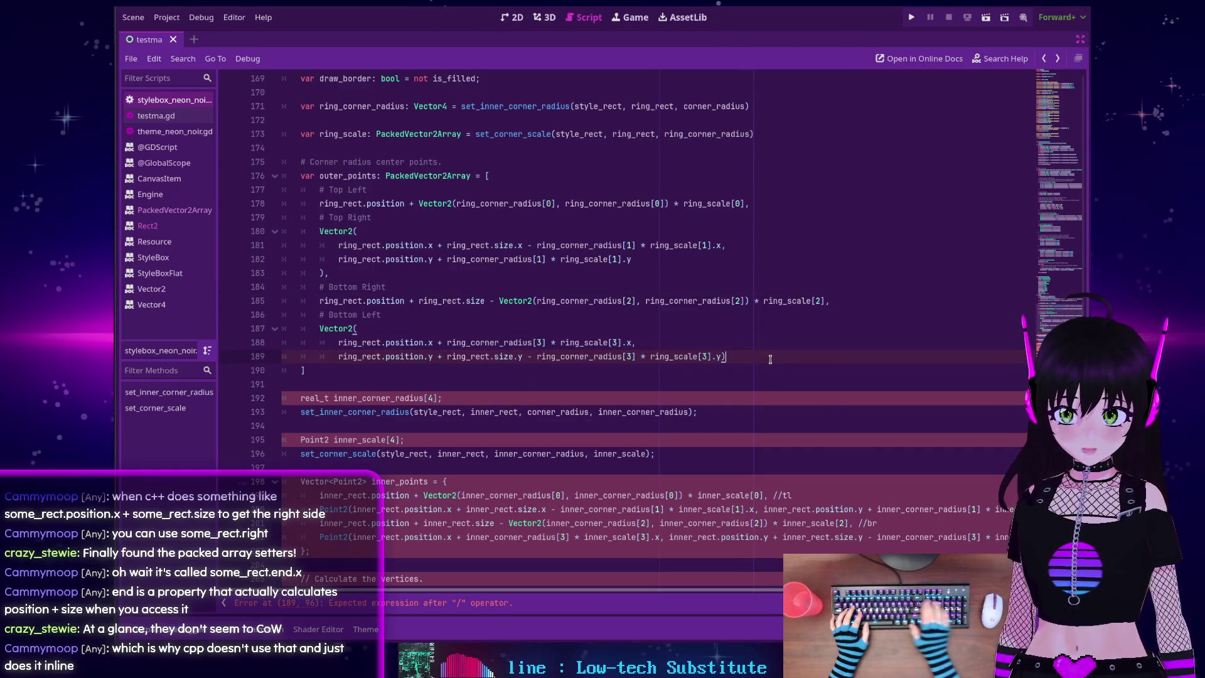
pyautogui.press('Left')
pyautogui.press('Return')
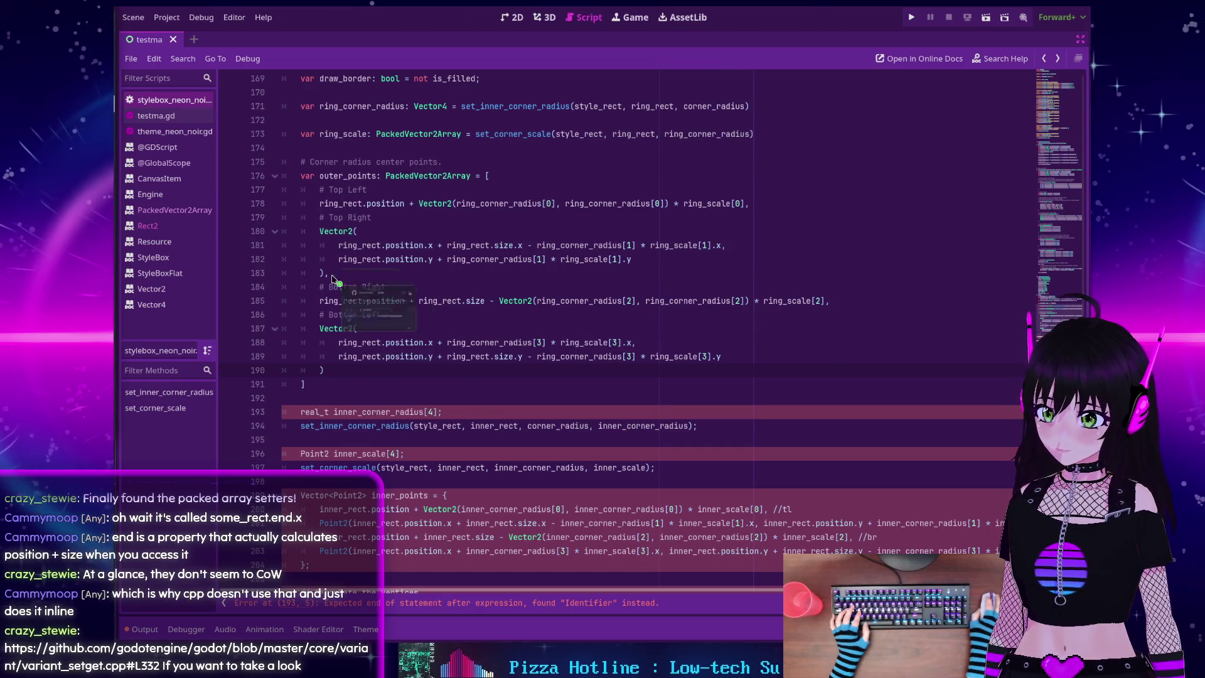
pyautogui.hotkey('alt', 'Tab')
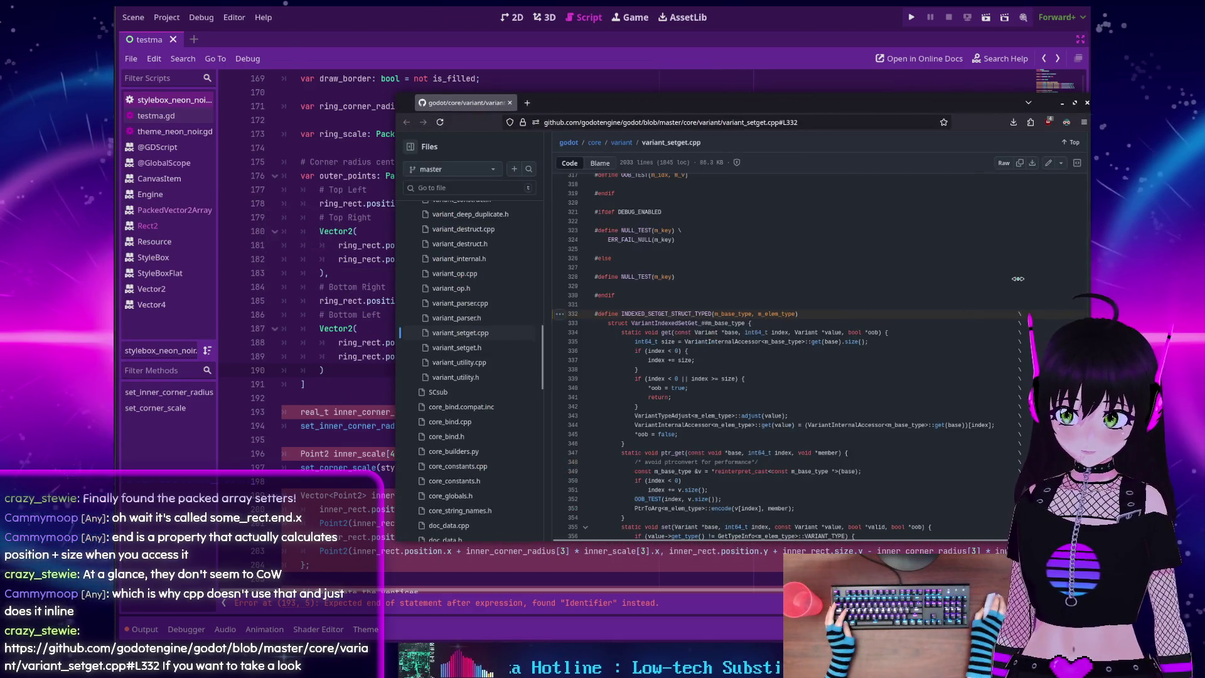
# Move the variant_setget.cpp browser window aside to read it, then close it
pyautogui.moveTo(753, 102); pyautogui.dragTo(576, 93)
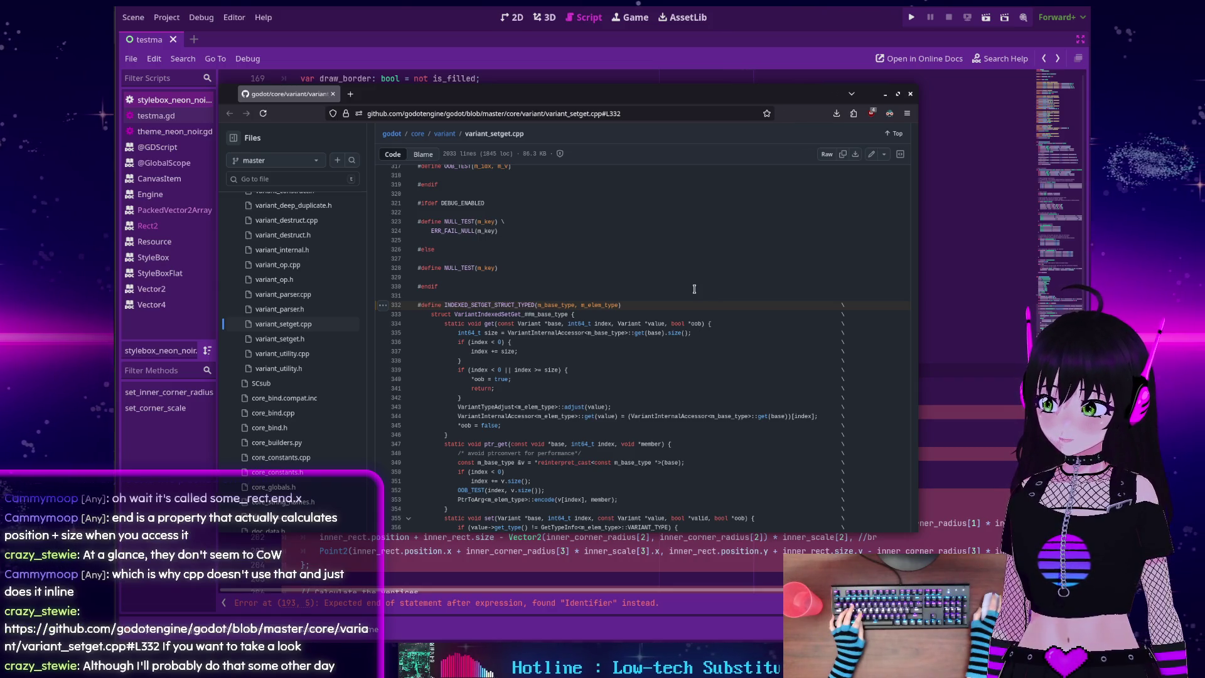
pyautogui.click(333, 93)
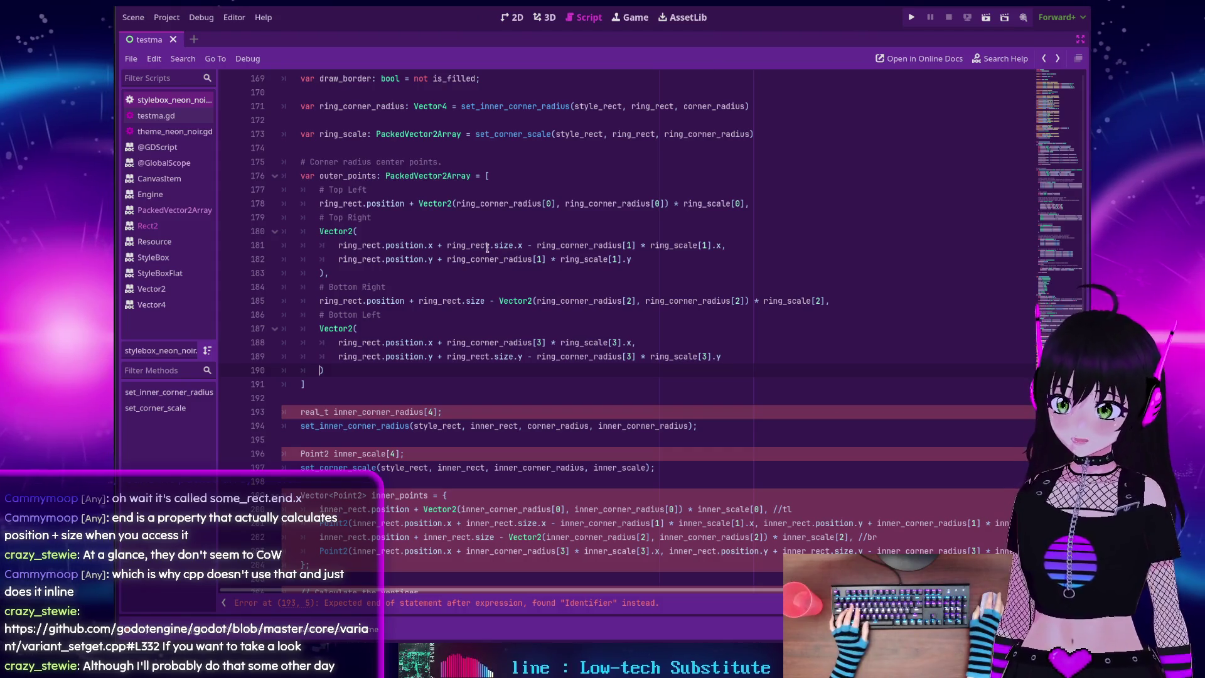
# Select inner_corner_radius and scroll through the script to check where it is used
pyautogui.scroll(-2, 381, 321)
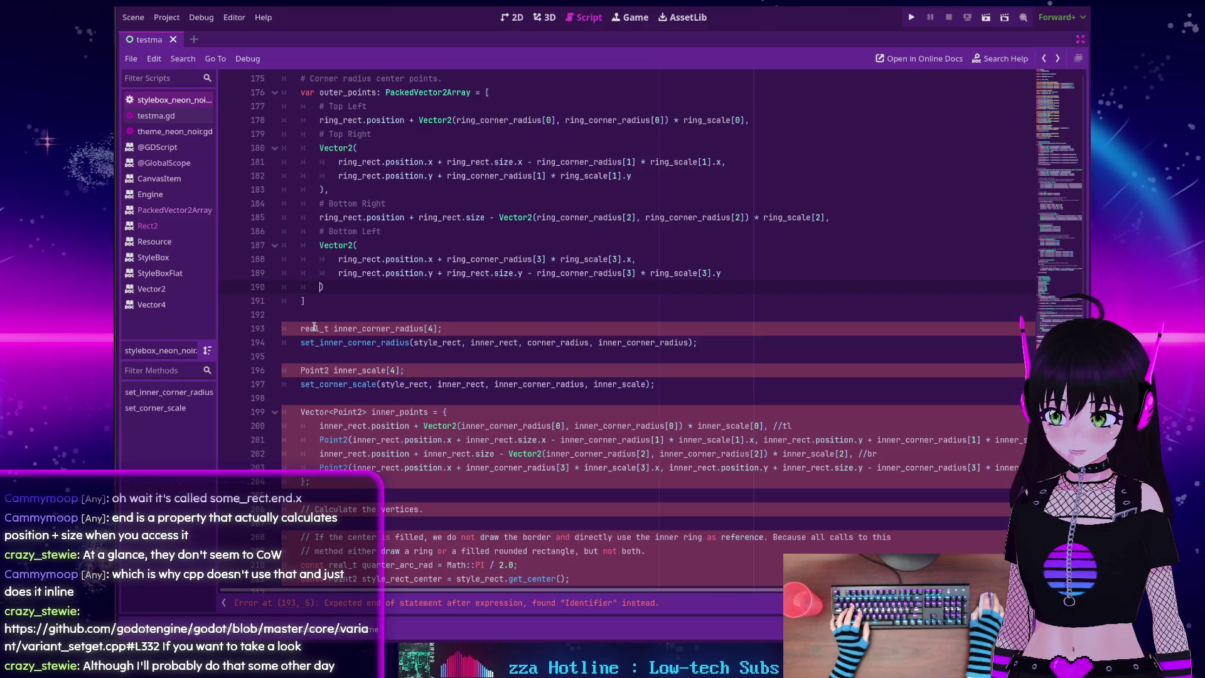
pyautogui.click(333, 329)
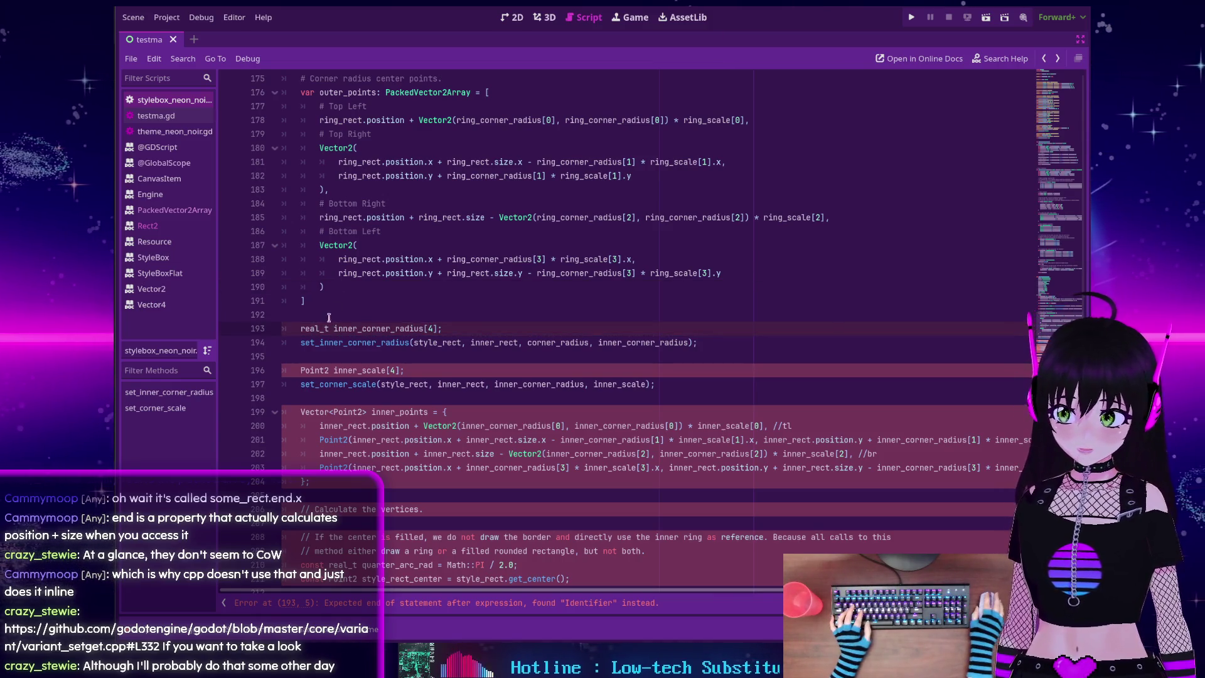
pyautogui.doubleClick(358, 328)
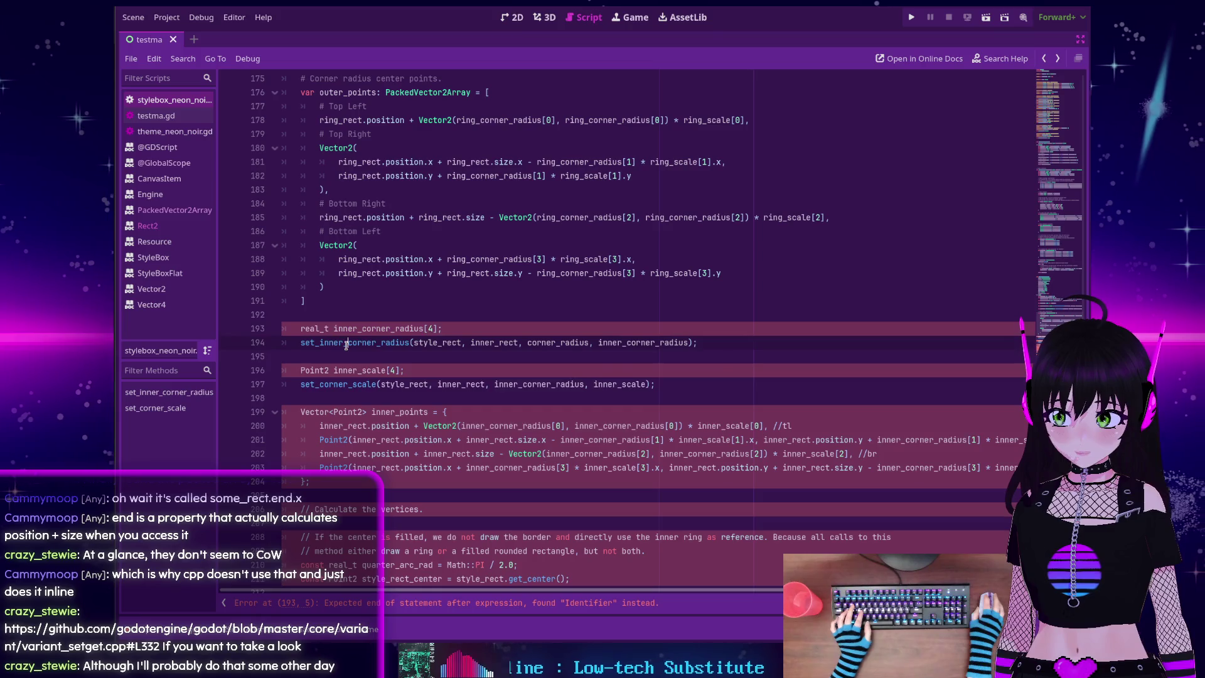
pyautogui.scroll(6, 351, 342)
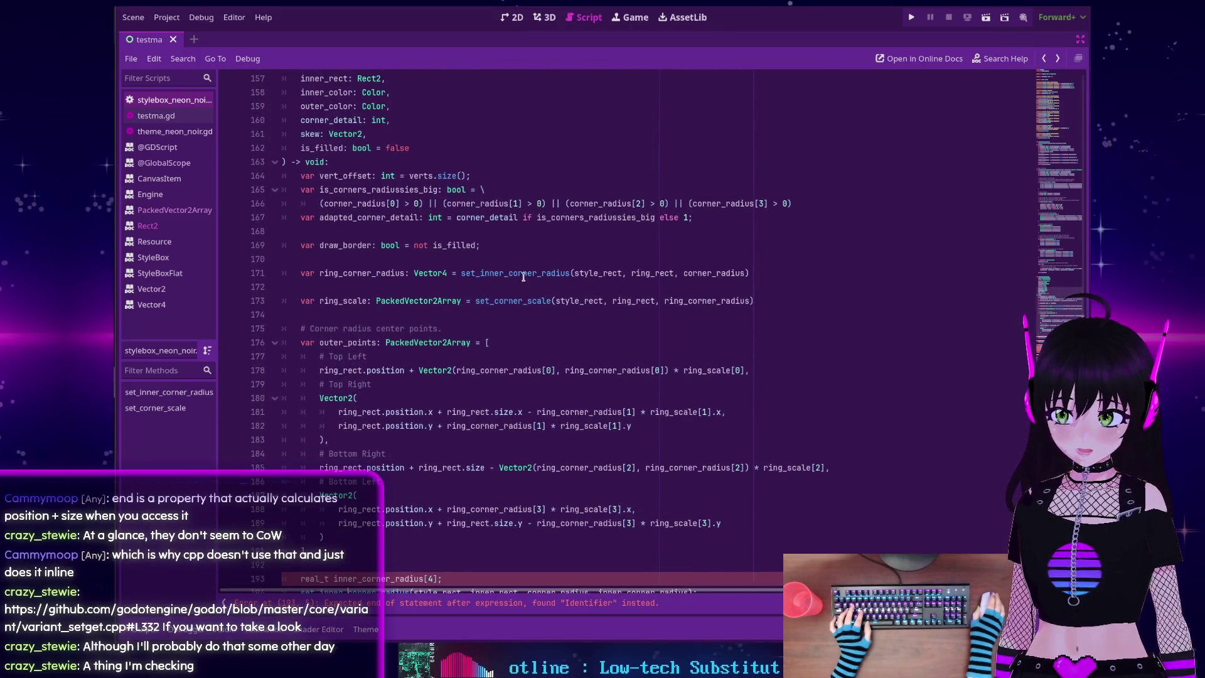
pyautogui.scroll(-5, 523, 277)
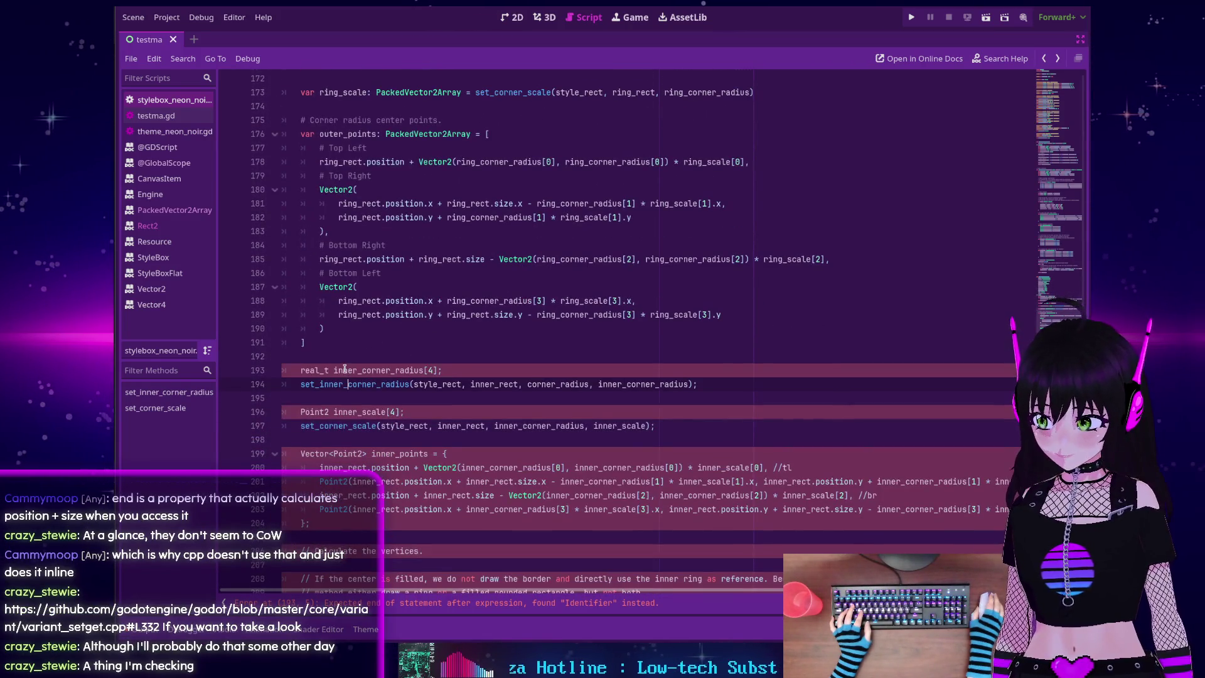
pyautogui.scroll(-1, 344, 368)
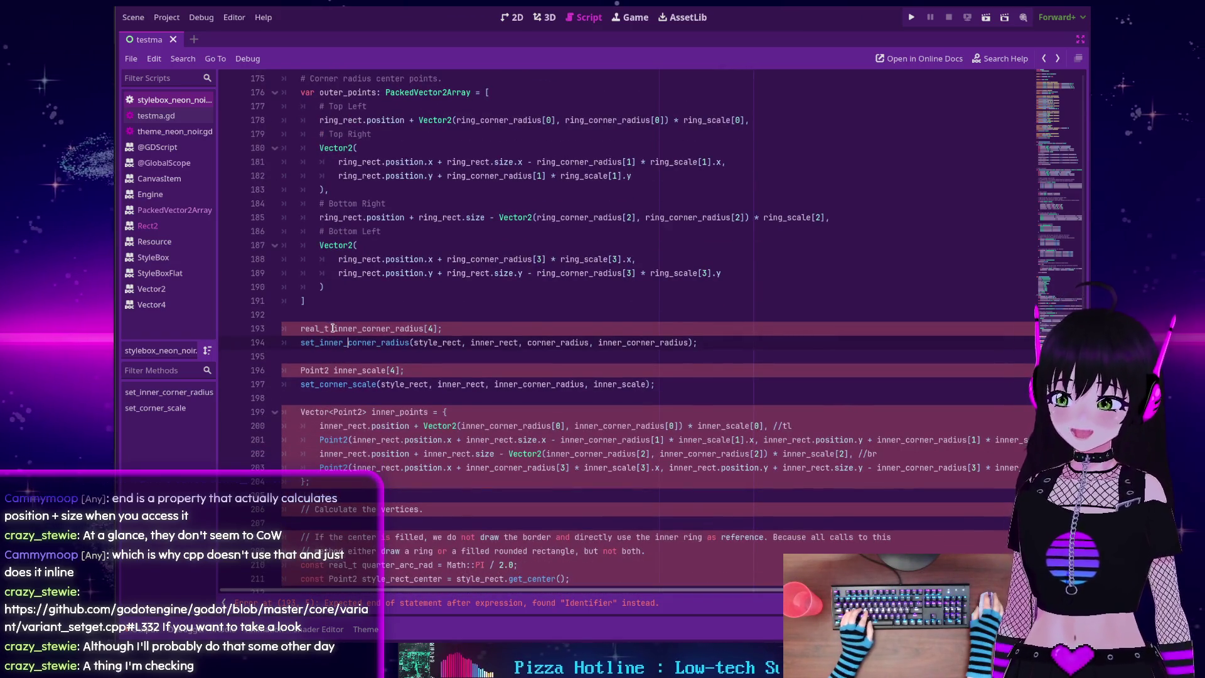
# Rewrite the C++ real_t inner_corner_radius[4] declaration as 'var inner_corner_radius: Vector4 ='
pyautogui.click(333, 328)
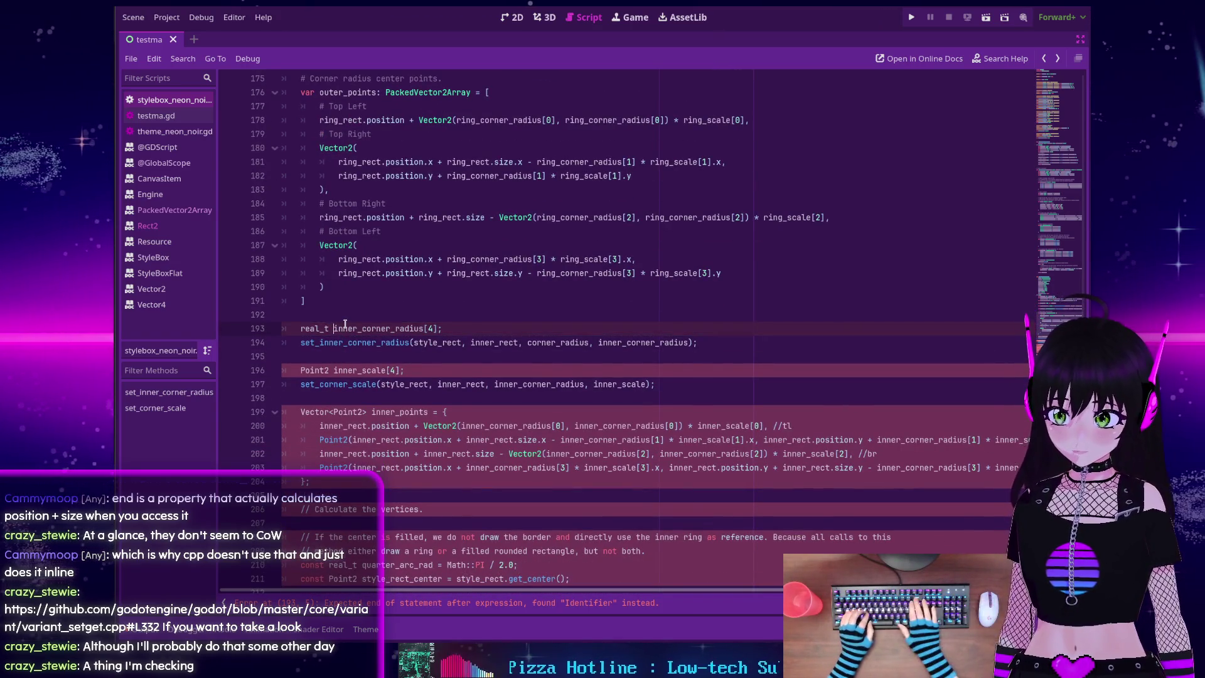
pyautogui.press('BackSpace')
pyautogui.press('BackSpace')
pyautogui.press('BackSpace')
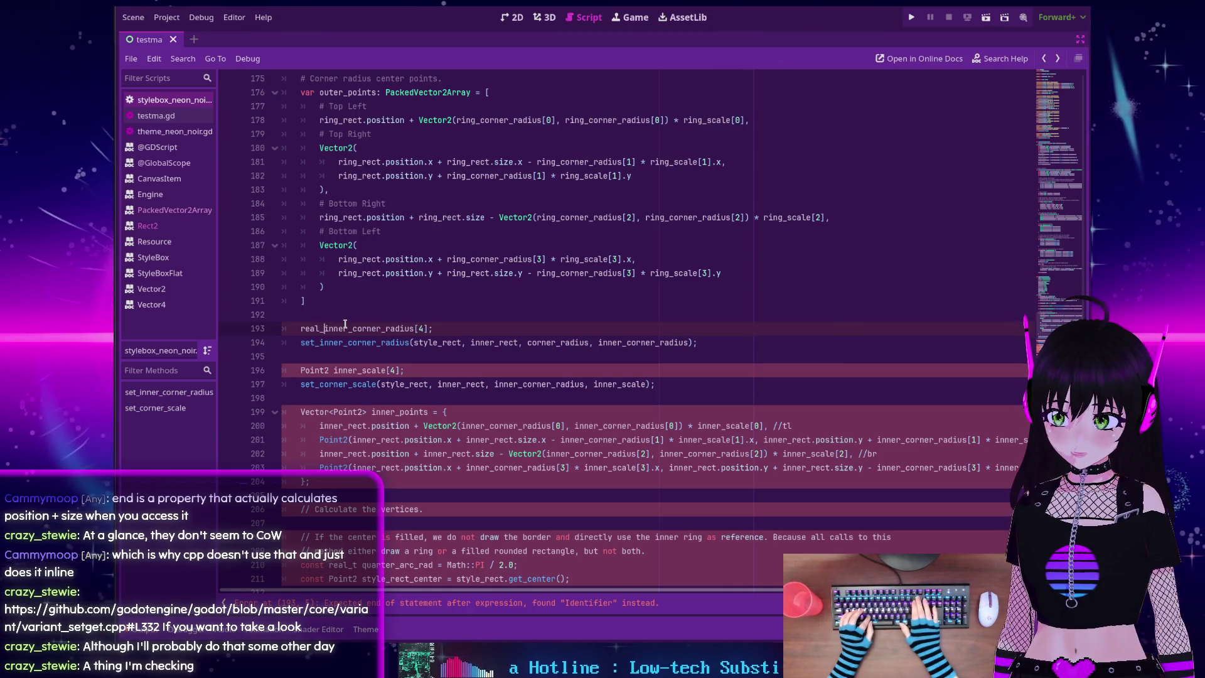
pyautogui.write('var')
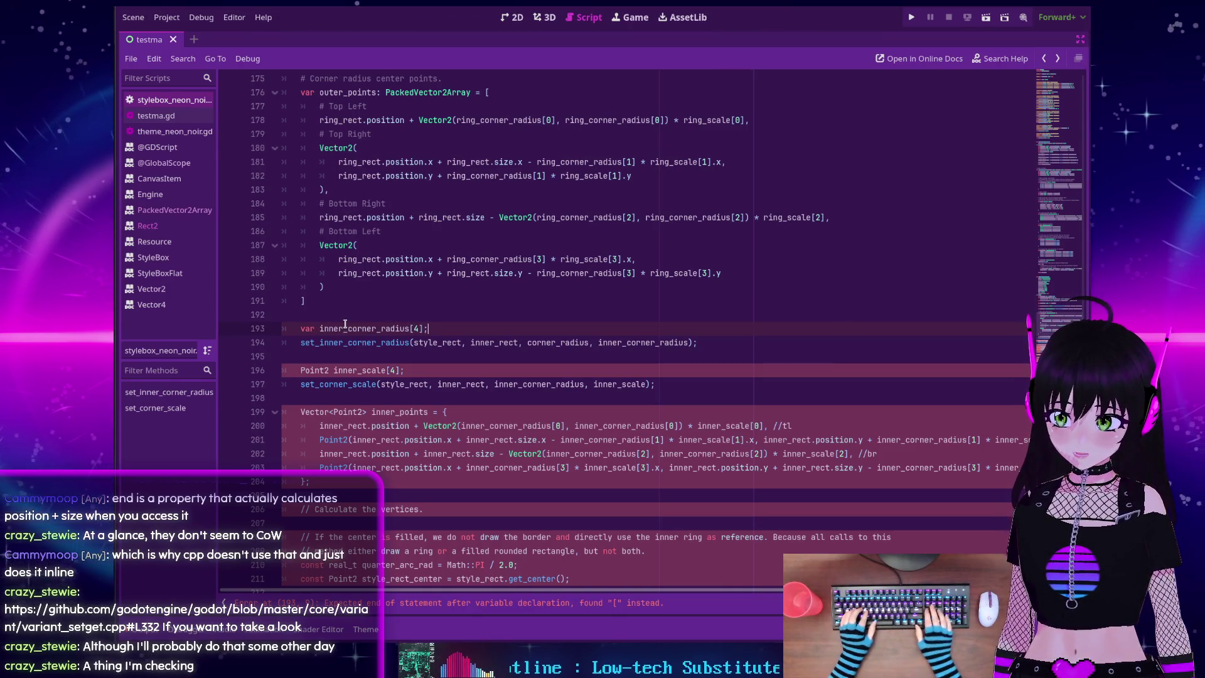
pyautogui.press('BackSpace')
pyautogui.press('BackSpace')
pyautogui.write(': BVecto')
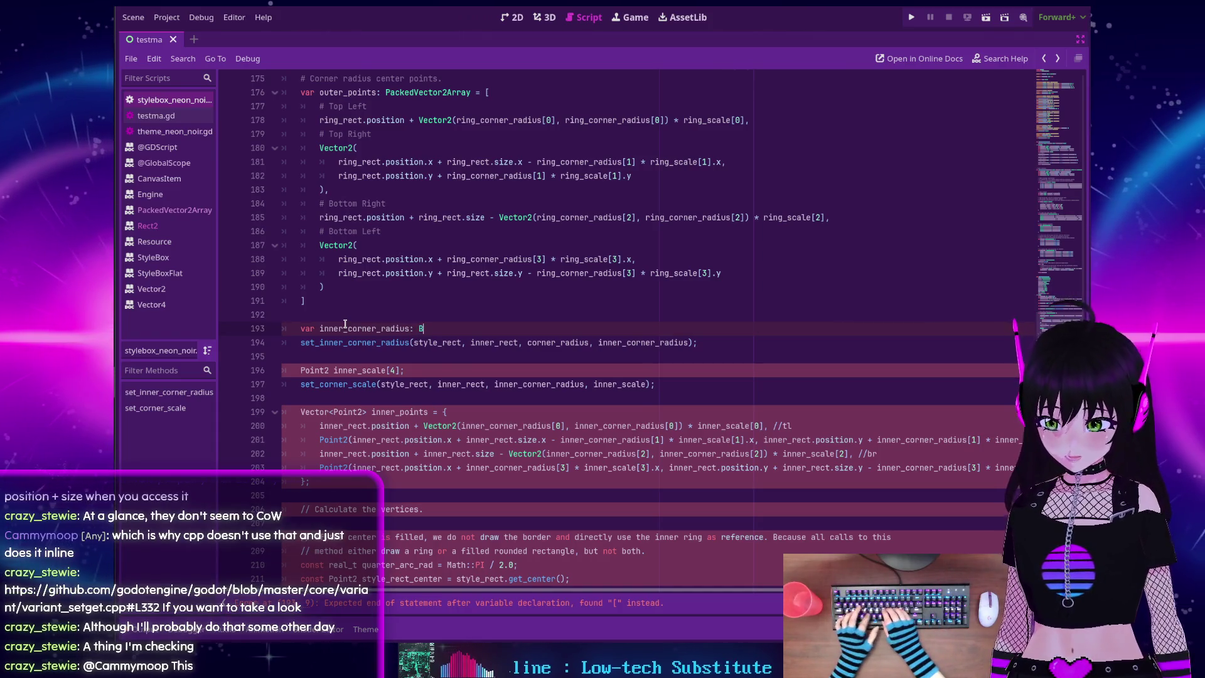
pyautogui.press('BackSpace')
pyautogui.press('BackSpace')
pyautogui.press('BackSpace')
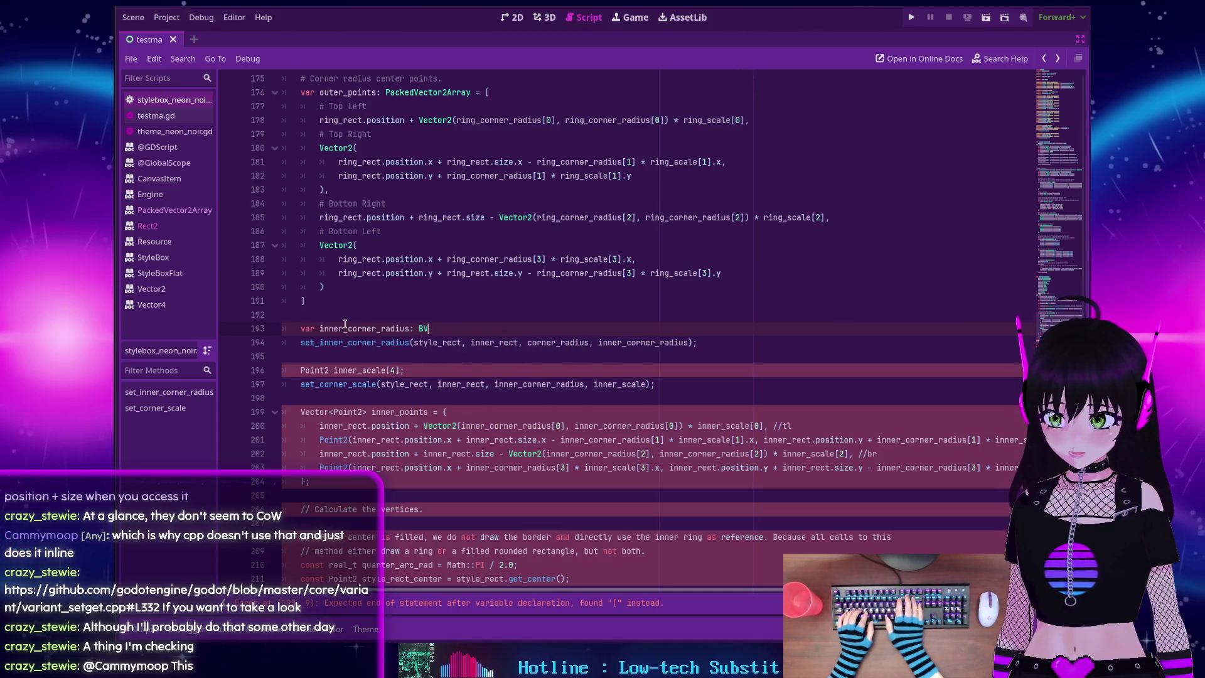
pyautogui.write('Vector')
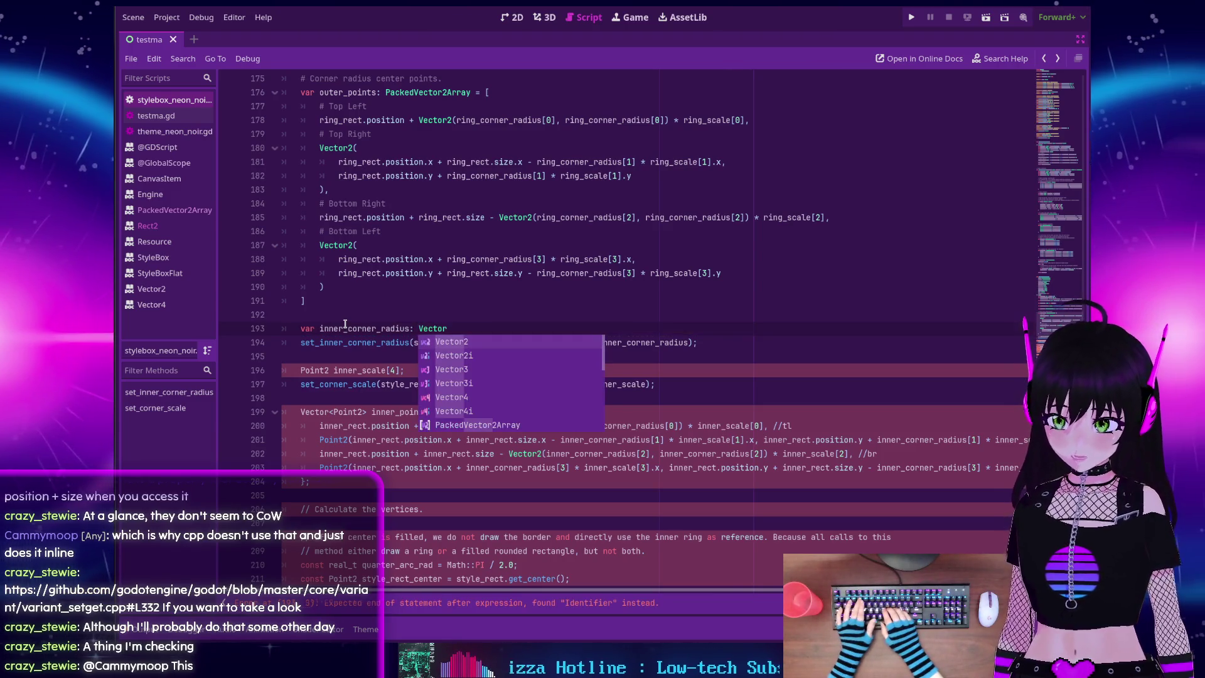
pyautogui.write('4 =')
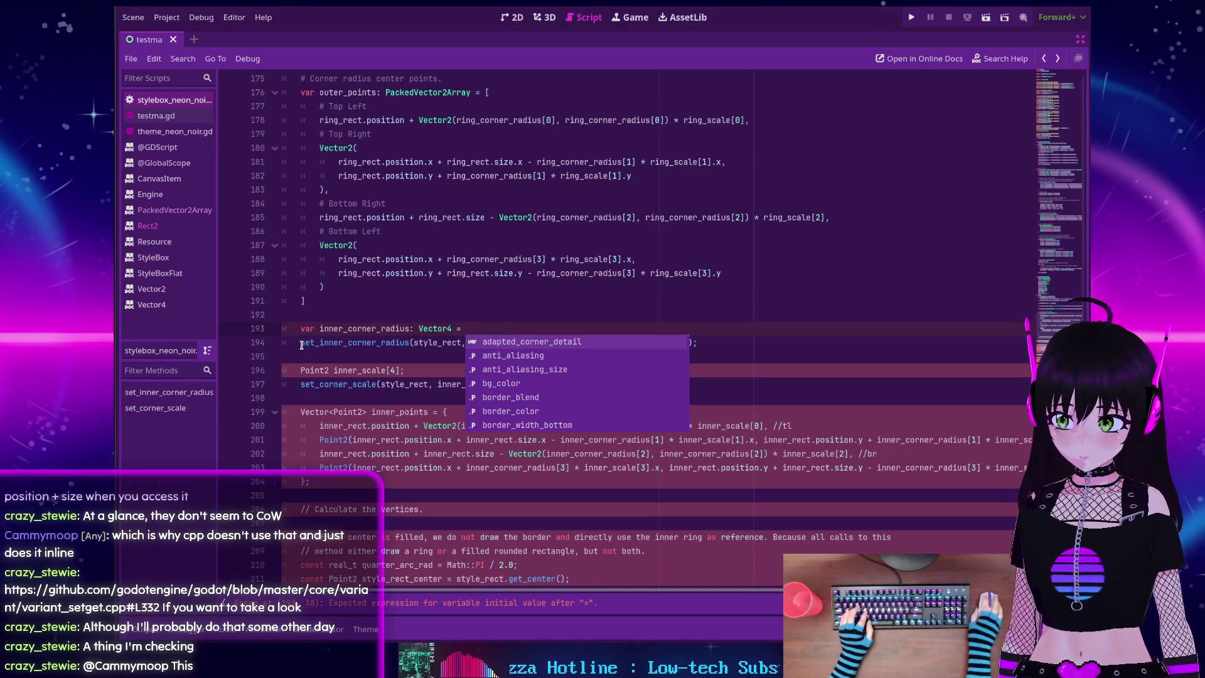
# Join set_inner_corner_radius onto the declaration, removing the extra inner_corner_radius argument and the semicolon
pyautogui.press('Escape')
pyautogui.press('Delete')
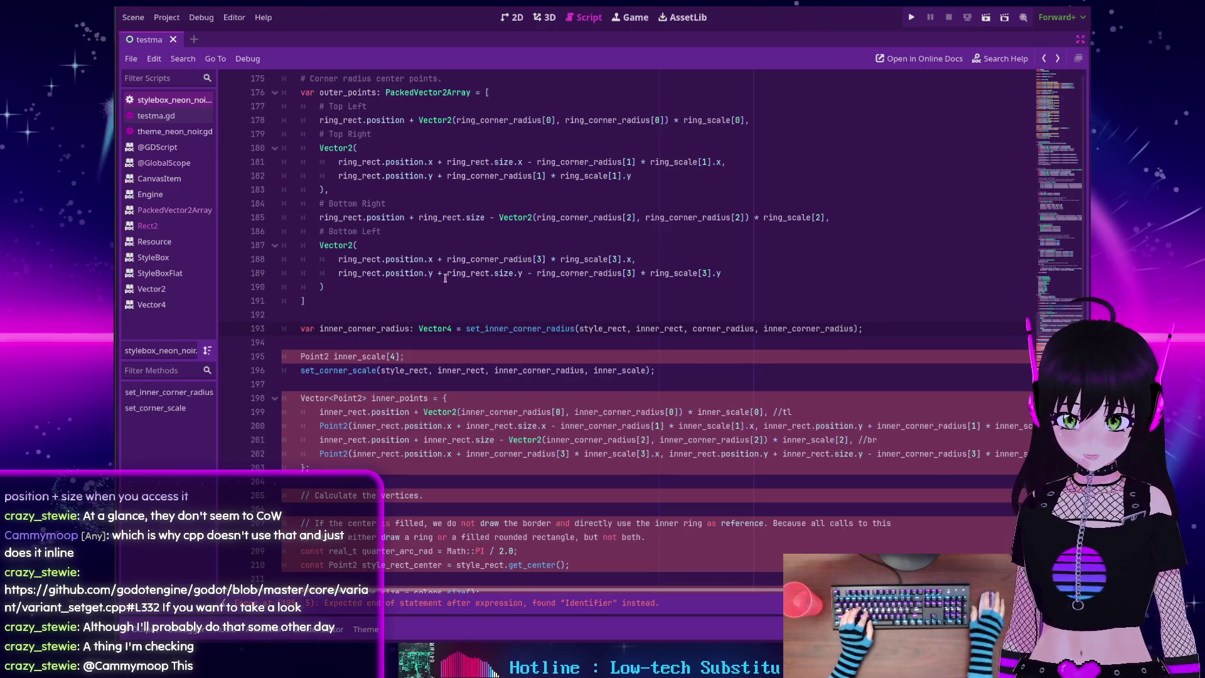
pyautogui.doubleClick(823, 329)
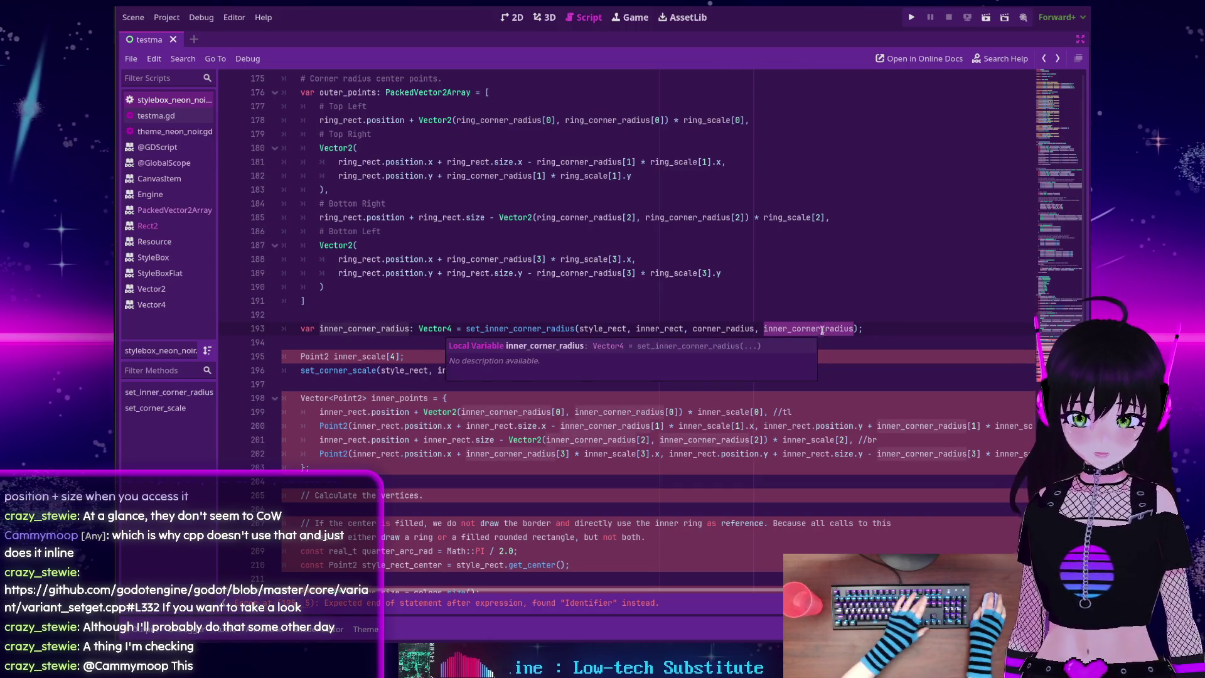
pyautogui.press('BackSpace')
pyautogui.press('BackSpace')
pyautogui.press('BackSpace')
pyautogui.press('End')
pyautogui.press('BackSpace')
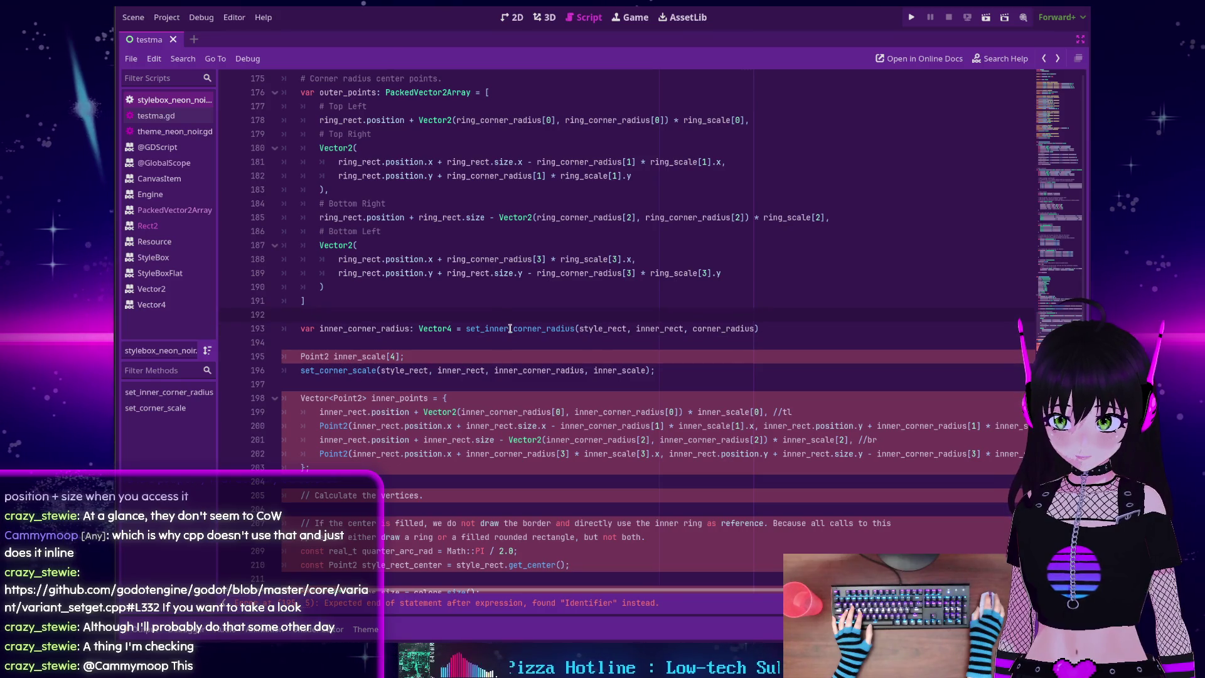
pyautogui.moveTo(509, 328)
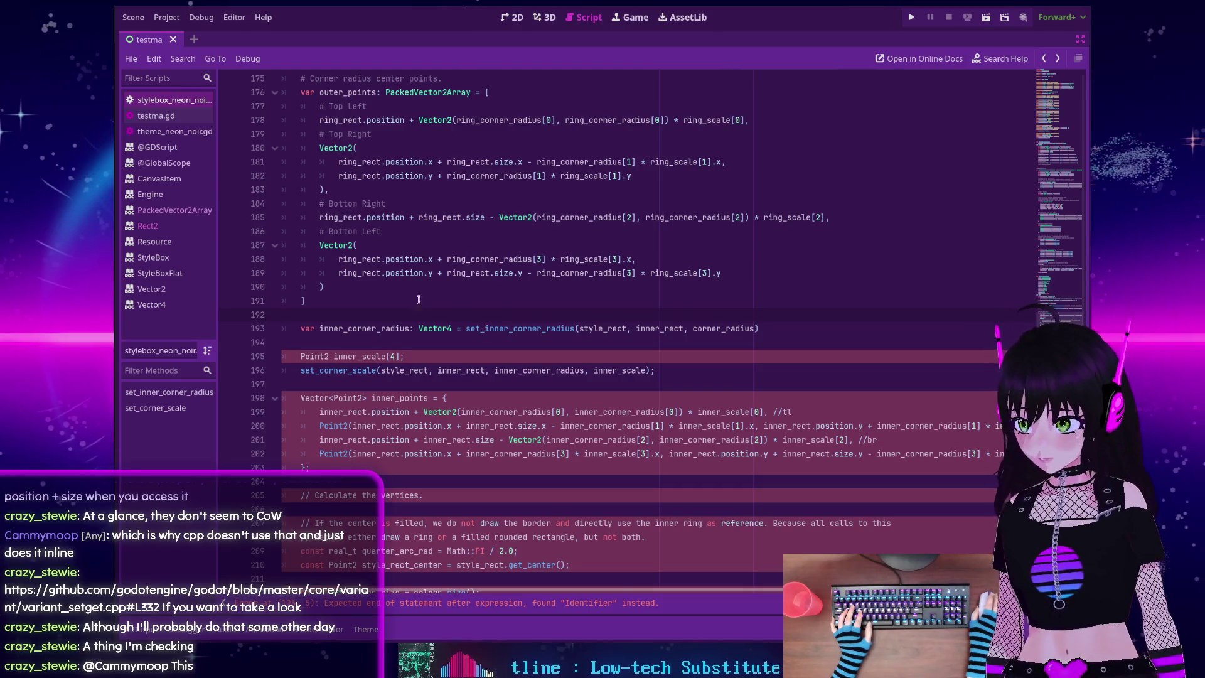
pyautogui.scroll(-1, 382, 290)
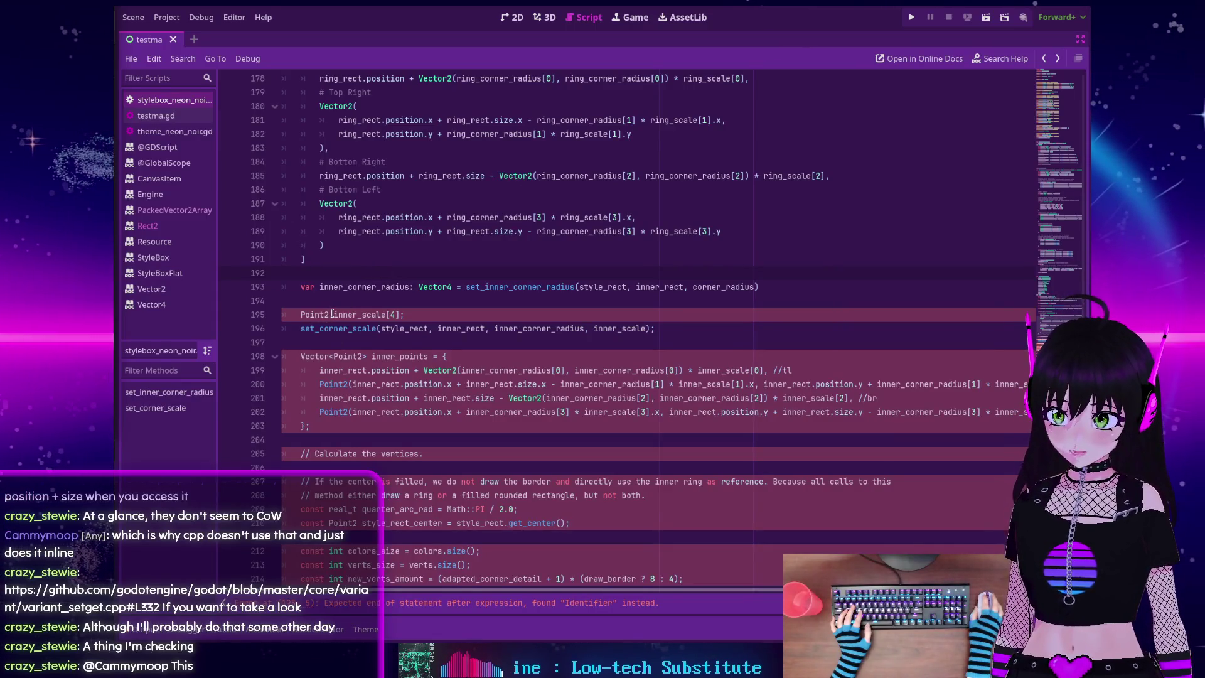
# Replace 'Point2 inner_scale[4];' with 'var inner_scale: PackedVector2Array ='
pyautogui.moveTo(333, 313); pyautogui.dragTo(302, 313)
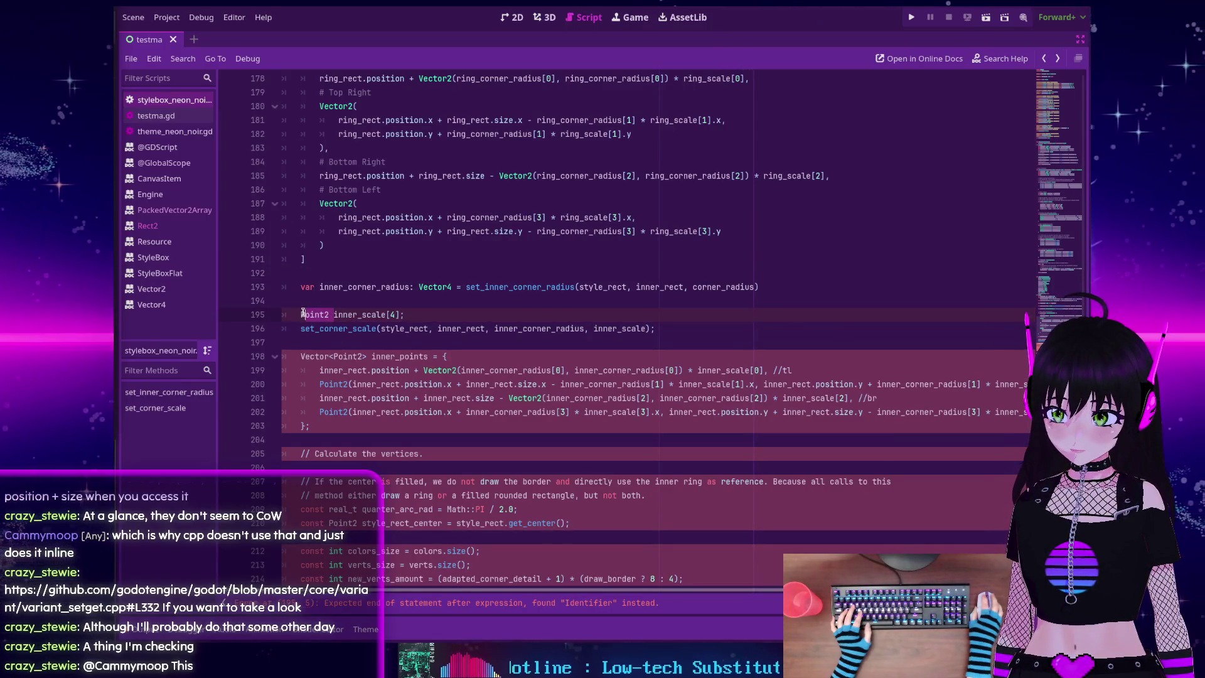
pyautogui.moveTo(326, 332)
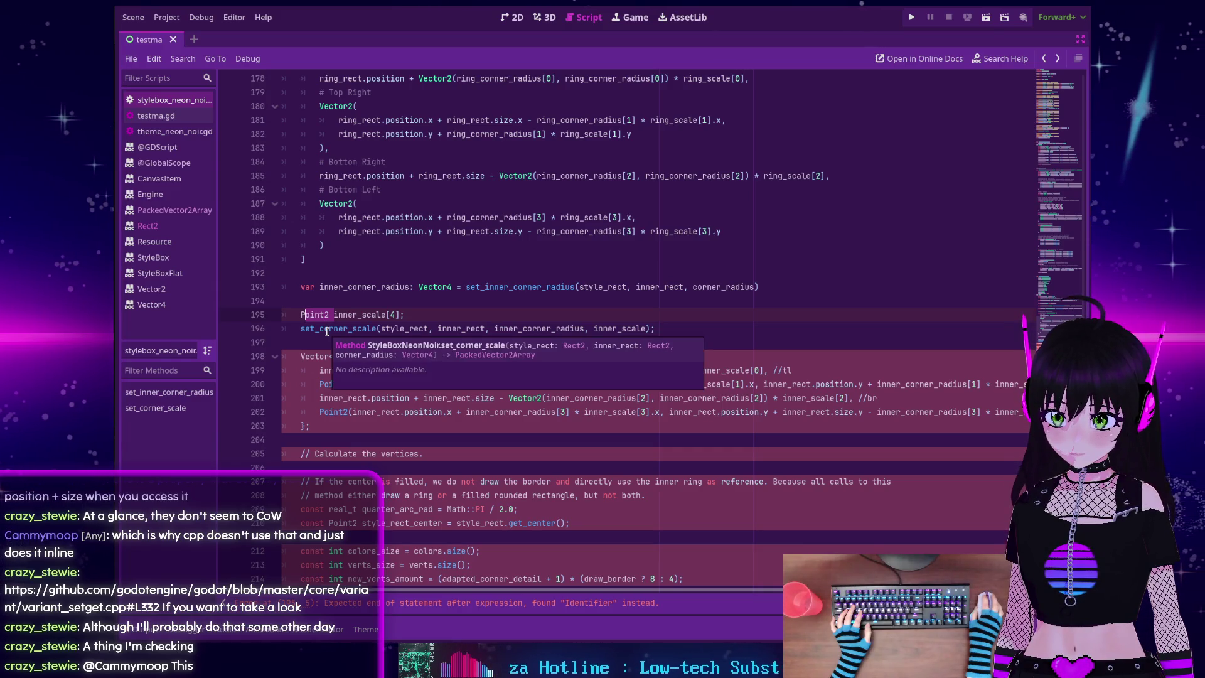
pyautogui.click(335, 313)
pyautogui.doubleClick(306, 313)
pyautogui.press('BackSpace')
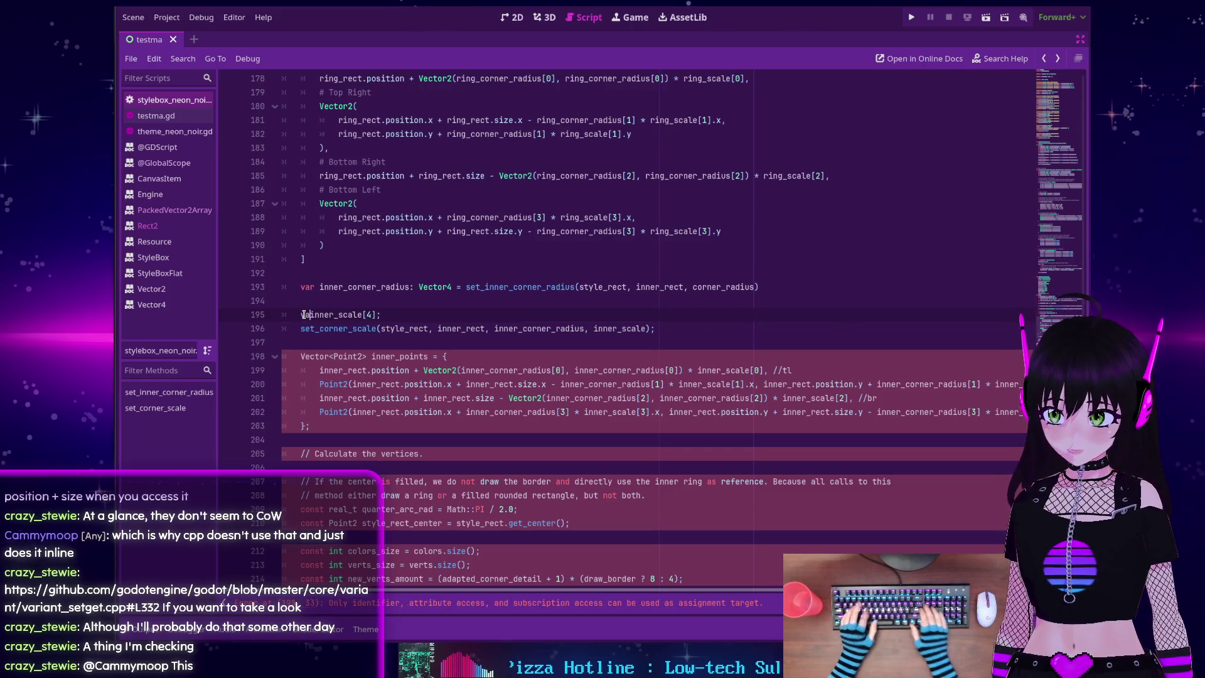
pyautogui.write('var')
pyautogui.press('End')
pyautogui.press('BackSpace')
pyautogui.press('BackSpace')
pyautogui.press('BackSpace')
pyautogui.press('BackSpace')
pyautogui.write(': Packed')
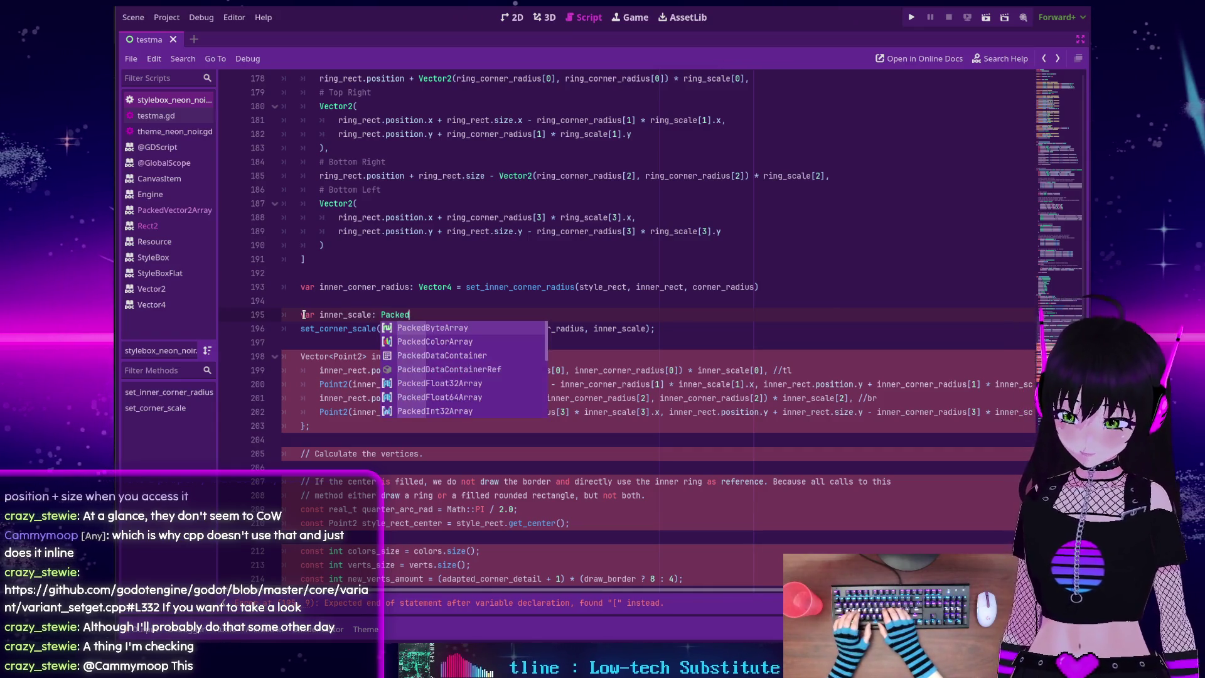
pyautogui.write('Vector2')
pyautogui.press('Return')
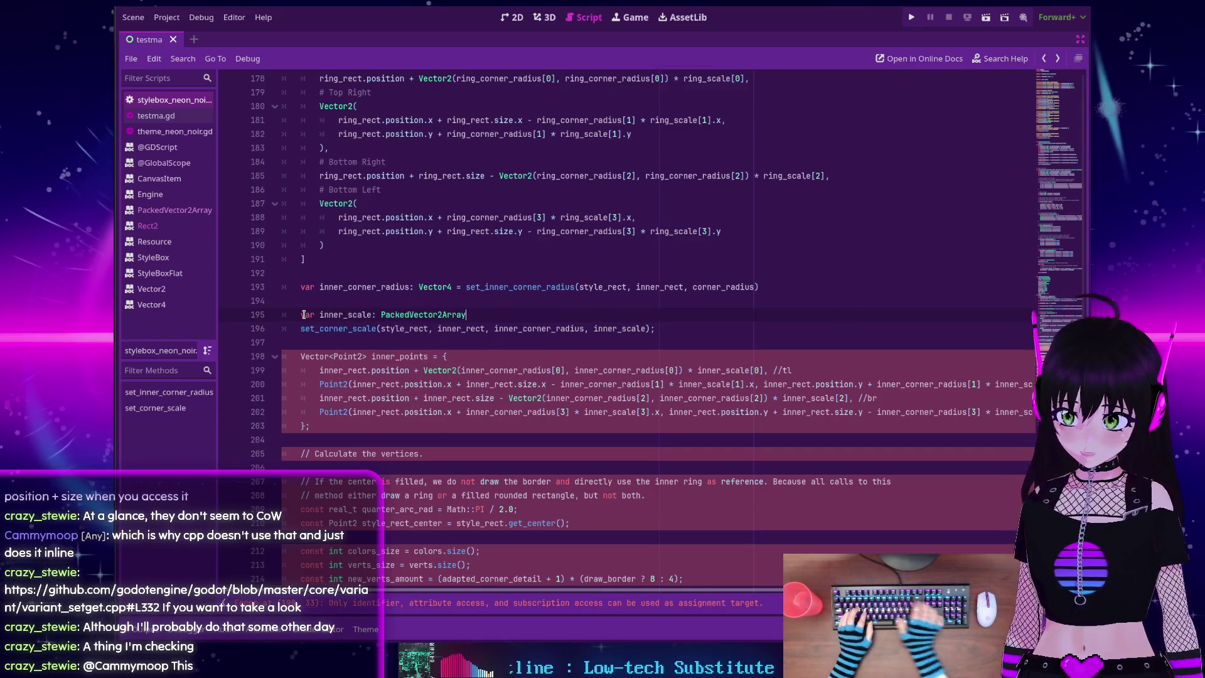
pyautogui.write(' =')
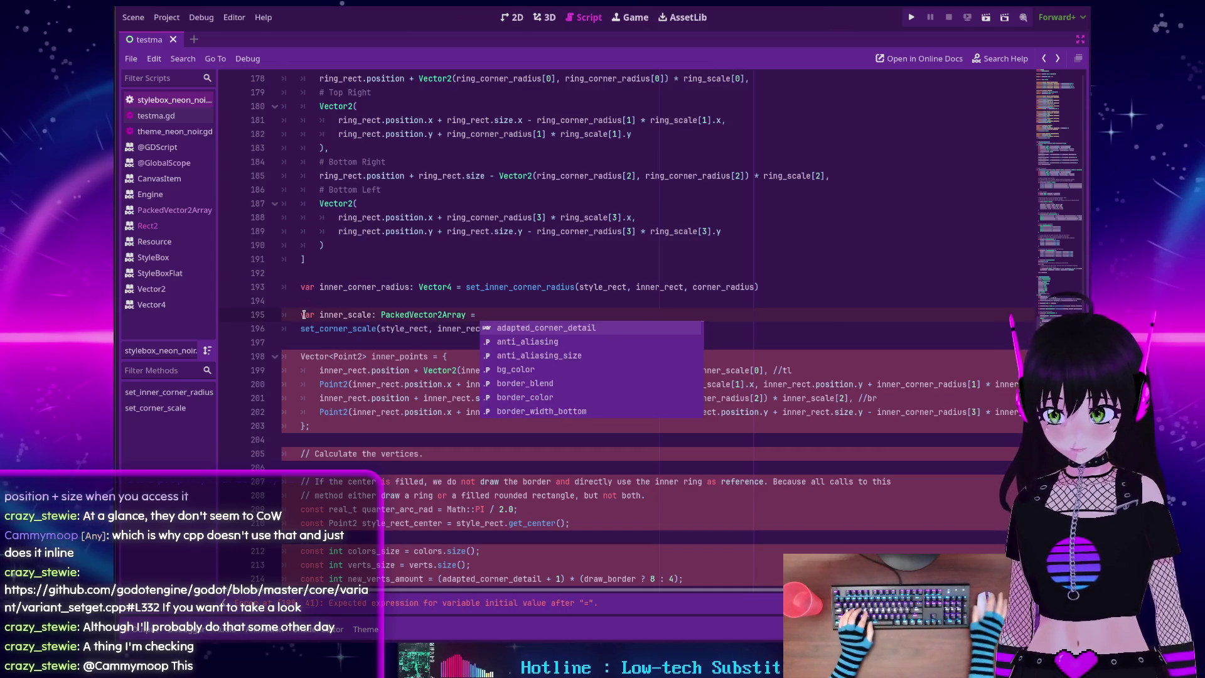
# Join the set_corner_scale call onto the declaration and drop its extra inner_scale argument and semicolon
pyautogui.press('Escape')
pyautogui.press('Delete')
pyautogui.press('Delete')
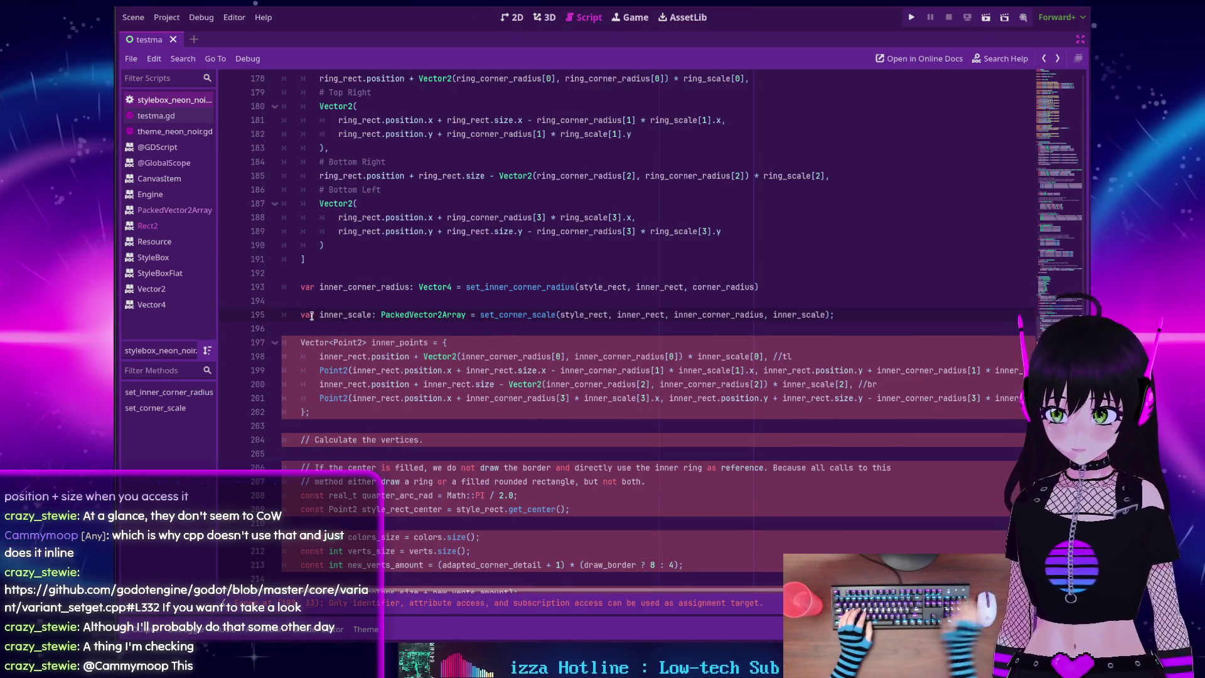
pyautogui.doubleClick(795, 312)
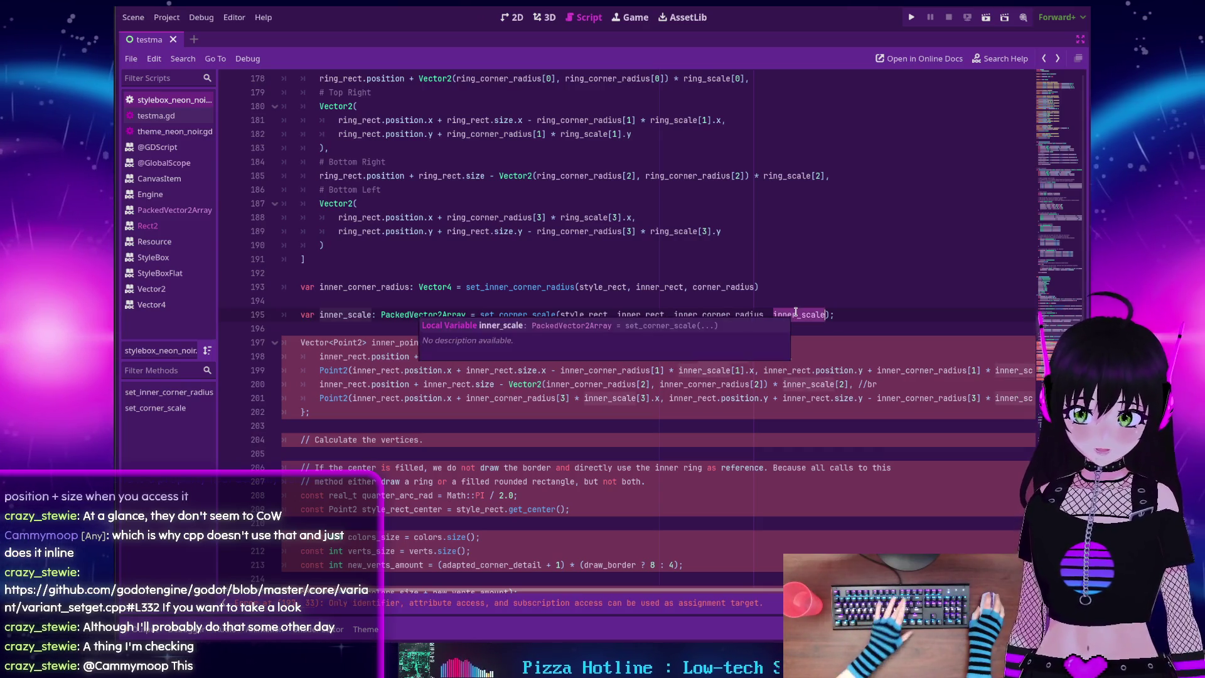
pyautogui.press('BackSpace')
pyautogui.press('BackSpace')
pyautogui.press('BackSpace')
pyautogui.press('End')
pyautogui.press('BackSpace')
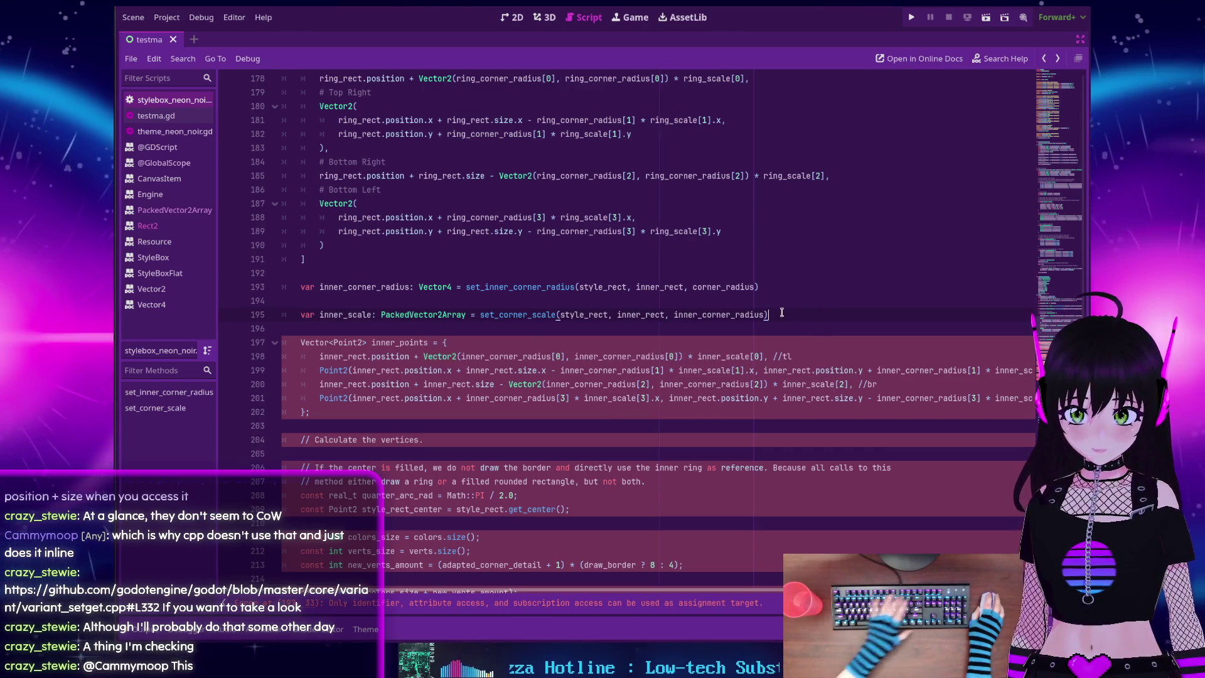
# Wrap the inner_scale and inner_corner_radius declarations onto indented continuation lines using '\'
pyautogui.click(481, 315)
pyautogui.write('\\')
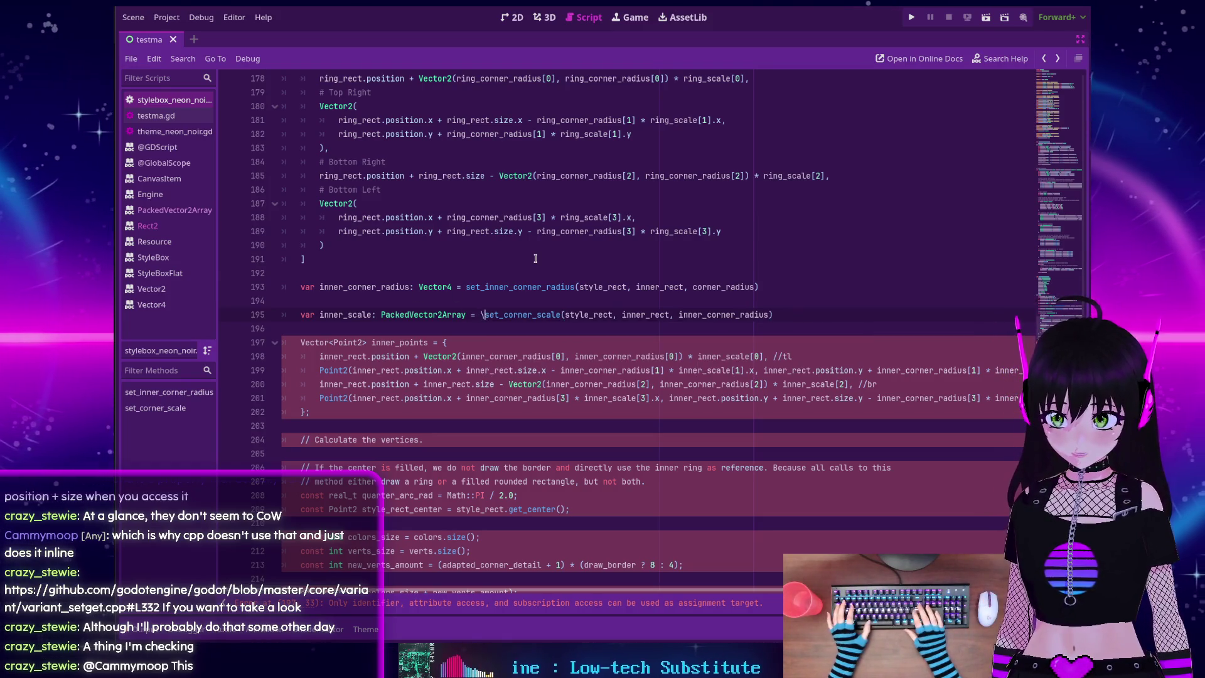
pyautogui.press('Return')
pyautogui.press('Tab')
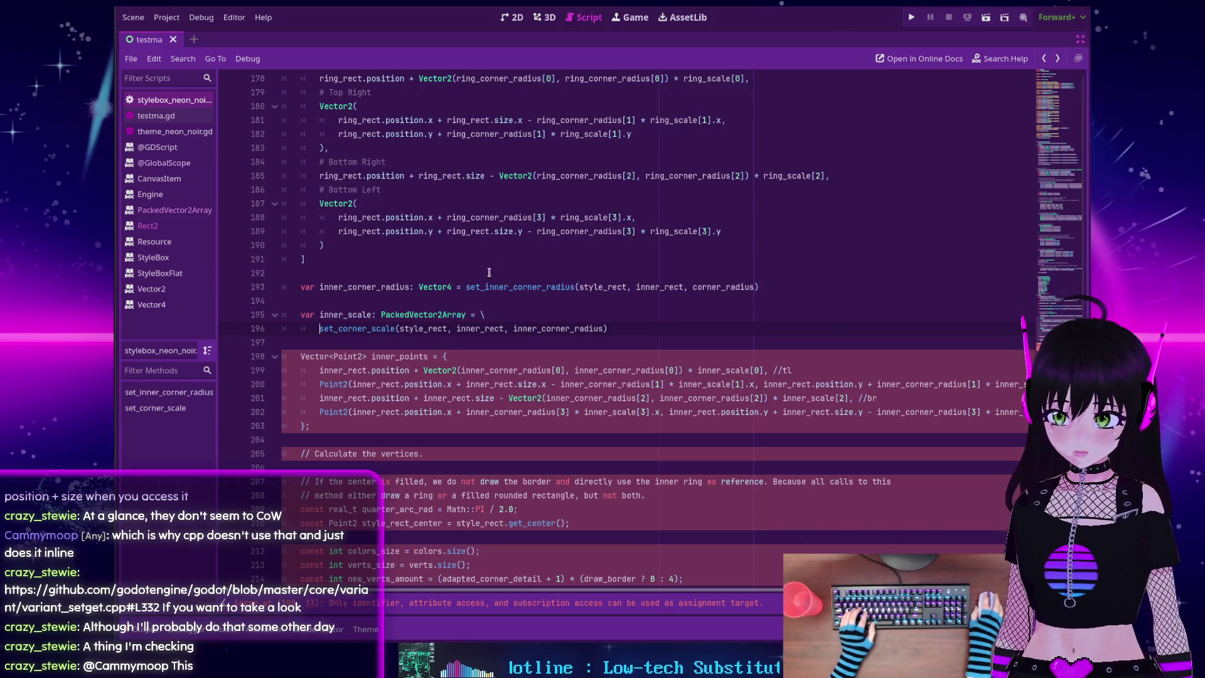
pyautogui.click(467, 288)
pyautogui.write('\\')
pyautogui.press('Return')
pyautogui.press('Tab')
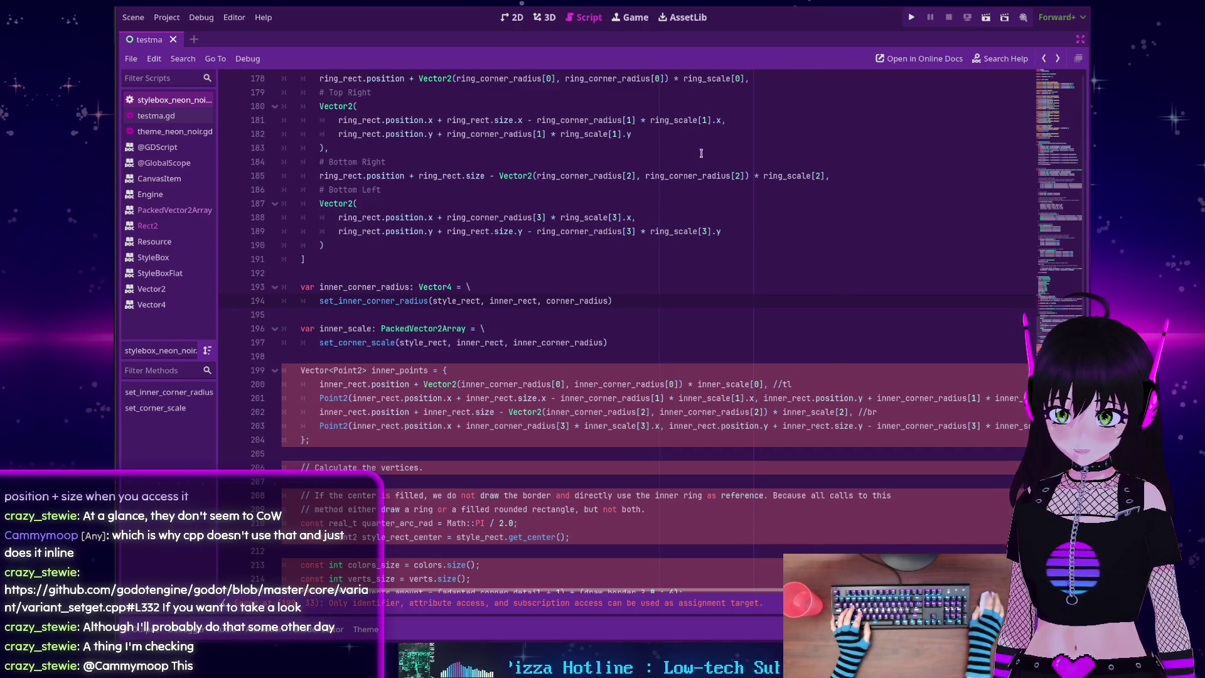
pyautogui.scroll(1, 605, 186)
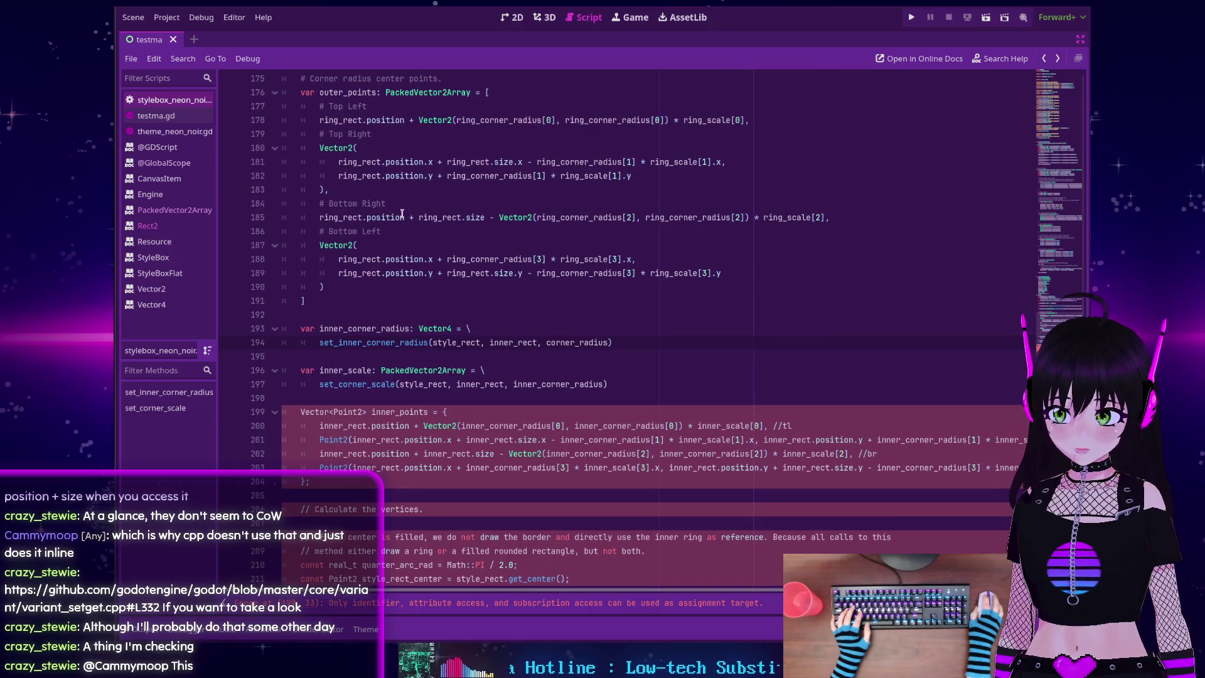
# Break the Bottom Right entry on line 185 after 'Vector2(' so the first radius starts a new line
pyautogui.scroll(1, 537, 236)
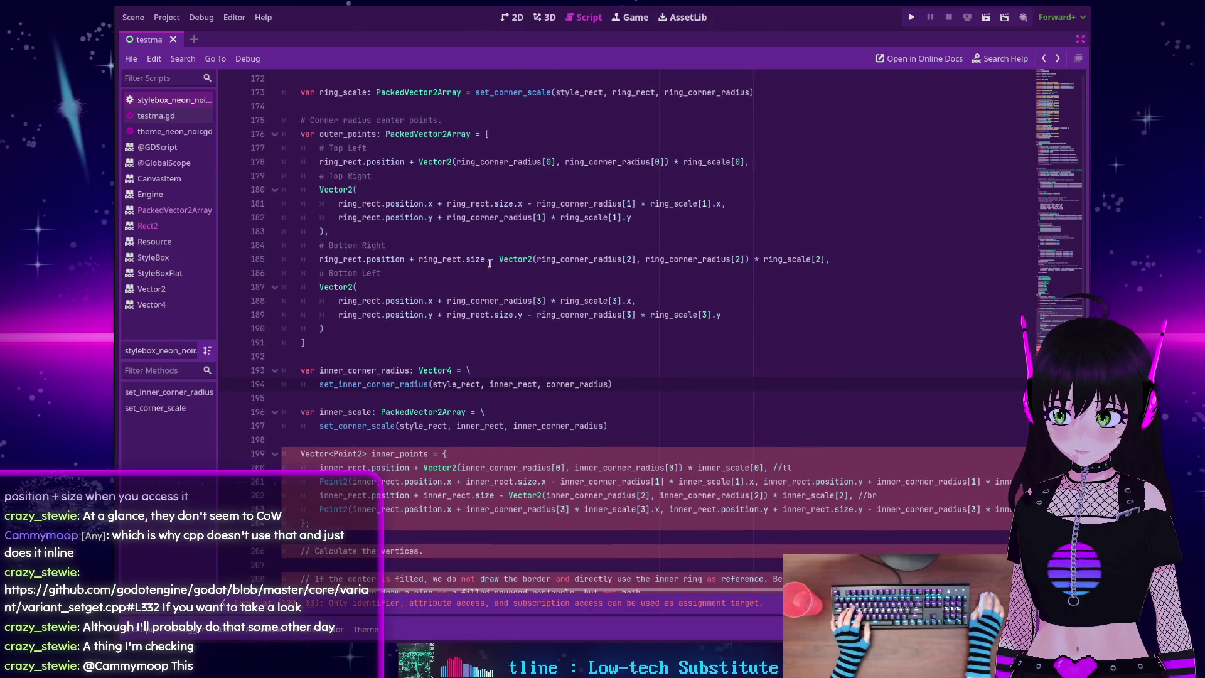
pyautogui.scroll(1, 495, 263)
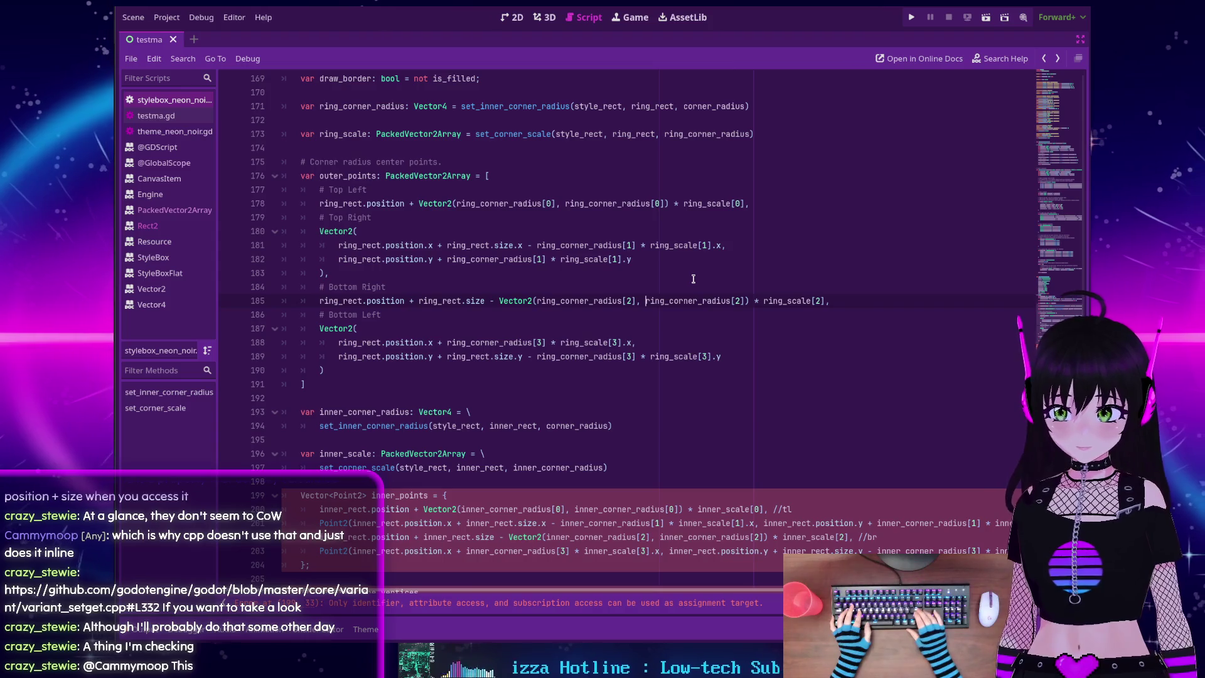
pyautogui.press('Return')
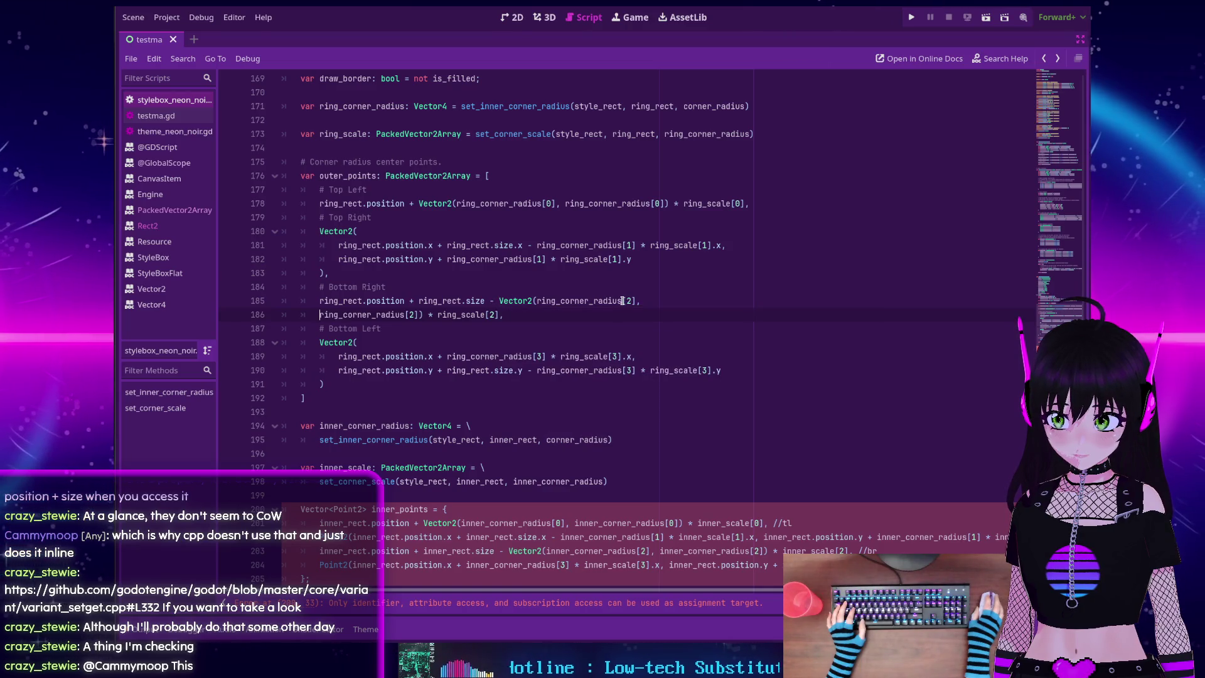
pyautogui.press('Tab')
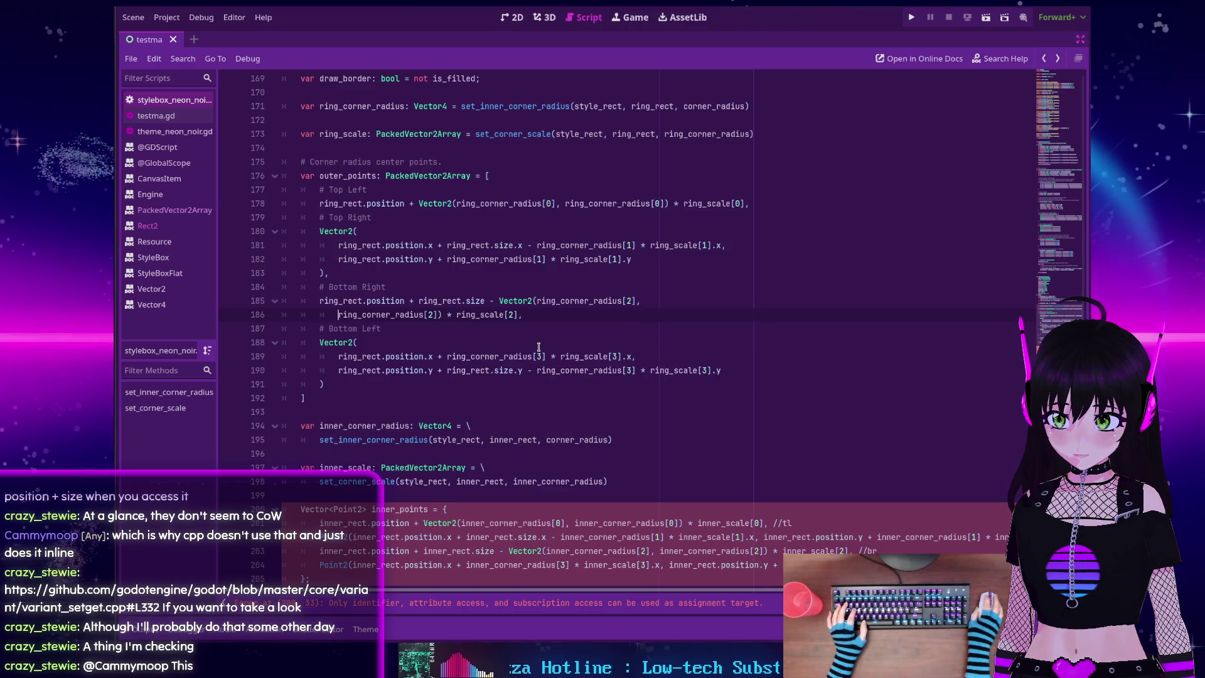
pyautogui.press('BackSpace')
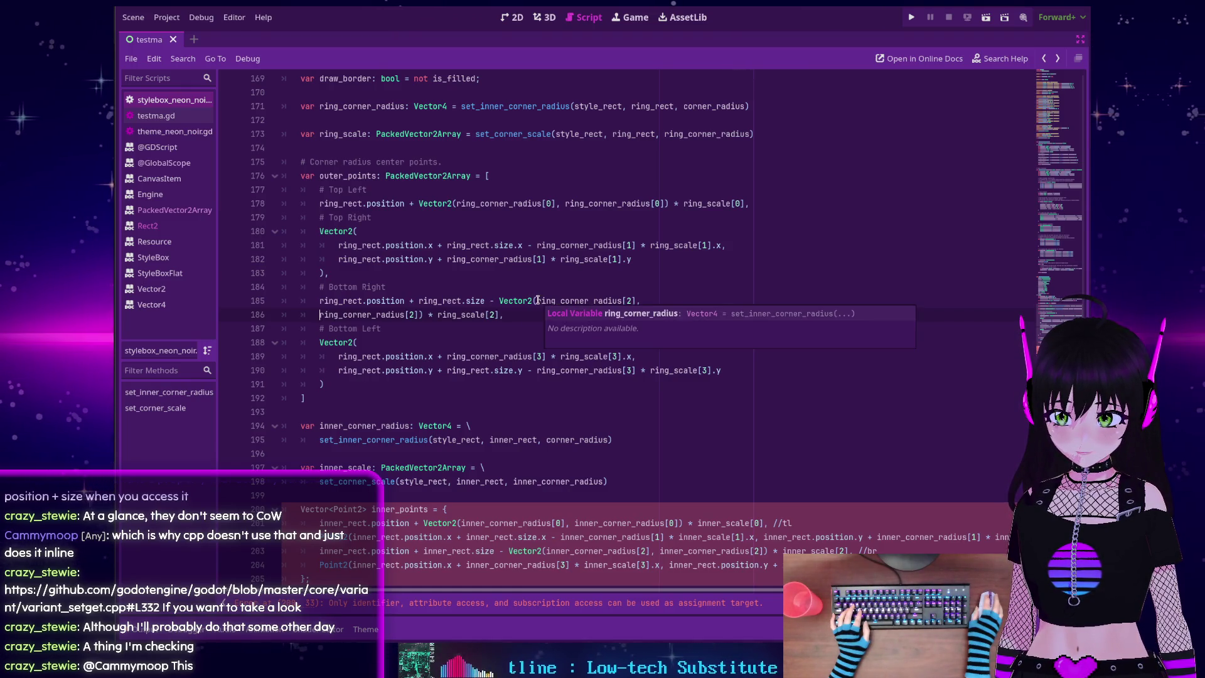
pyautogui.click(538, 301)
pyautogui.press('Return')
pyautogui.press('BackSpace')
# Put ') * ring_scale[2]' on its own line and indent both radius arguments one extra level
pyautogui.press('Down')
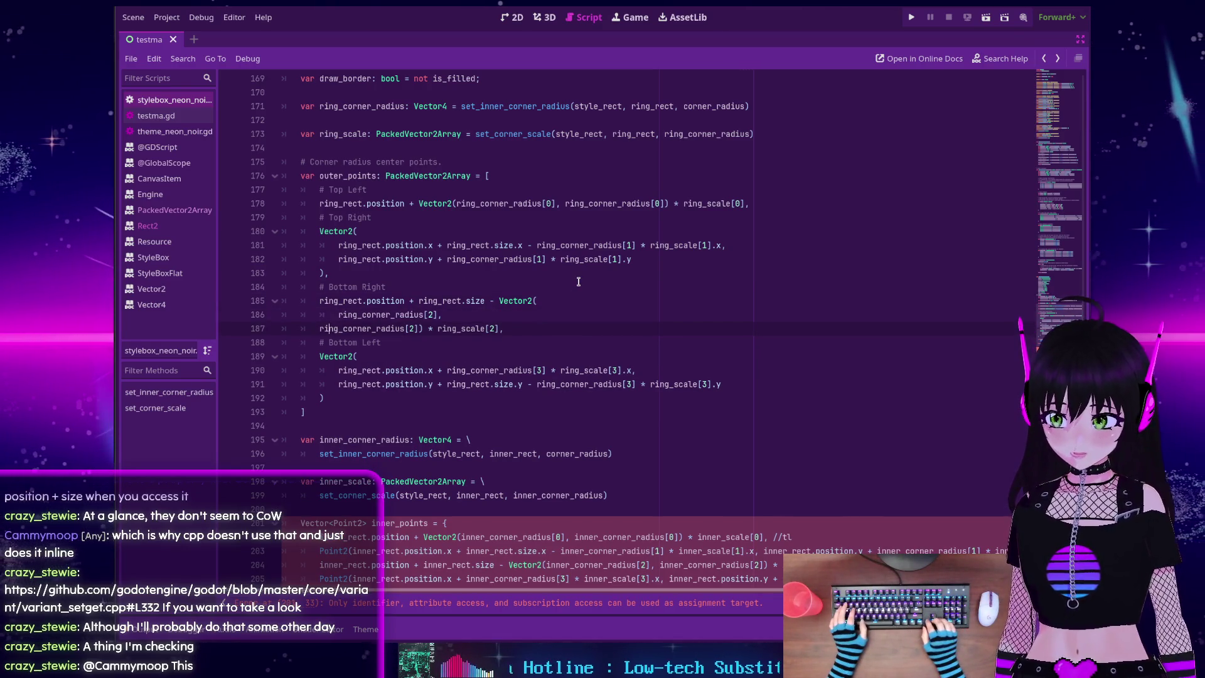
pyautogui.press('Tab')
pyautogui.press('End')
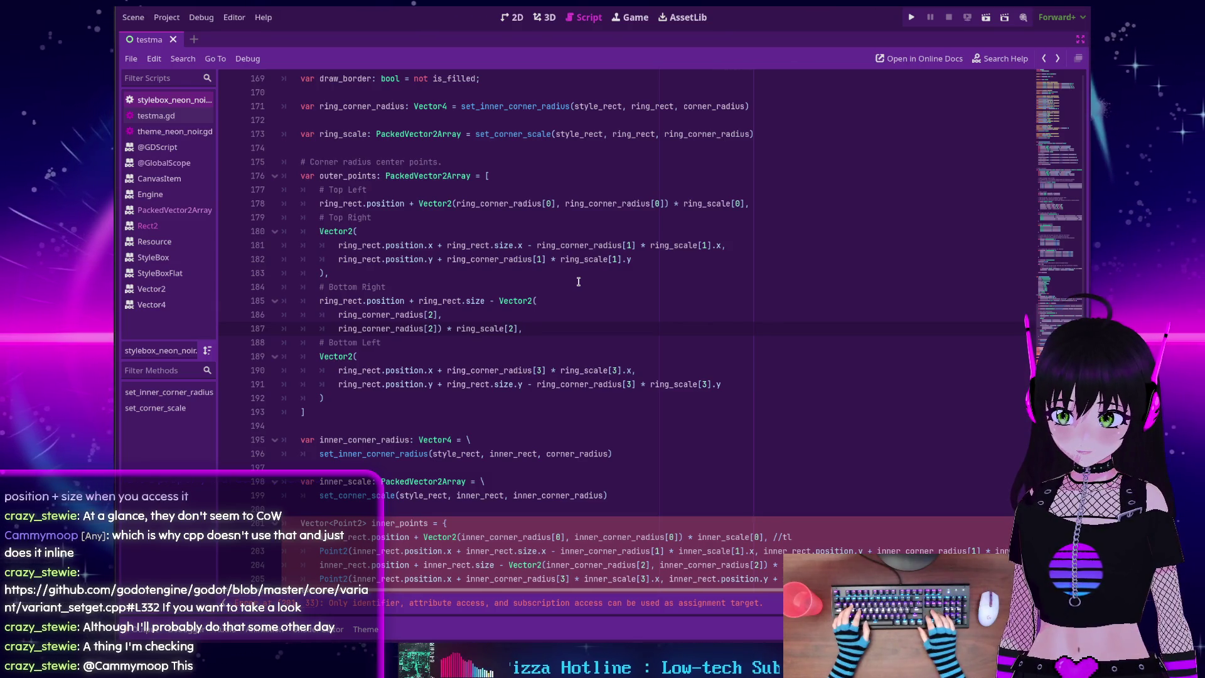
pyautogui.press('Left')
pyautogui.press('Left')
pyautogui.press('Left')
pyautogui.press('Left')
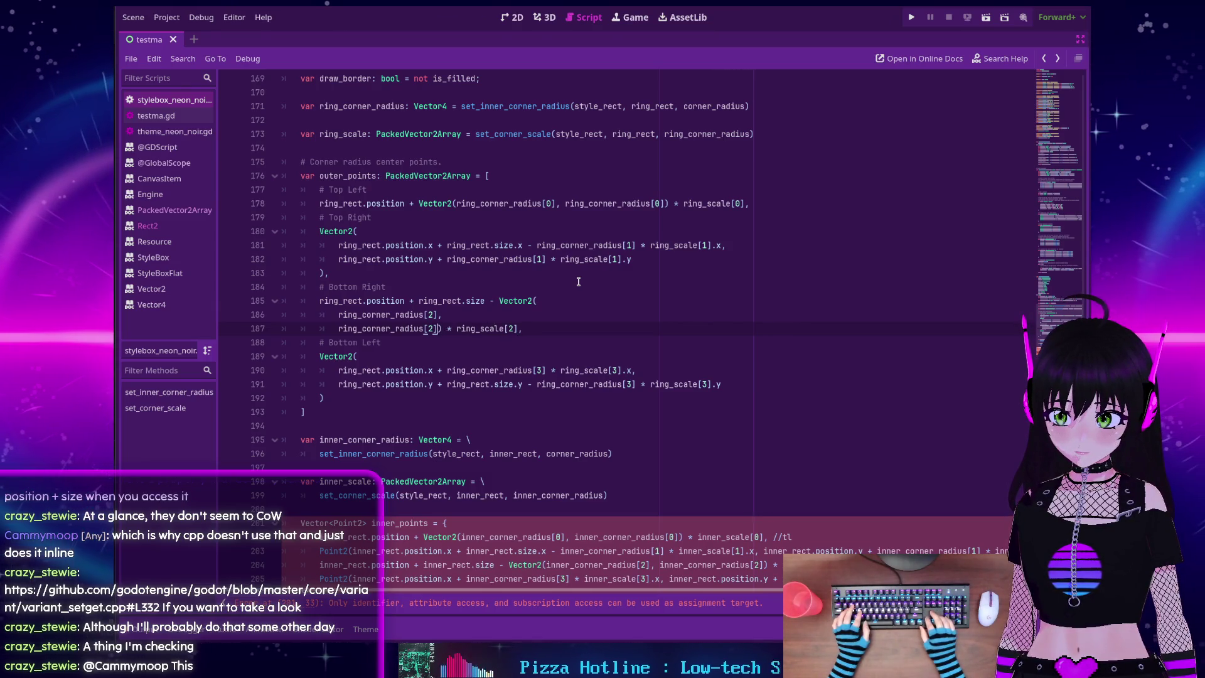
pyautogui.press('Return')
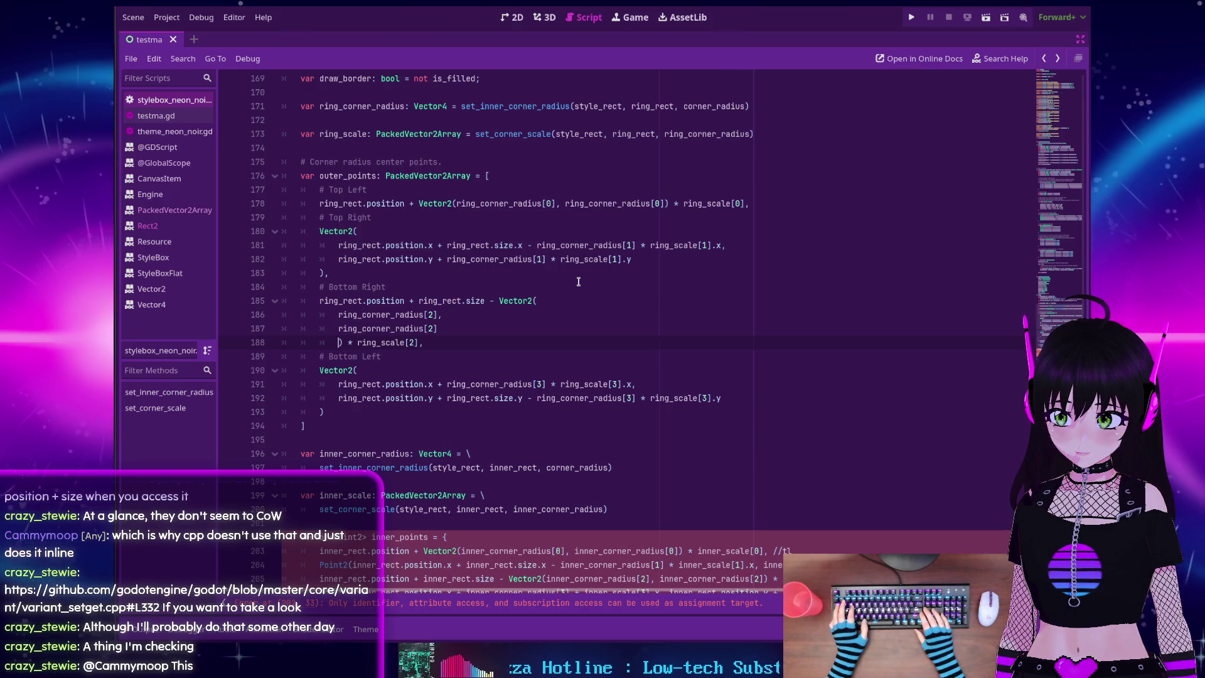
pyautogui.press('BackSpace')
pyautogui.press('Tab')
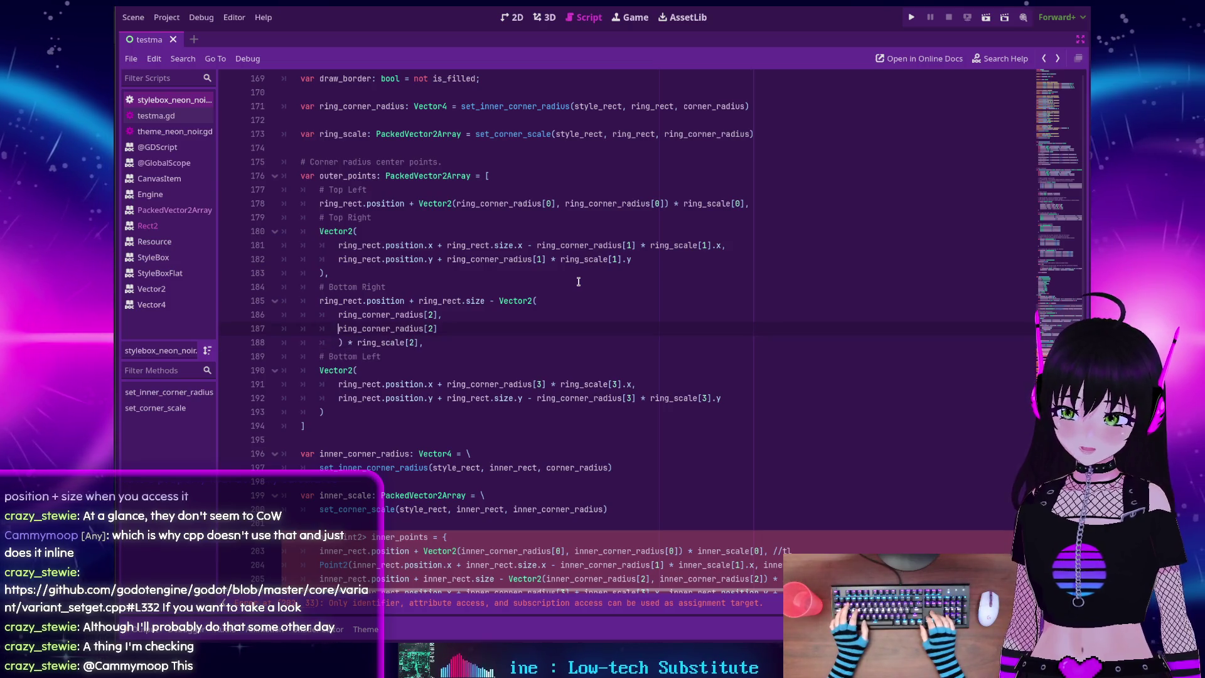
pyautogui.press('Up')
pyautogui.press('Tab')
pyautogui.press('Up')
pyautogui.press('Tab')
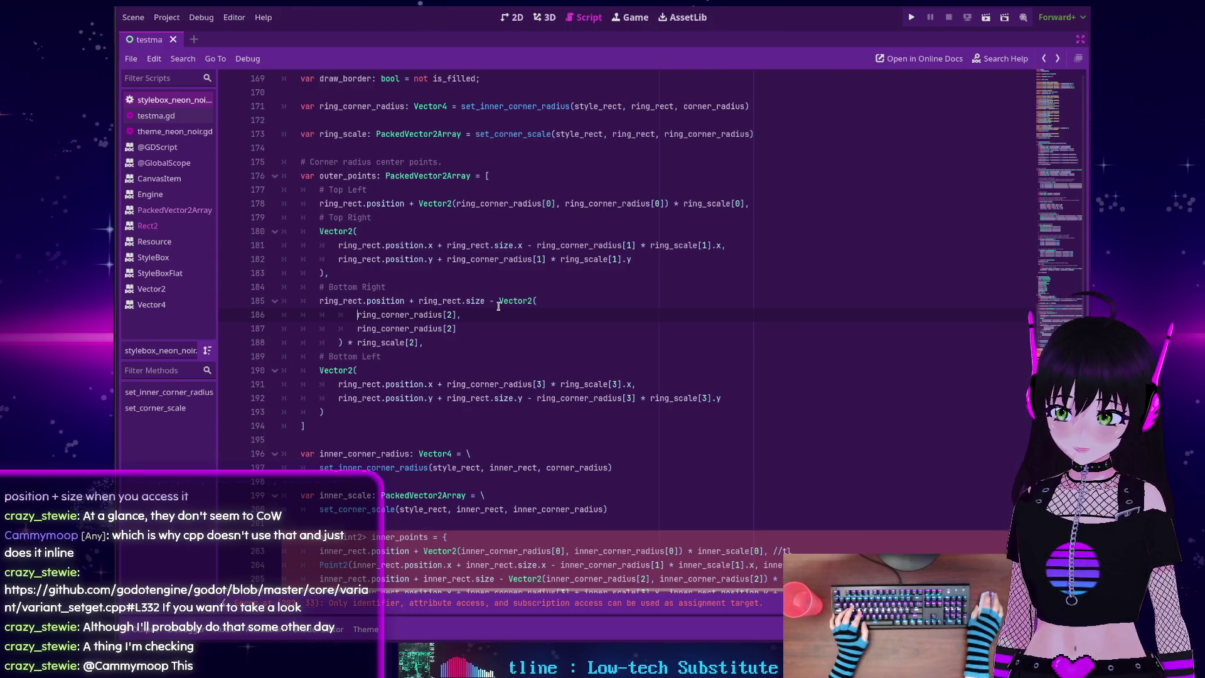
pyautogui.moveTo(498, 305)
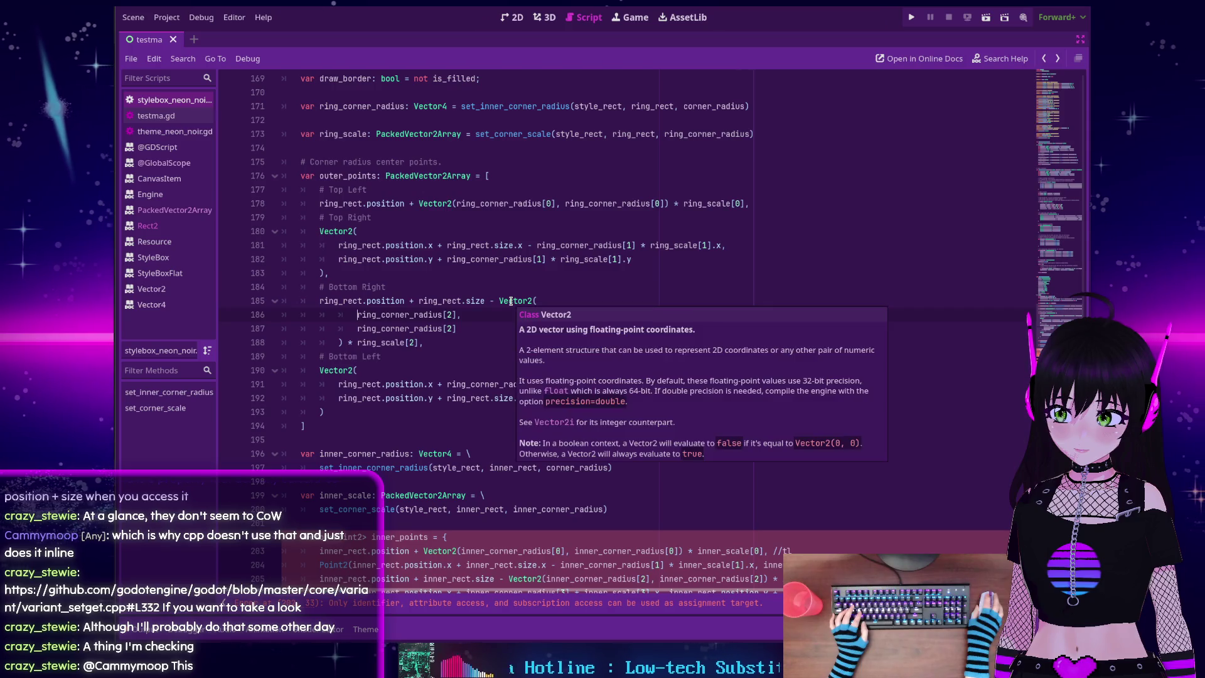
pyautogui.scroll(-2, 509, 301)
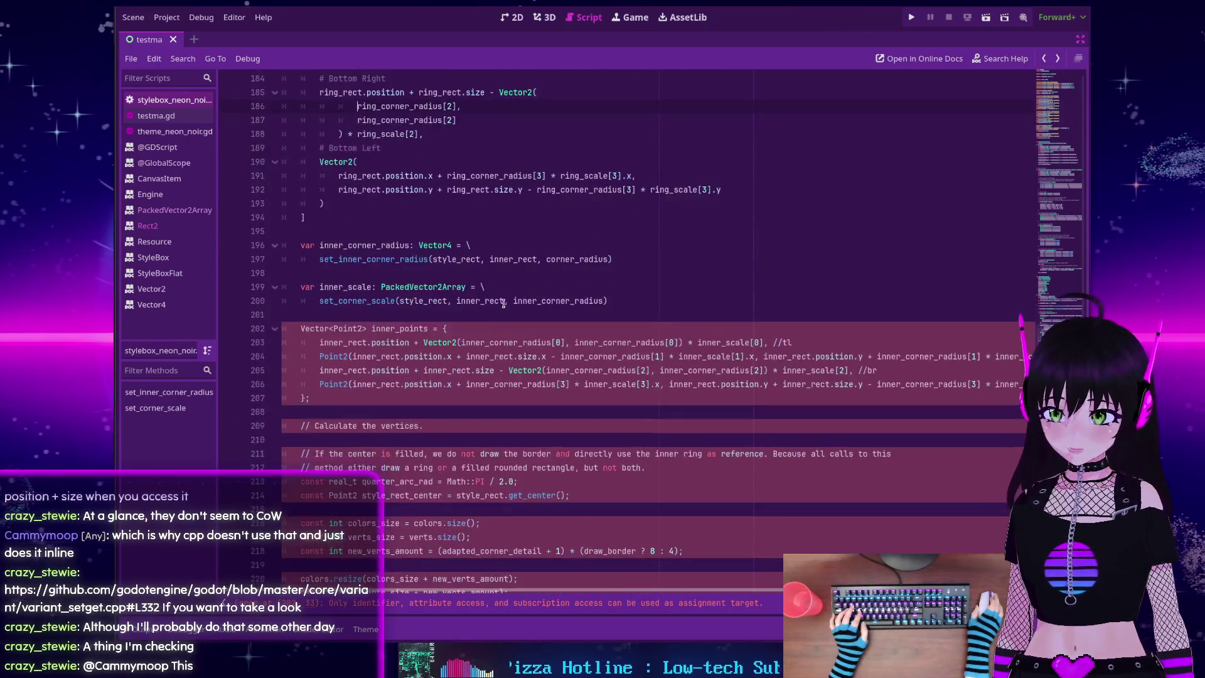
pyautogui.scroll(-4, 503, 303)
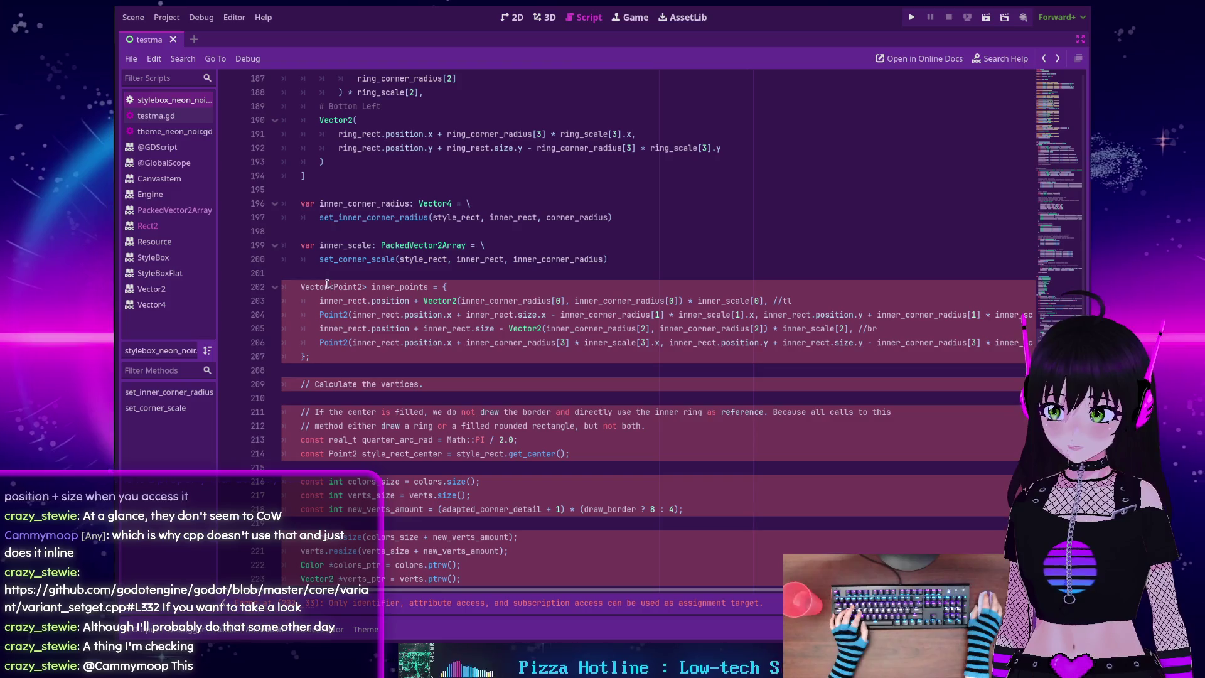
pyautogui.scroll(-1, 325, 284)
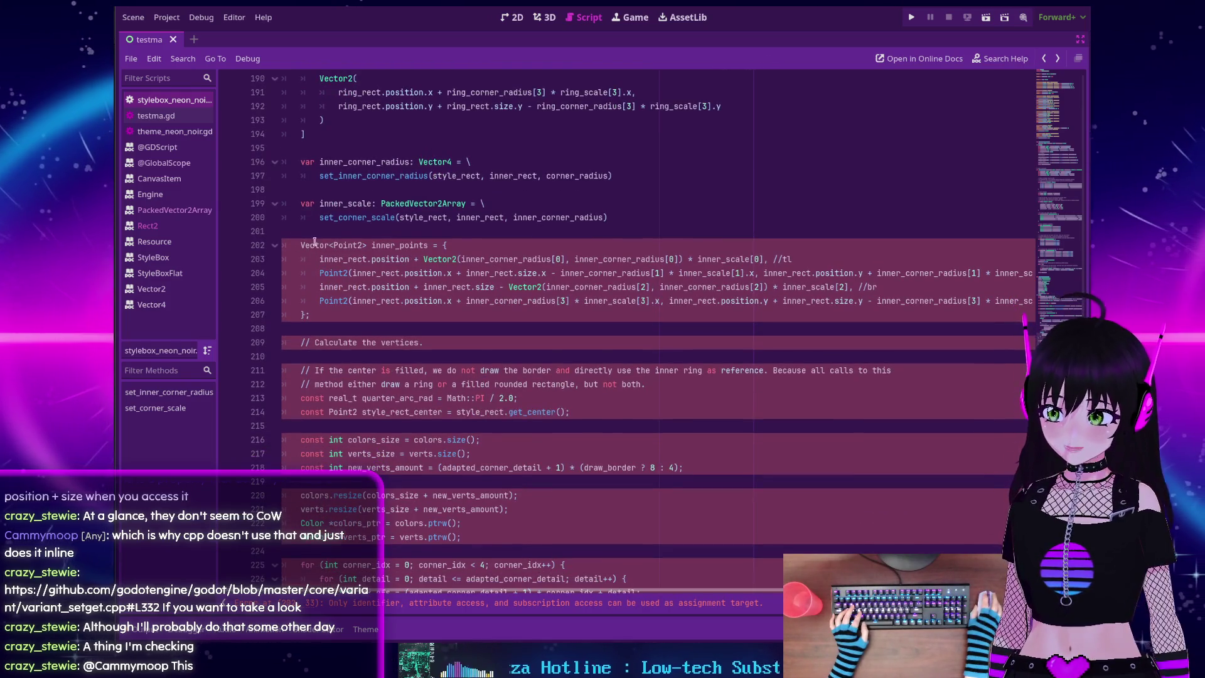
pyautogui.scroll(-14, 345, 244)
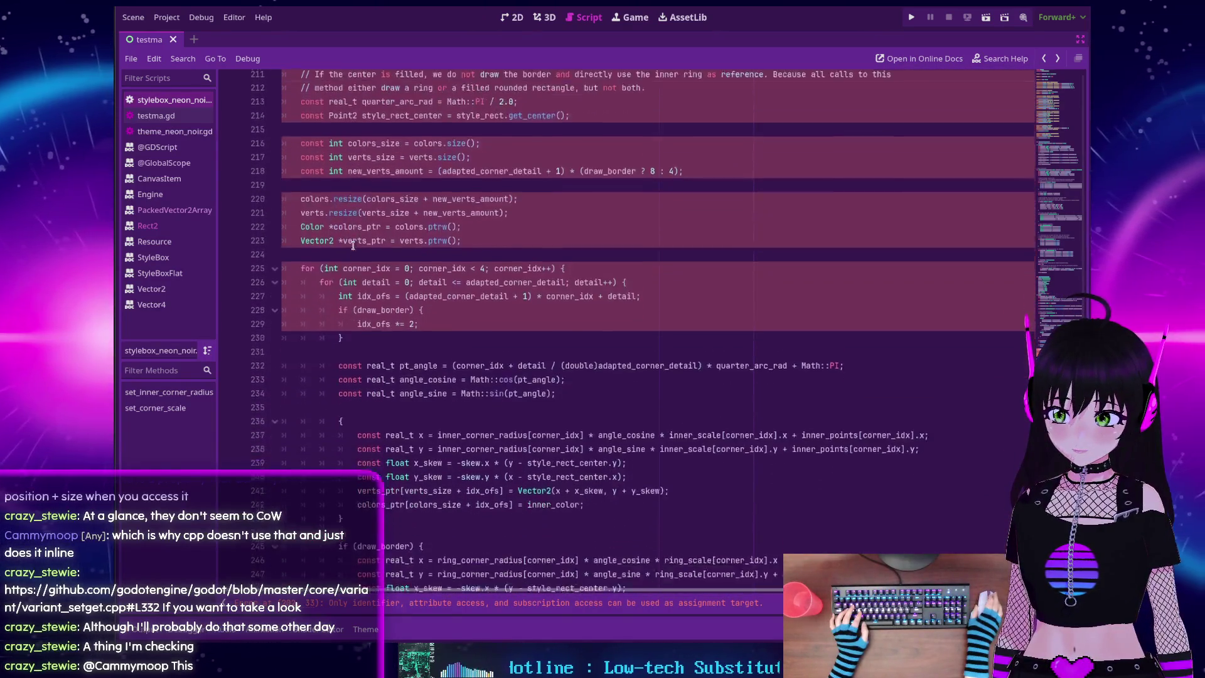
pyautogui.scroll(-13, 349, 245)
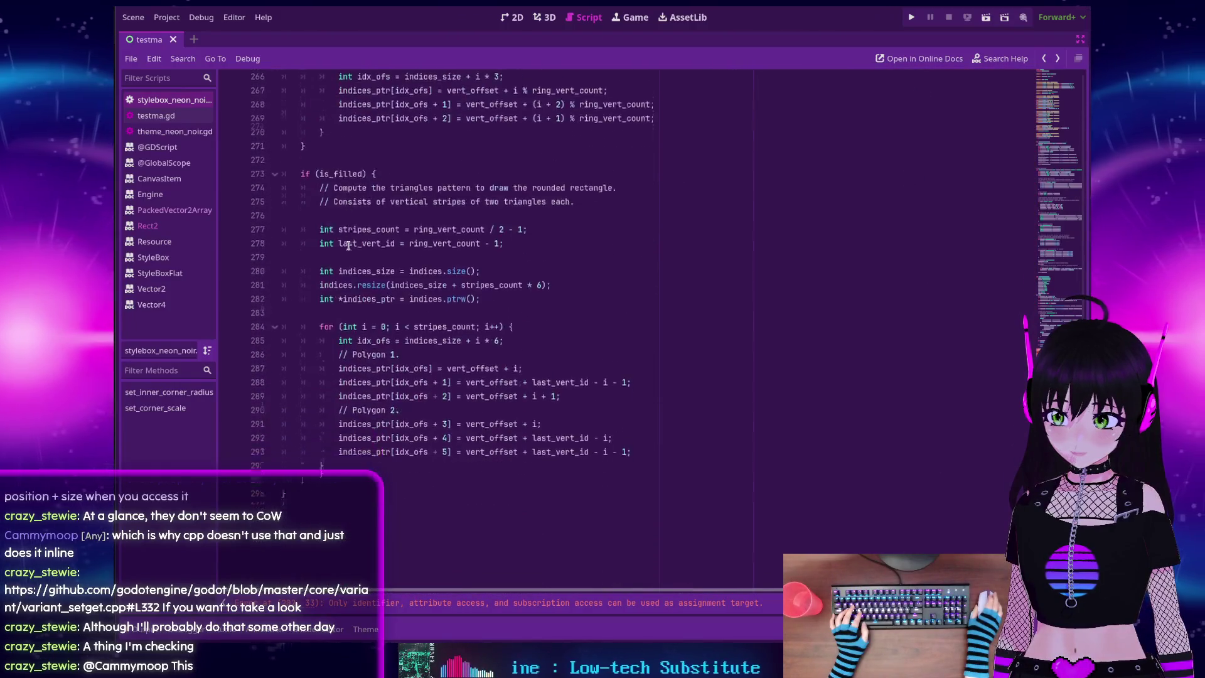
pyautogui.scroll(20, 347, 245)
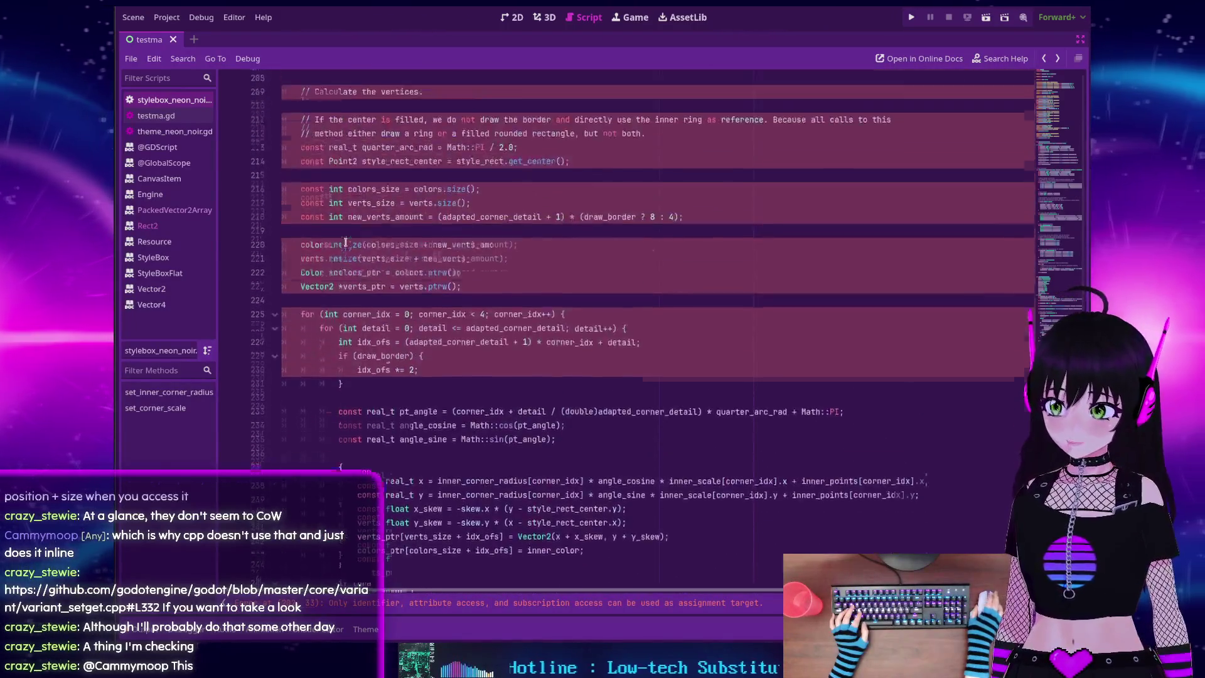
pyautogui.scroll(2, 346, 248)
pyautogui.scroll(-2, 349, 254)
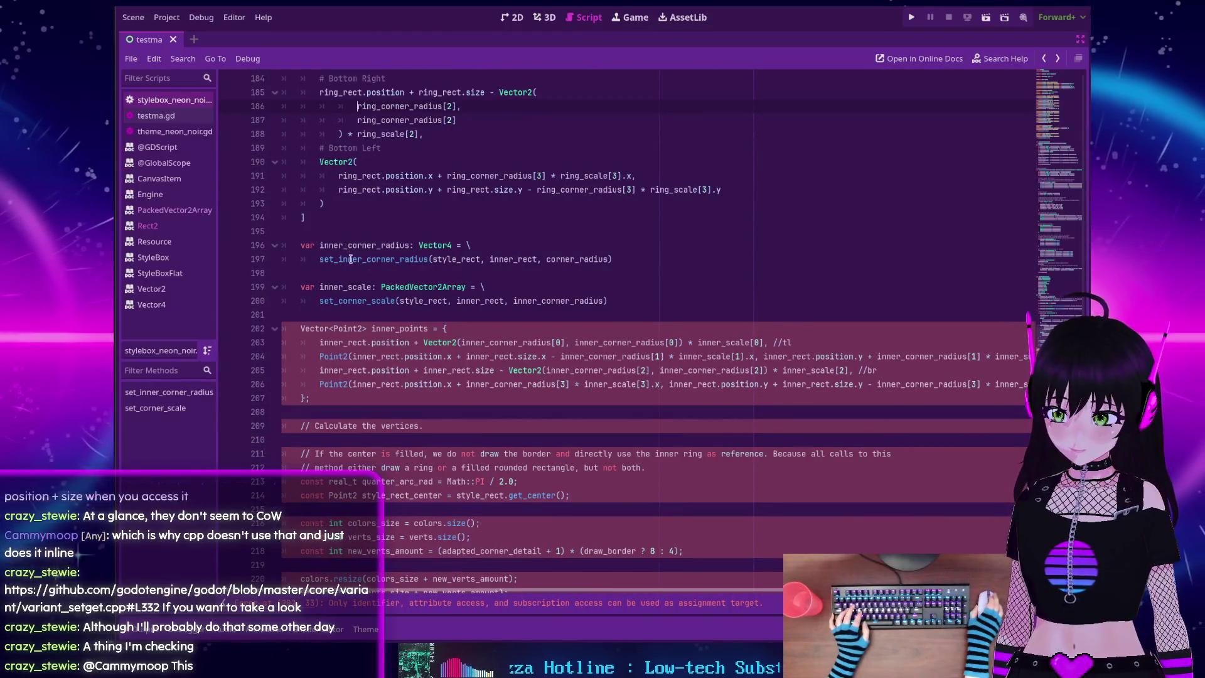
pyautogui.scroll(1, 353, 261)
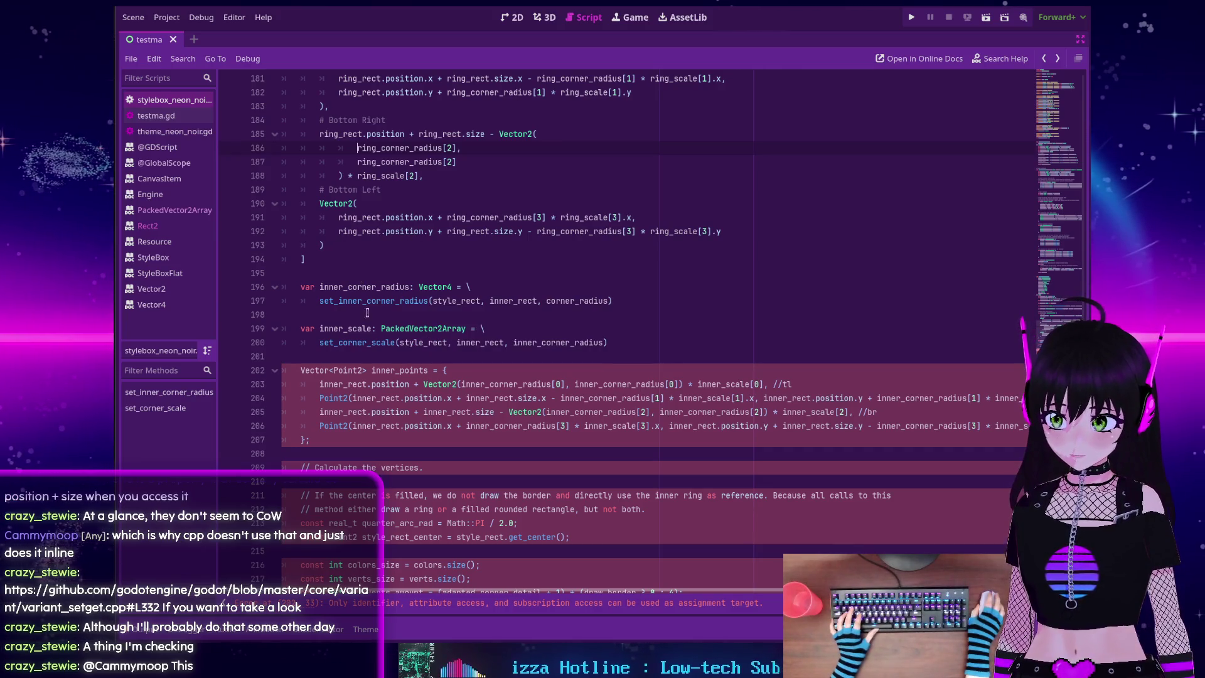
pyautogui.scroll(-2, 367, 295)
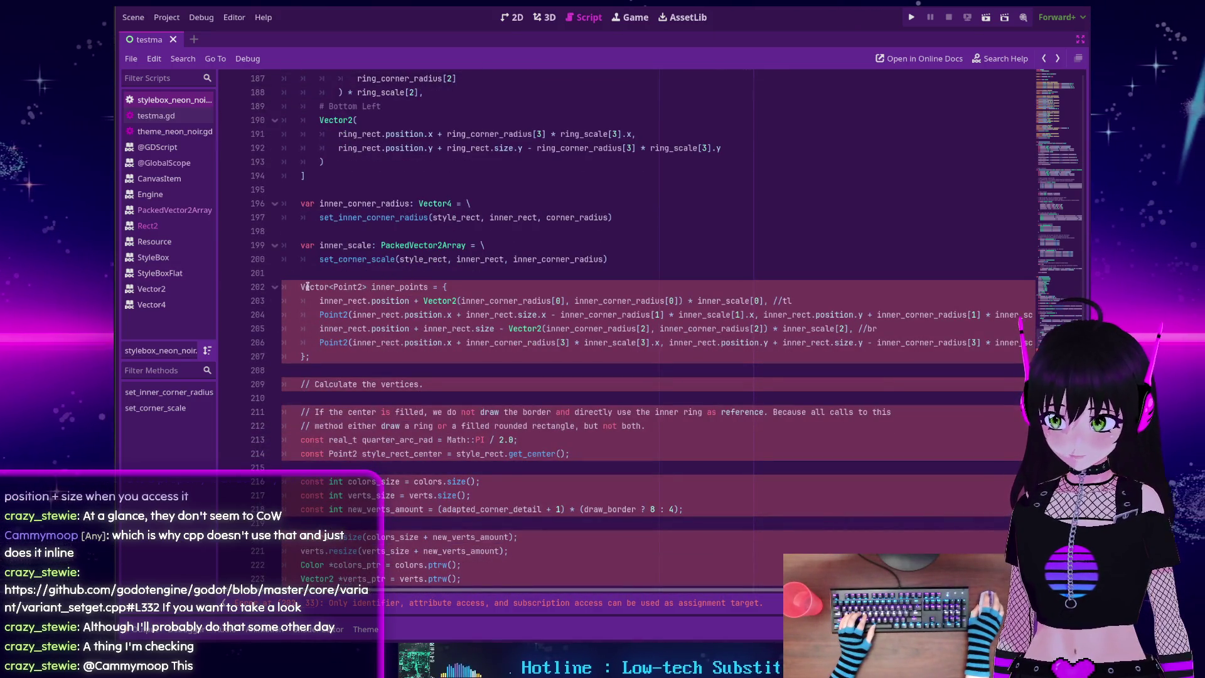
pyautogui.moveTo(301, 285)
pyautogui.mouseDown()
pyautogui.moveTo(396, 289)
pyautogui.moveTo(371, 287)
pyautogui.mouseUp()
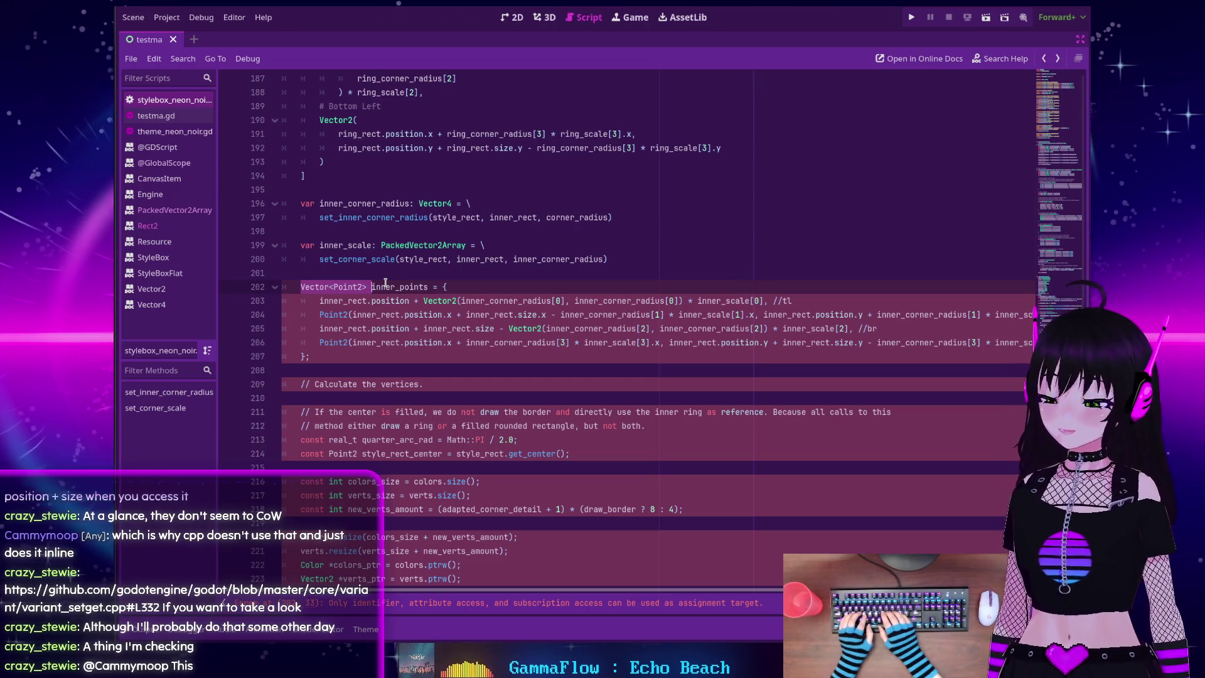
# Replace Vector<Point2> on line 202 with 'var inner_points: PackedVector2Array'
pyautogui.press('Delete')
pyautogui.press('Delete')
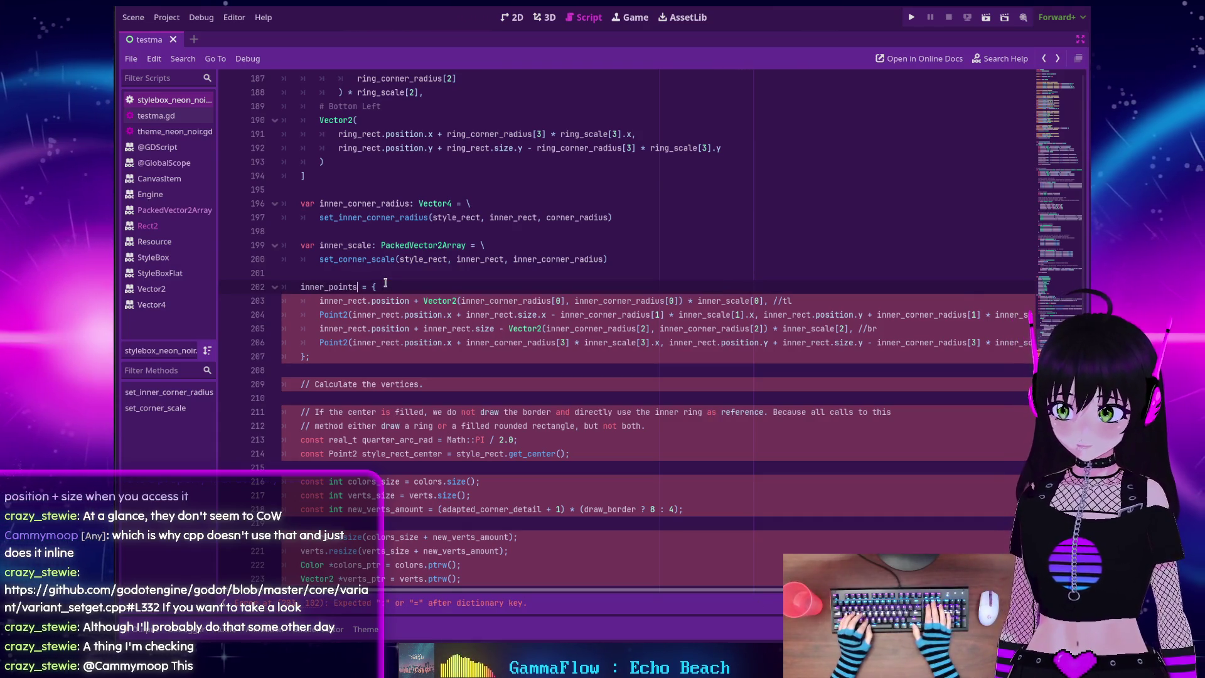
pyautogui.write('var')
pyautogui.hotkey('ctrl', 'Right')
pyautogui.write(': ')
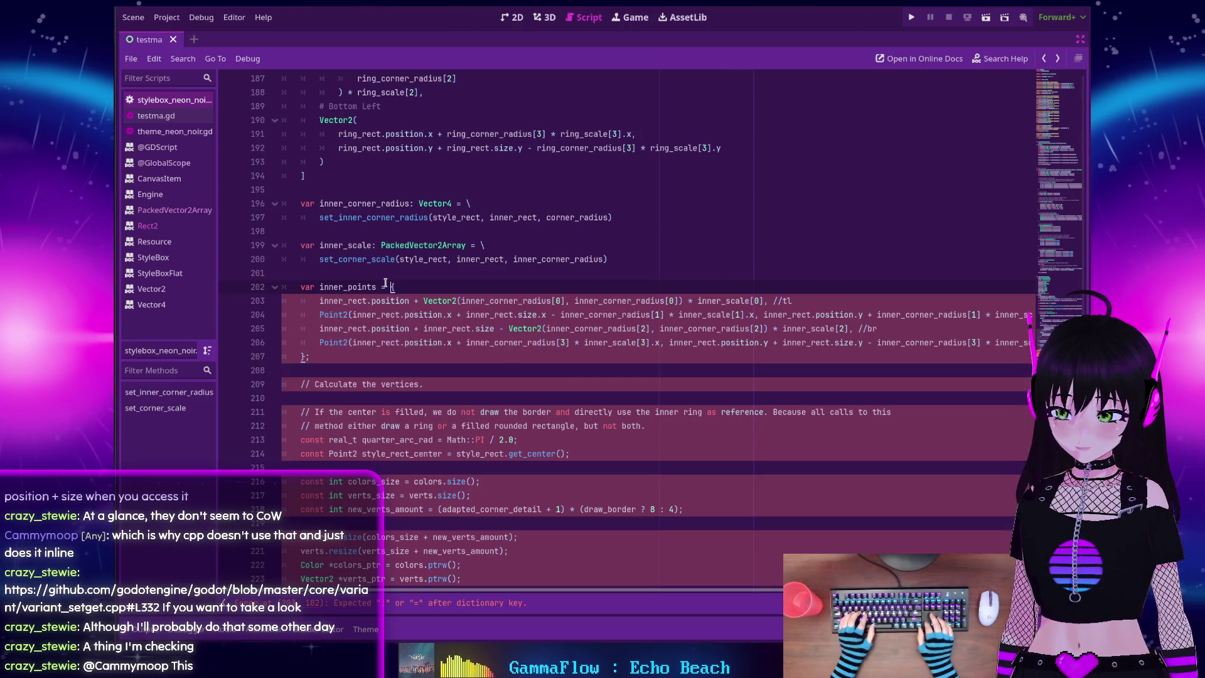
pyautogui.write('Packe')
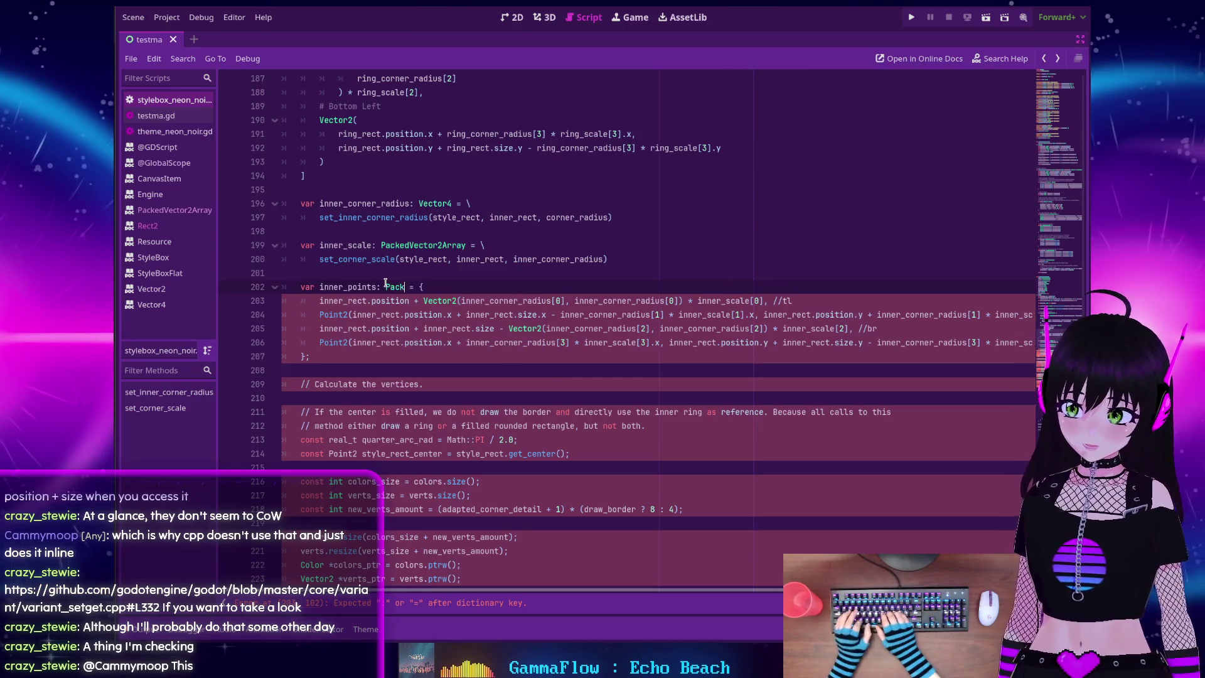
pyautogui.write('d')
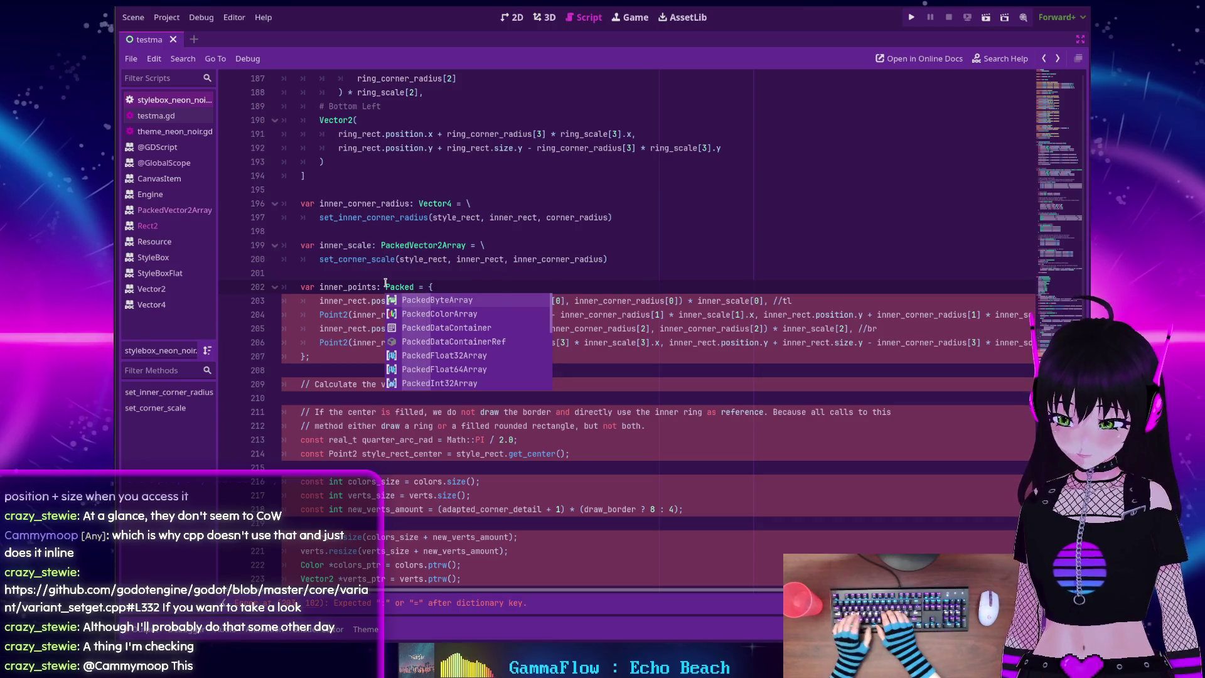
pyautogui.write('Ve')
pyautogui.press('Return')
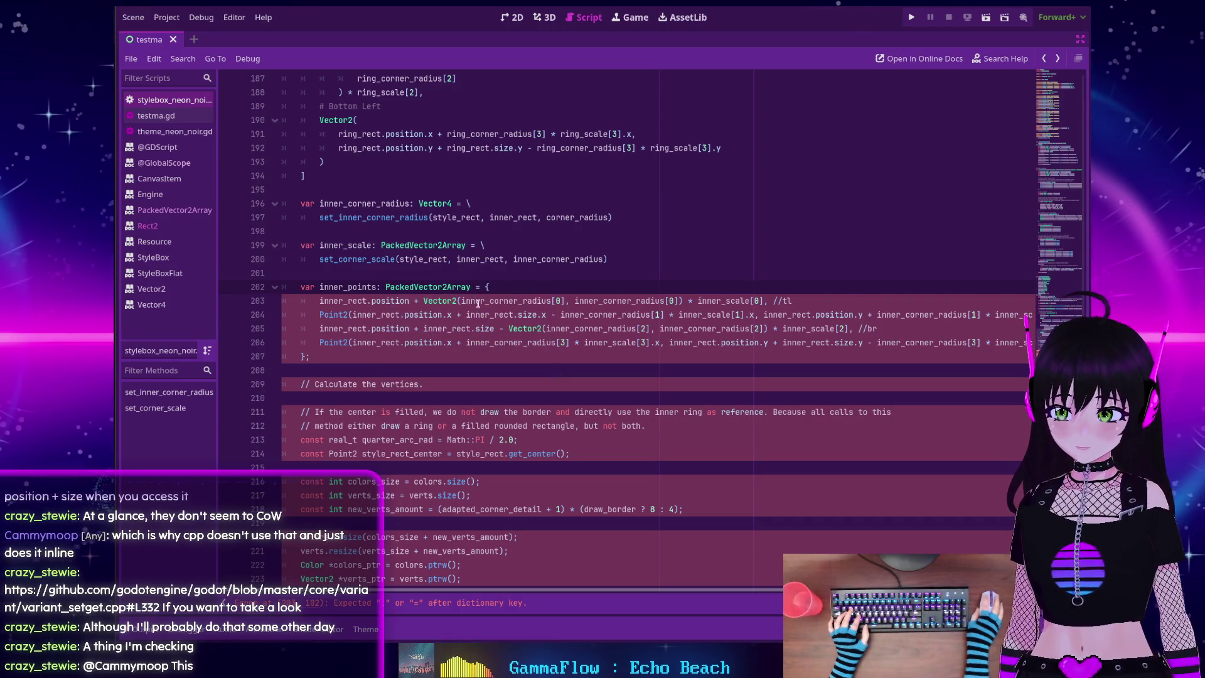
pyautogui.press('Delete')
pyautogui.write('[')
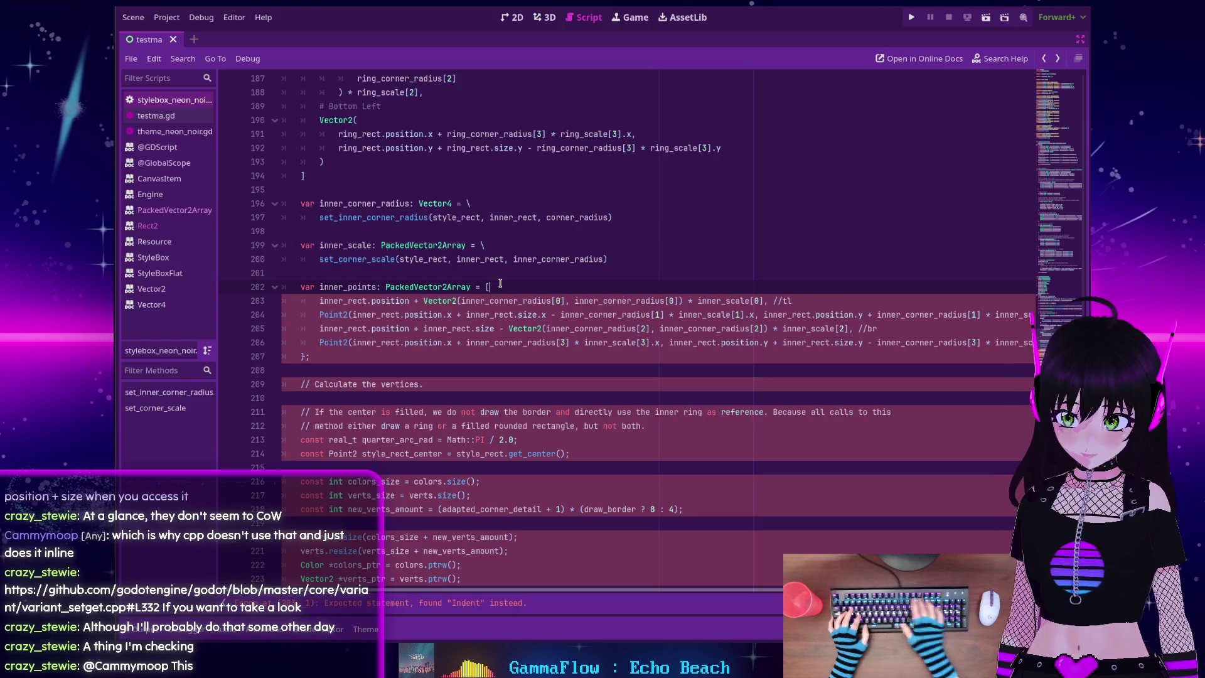
# Replace the C++ closing brace and semicolon on line 207 with ']' and open a line inside the array
pyautogui.click(321, 356)
pyautogui.press('BackSpace')
pyautogui.press('BackSpace')
pyautogui.write(']')
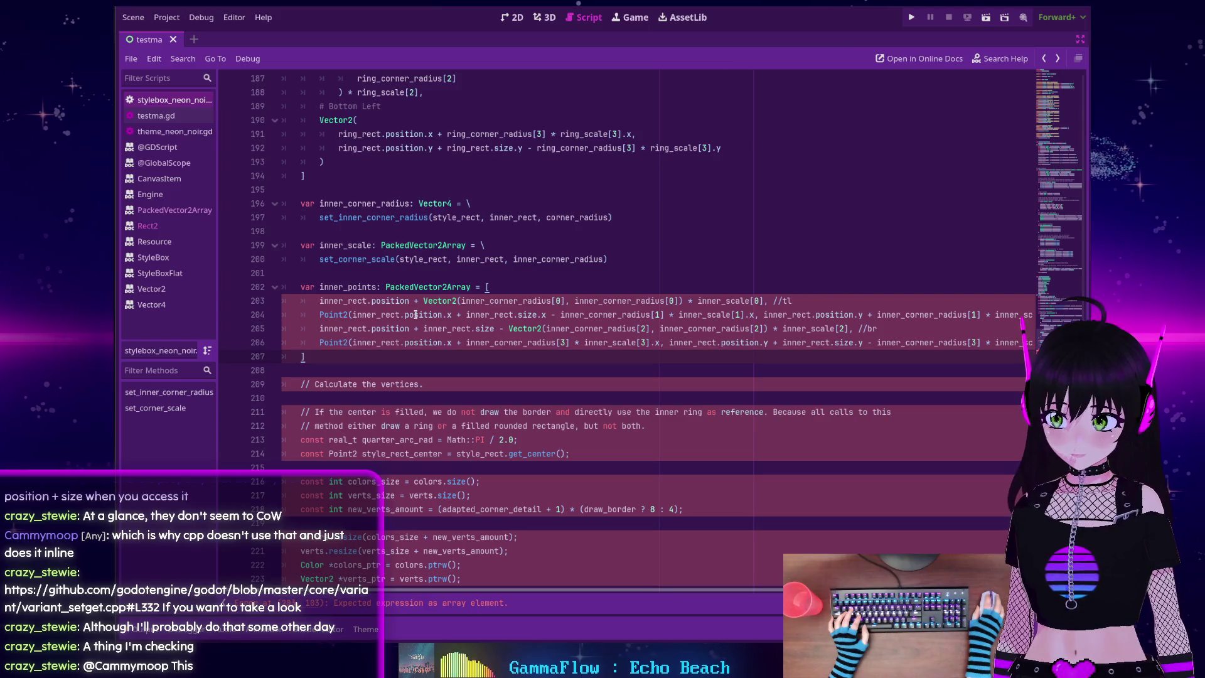
pyautogui.click(593, 286)
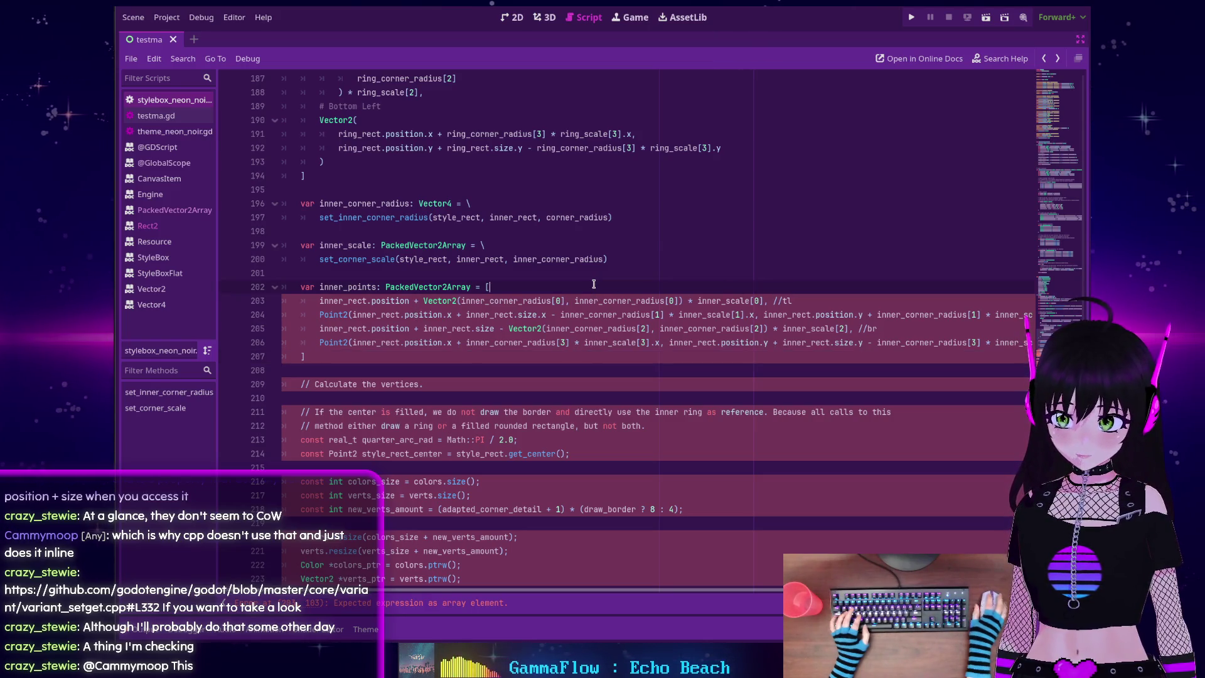
pyautogui.press('Return')
# Finish the '# Top Left' comment, delete the trailing tl comment, and change Point2 to Vector2
pyautogui.write('Left')
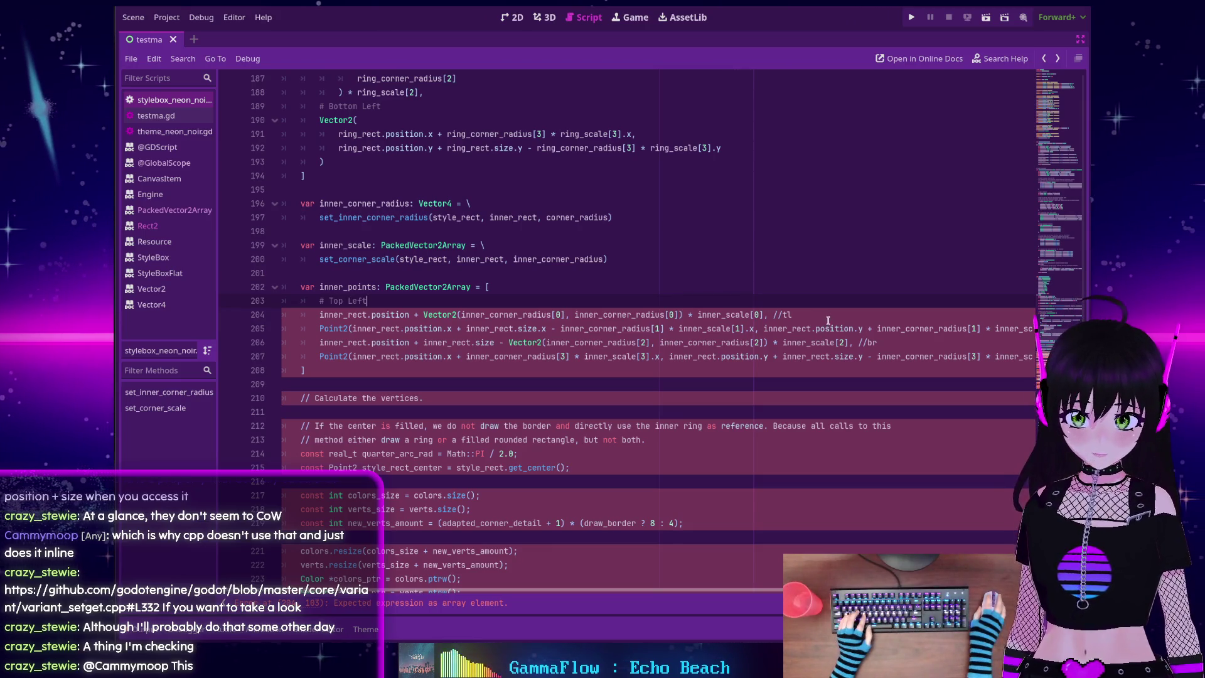
pyautogui.click(827, 318)
pyautogui.press('BackSpace')
pyautogui.press('BackSpace')
pyautogui.press('BackSpace')
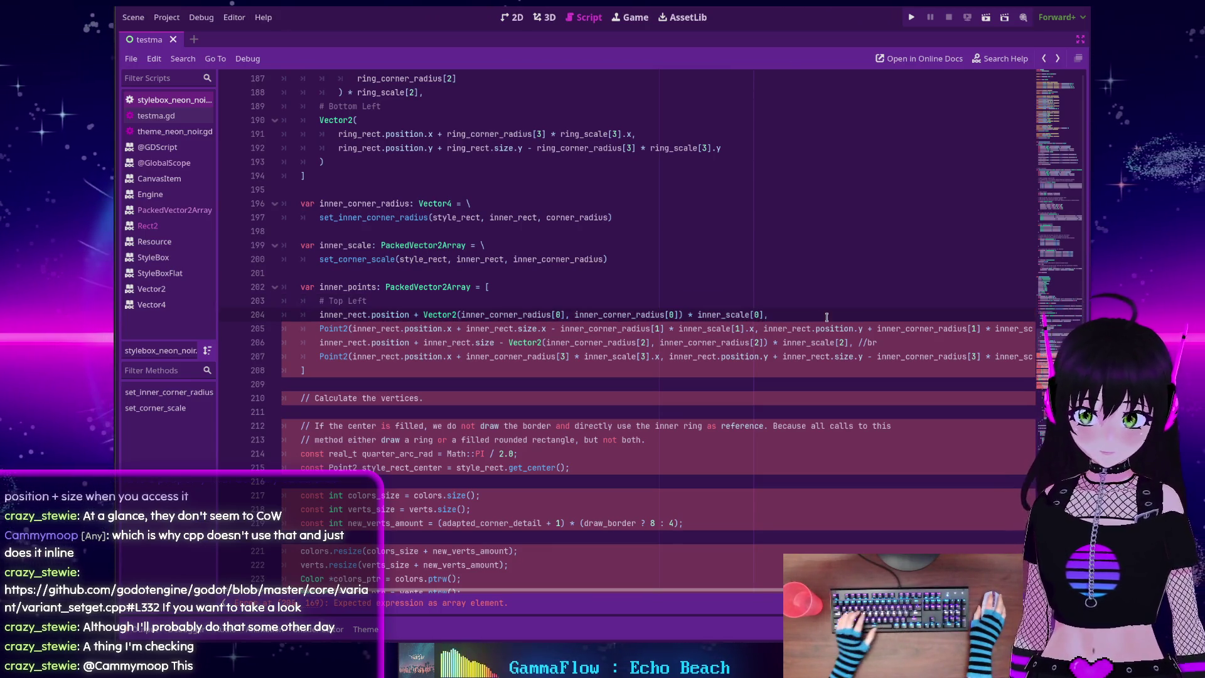
pyautogui.doubleClick(346, 329)
pyautogui.write('Vector')
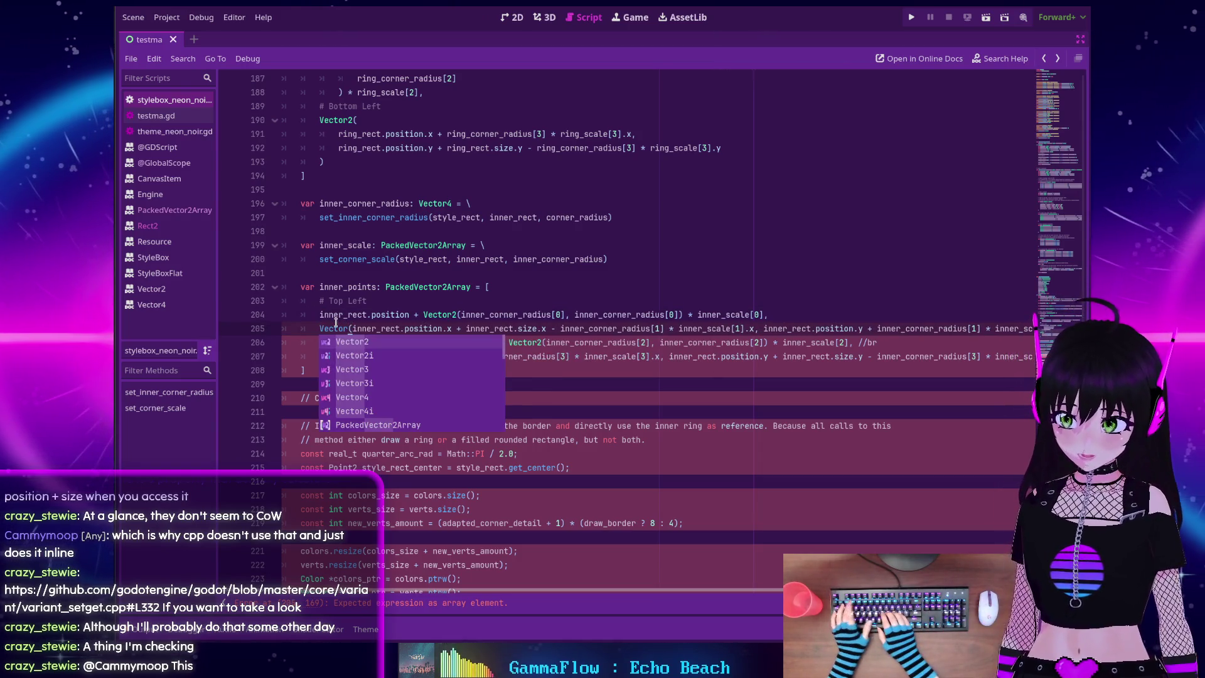
pyautogui.write('2')
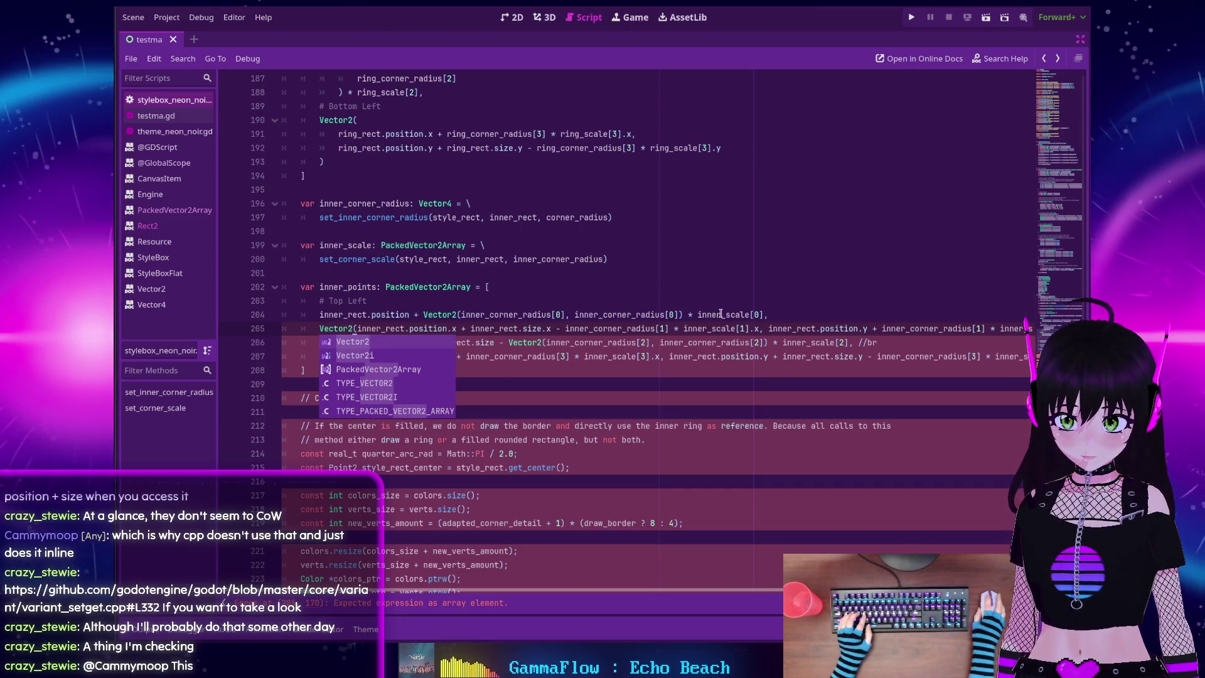
pyautogui.press('Escape')
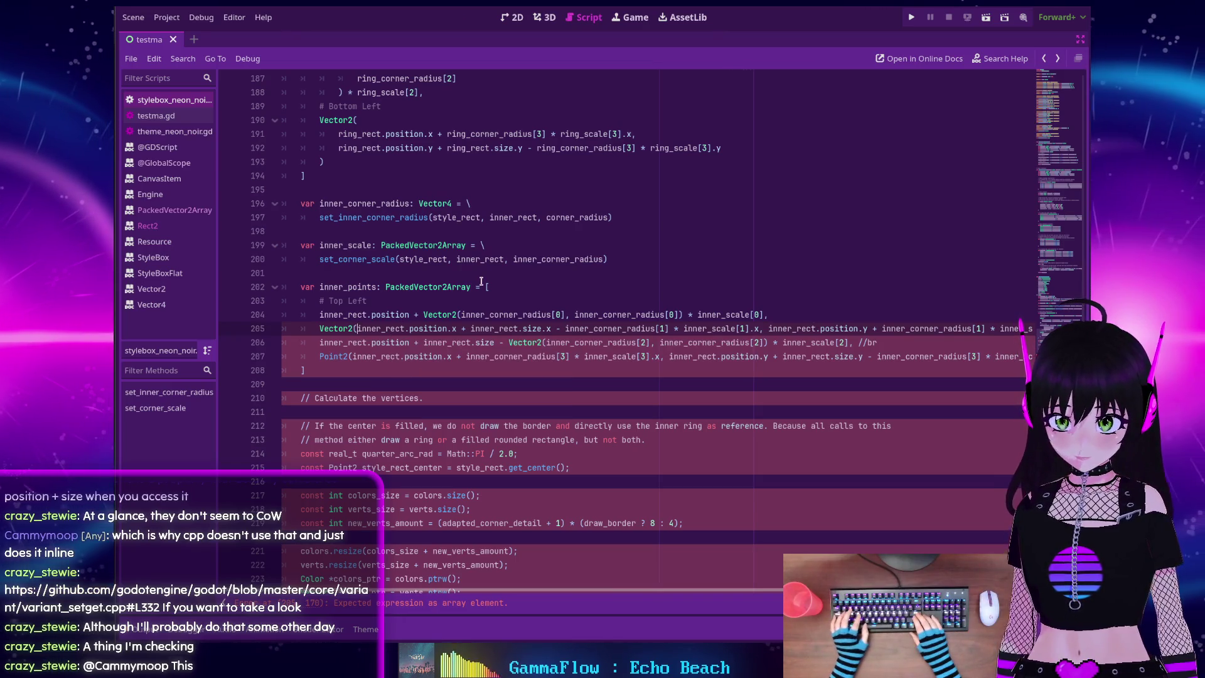
# Move the Vector2 arguments on line 205 onto their own line and split the y component onto another
pyautogui.press('Up')
pyautogui.press('Down')
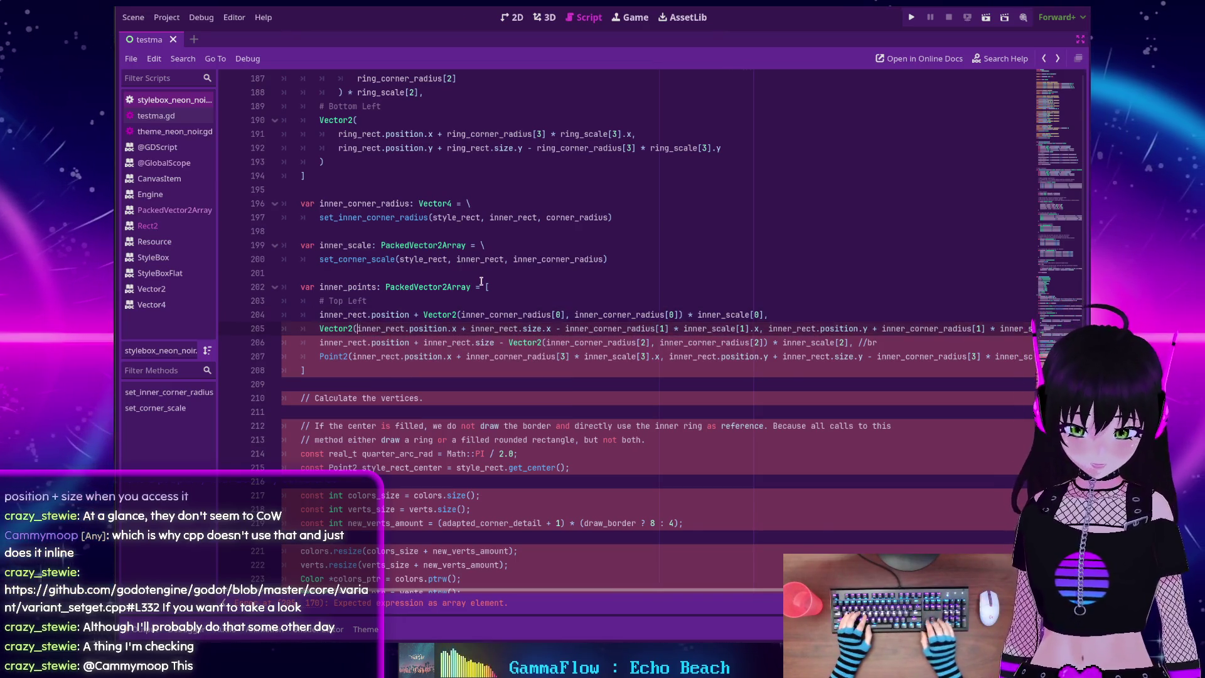
pyautogui.press('End')
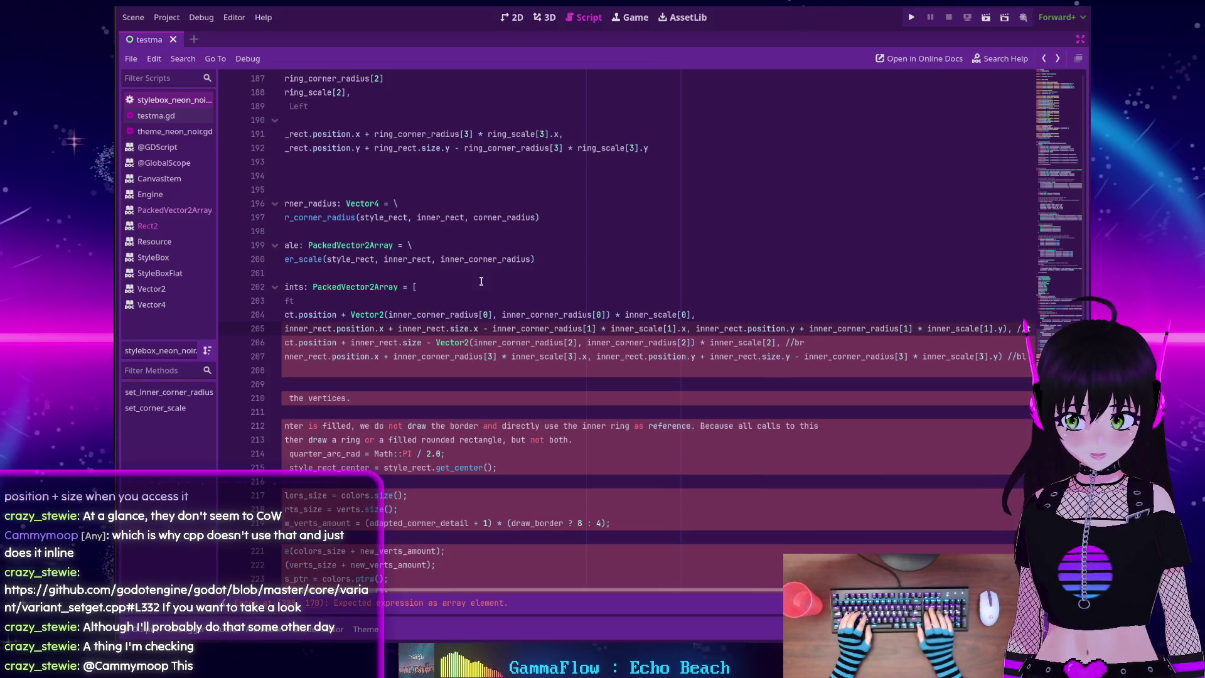
pyautogui.press('Home')
pyautogui.press('End')
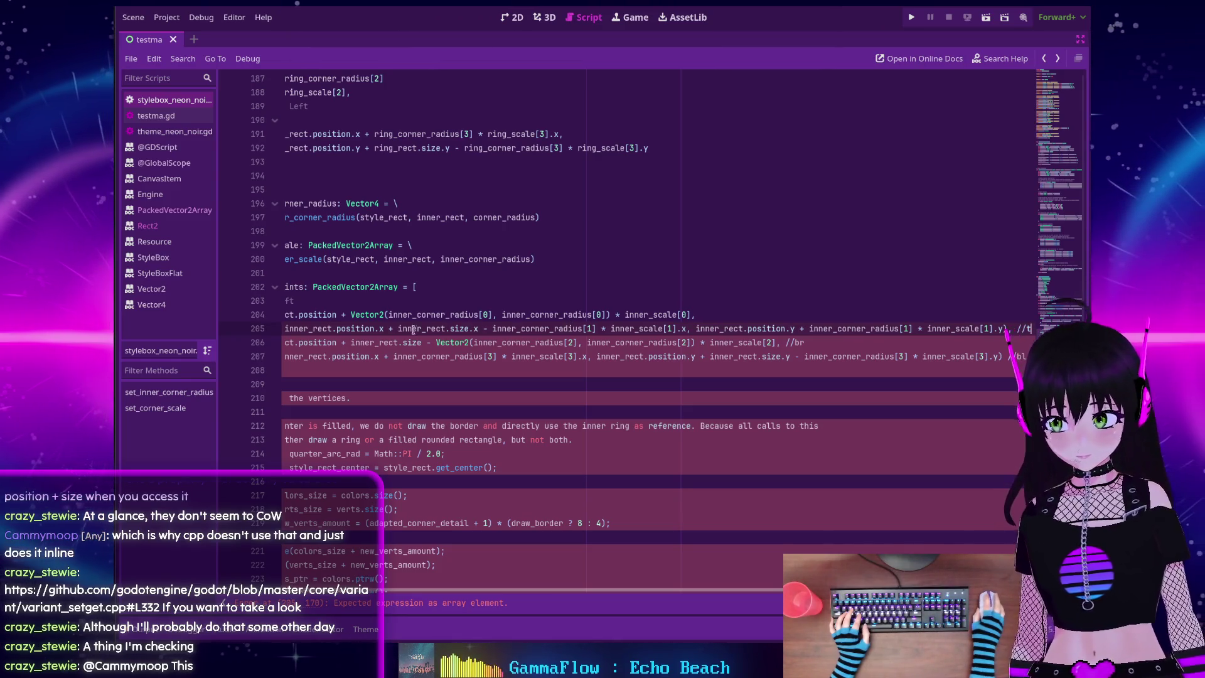
pyautogui.hscroll(-3, 376, 323)
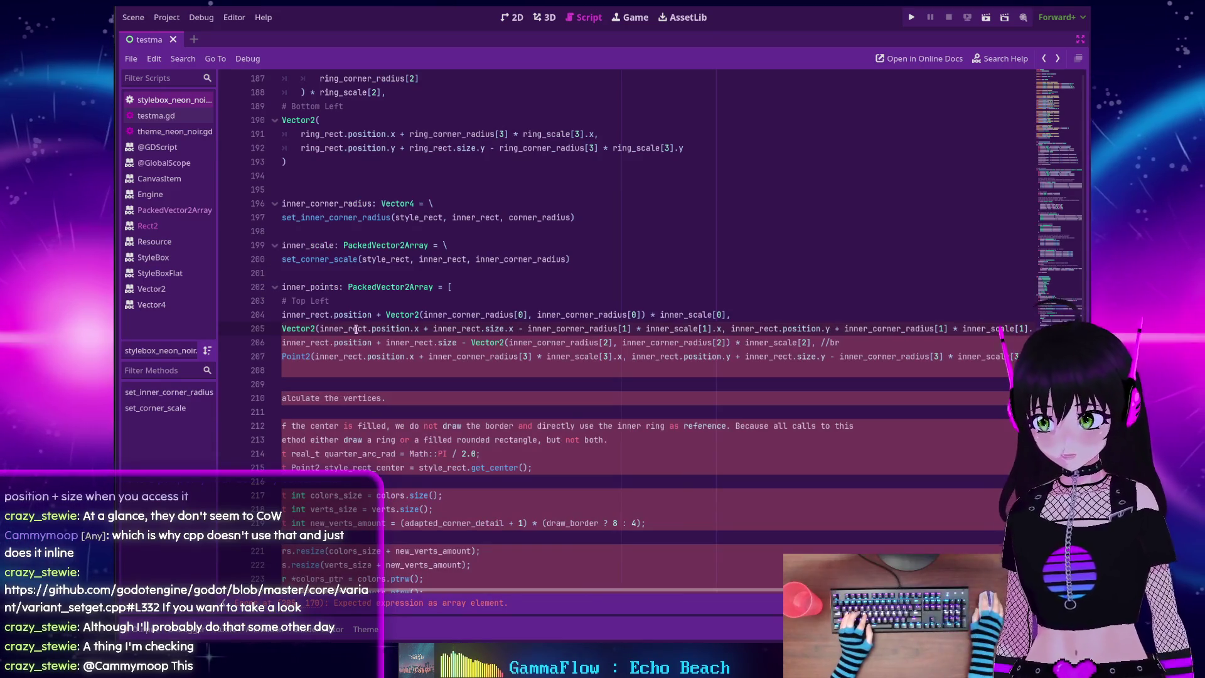
pyautogui.click(319, 328)
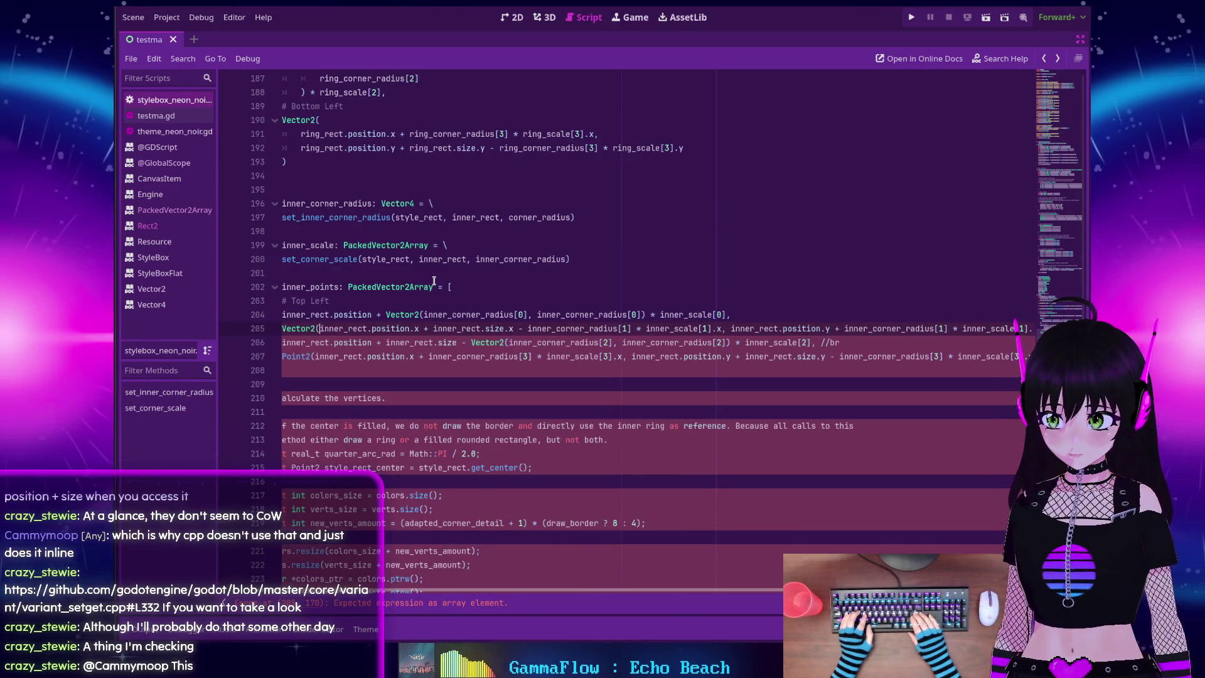
pyautogui.press('Return')
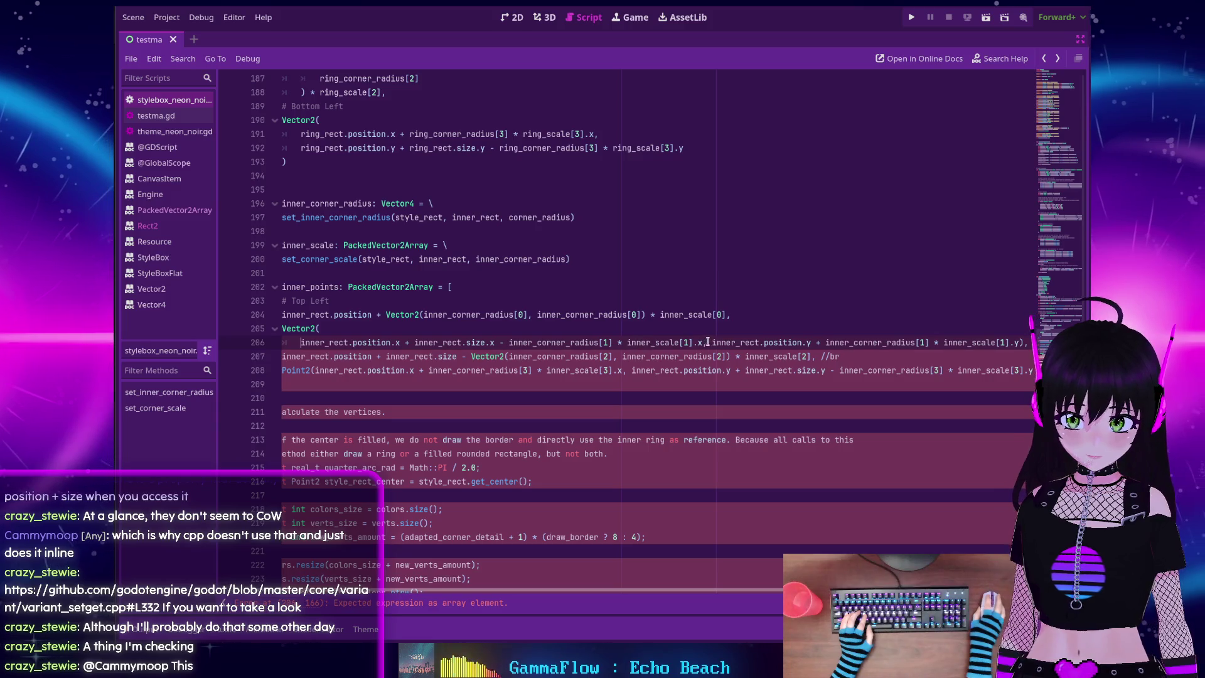
pyautogui.click(713, 342)
pyautogui.press('Return')
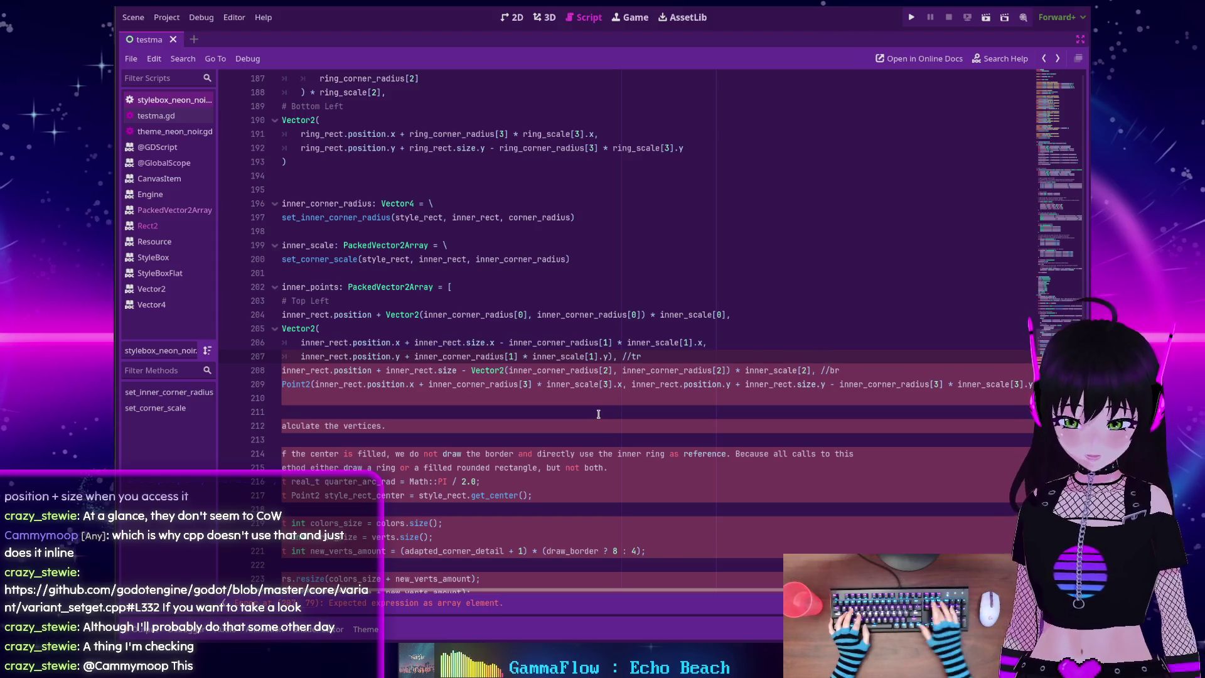
pyautogui.press('Home')
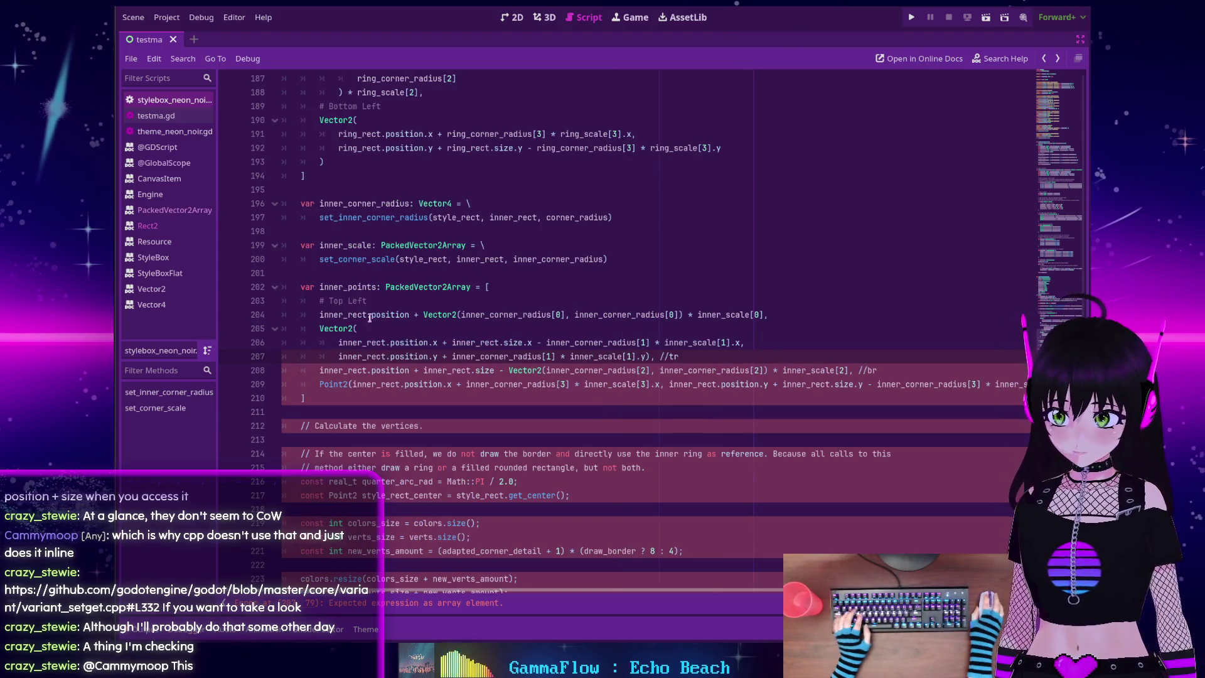
pyautogui.click(777, 315)
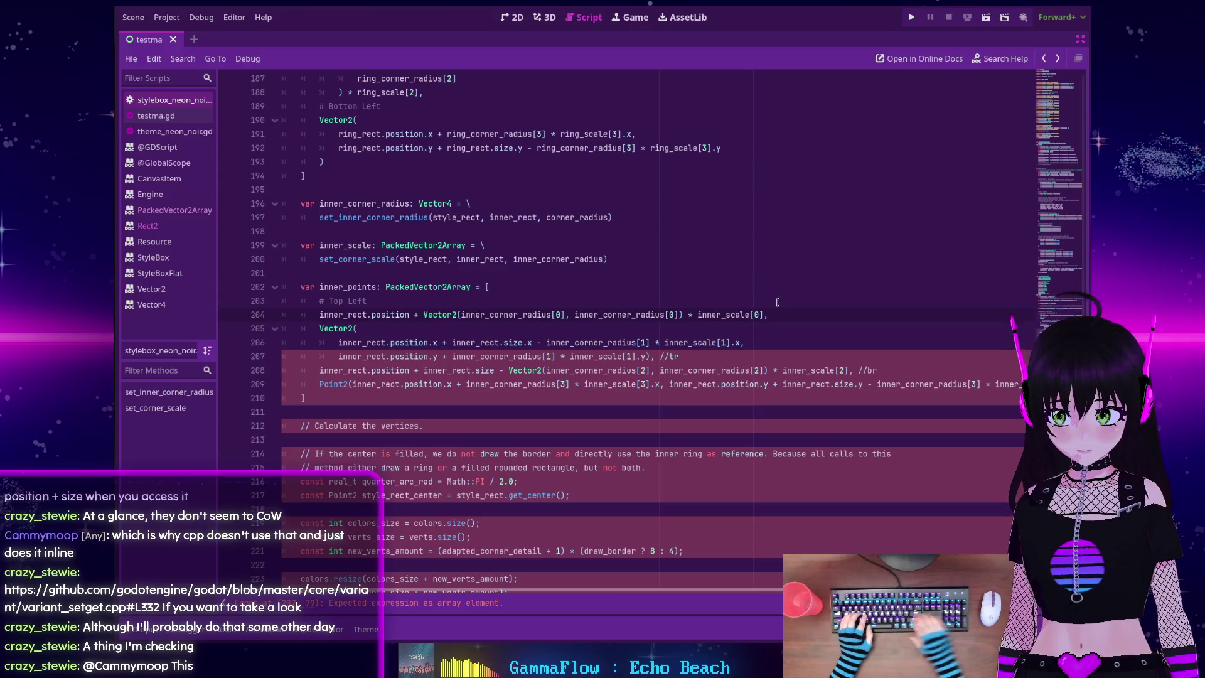
# Label the Top Right entry, drop its //tr comment and put its closing parenthesis on its own line
pyautogui.press('Return')
pyautogui.write('# Top Right')
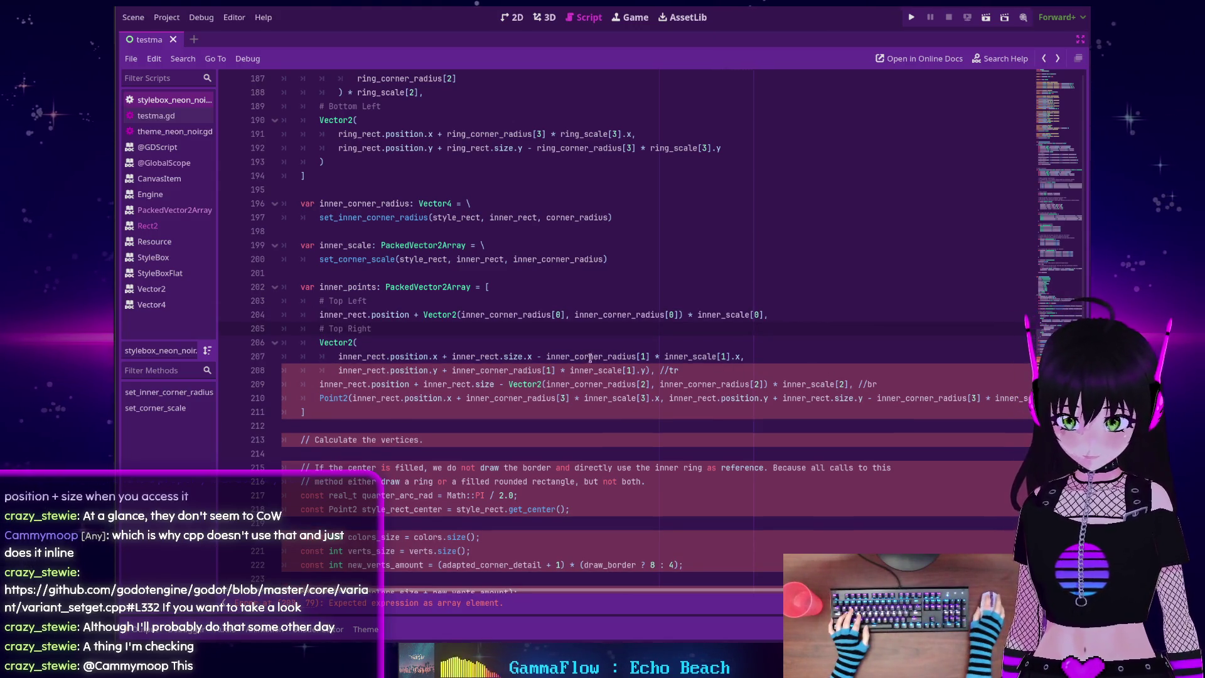
pyautogui.click(695, 370)
pyautogui.press('BackSpace')
pyautogui.press('BackSpace')
pyautogui.press('BackSpace')
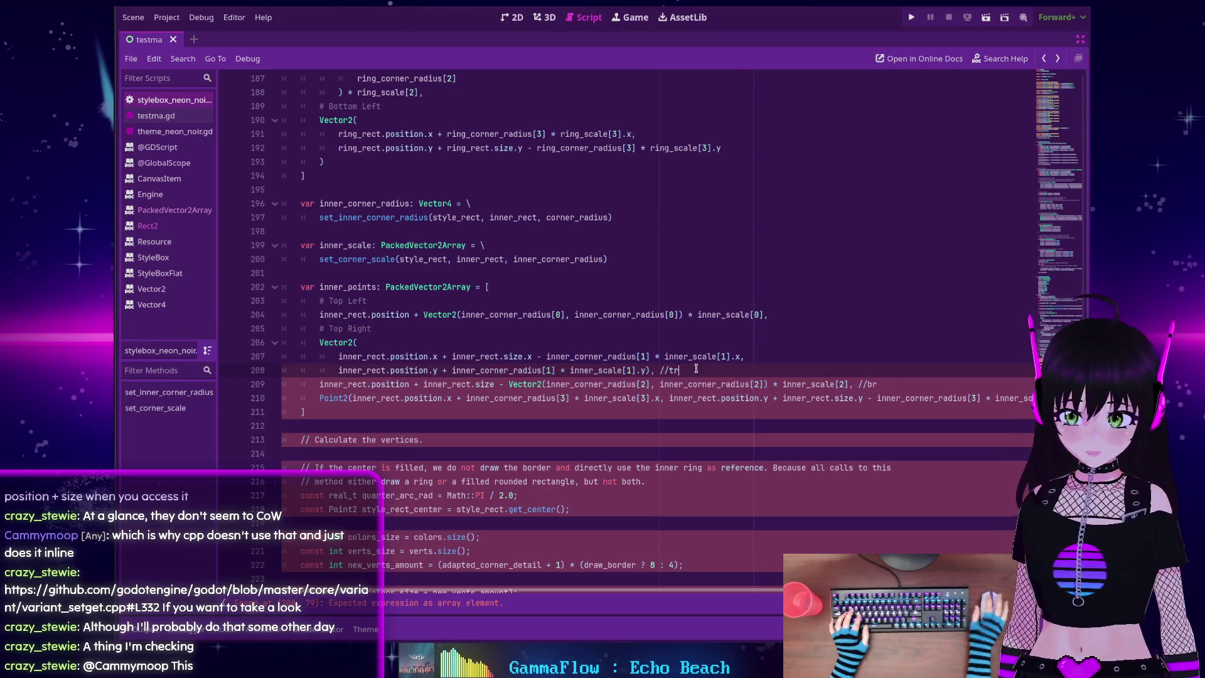
pyautogui.press('Left')
pyautogui.press('Left')
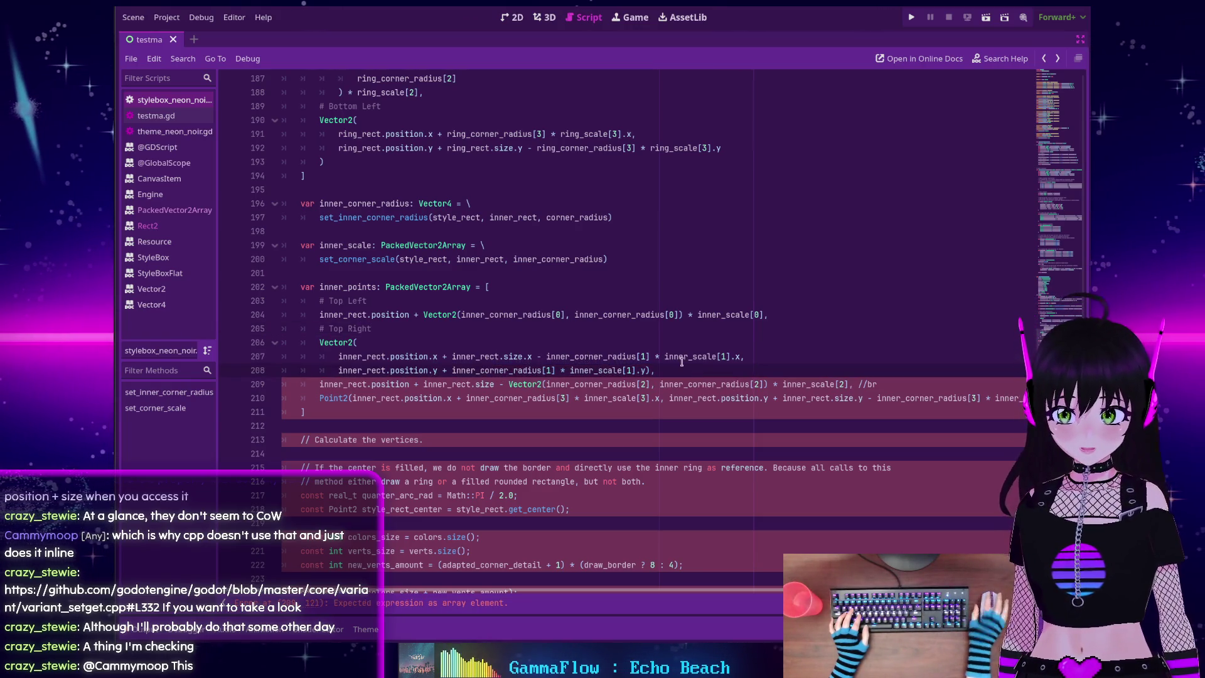
pyautogui.press('Return')
pyautogui.press('BackSpace')
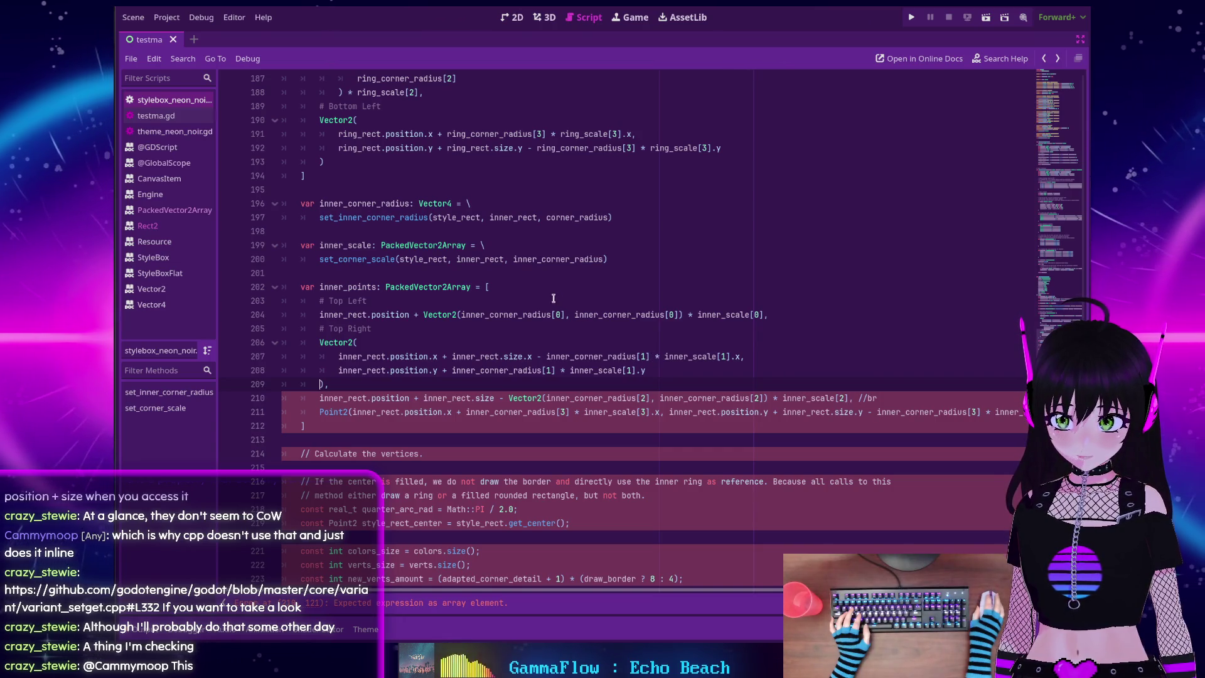
# Split the Top Left Vector2 entry across two lines with a \ continuation
pyautogui.click(424, 314)
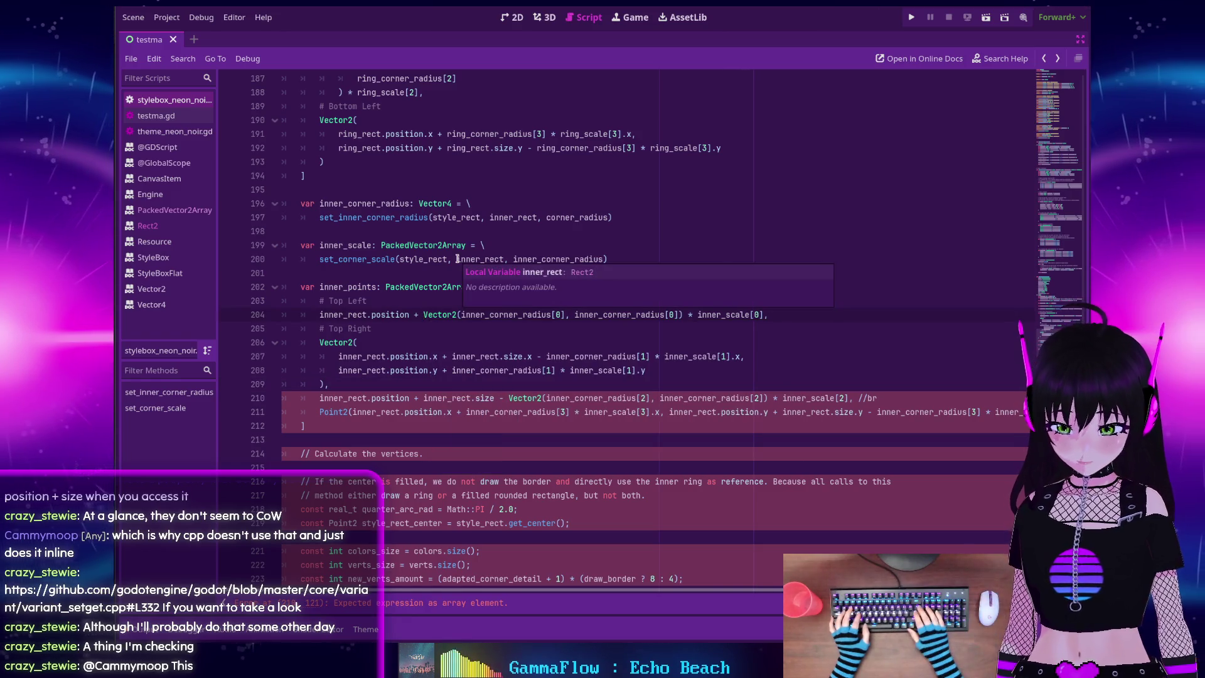
pyautogui.write('\\')
pyautogui.press('Return')
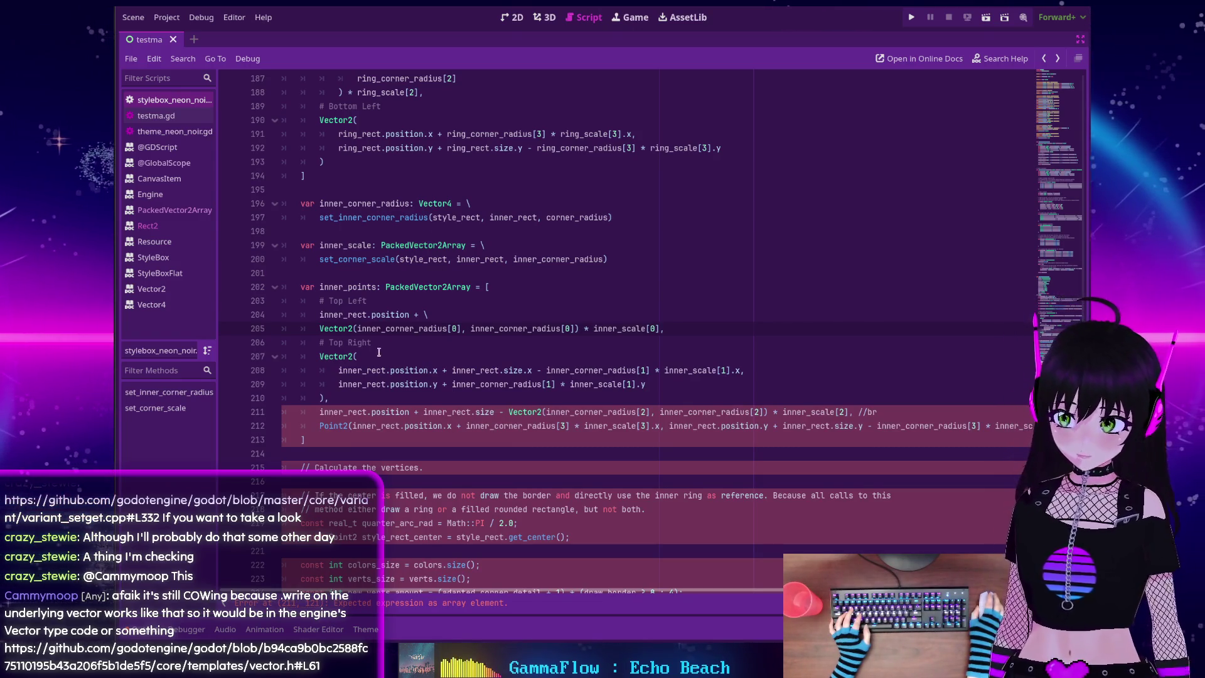
pyautogui.scroll(-2, 379, 352)
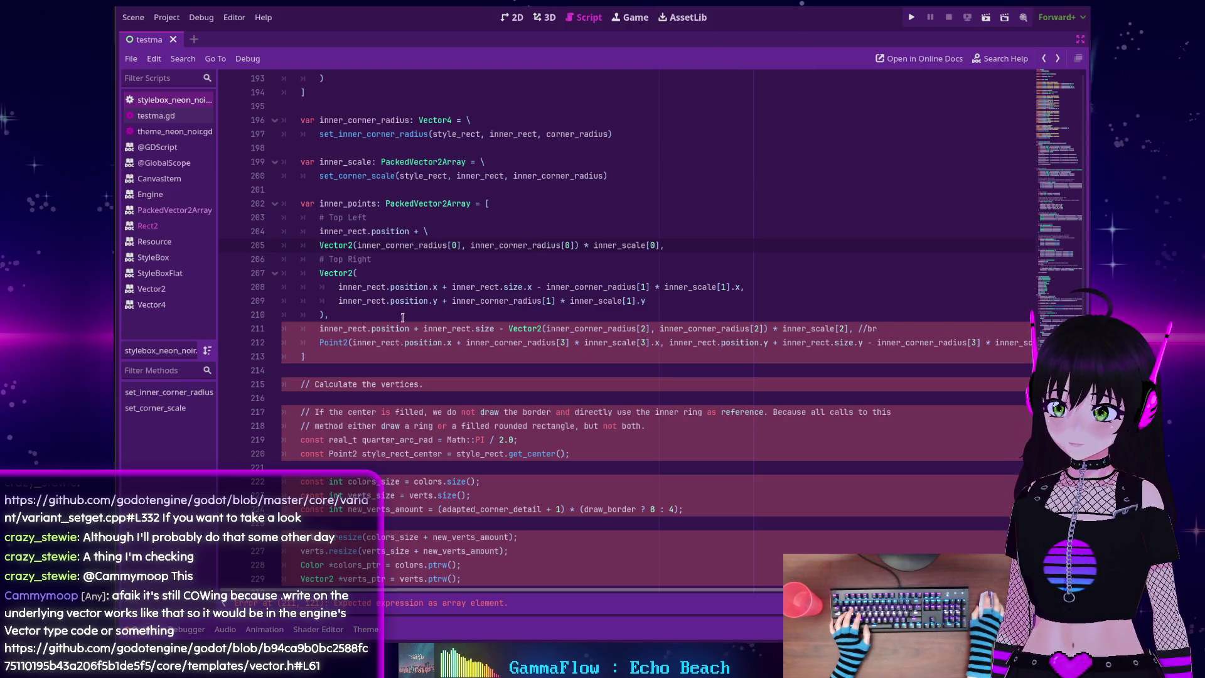
# Add a # Bottom Right label, split that entry with \, and delete its //br comment
pyautogui.click(362, 311)
pyautogui.press('Return')
pyautogui.write('# B')
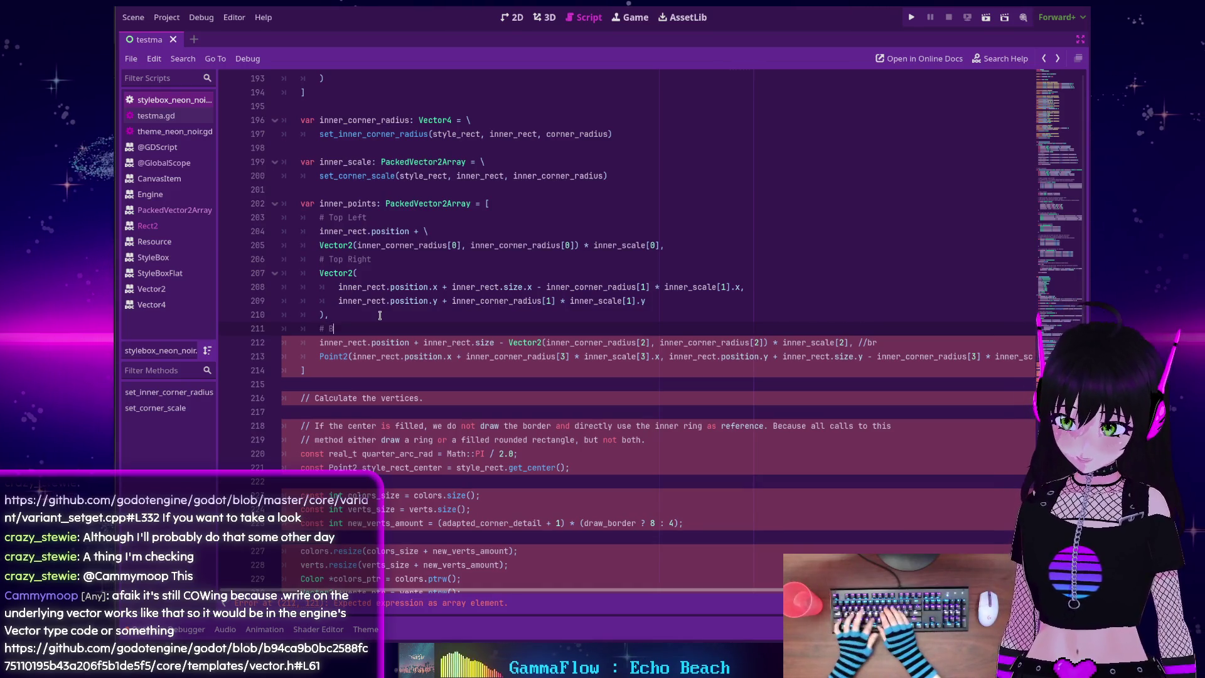
pyautogui.write('ottom Right')
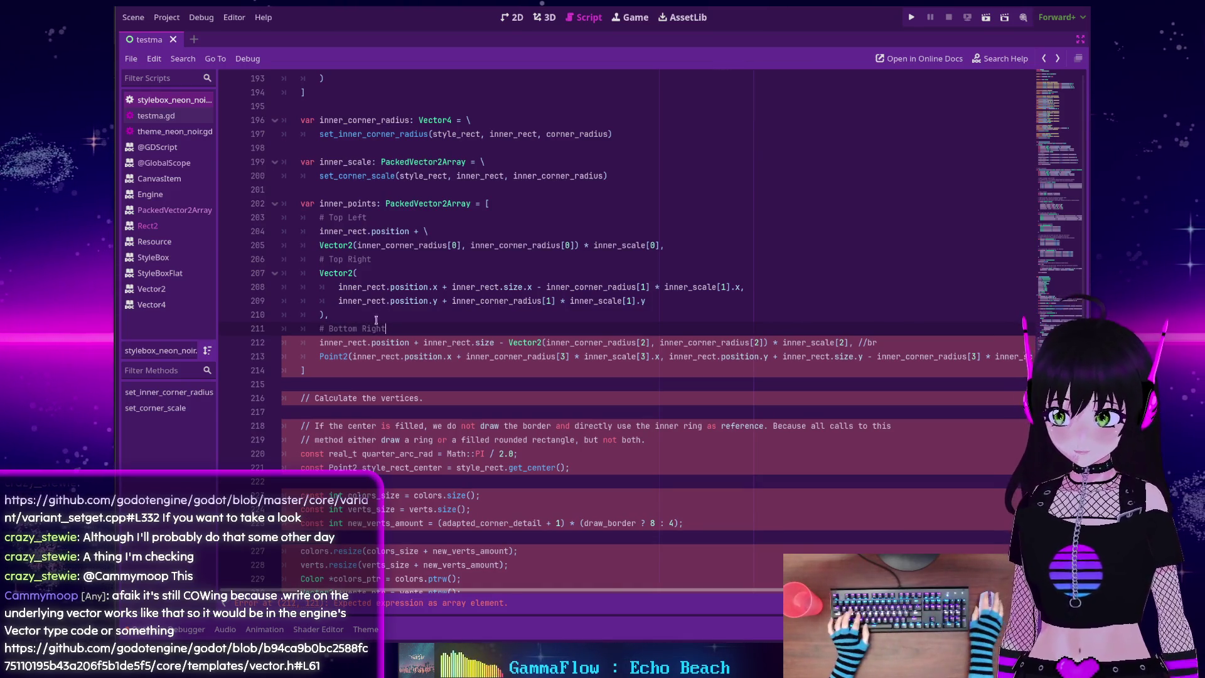
pyautogui.click(508, 342)
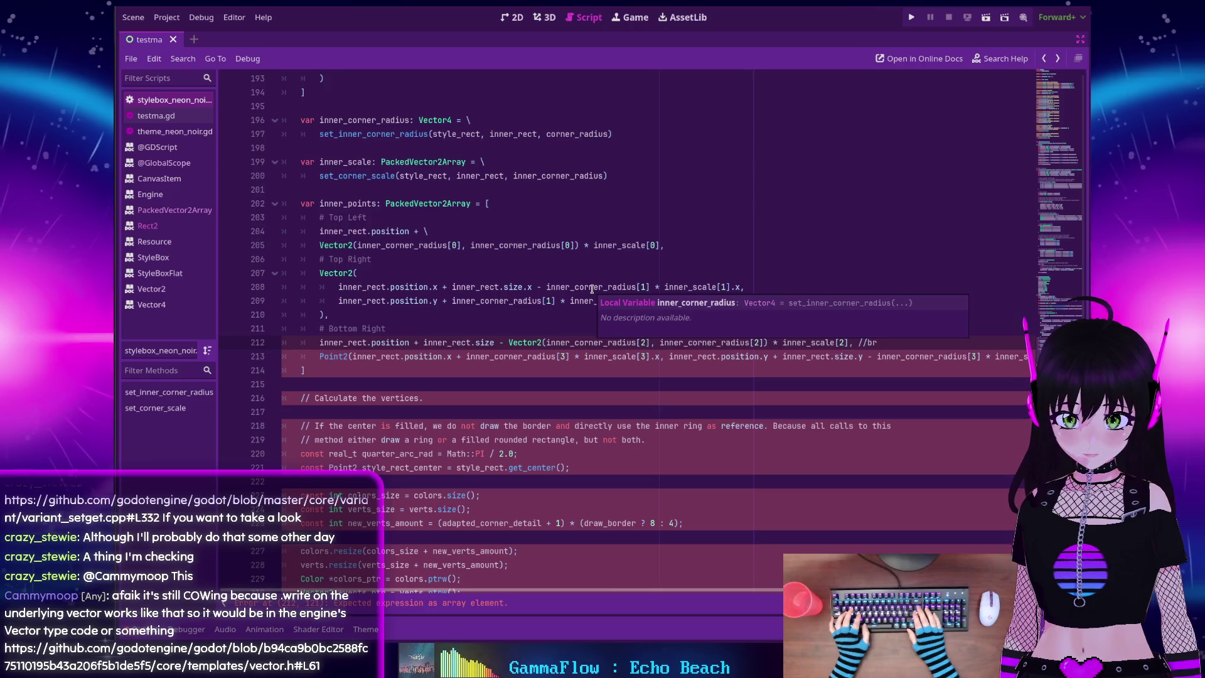
pyautogui.write('\\')
pyautogui.press('Return')
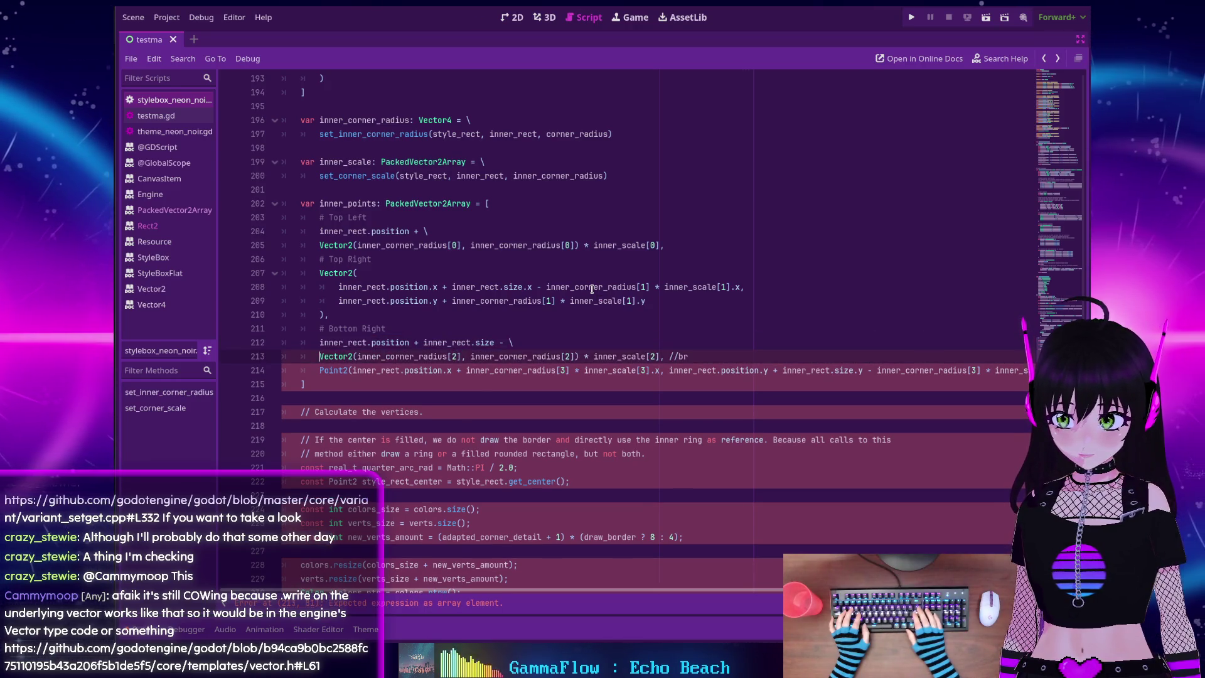
pyautogui.press('End')
pyautogui.press('BackSpace')
pyautogui.press('BackSpace')
pyautogui.press('BackSpace')
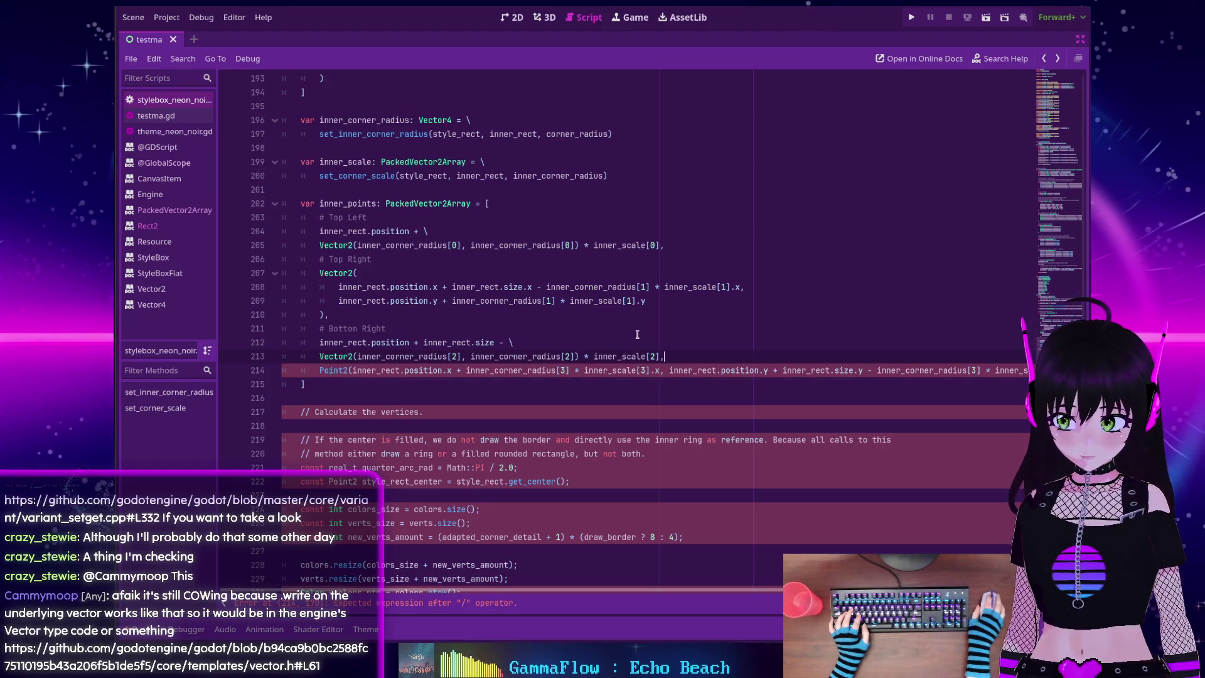
# Change the last entry's Point2 to Vector2 and break it across lines, with y on its own line
pyautogui.click(323, 370)
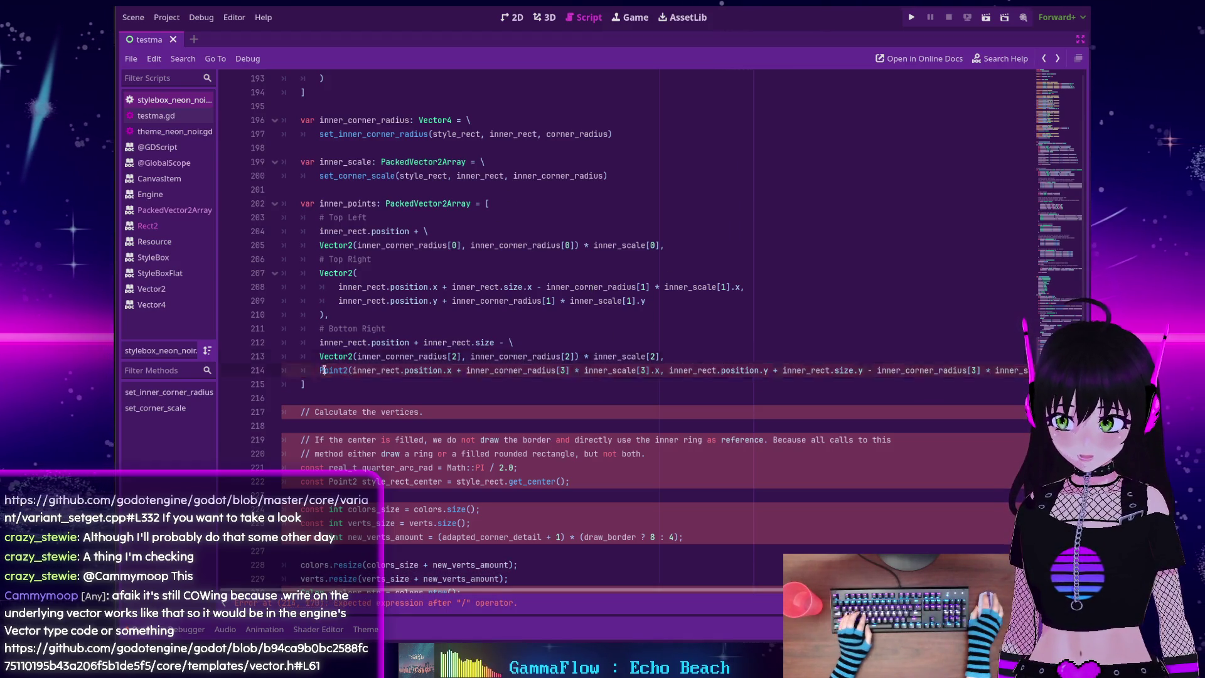
pyautogui.write('Vector')
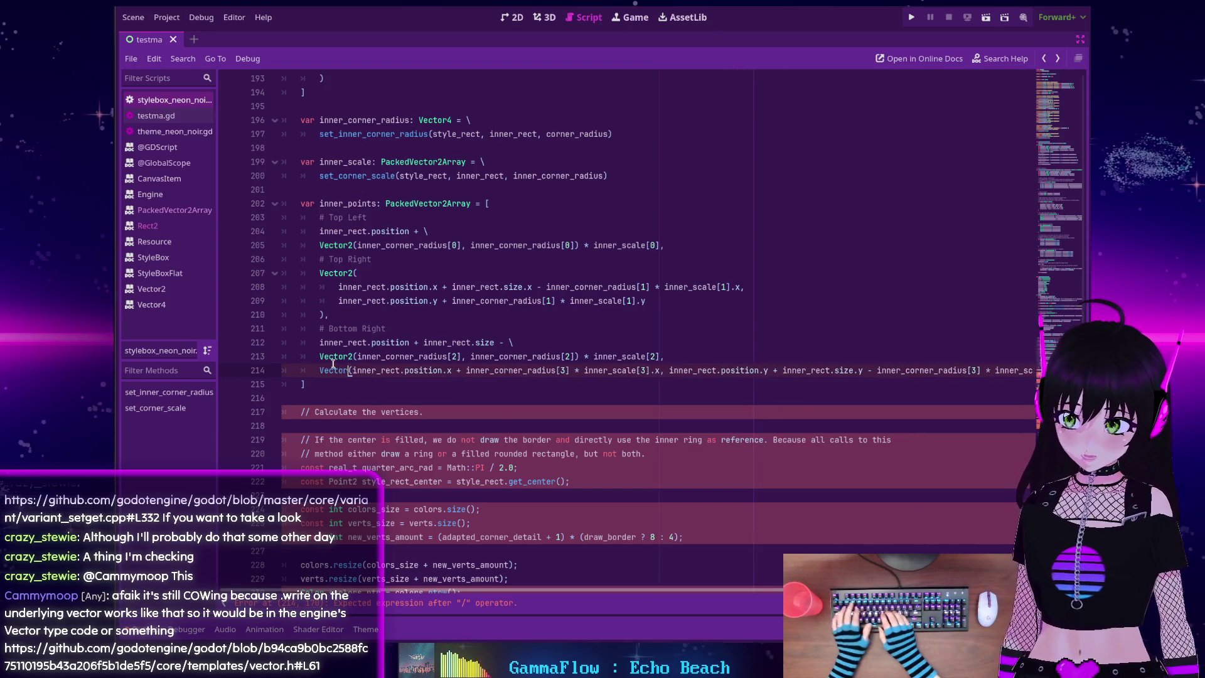
pyautogui.write('2')
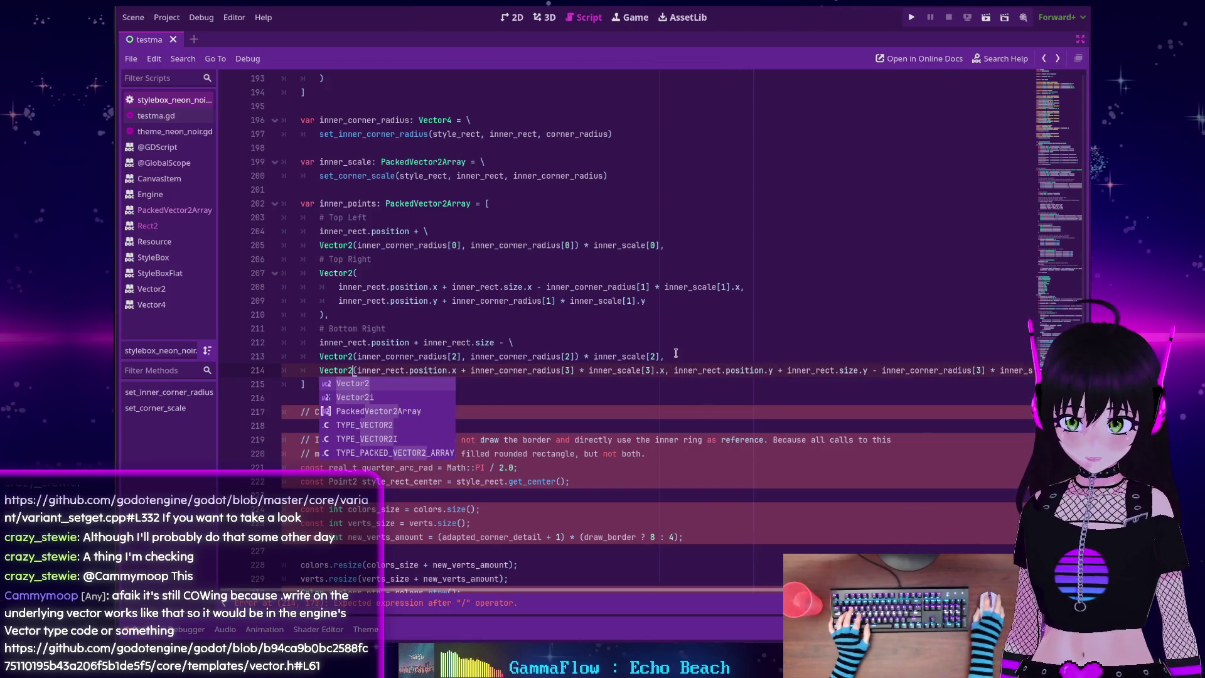
pyautogui.click(678, 355)
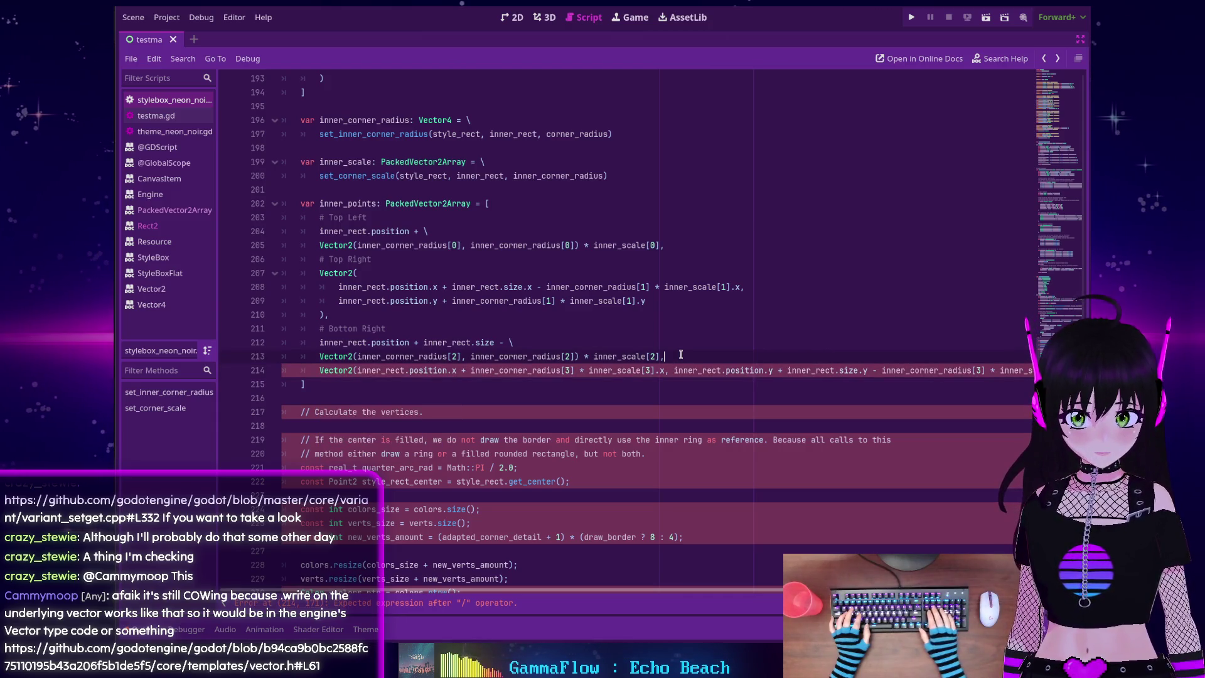
pyautogui.hscroll(2, 681, 356)
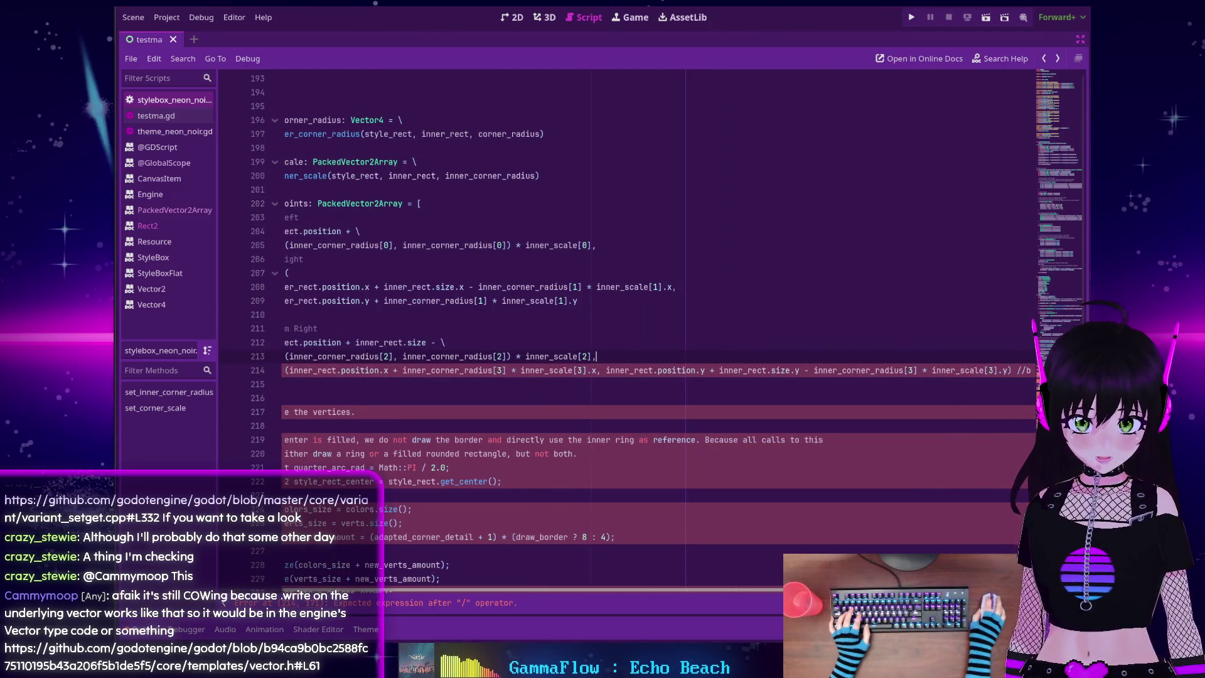
pyautogui.hscroll(-2, 681, 355)
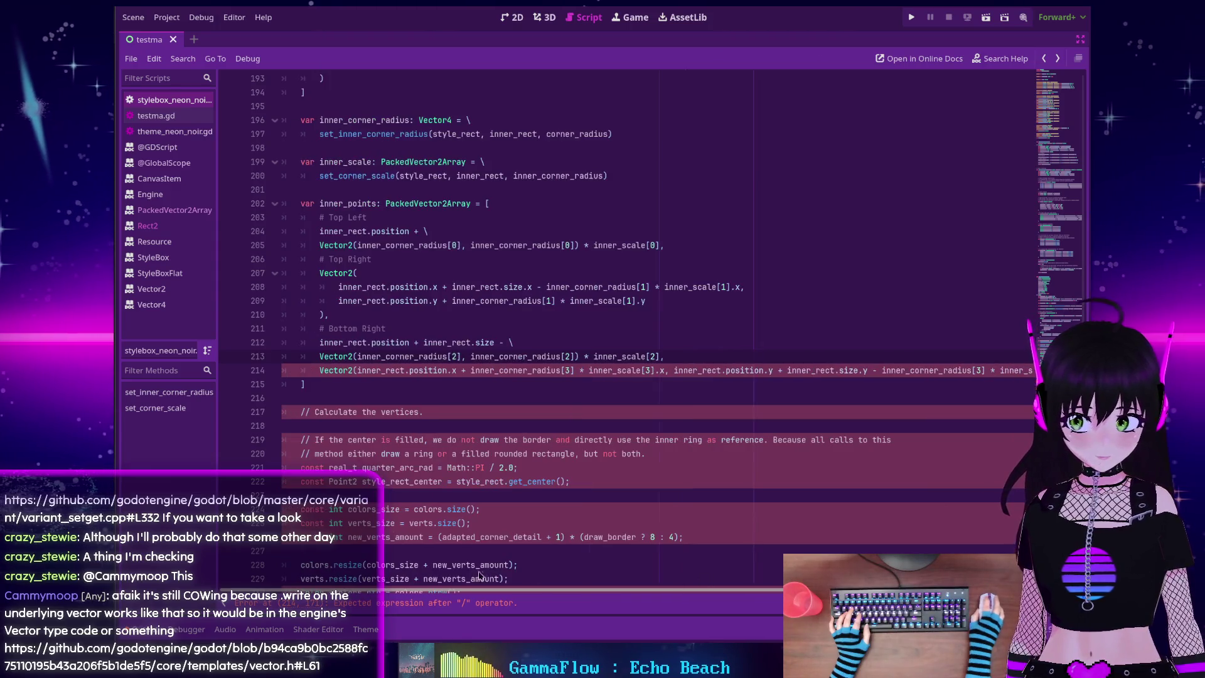
pyautogui.click(356, 371)
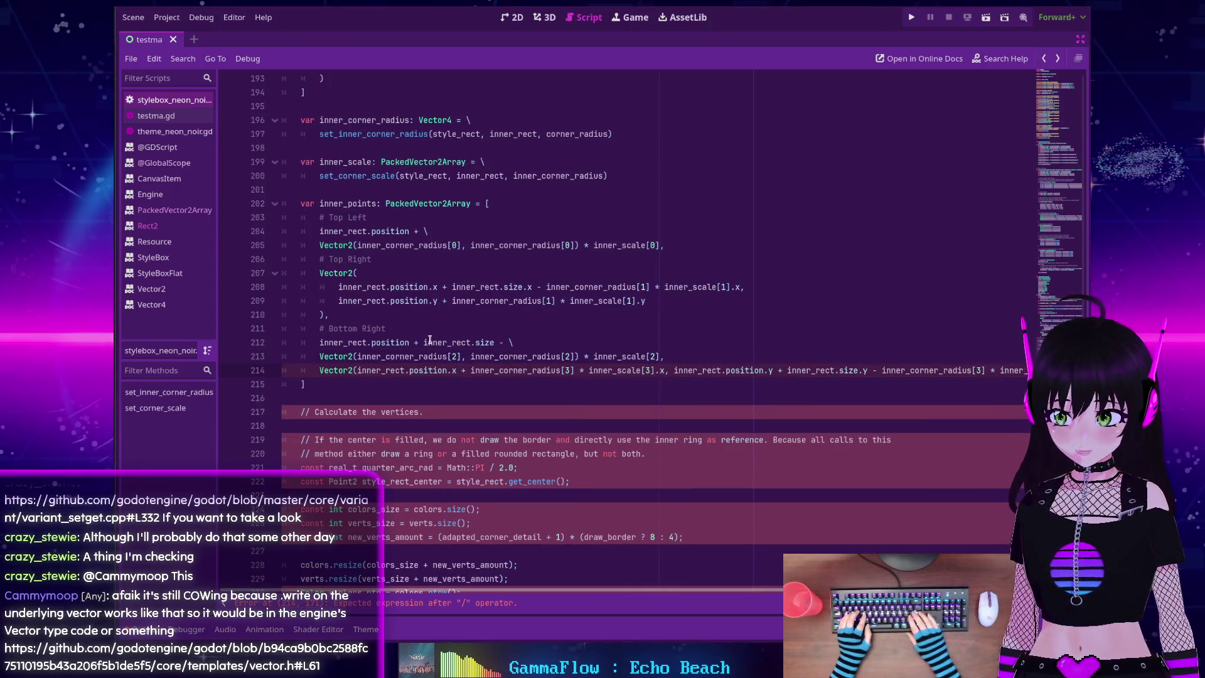
pyautogui.press('Return')
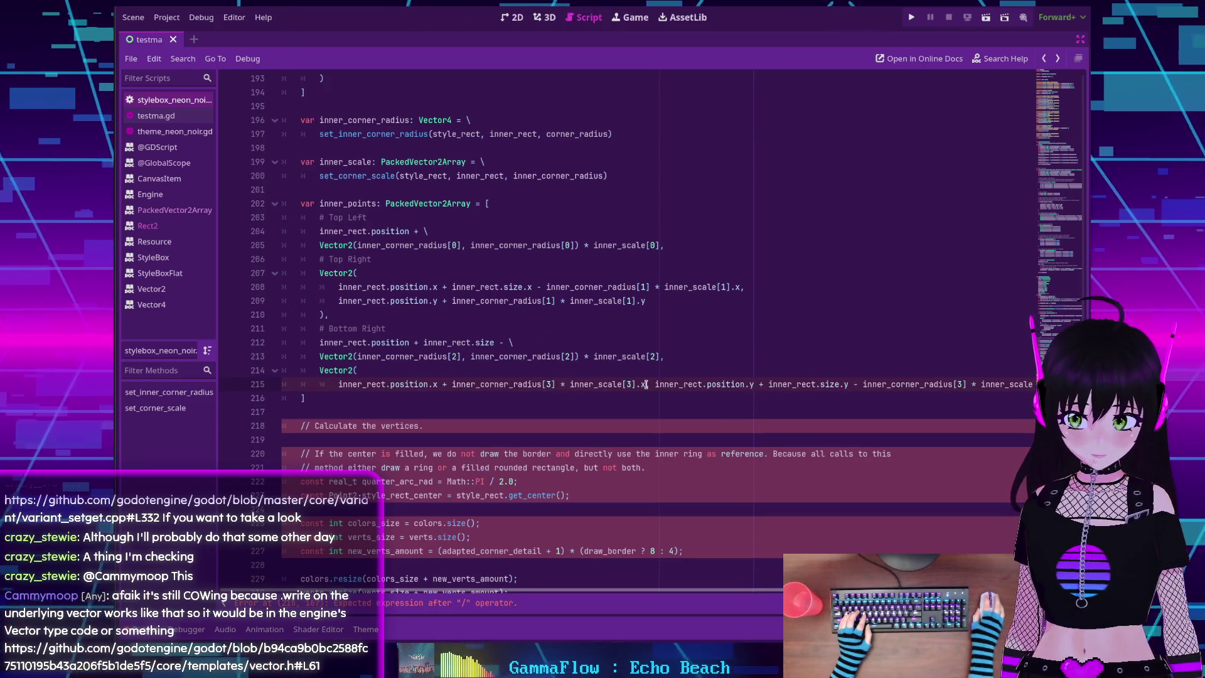
pyautogui.click(654, 384)
pyautogui.press('Return')
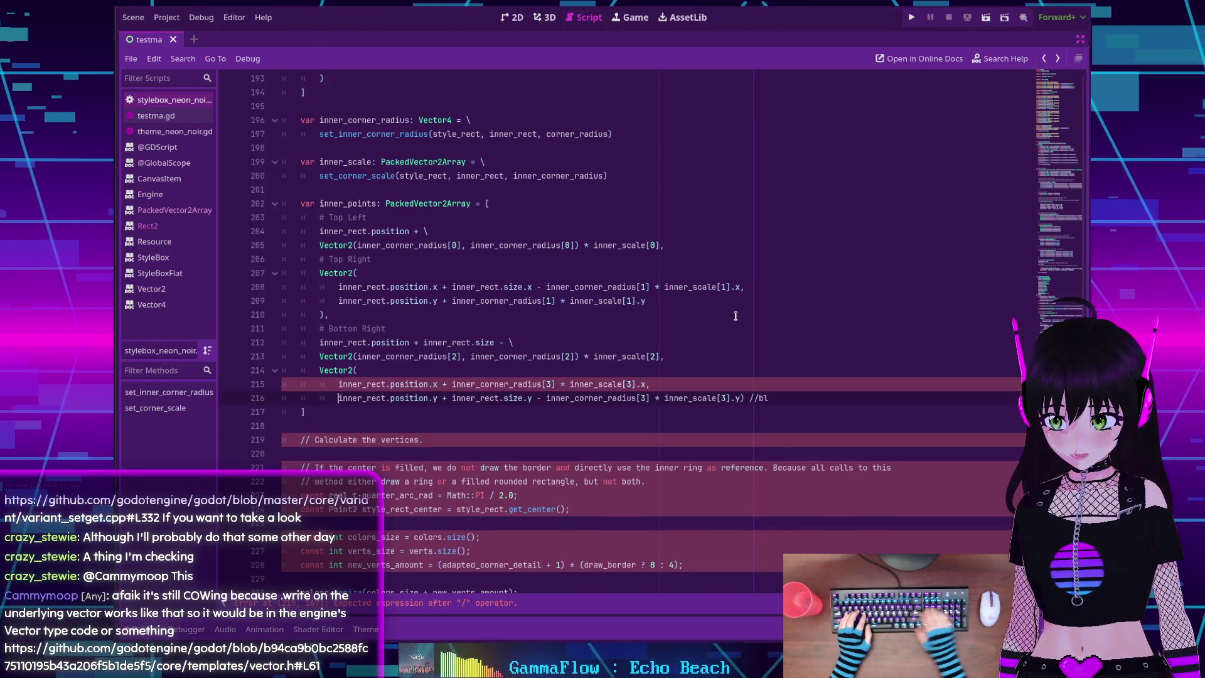
# Add a # Bottom Left label, move its closing parenthesis down, and delete the //bl comment
pyautogui.click(683, 355)
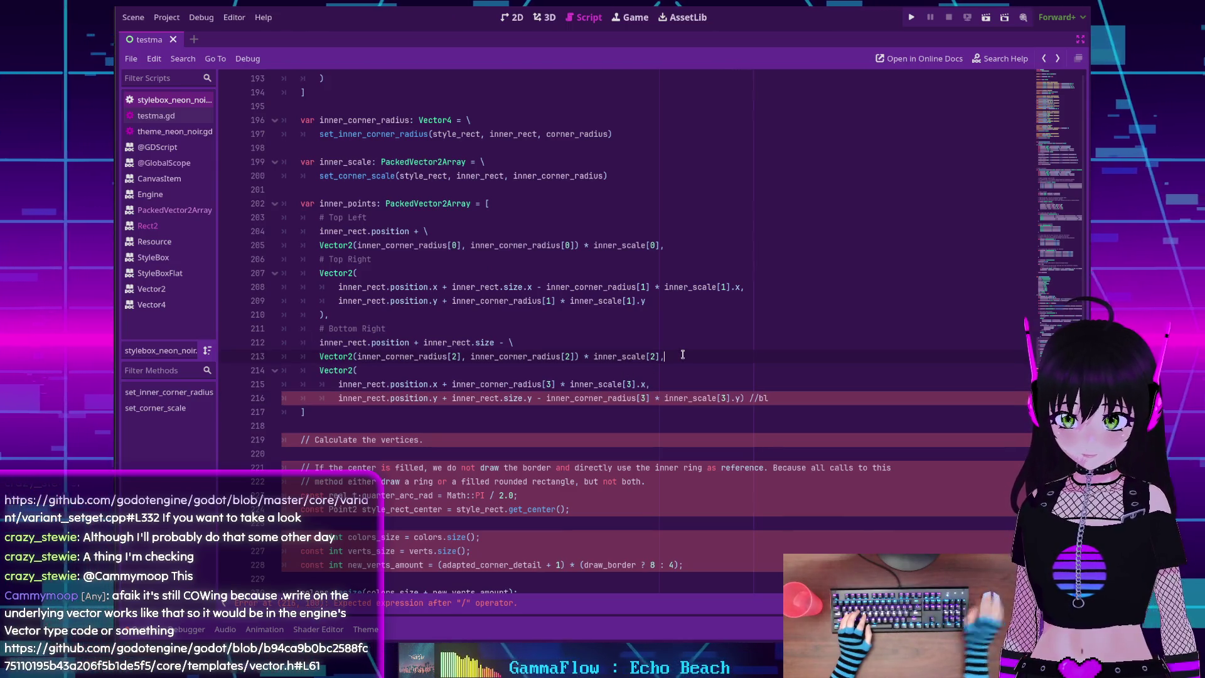
pyautogui.press('Return')
pyautogui.write('# ')
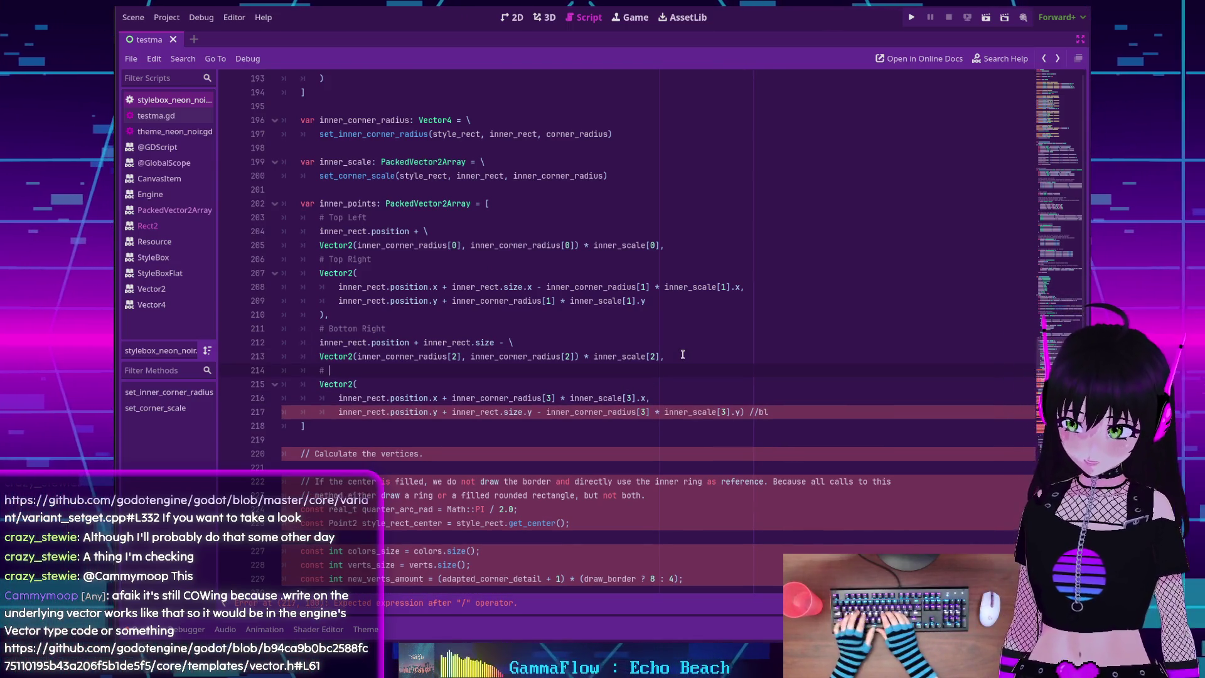
pyautogui.write('Bottom Left')
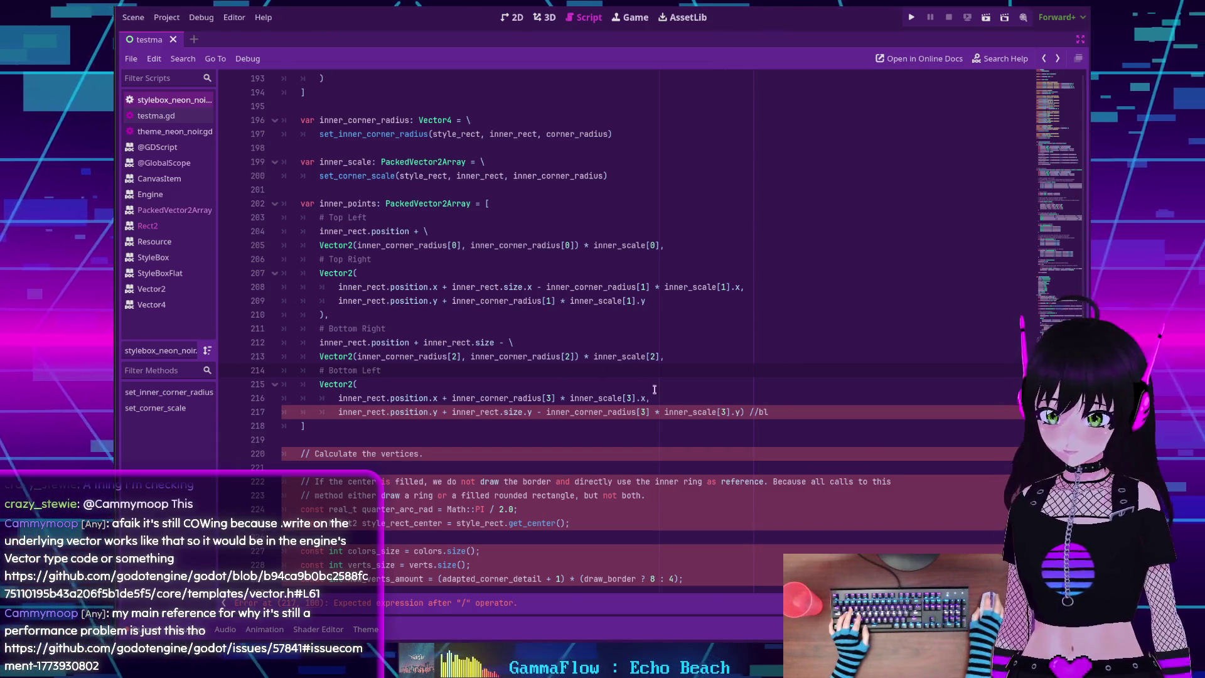
pyautogui.click(738, 412)
pyautogui.press('Return')
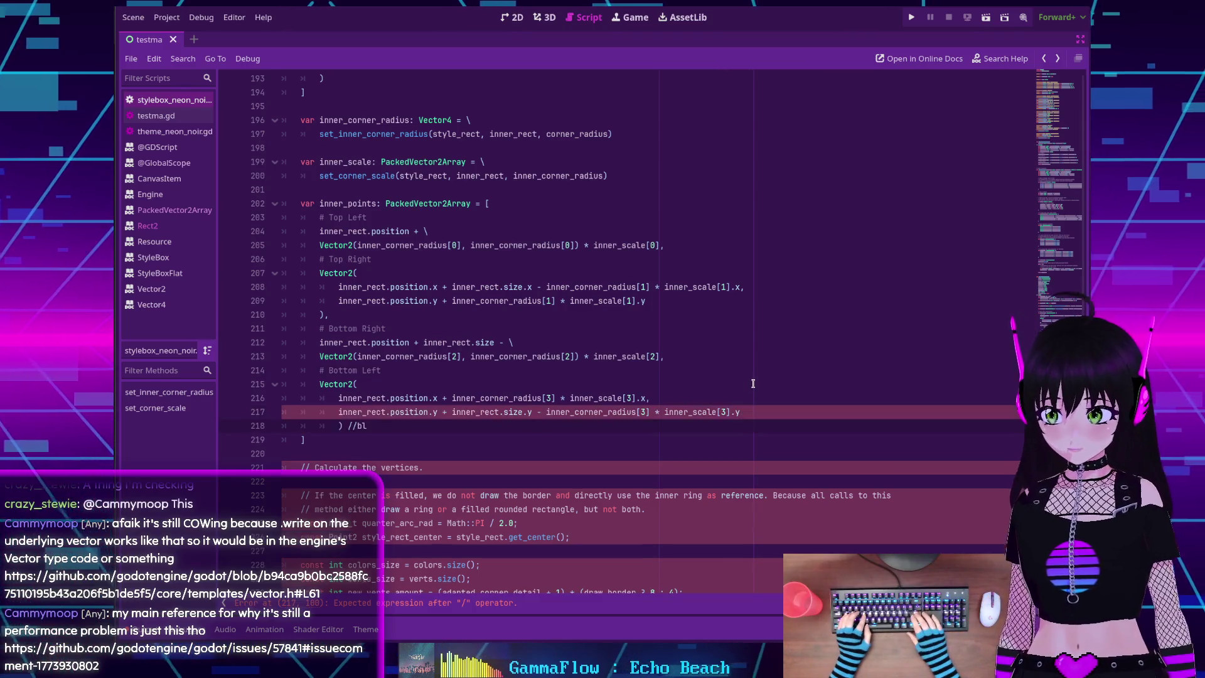
pyautogui.press('End')
pyautogui.press('BackSpace')
pyautogui.press('BackSpace')
pyautogui.press('BackSpace')
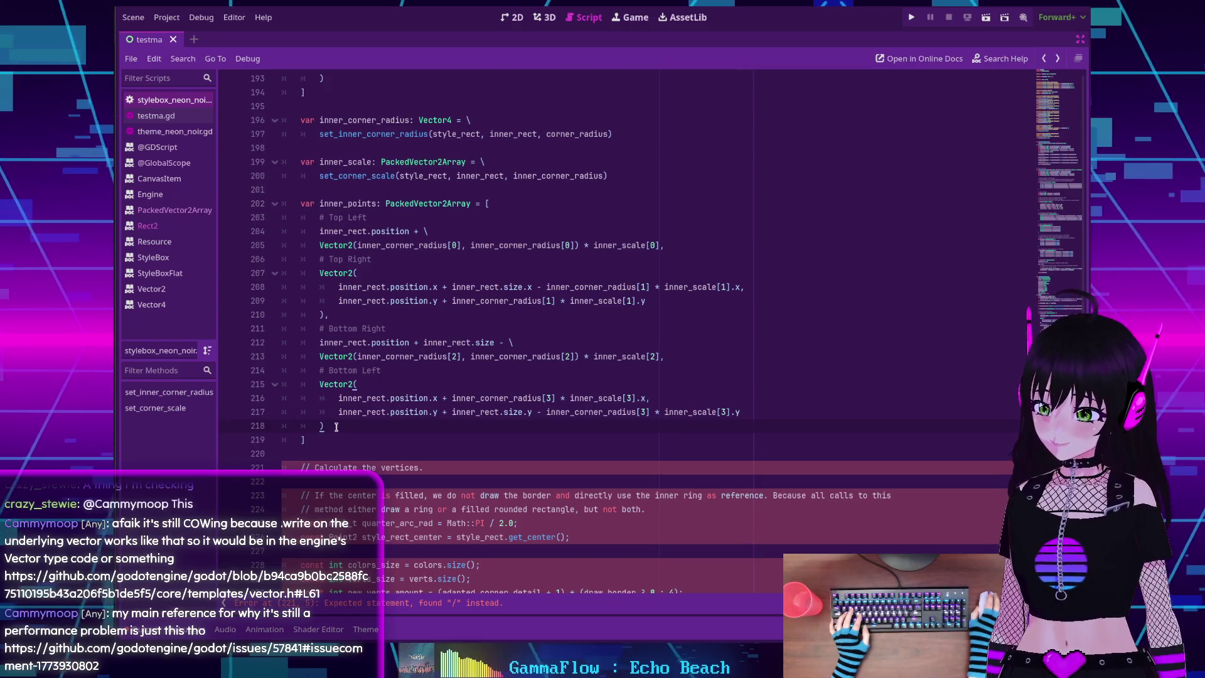
pyautogui.scroll(-3, 340, 419)
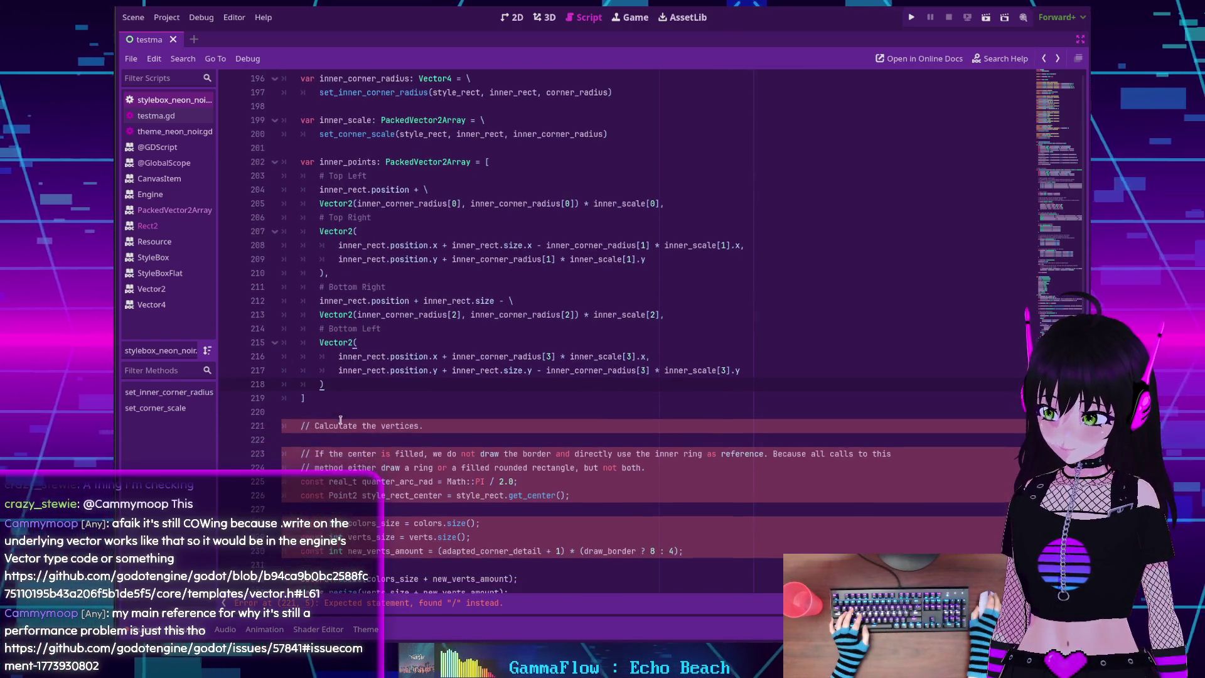
# Replace the // comment markers on lines 221 and 223 with #
pyautogui.doubleClick(304, 300)
pyautogui.write('#')
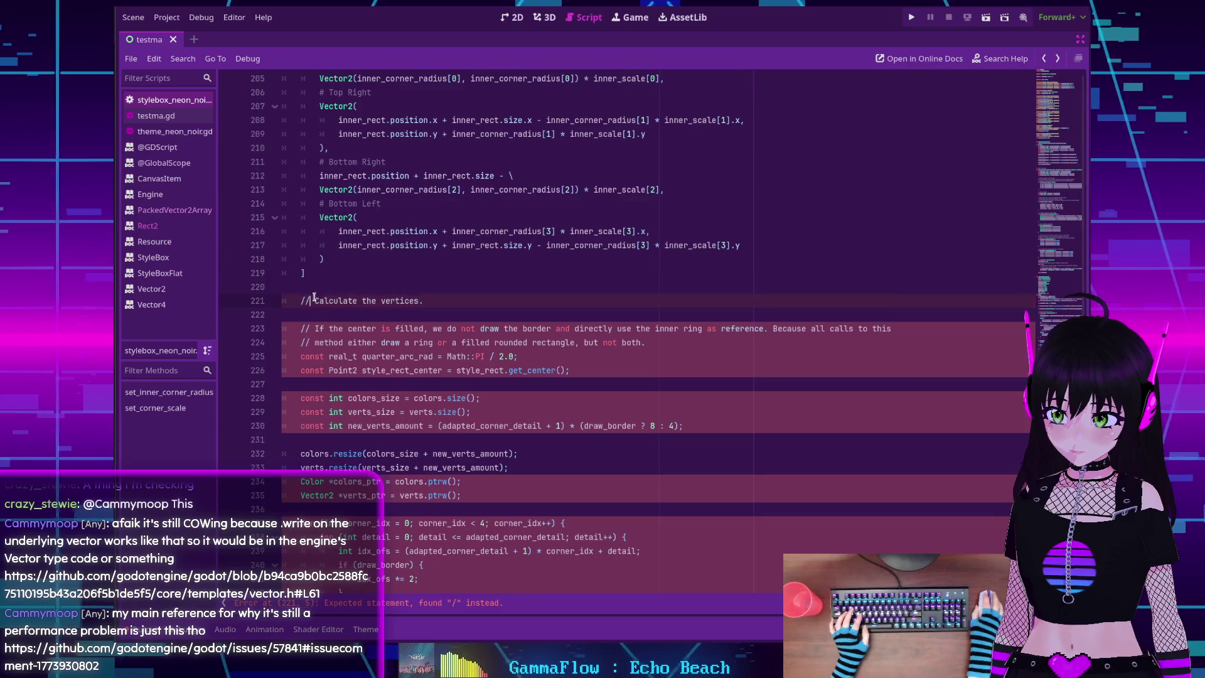
pyautogui.press('Down')
pyautogui.press('Down')
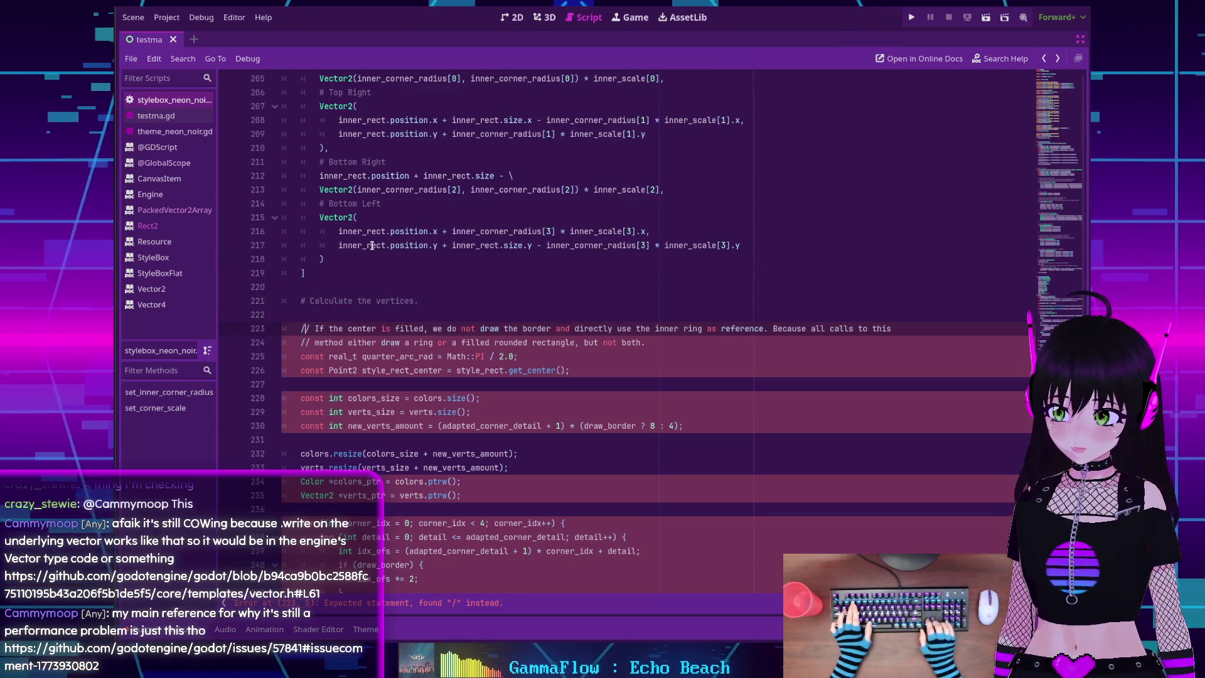
pyautogui.press('BackSpace')
pyautogui.press('Delete')
pyautogui.write('#')
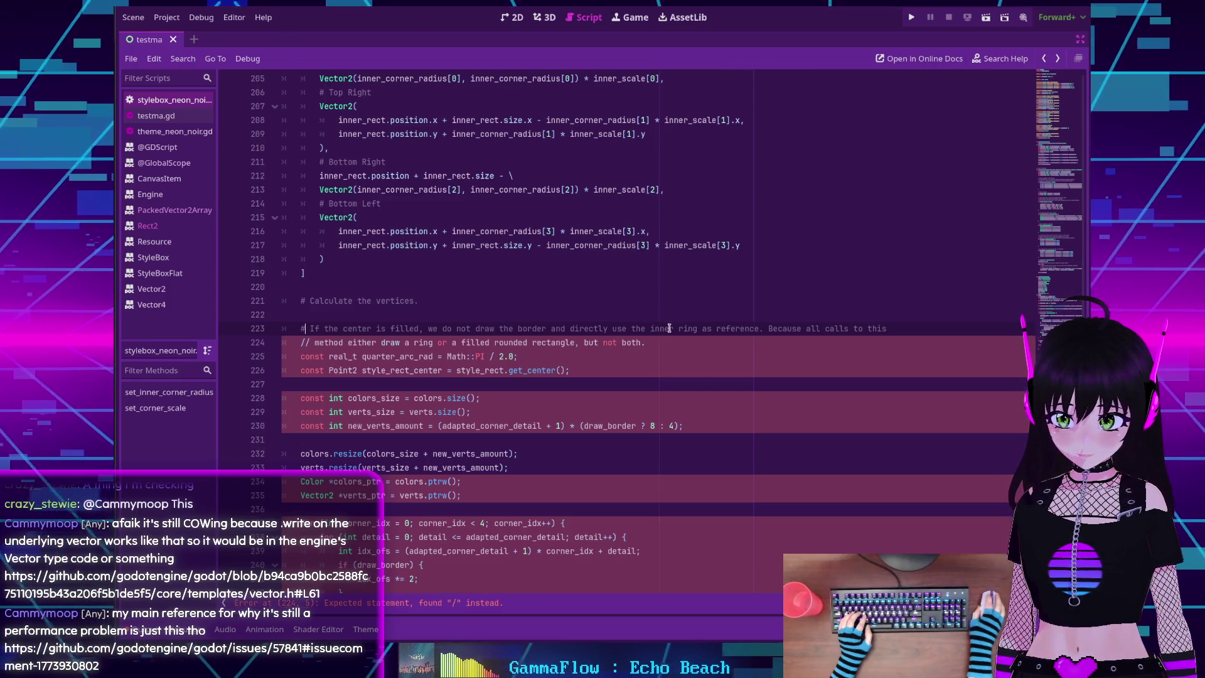
# Wrap the long vertex comment into separate # lines, with the Because sentence and "but not both." on their own lines
pyautogui.click(768, 327)
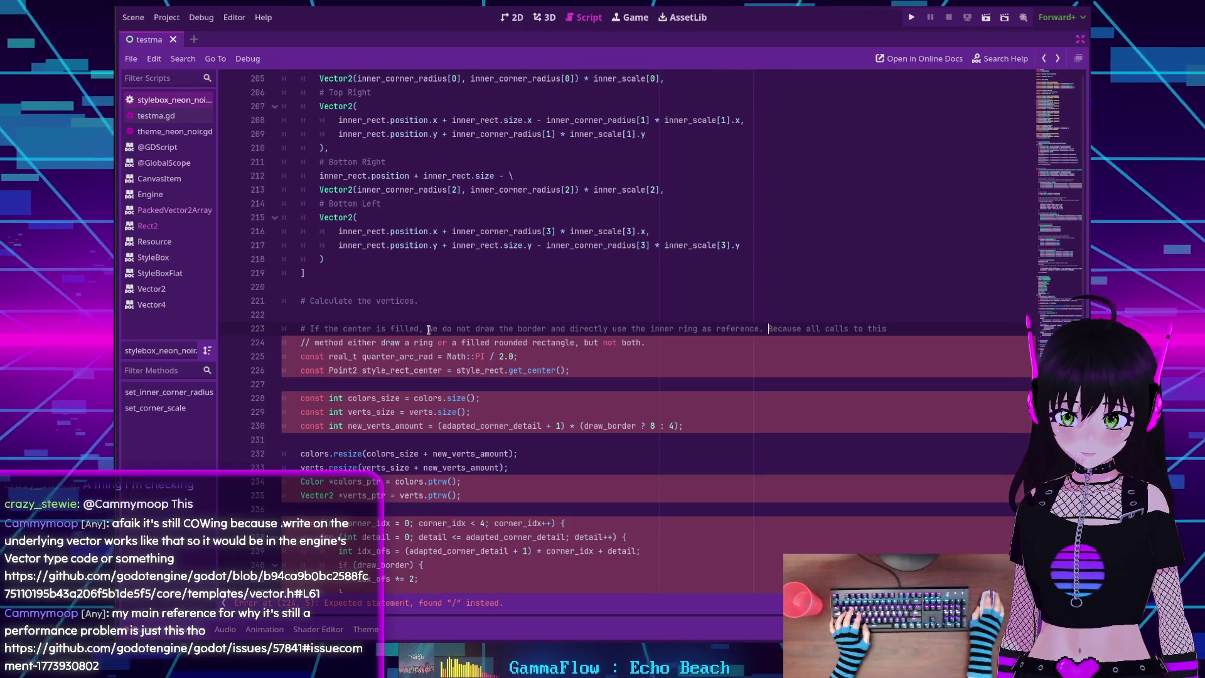
pyautogui.press('Return')
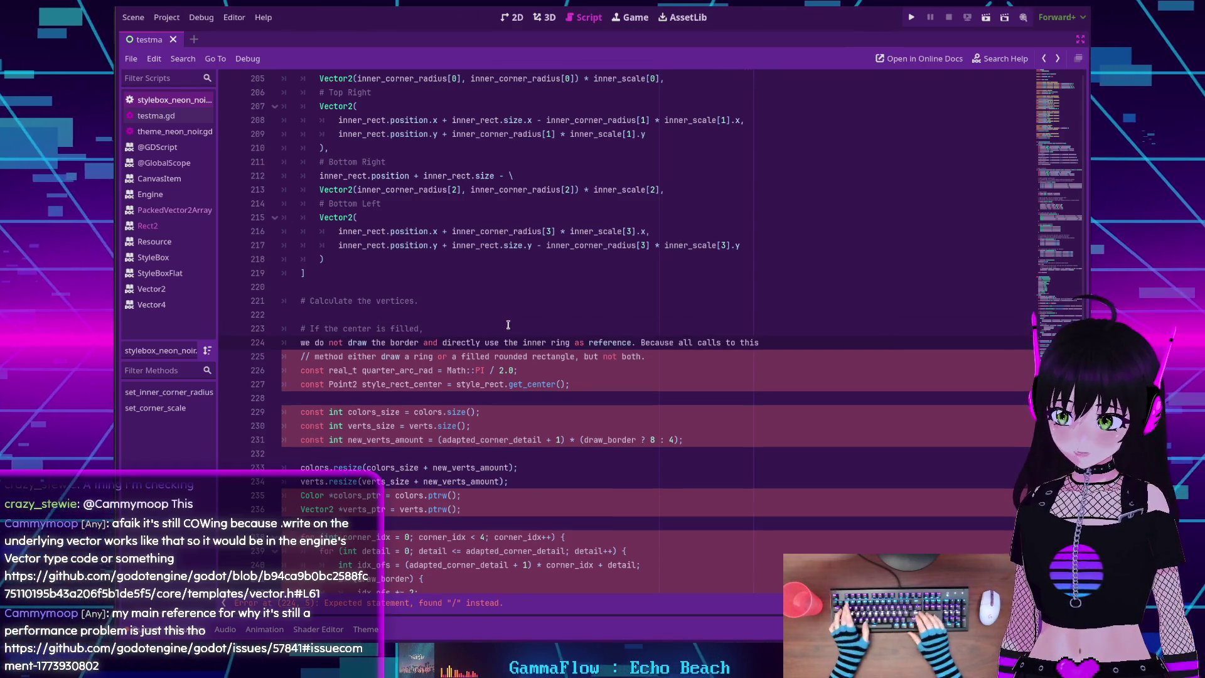
pyautogui.write('#')
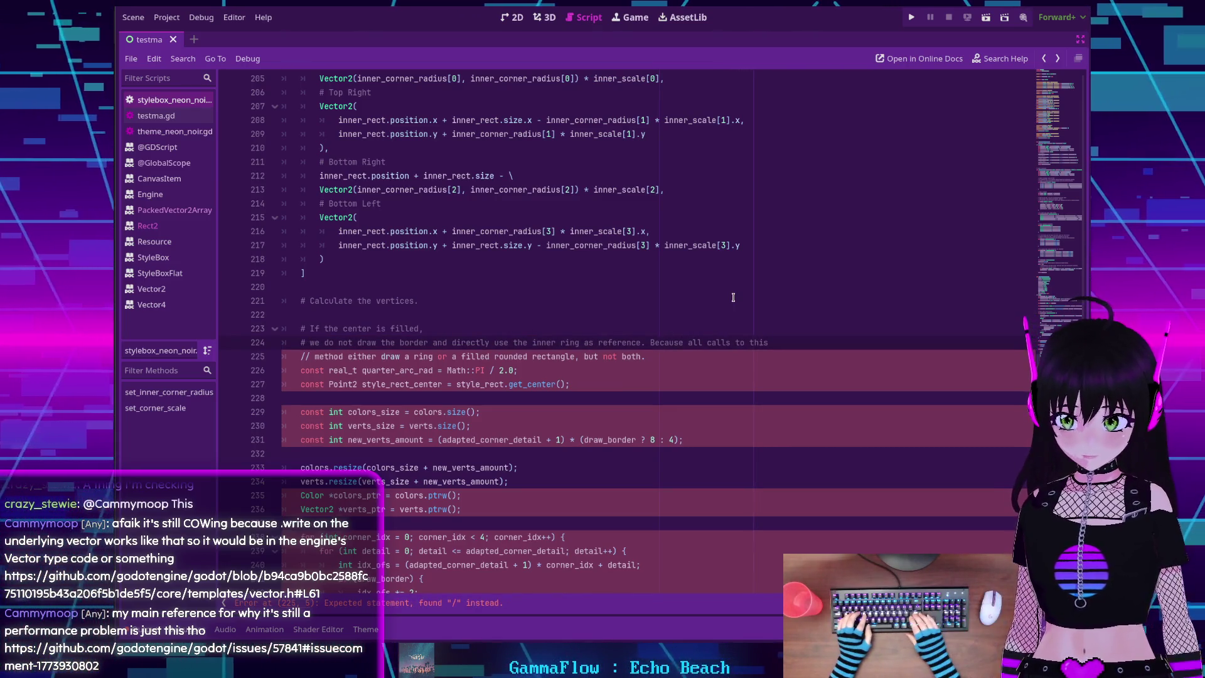
pyautogui.press('Return')
pyautogui.write('#Because all calls to this')
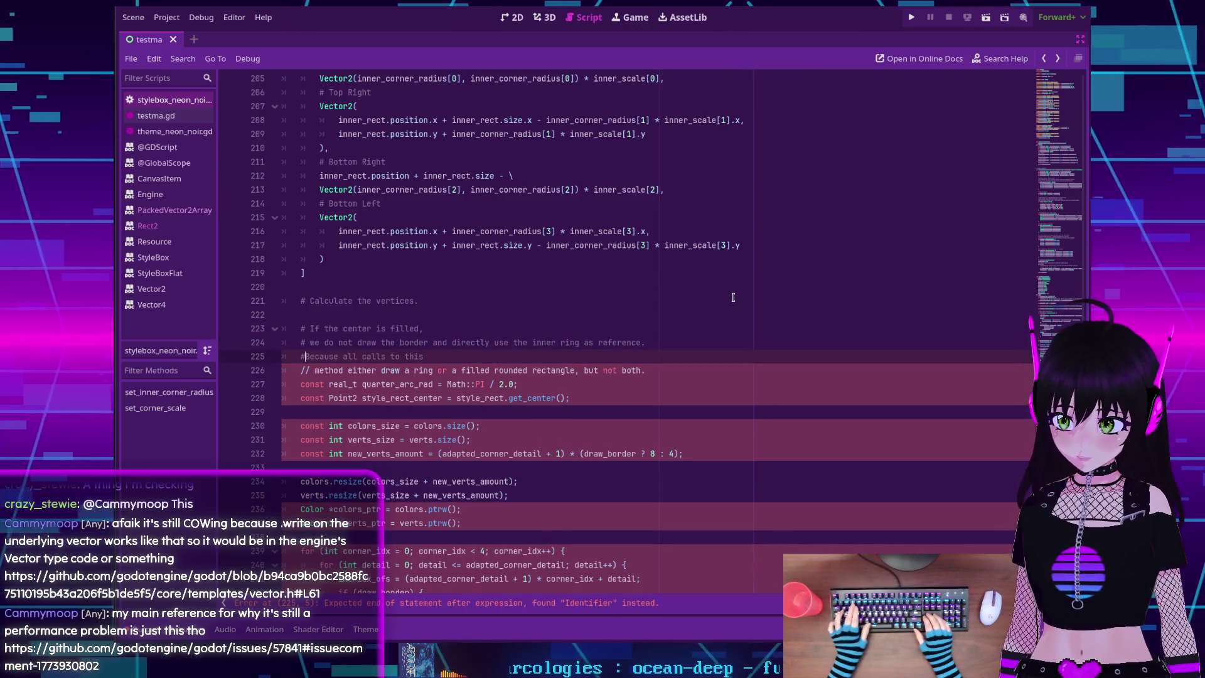
pyautogui.press('Down')
pyautogui.press('Delete')
pyautogui.press('BackSpace')
pyautogui.press('BackSpace')
pyautogui.press('BackSpace')
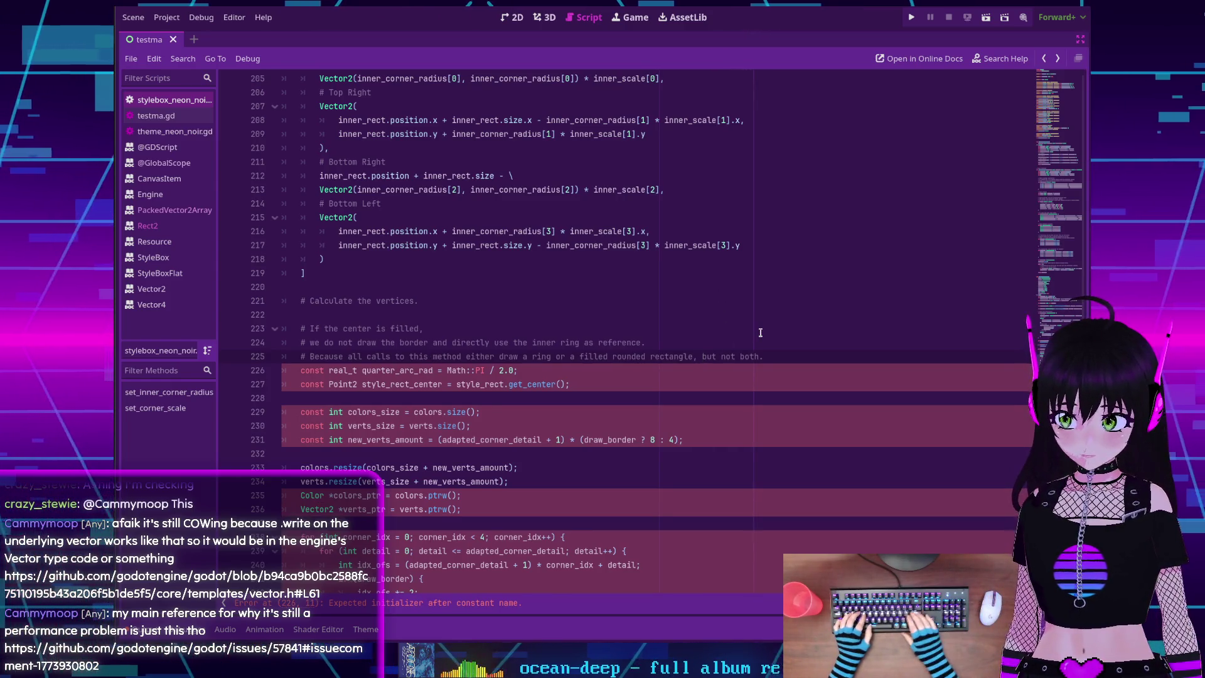
pyautogui.press('Return')
pyautogui.write('#')
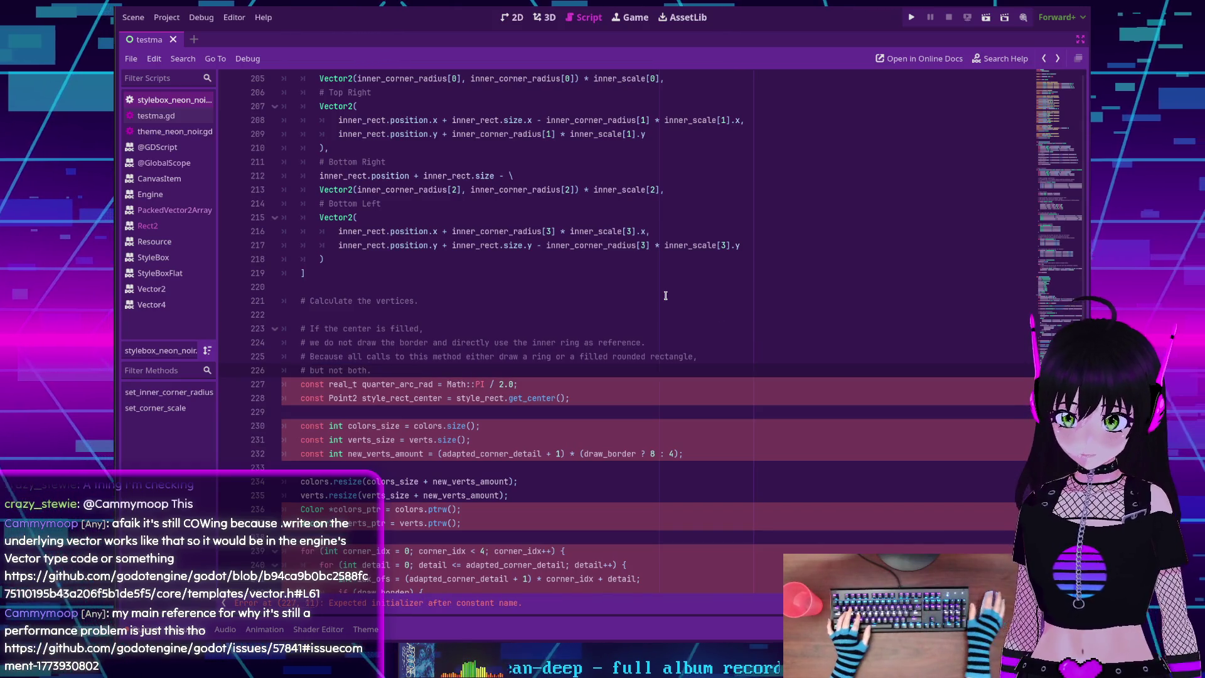
pyautogui.scroll(-1, 508, 304)
pyautogui.scroll(-1, 495, 308)
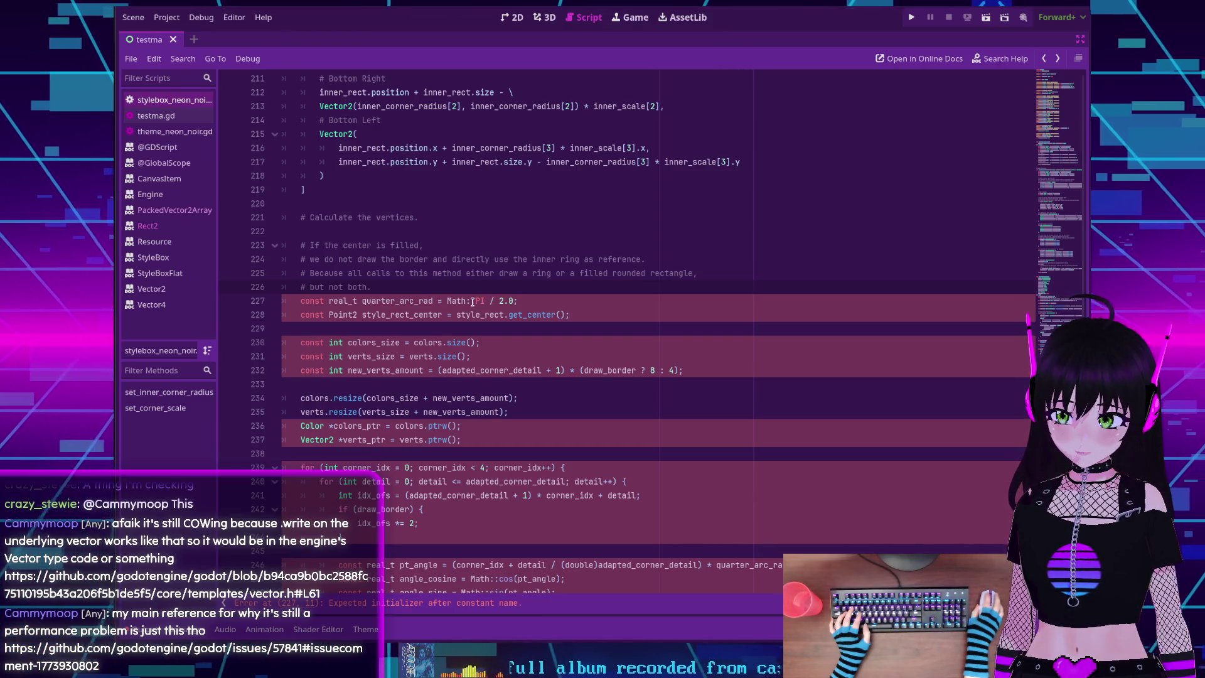
# Convert lines 227–228 to GDScript consts, typing one as Vector2 and removing the semicolon
pyautogui.hotkey('ctrl', 'shift', 'z')
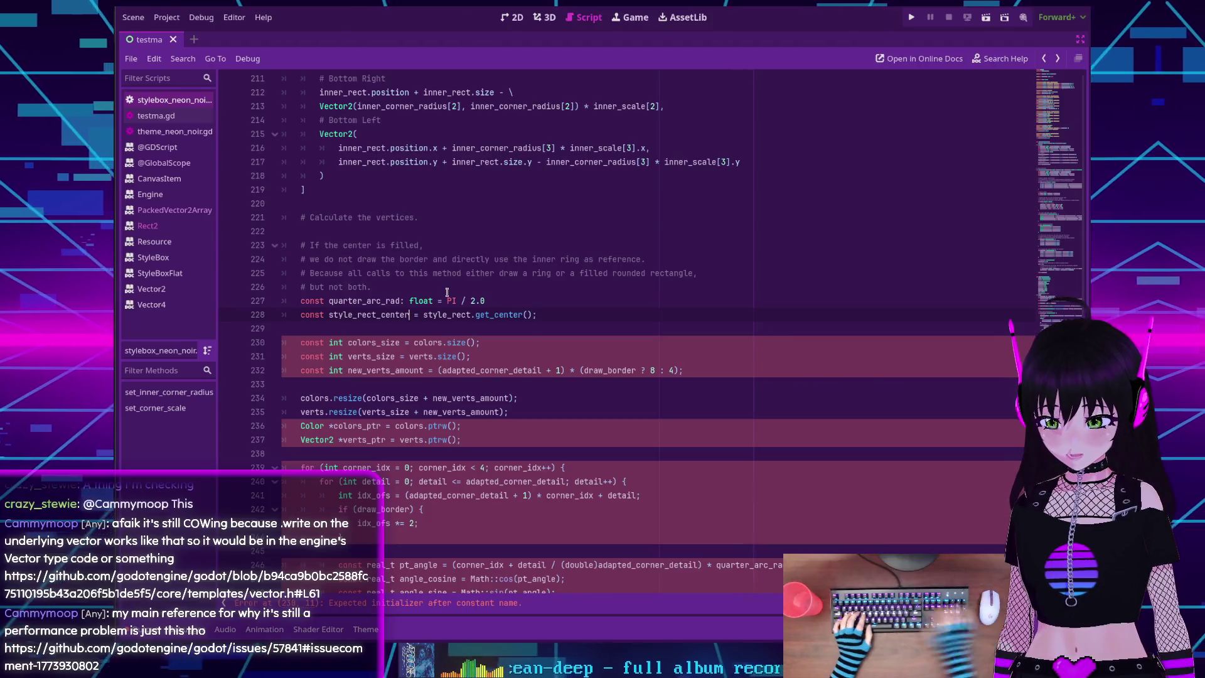
pyautogui.write(': Vector')
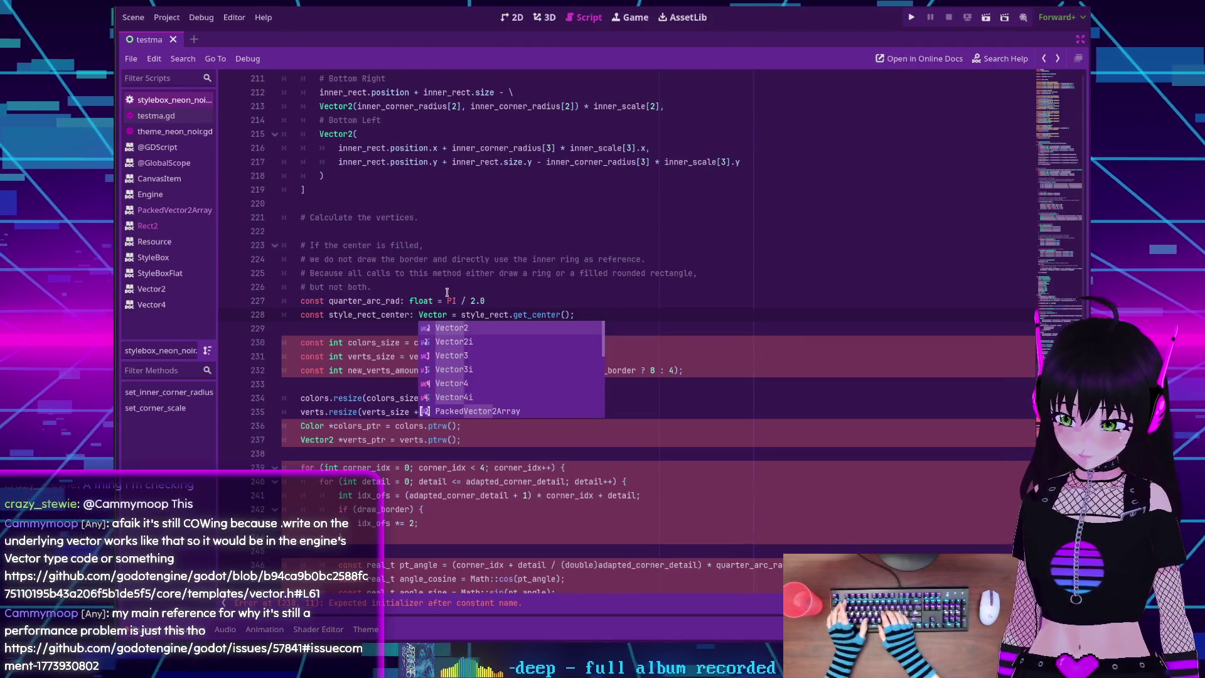
pyautogui.write('2')
pyautogui.click(618, 311)
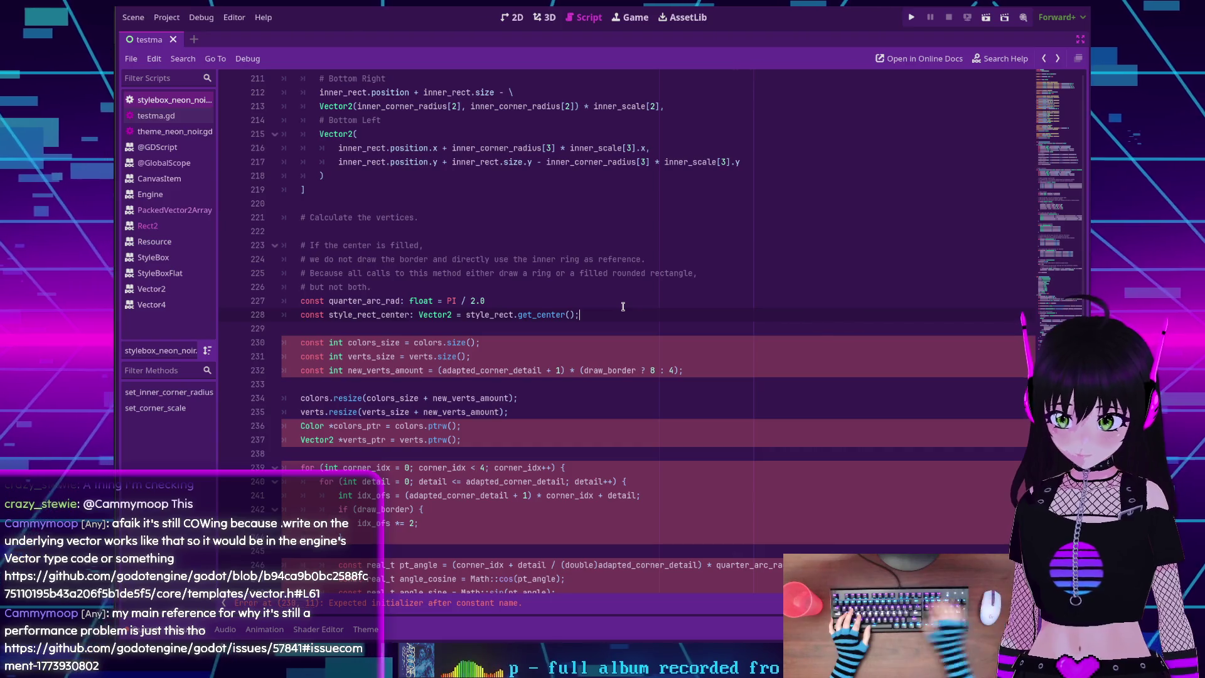
pyautogui.press('BackSpace')
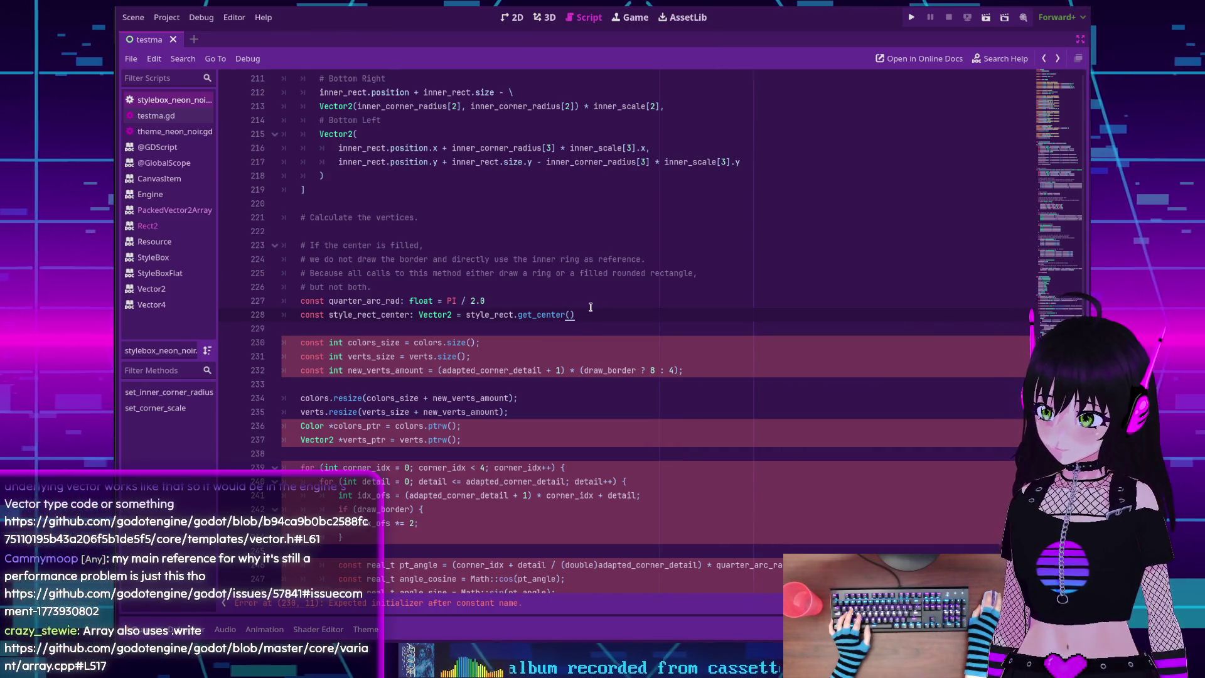
pyautogui.scroll(-1, 551, 318)
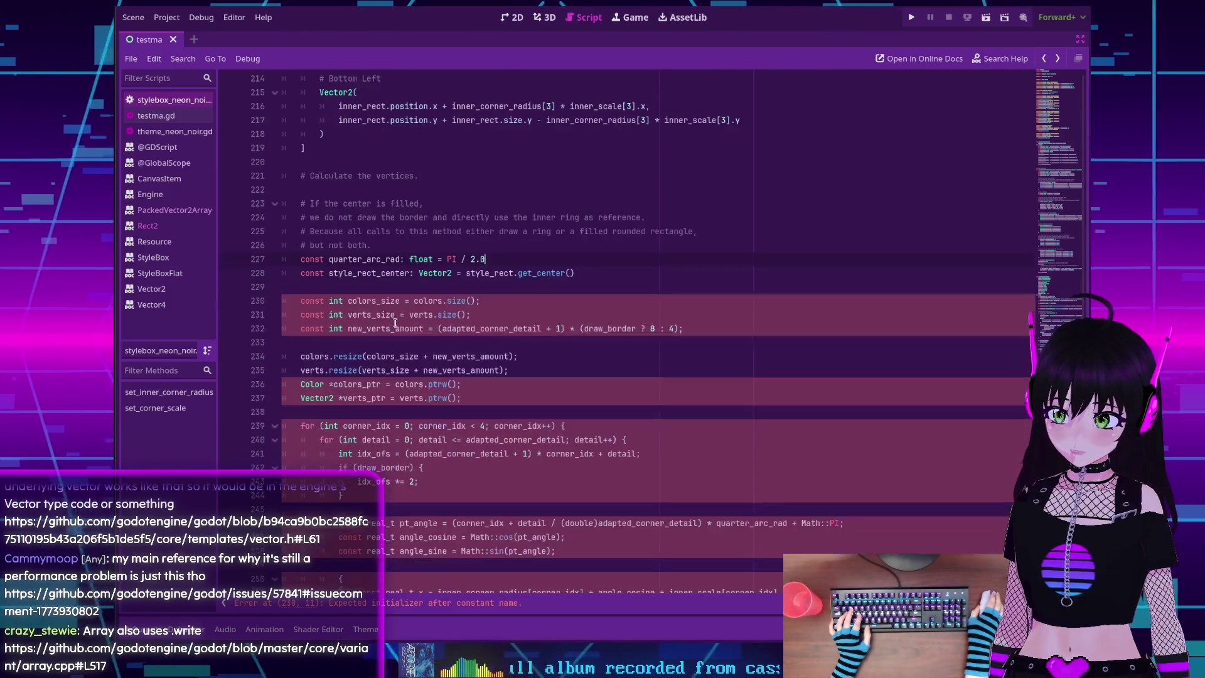
# Retype lines 230–232 as `name: int` consts using multi-caret editing and strip their semicolons
pyautogui.click(345, 304)
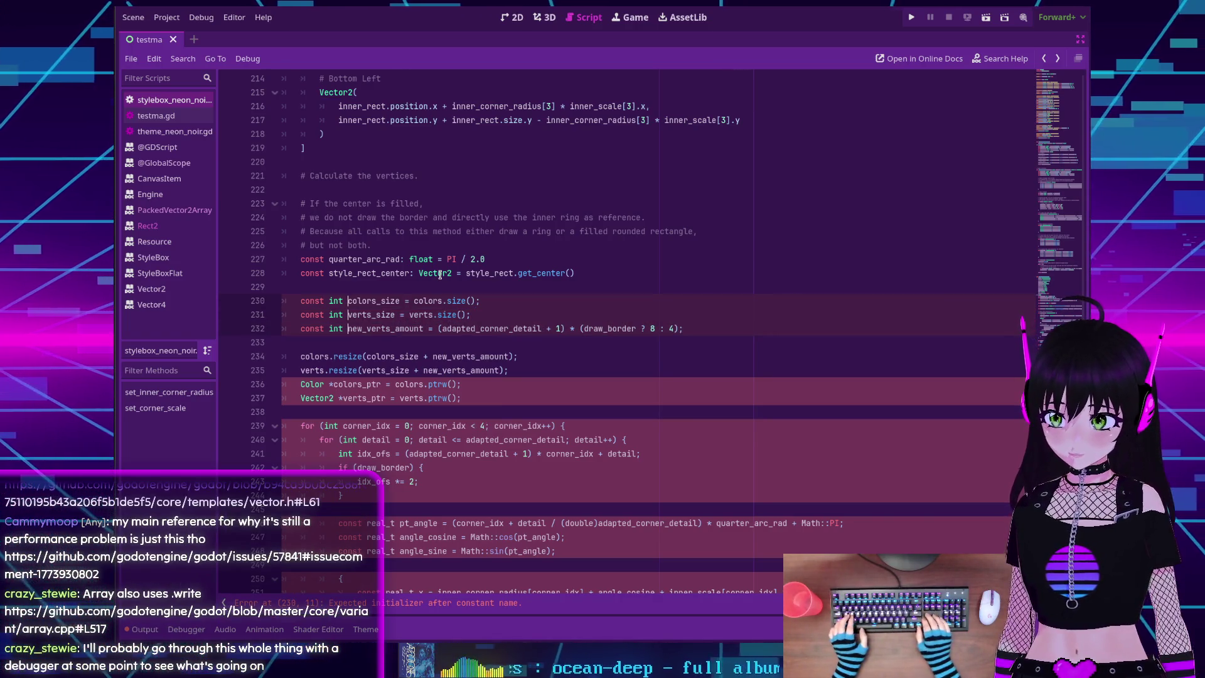
pyautogui.hotkey('ctrl', 'shift', 'Right')
pyautogui.press('Delete')
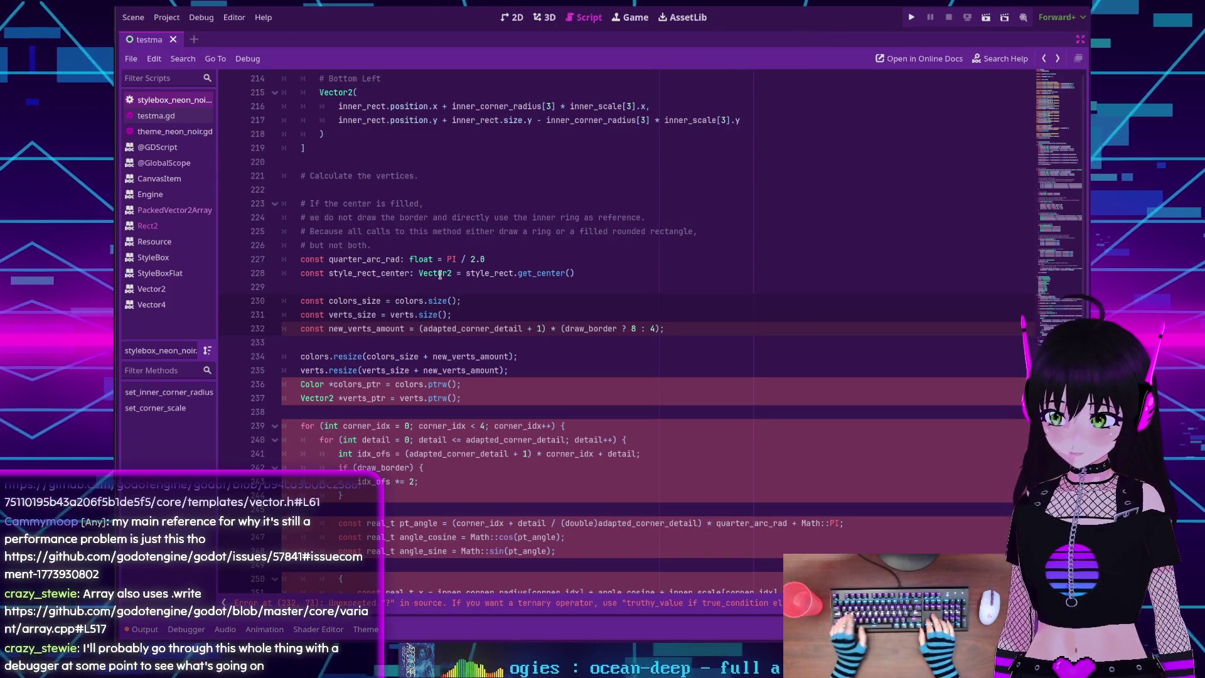
pyautogui.hotkey('ctrl', 'Right')
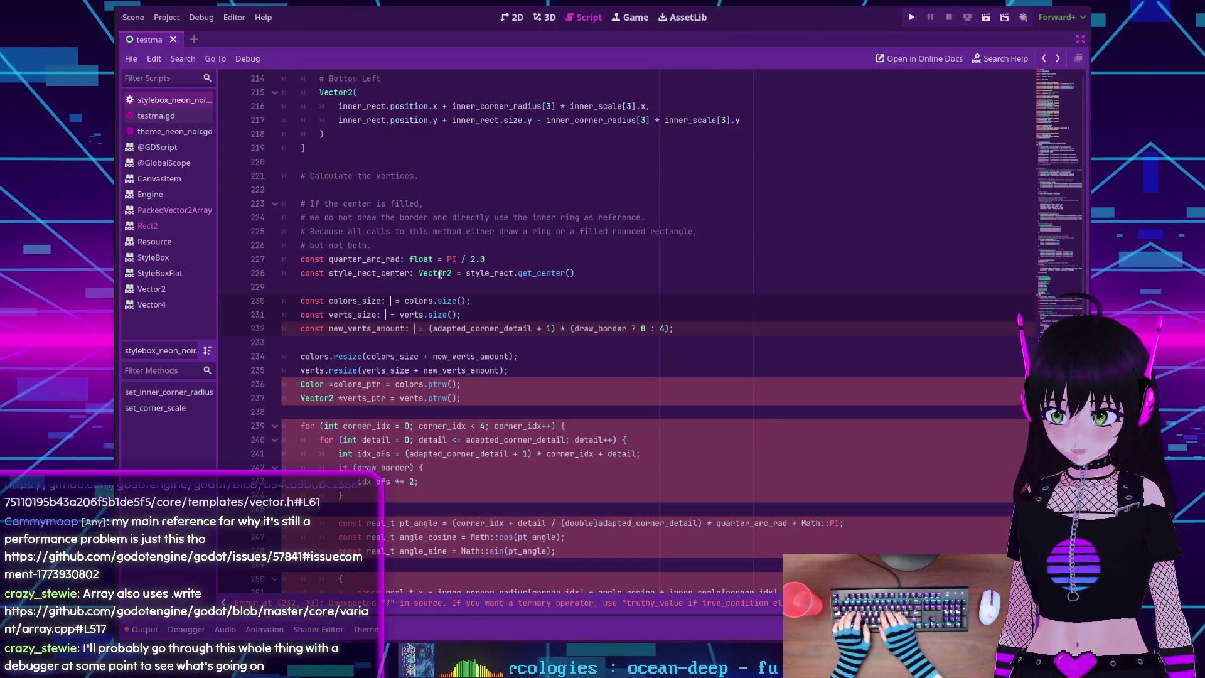
pyautogui.write(': int')
pyautogui.click(526, 303)
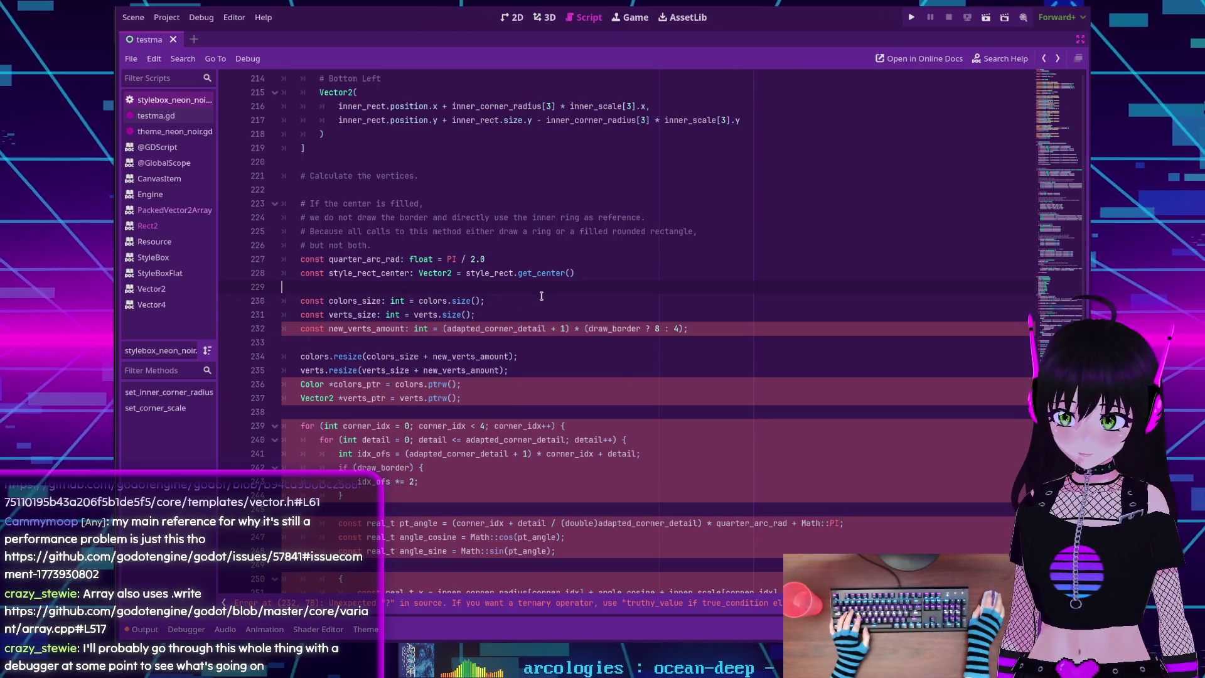
pyautogui.press('BackSpace')
pyautogui.press('Down')
pyautogui.press('BackSpace')
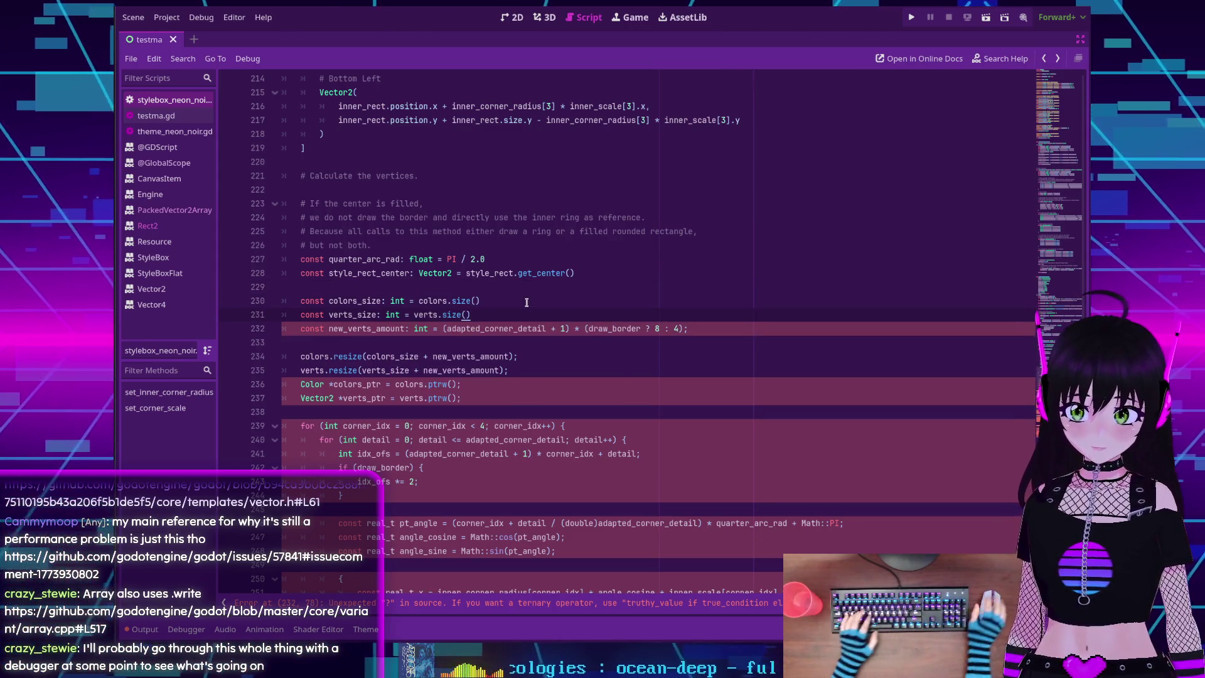
pyautogui.press('Down')
pyautogui.press('End')
pyautogui.press('BackSpace')
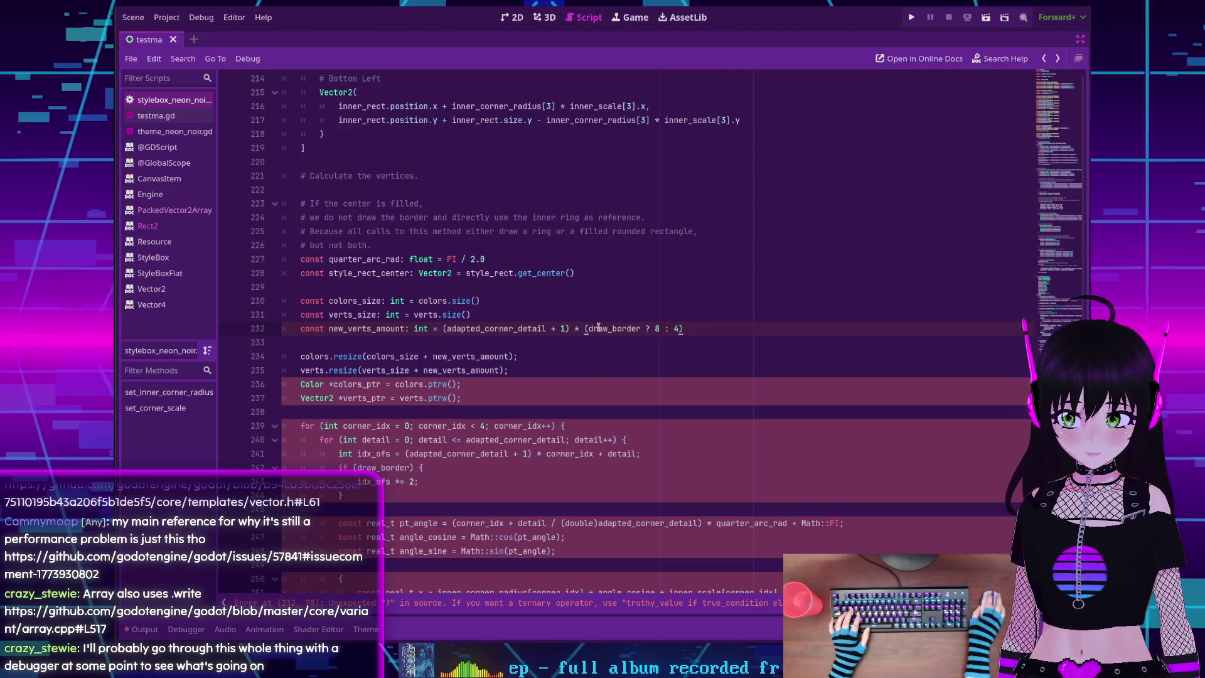
pyautogui.moveTo(638, 334)
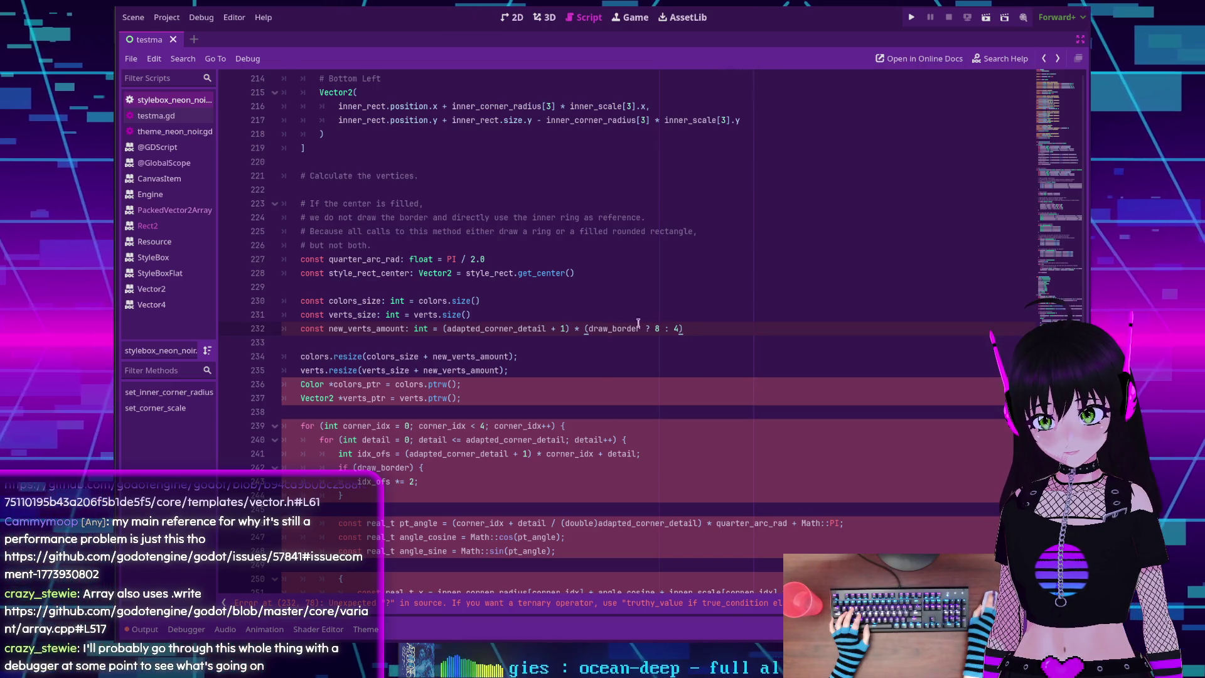
pyautogui.click(584, 329)
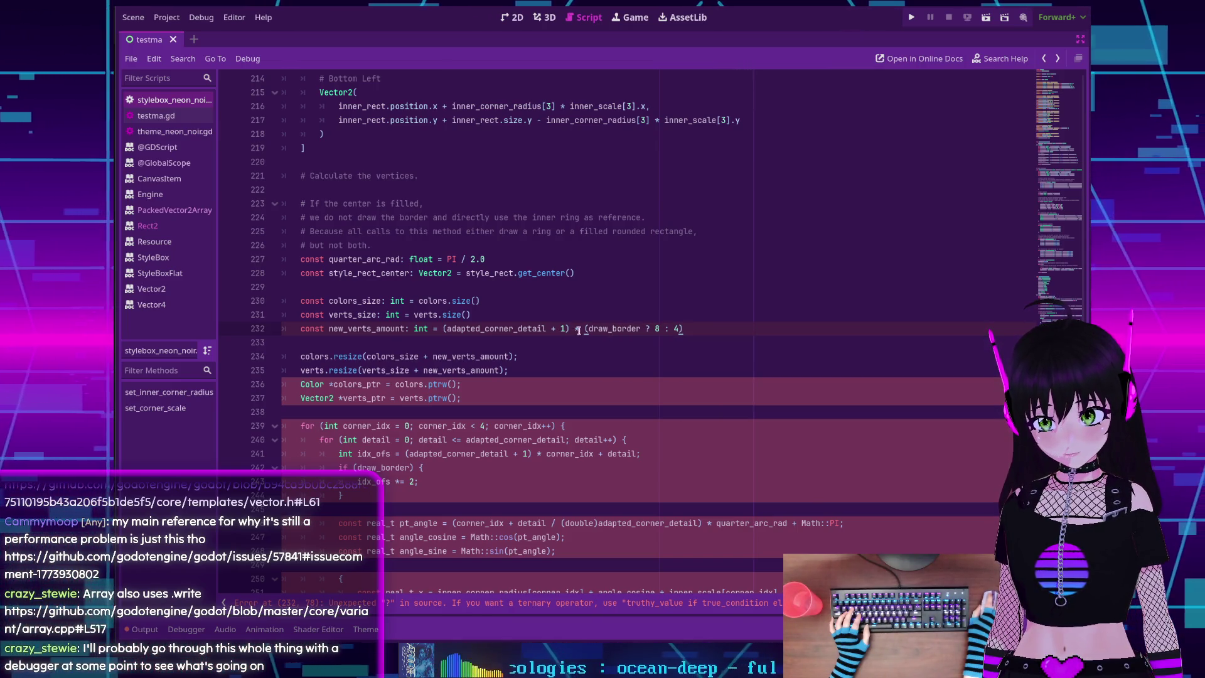
# End new_verts_amount with (8 if draw_border else 4) and delete the old C++ ternary line
pyautogui.write('\\')
pyautogui.press('Return')
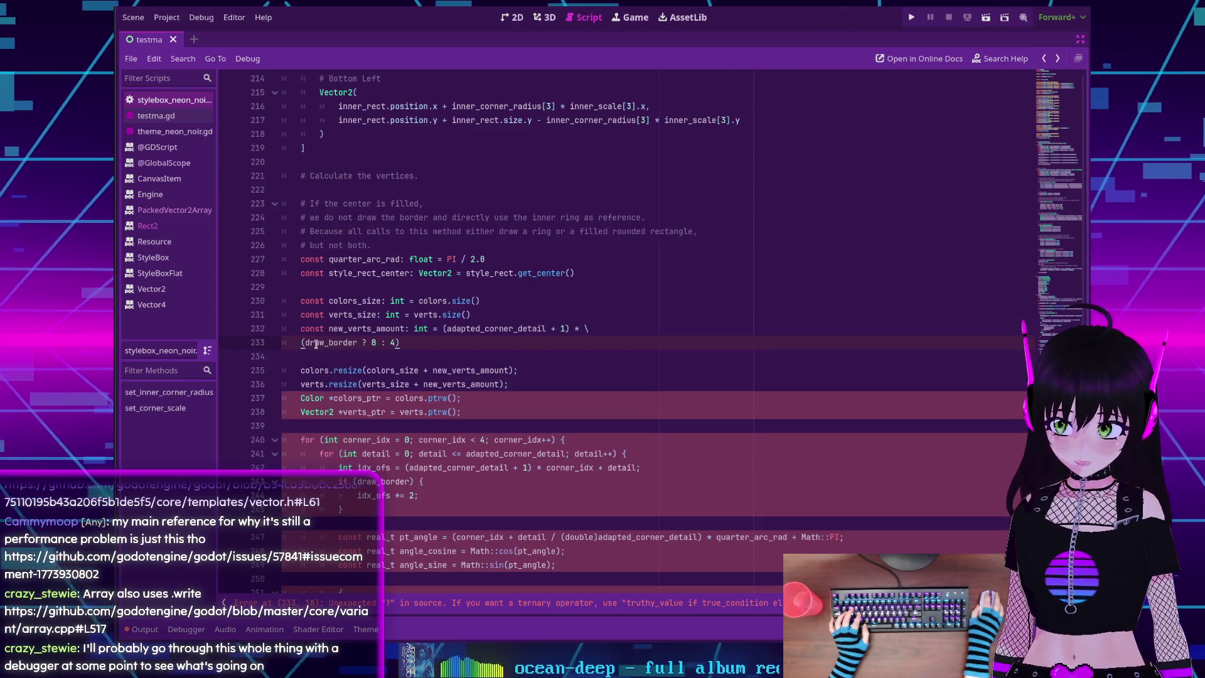
pyautogui.click(607, 325)
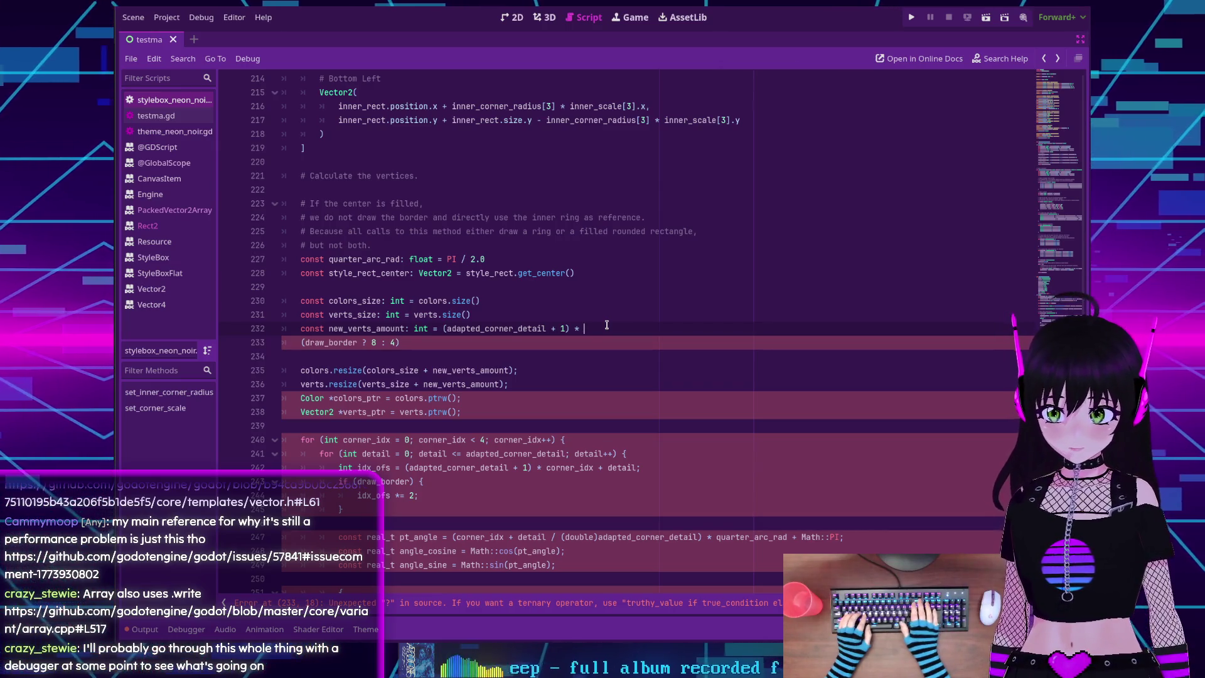
pyautogui.write('8')
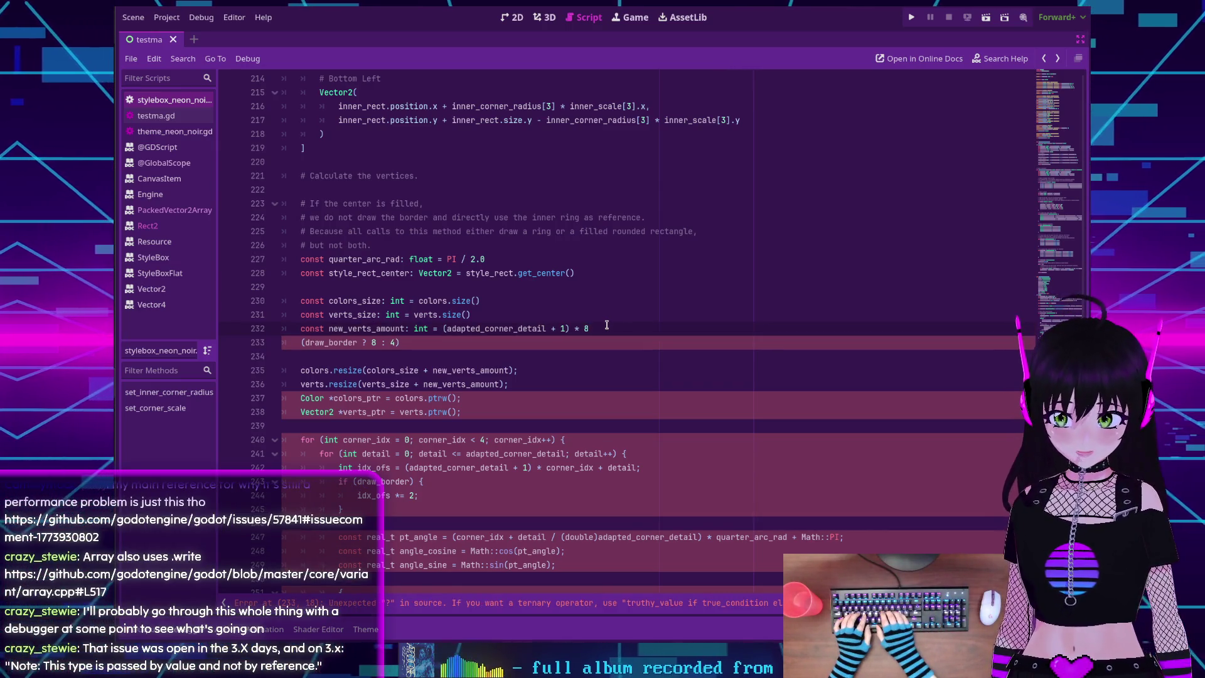
pyautogui.press('BackSpace')
pyautogui.write('(')
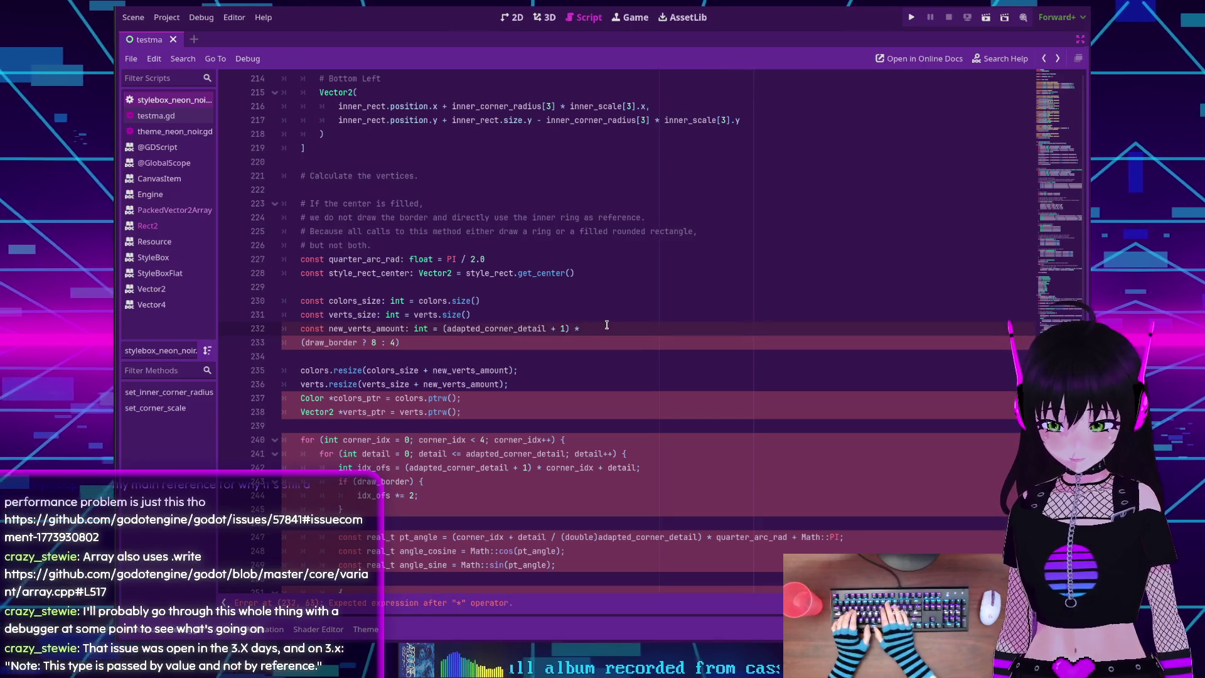
pyautogui.write('8 if draw')
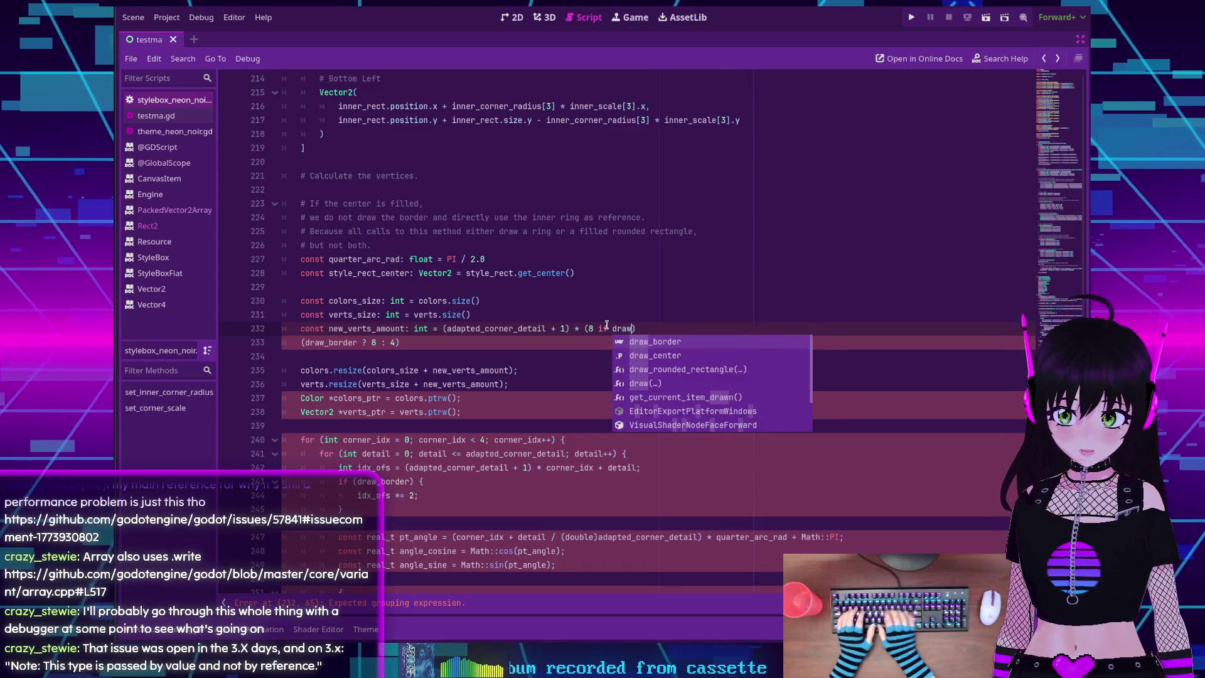
pyautogui.press('Return')
pyautogui.write('else ')
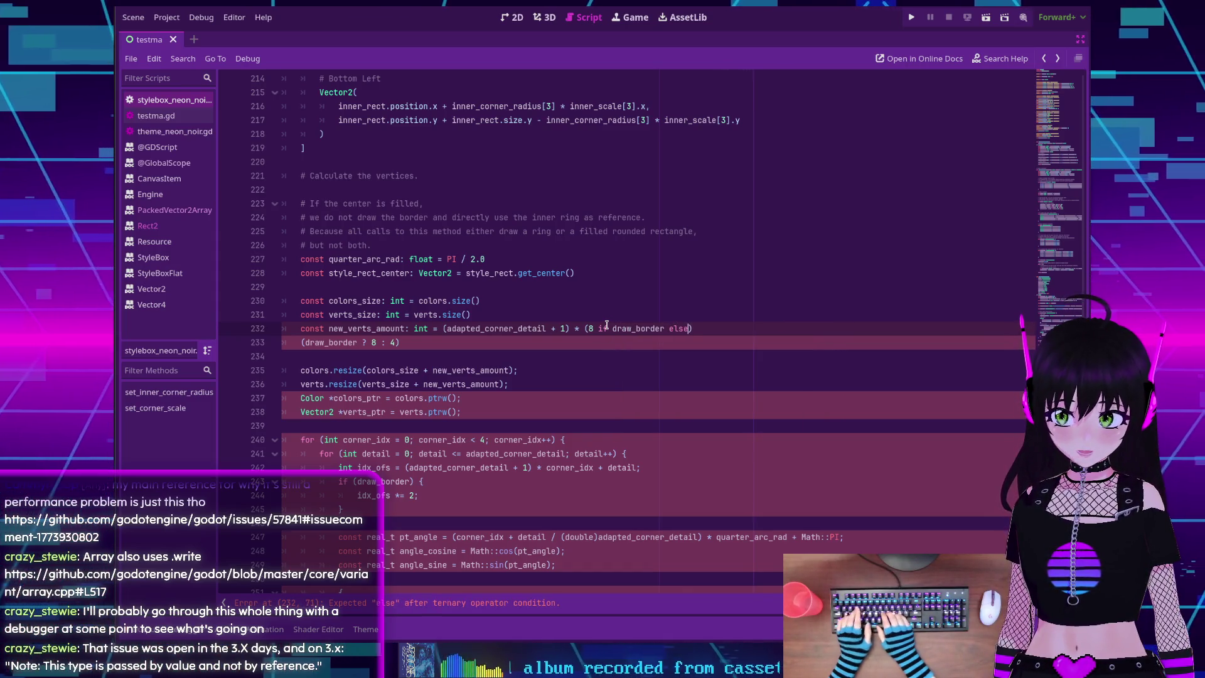
pyautogui.write('4')
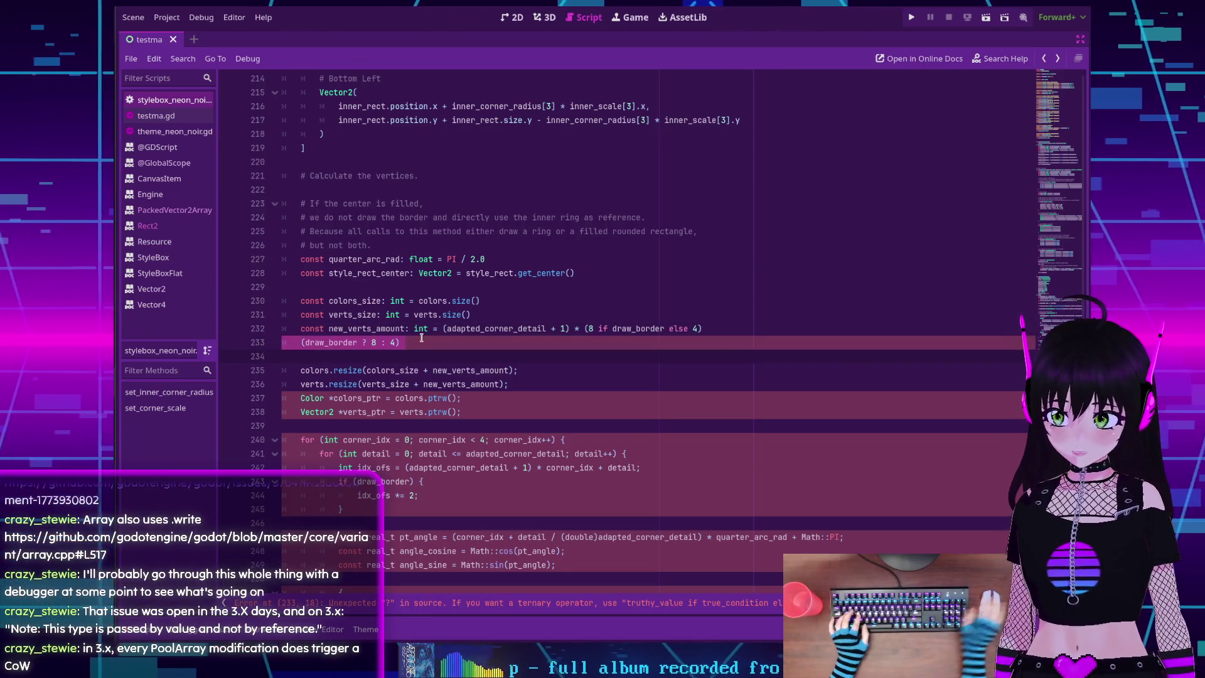
pyautogui.hotkey('ctrl', 'shift', 'k')
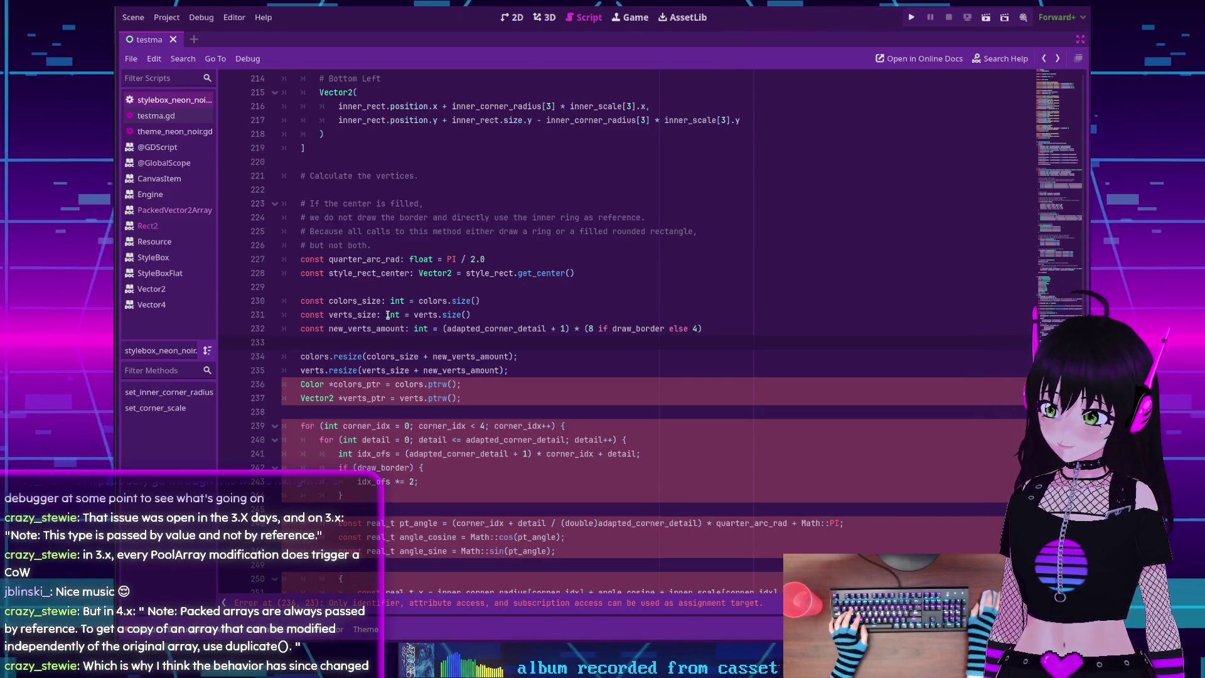
# Strip the trailing semicolons from the colors.resize and verts.resize calls on lines 234 and 235
pyautogui.scroll(-1, 347, 373)
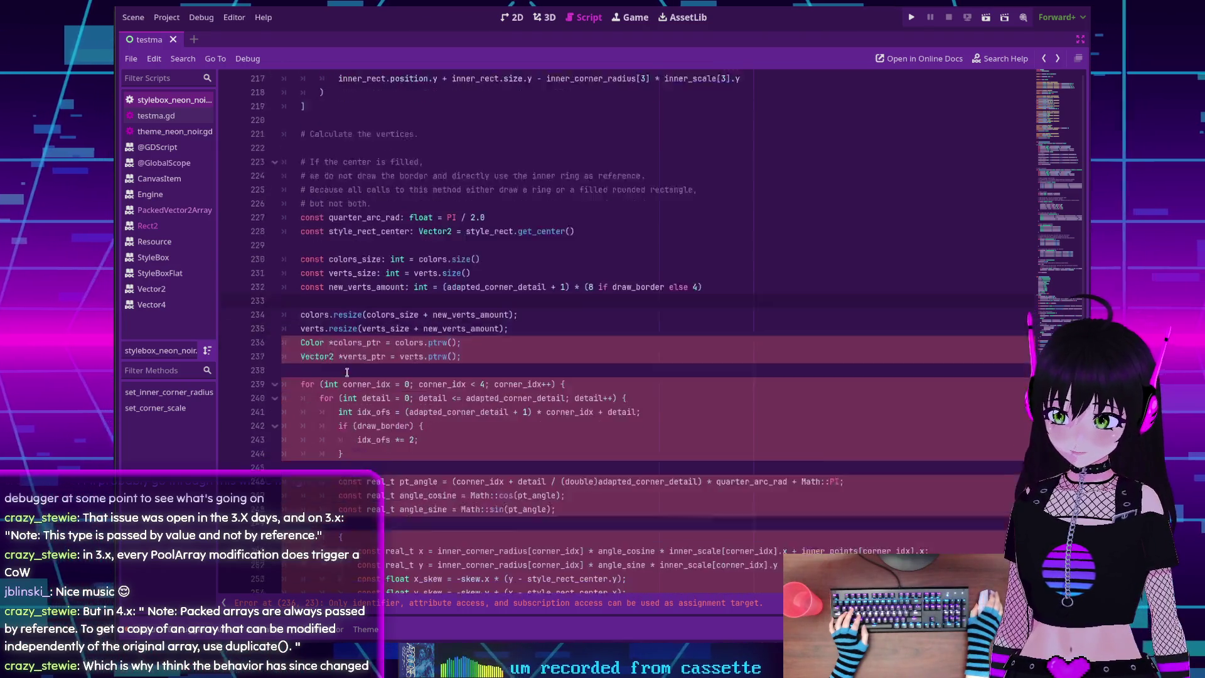
pyautogui.scroll(-1, 347, 373)
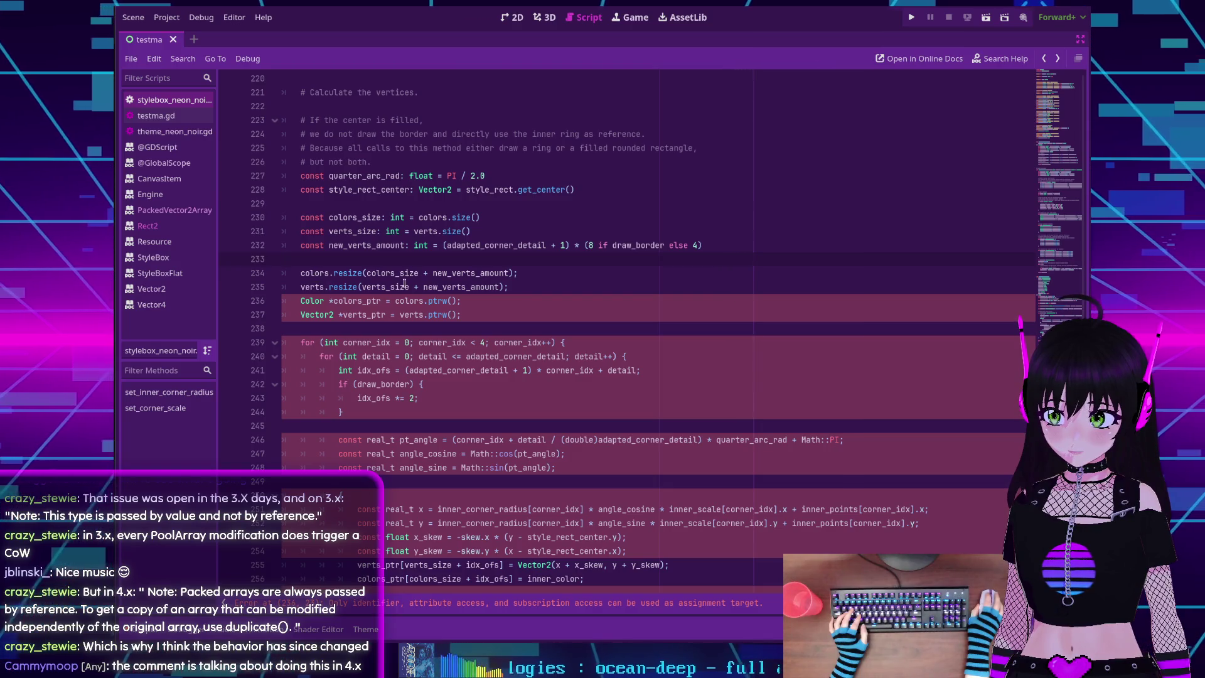
pyautogui.click(518, 273)
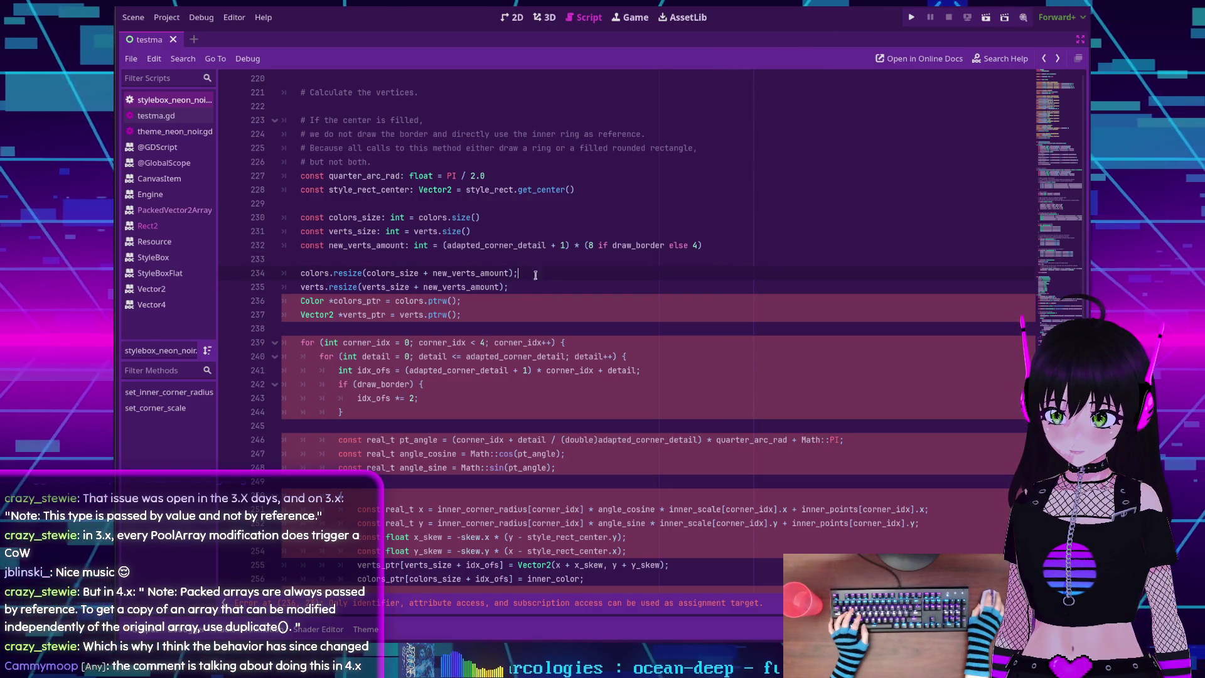
pyautogui.press('BackSpace')
pyautogui.click(522, 287)
pyautogui.press('BackSpace')
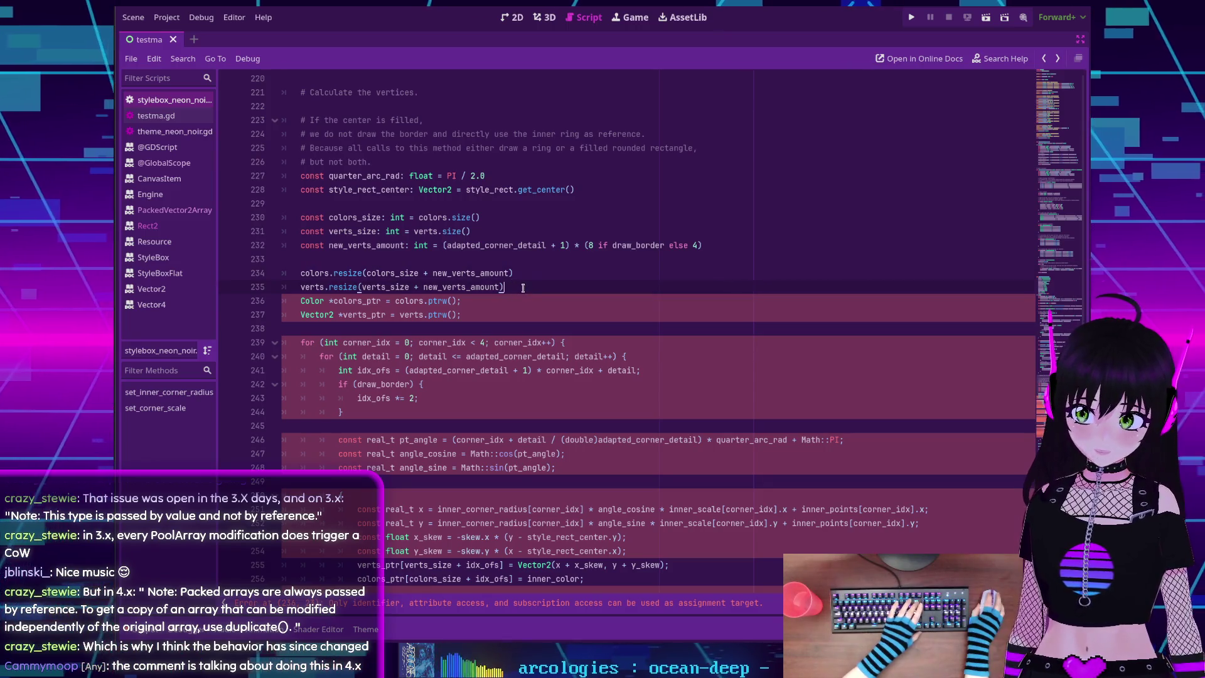
pyautogui.scroll(-1, 308, 288)
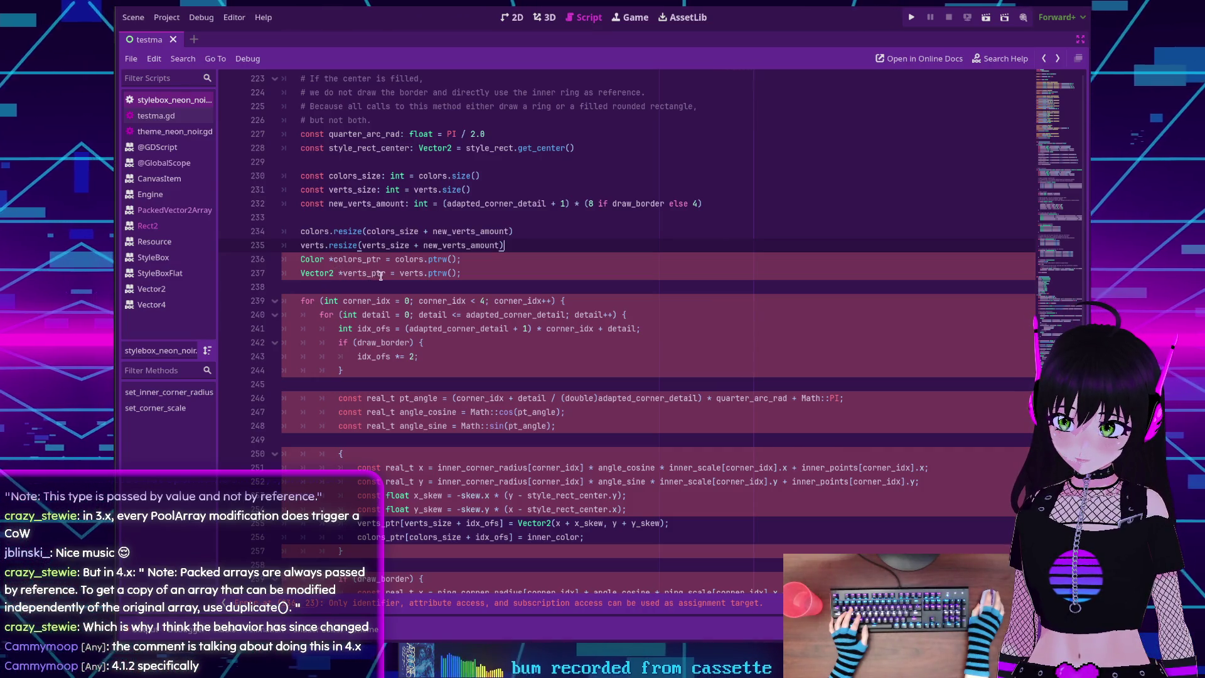
pyautogui.doubleClick(364, 261)
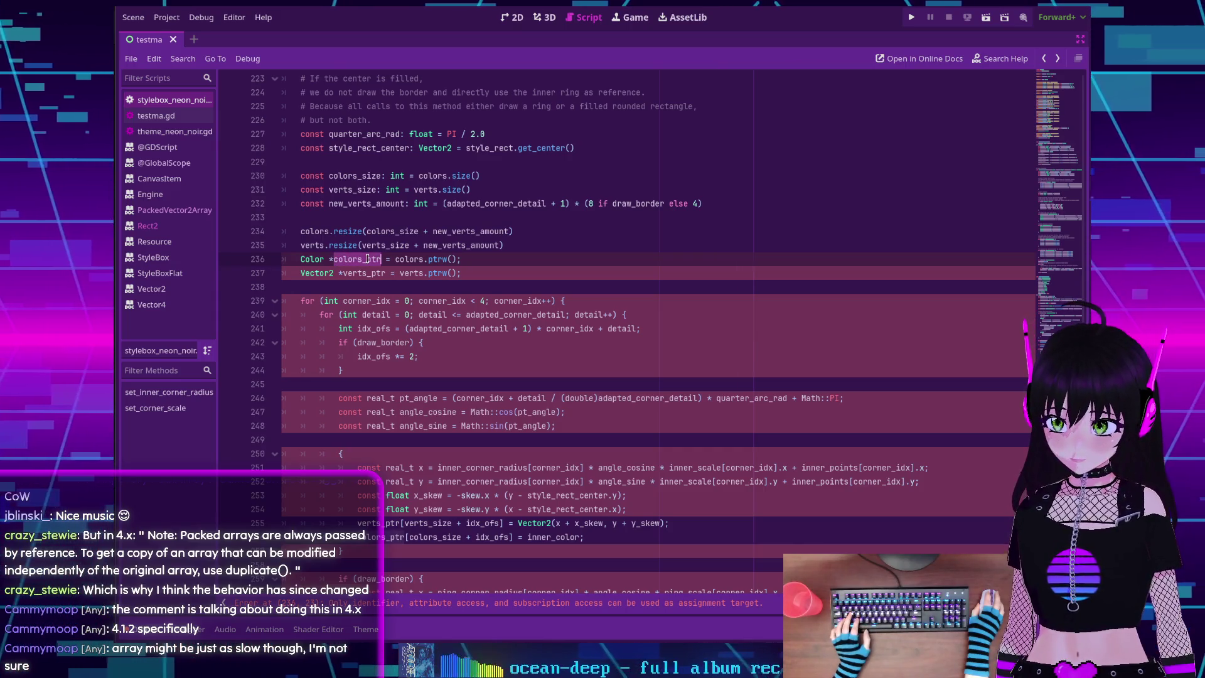
pyautogui.hotkey('ctrl', 'shift', 'f')
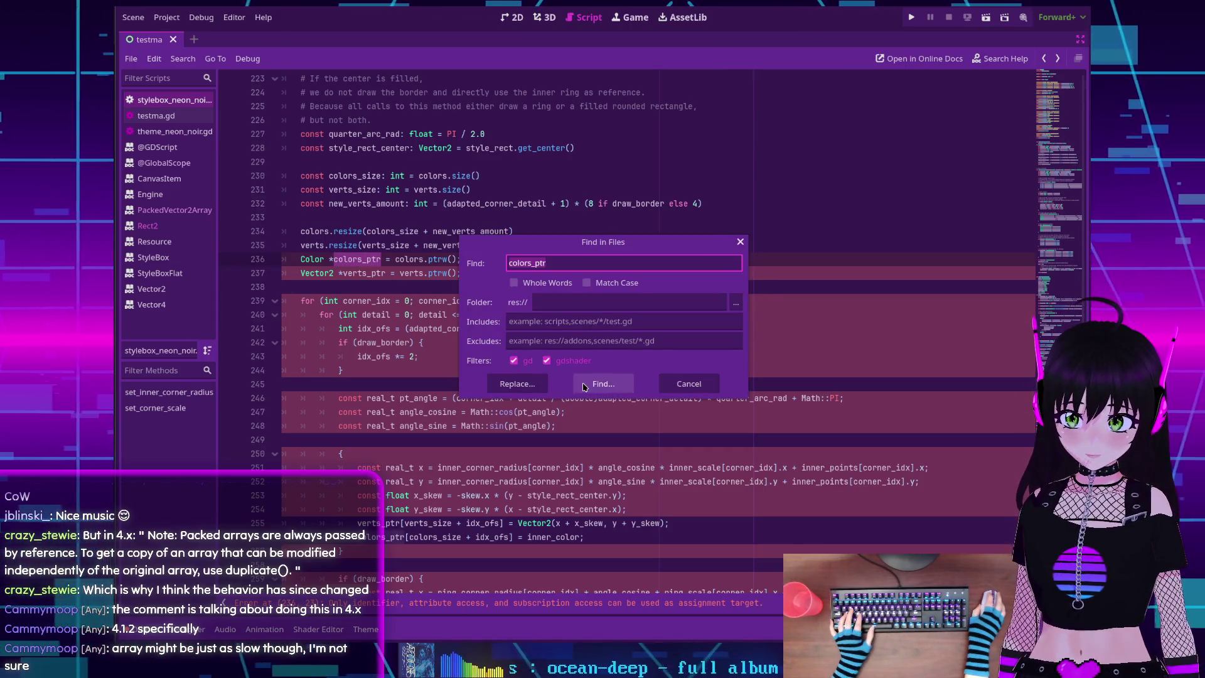
pyautogui.click(580, 382)
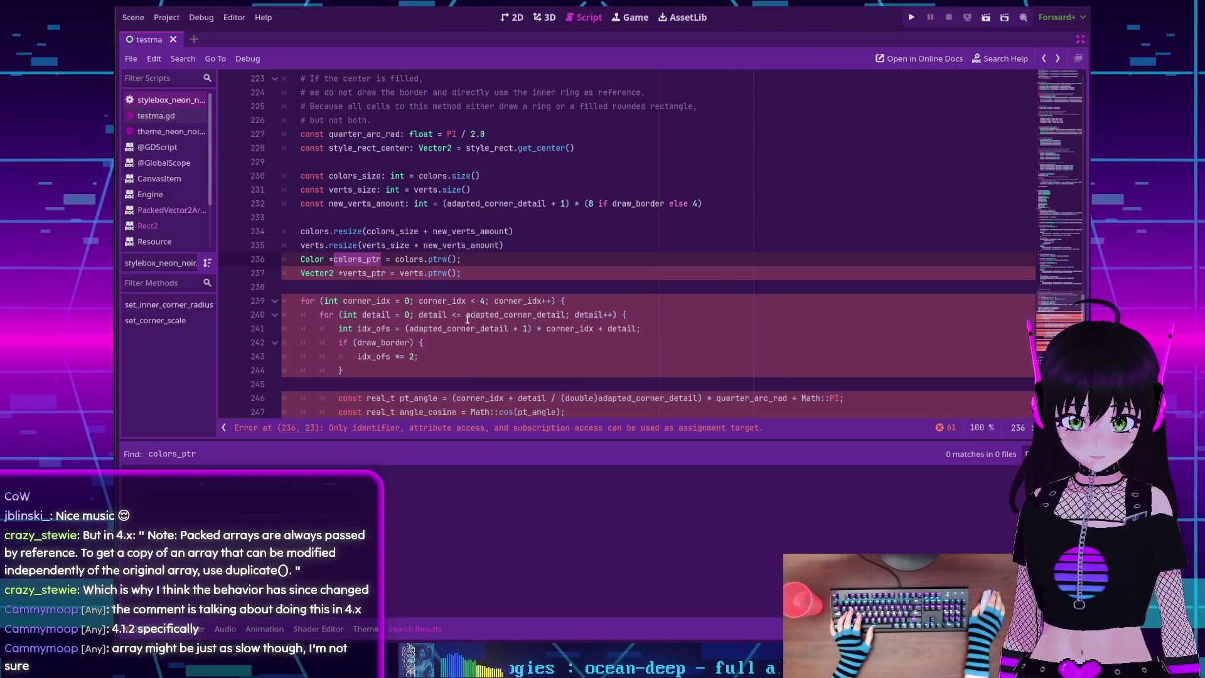
pyautogui.moveTo(468, 319)
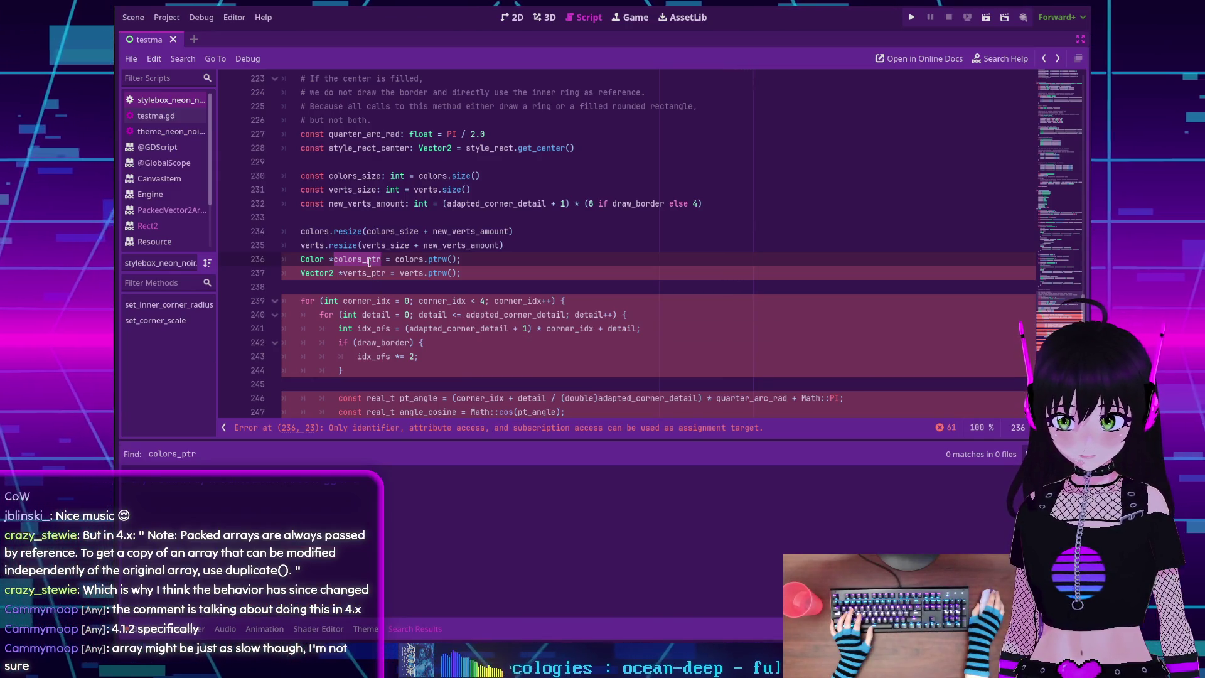
pyautogui.hotkey('ctrl', 'shift', 'f')
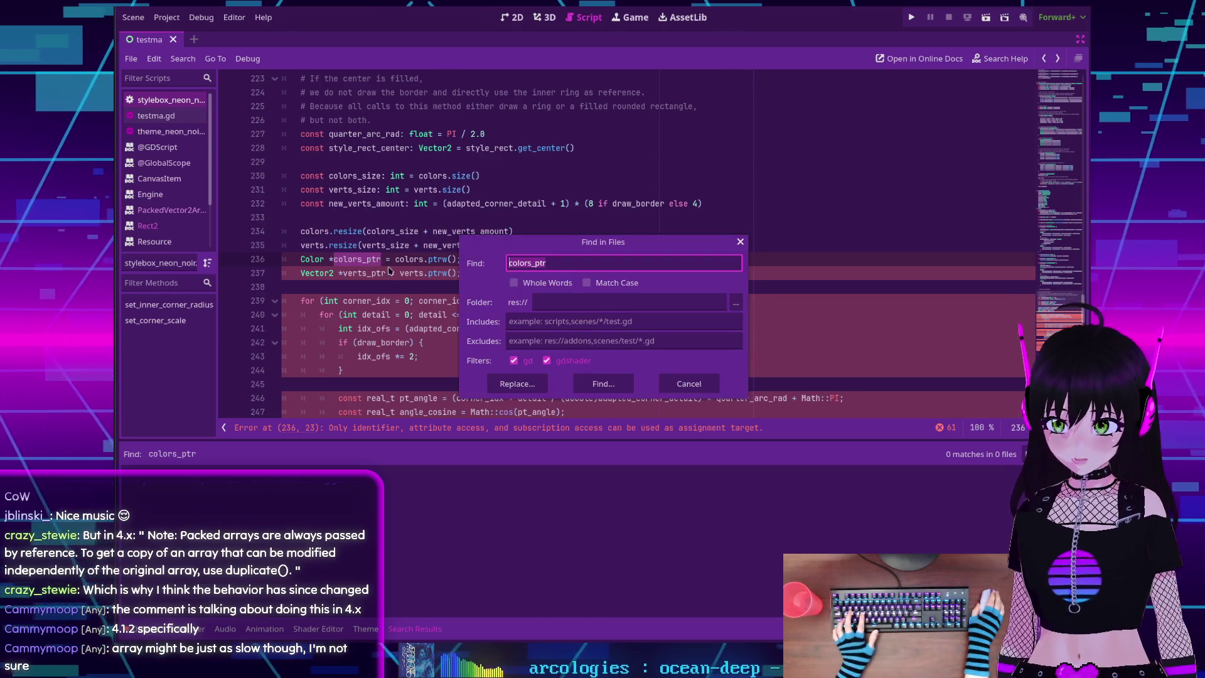
pyautogui.click(593, 383)
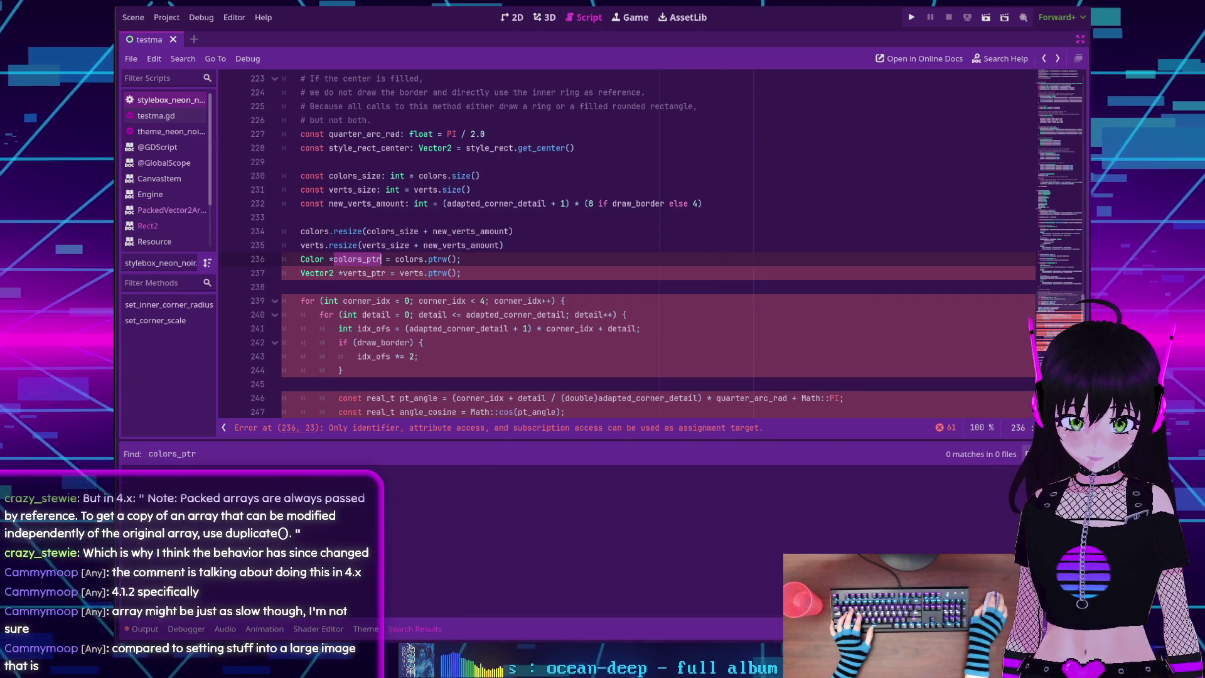
pyautogui.press('Escape')
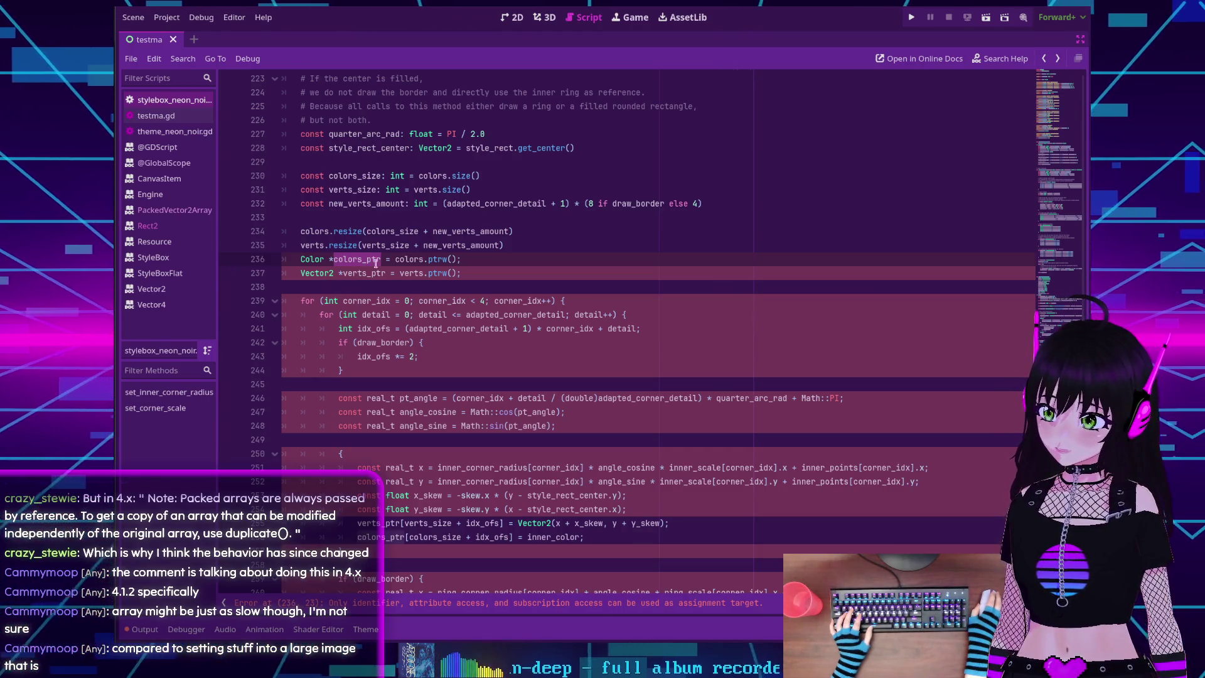
pyautogui.scroll(-3, 361, 260)
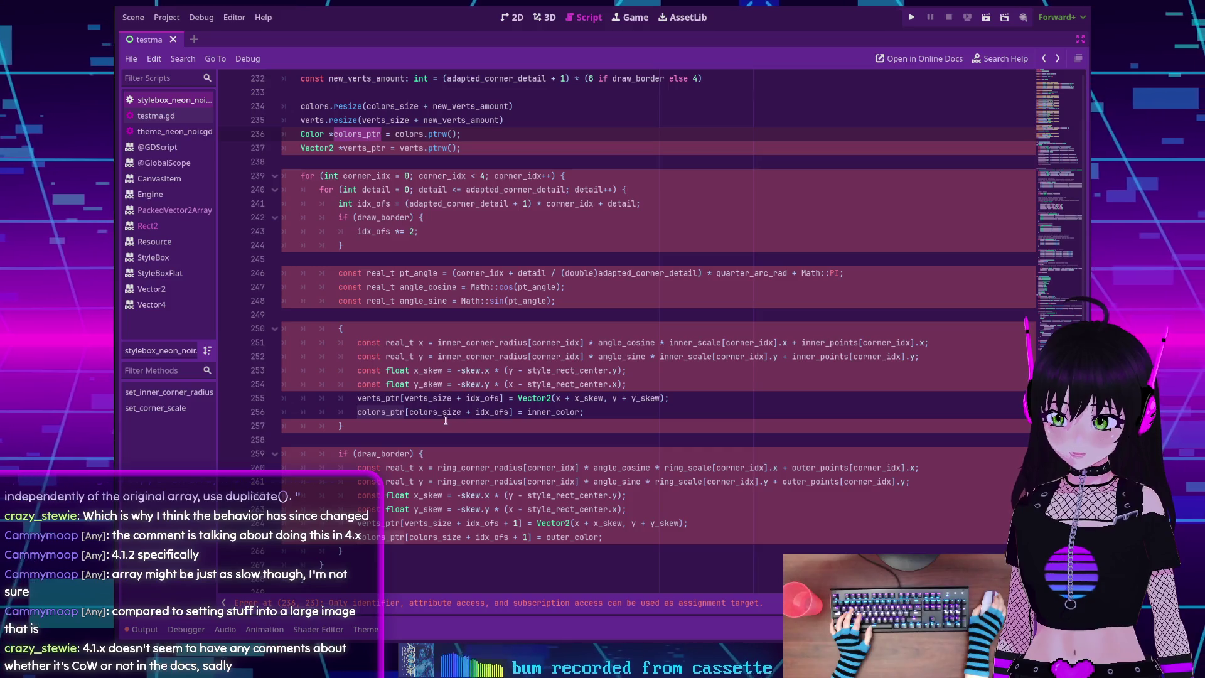
pyautogui.scroll(3, 464, 414)
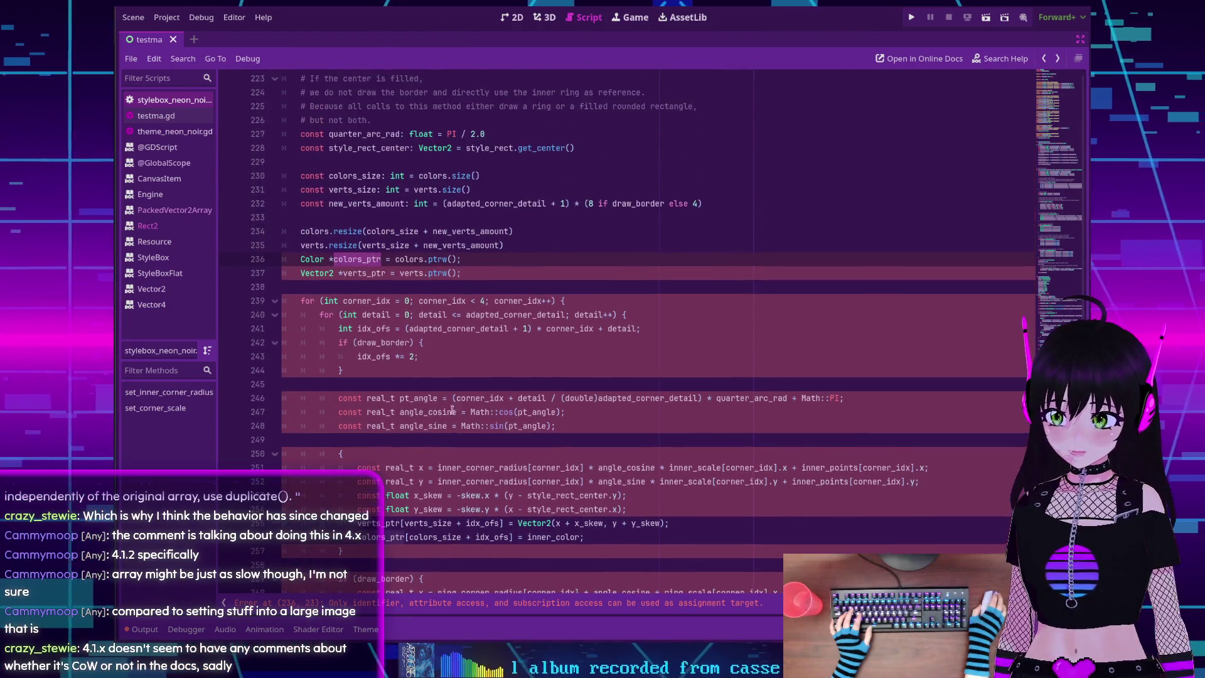
pyautogui.click(334, 262)
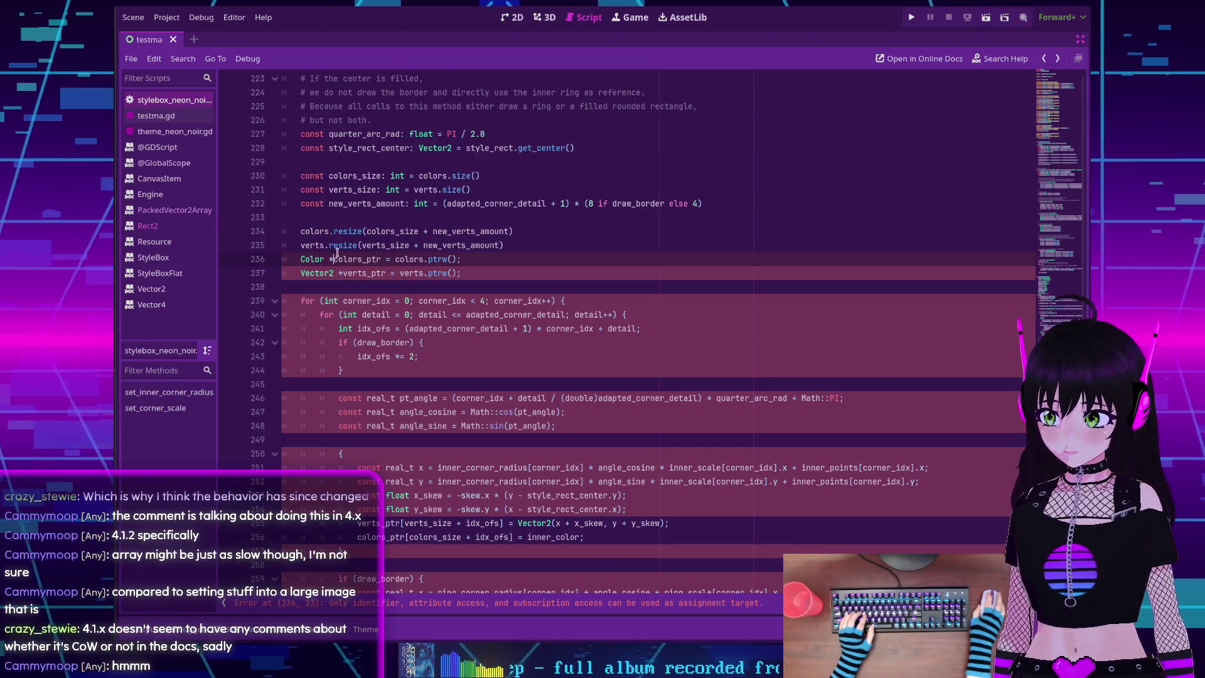
pyautogui.moveTo(333, 259); pyautogui.dragTo(299, 260)
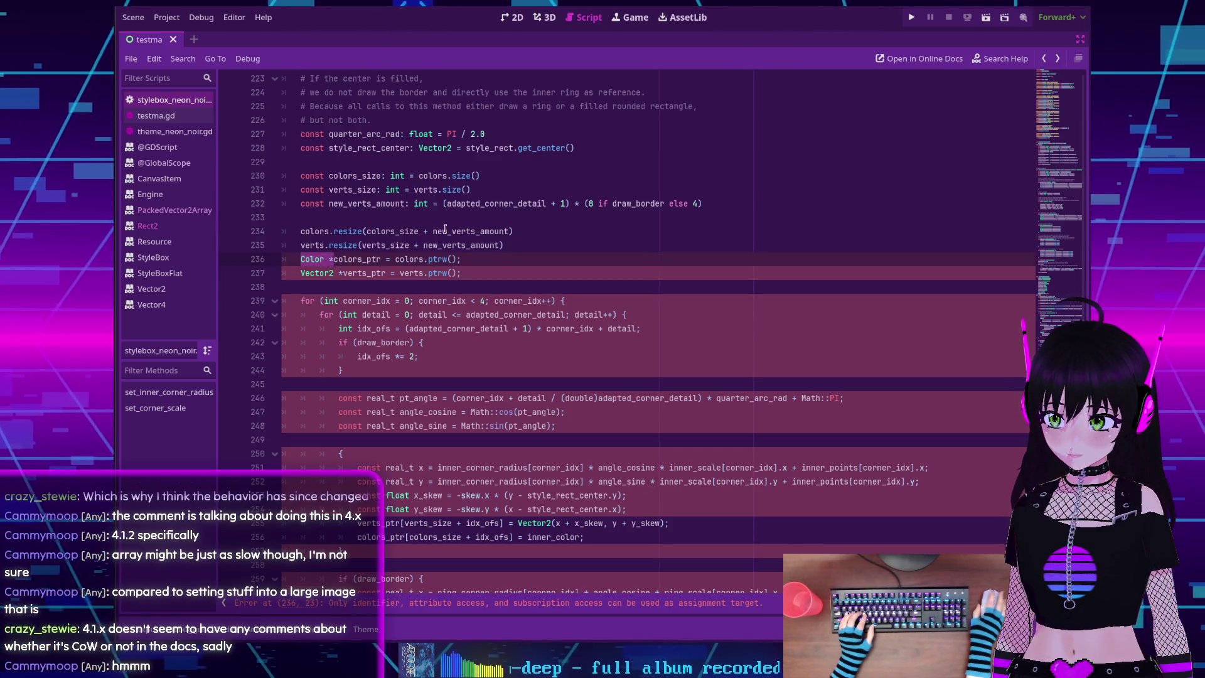
pyautogui.press('Delete')
pyautogui.press('Delete')
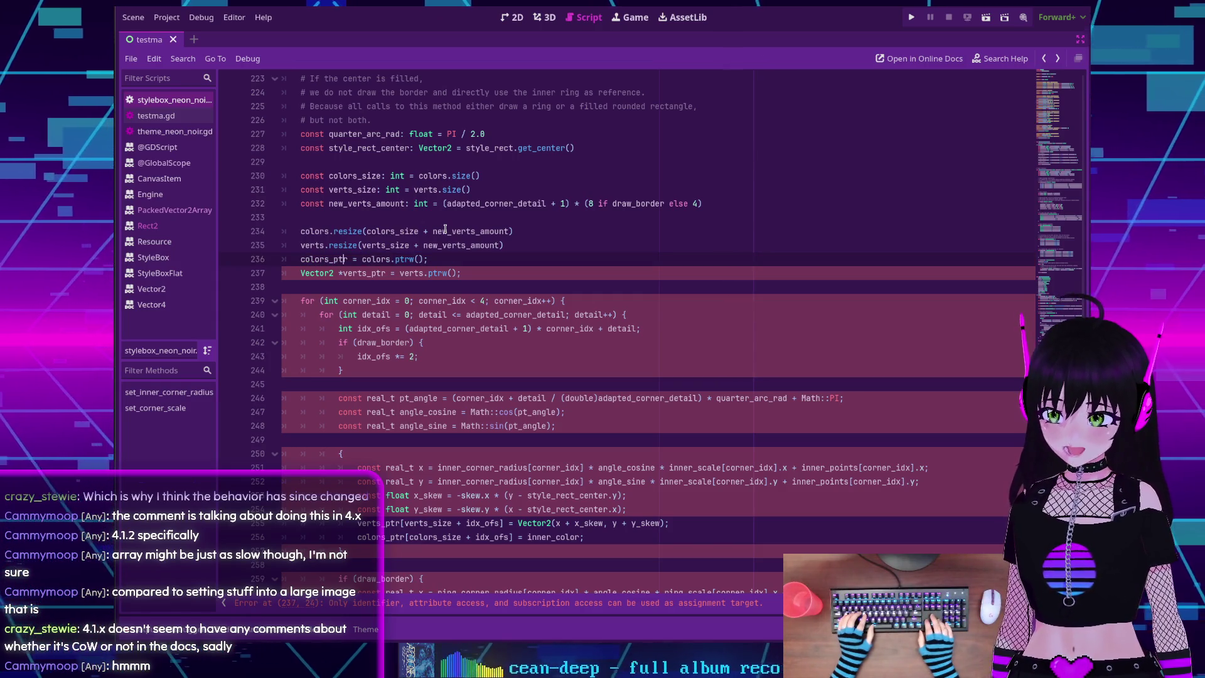
pyautogui.press('Right')
pyautogui.write(': Packed')
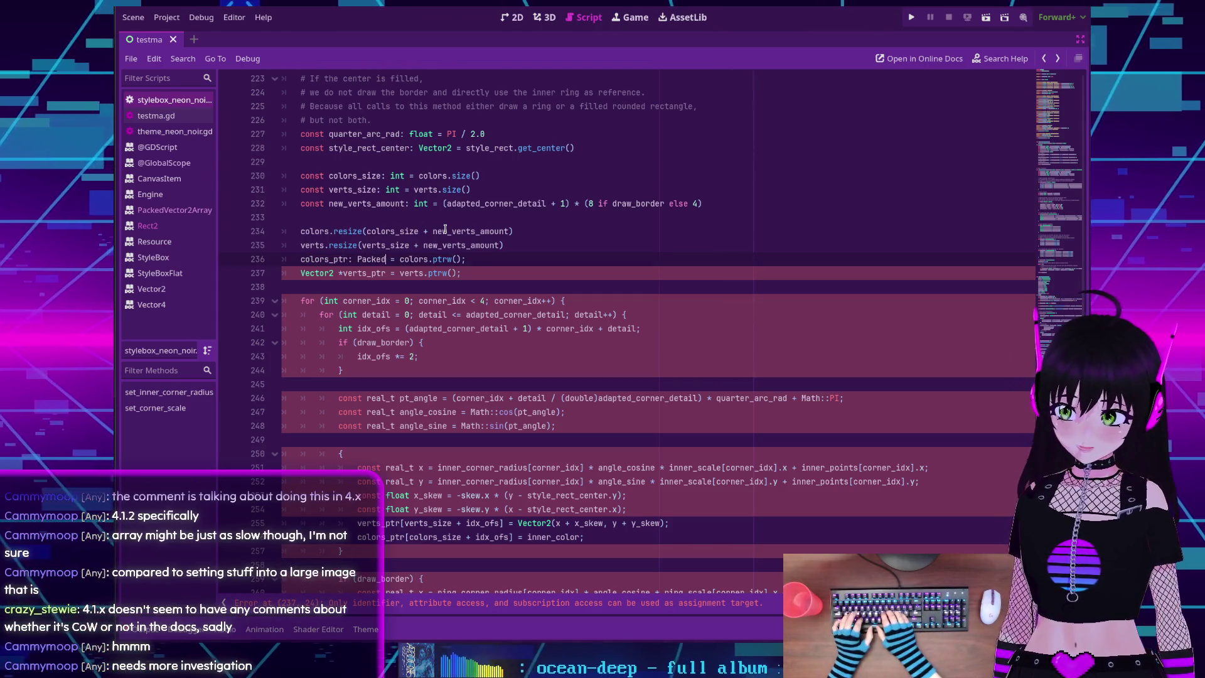
pyautogui.write('Color')
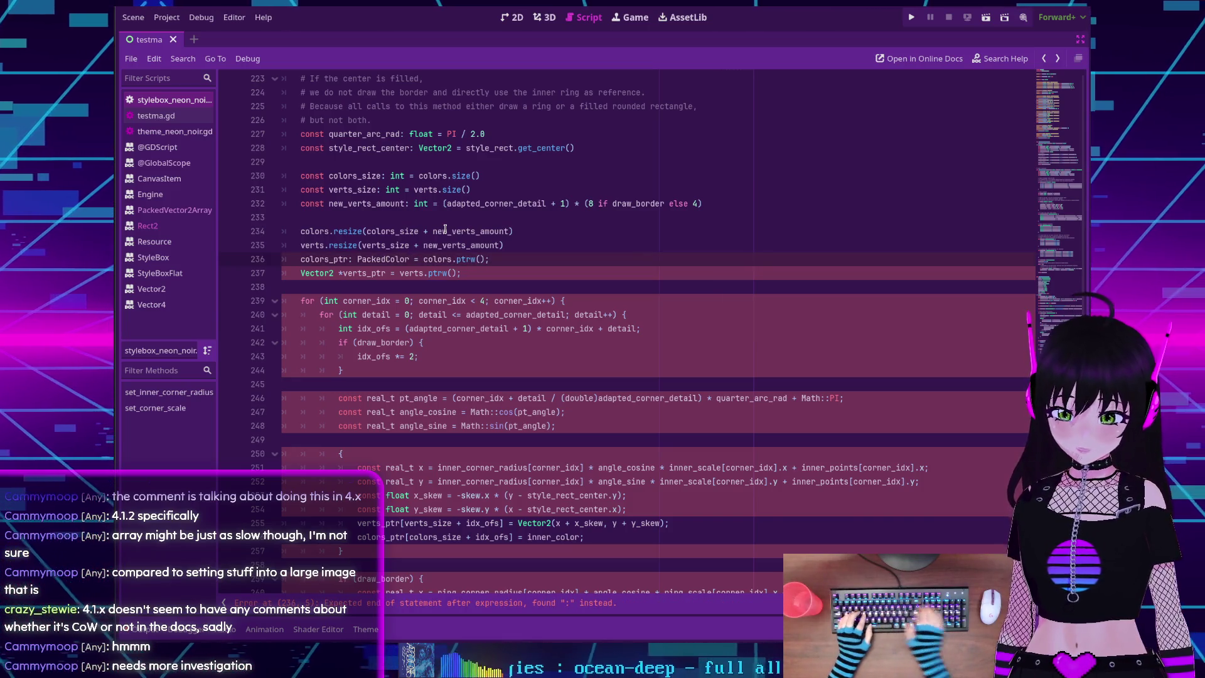
pyautogui.press('Home')
pyautogui.write('var')
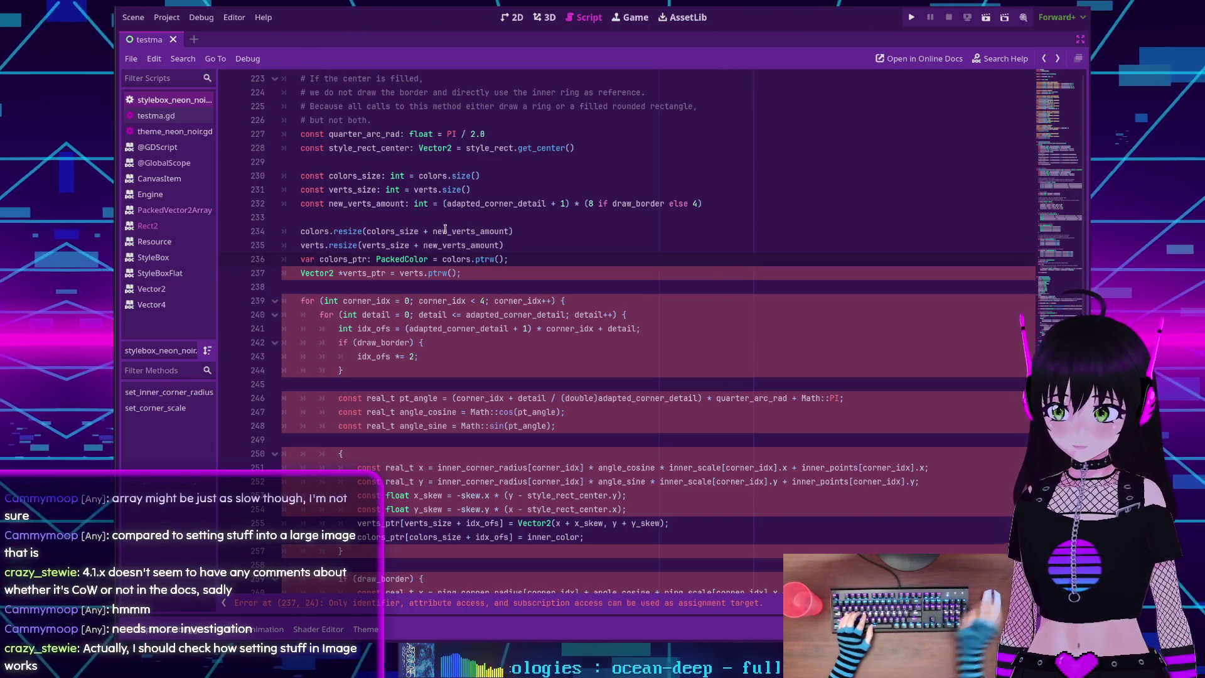
pyautogui.click(428, 259)
pyautogui.press('BackSpace')
pyautogui.press('BackSpace')
pyautogui.press('BackSpace')
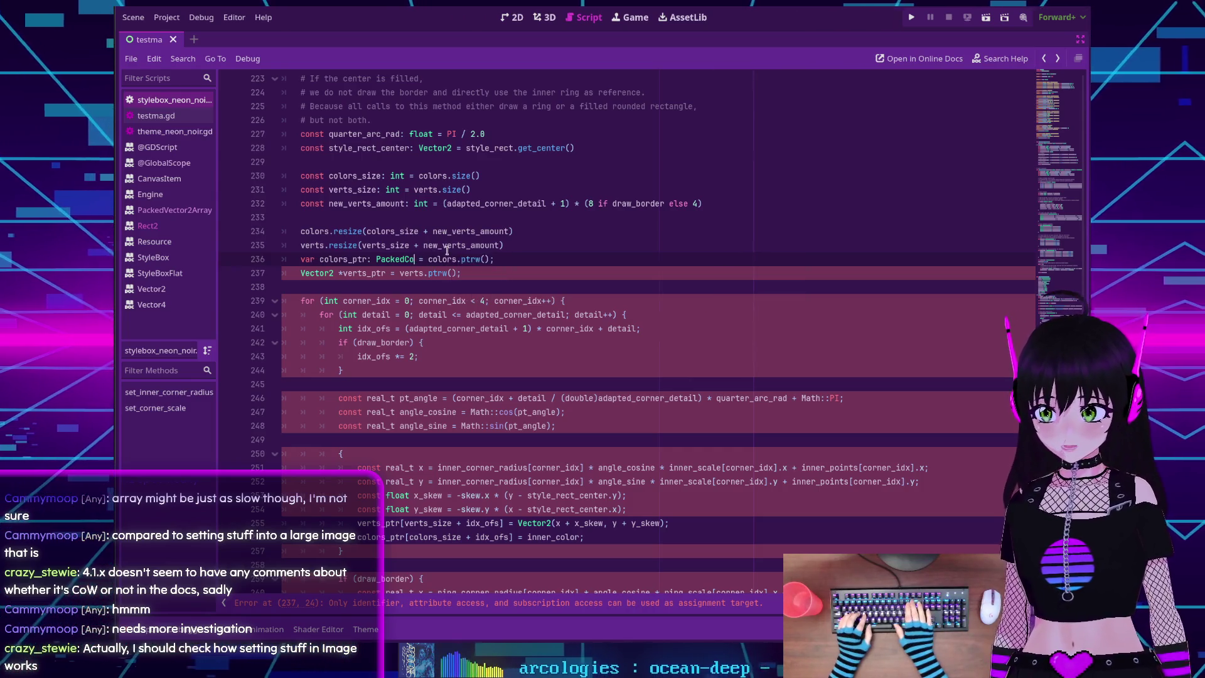
pyautogui.write('olor')
pyautogui.press('Return')
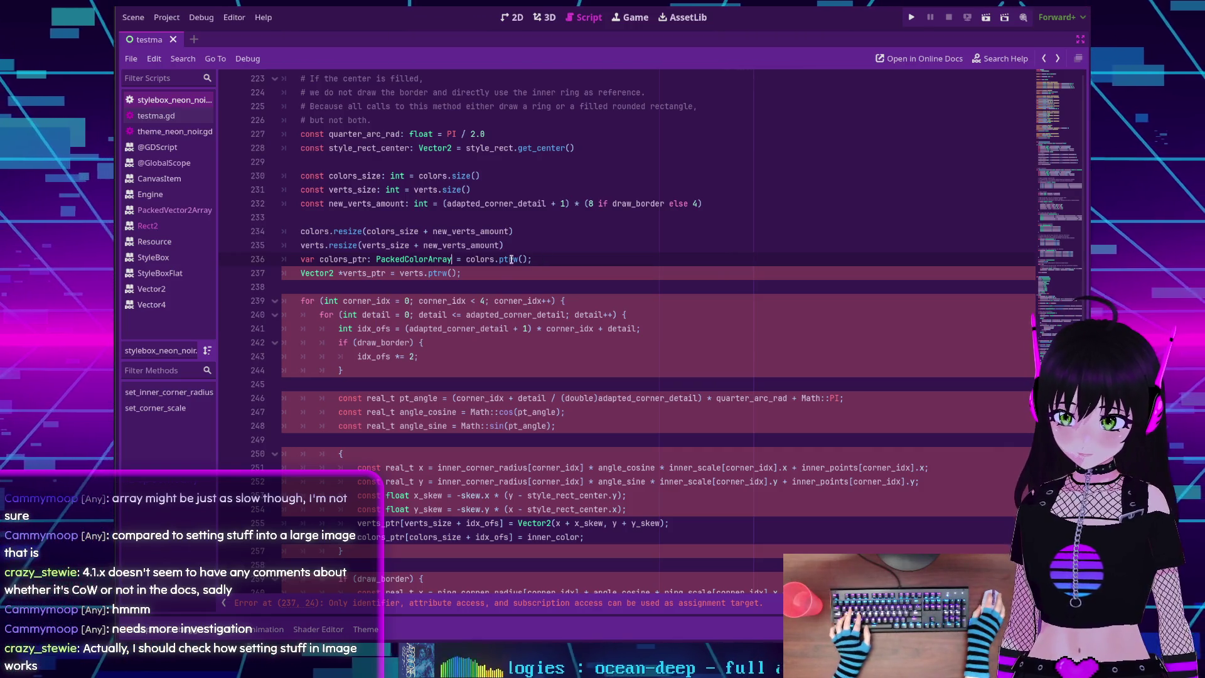
pyautogui.press('BackSpace')
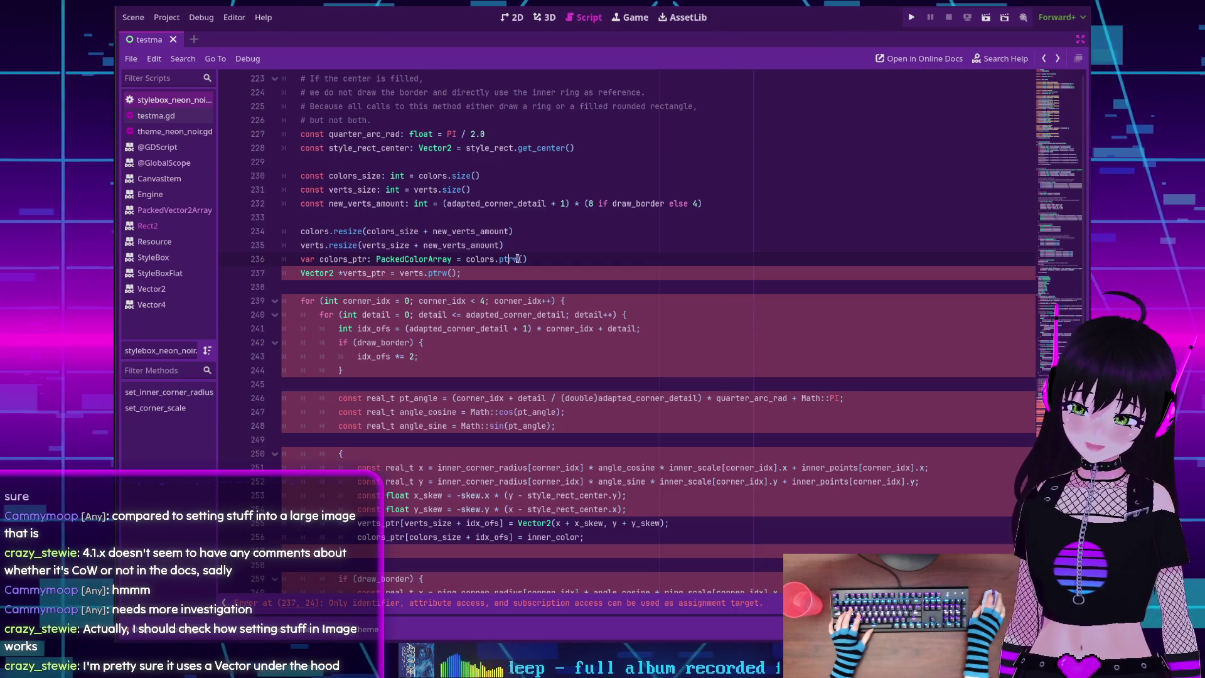
pyautogui.doubleClick(508, 259)
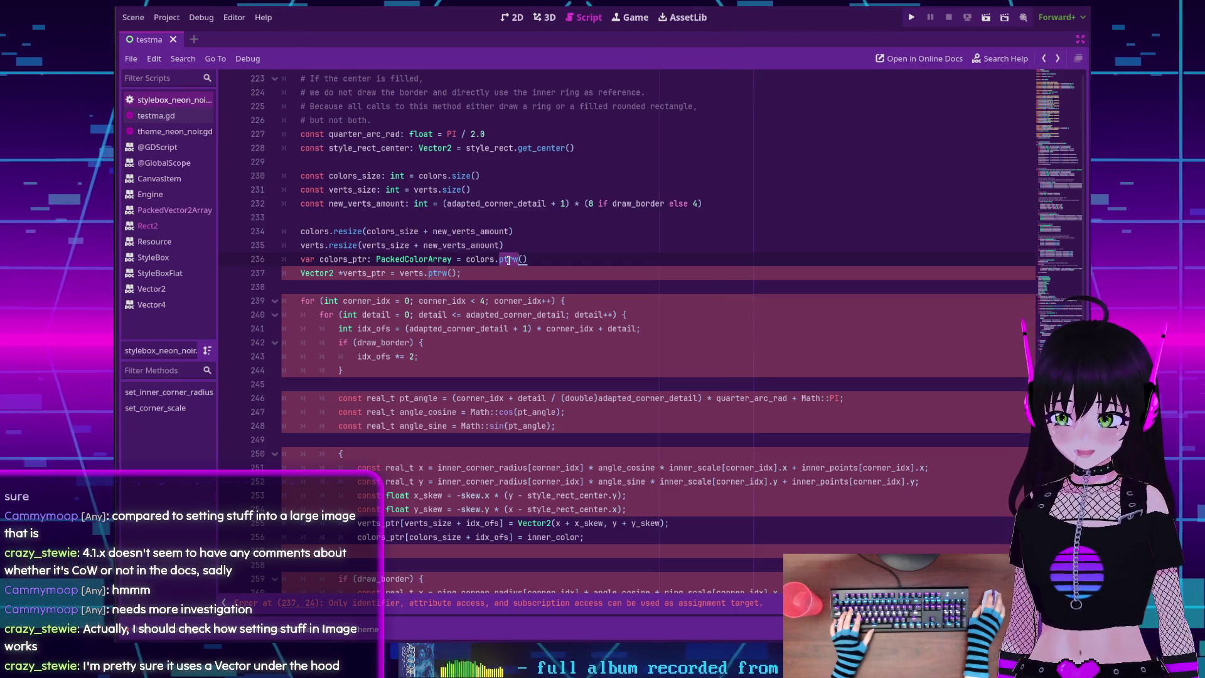
pyautogui.click(1000, 59)
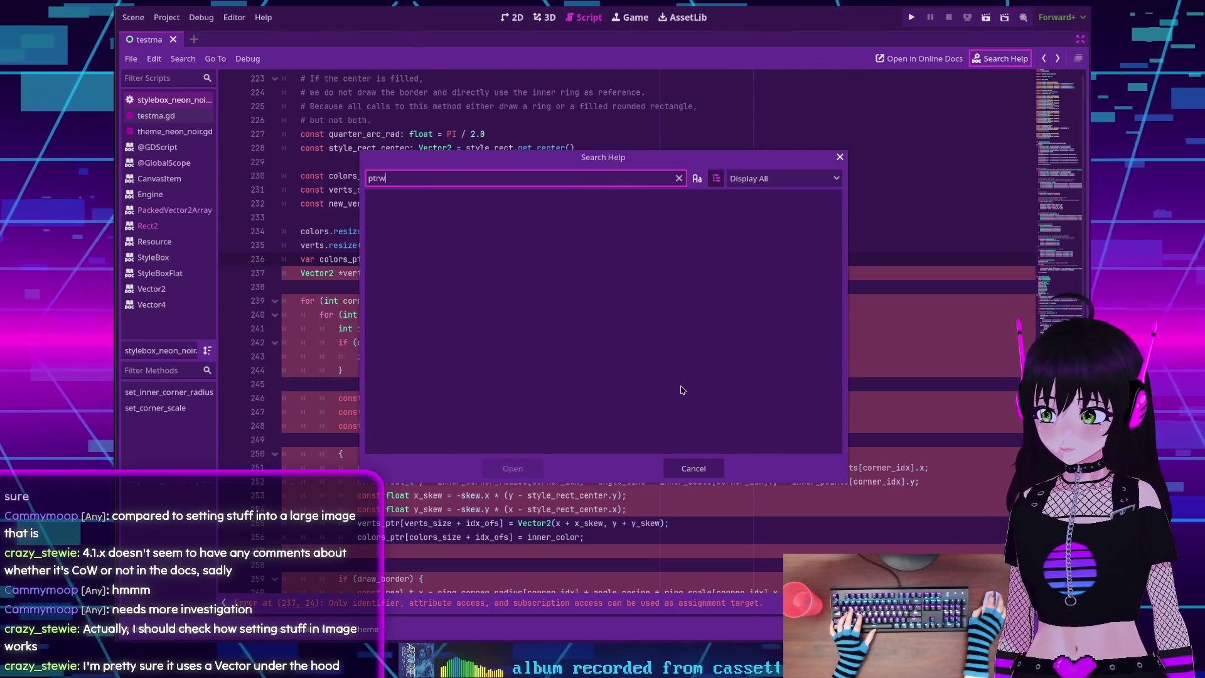
pyautogui.click(693, 468)
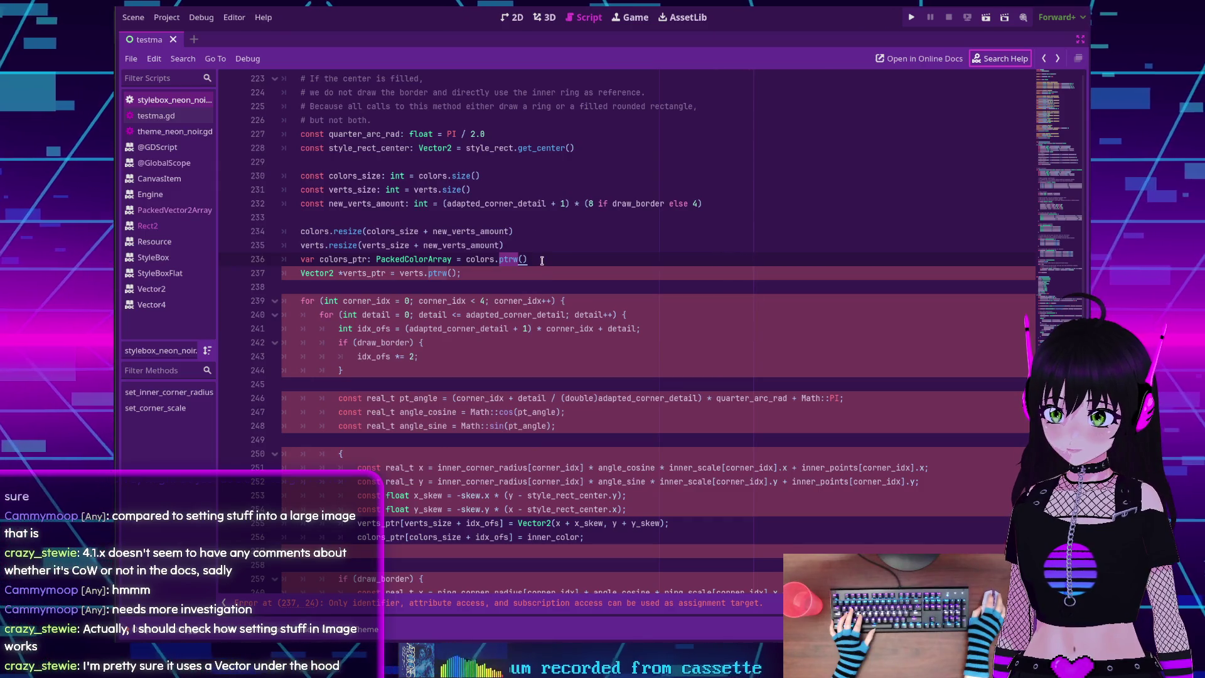
pyautogui.click(542, 261)
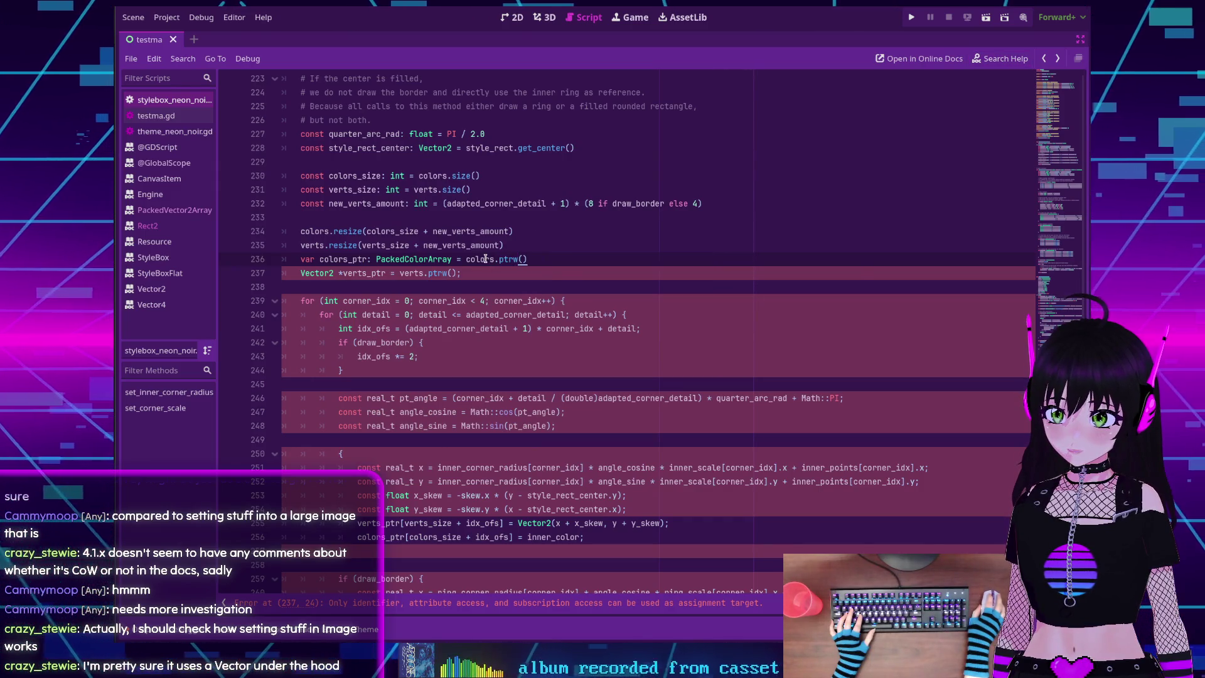
pyautogui.moveTo(485, 260)
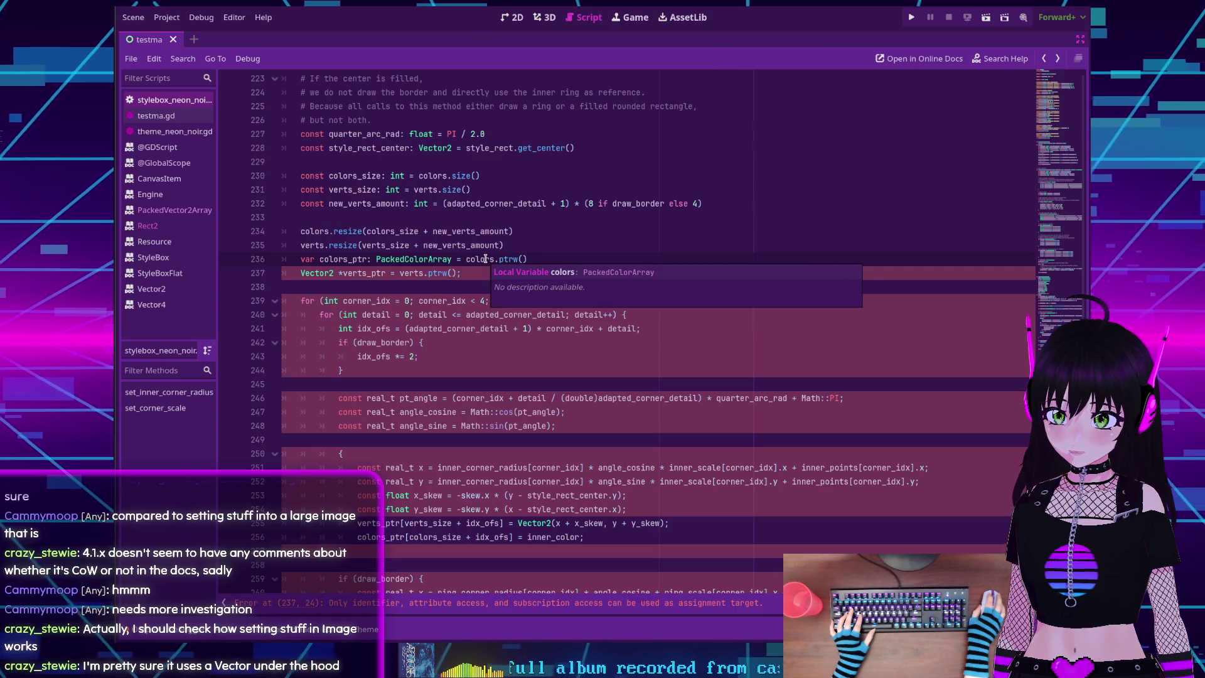
pyautogui.doubleClick(485, 259)
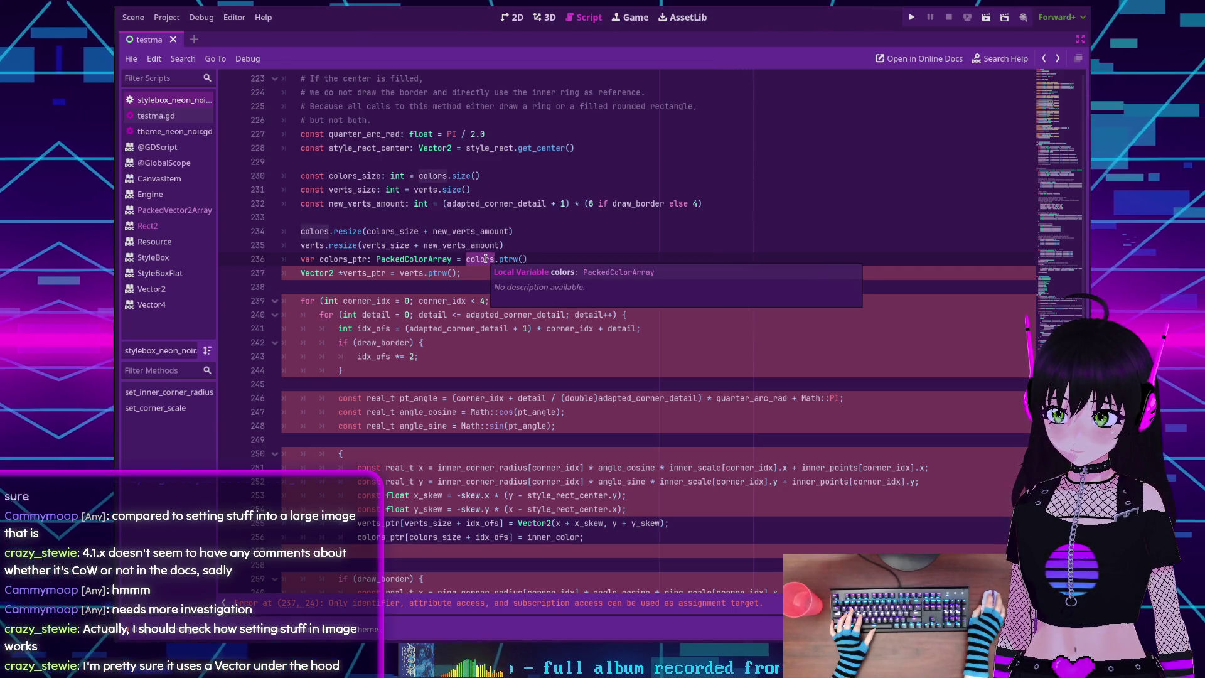
pyautogui.doubleClick(325, 231)
pyautogui.scroll(15, 320, 232)
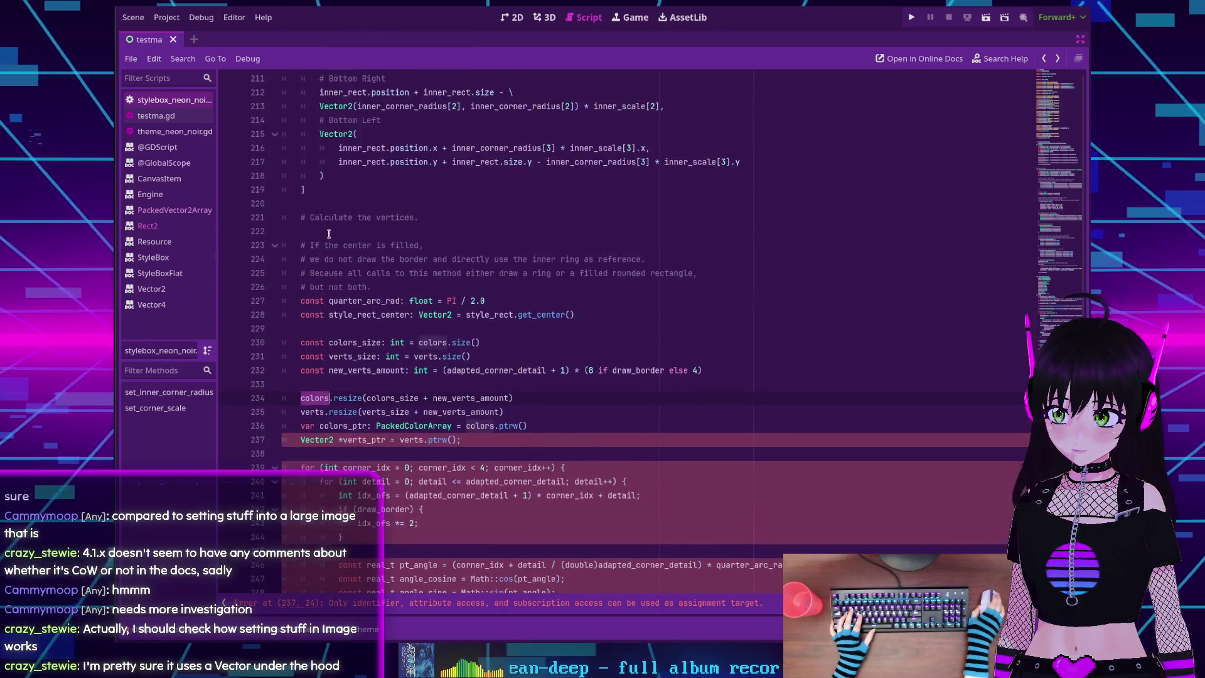
pyautogui.scroll(5, 329, 239)
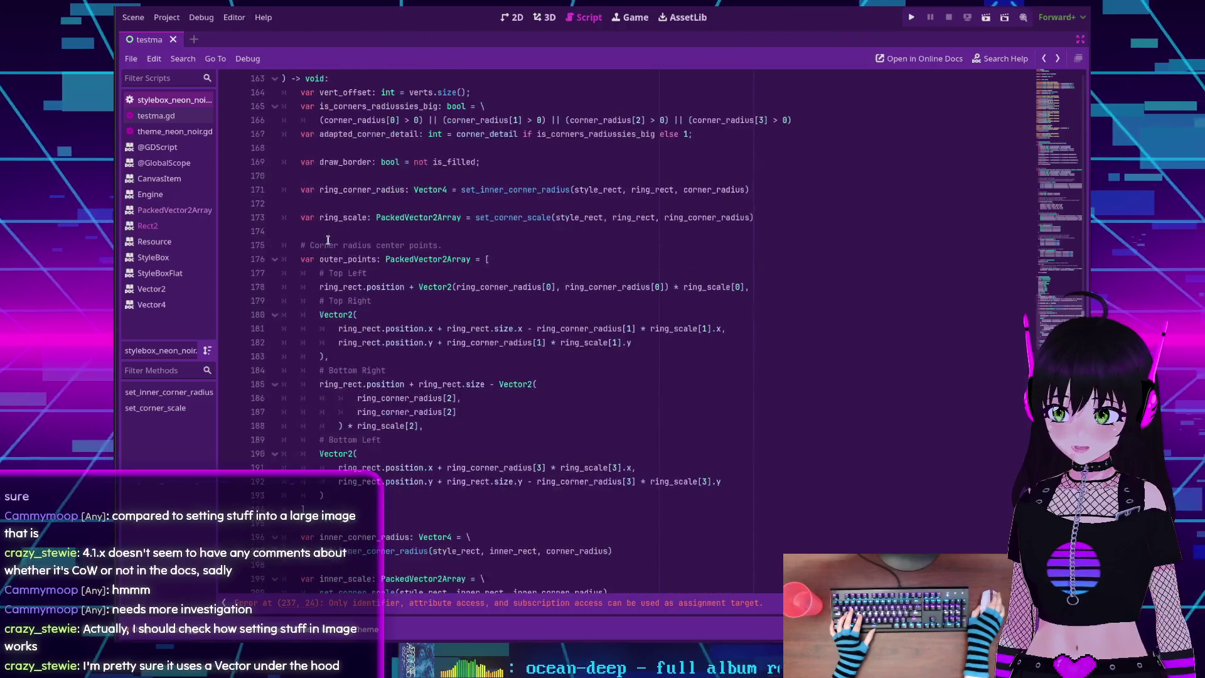
pyautogui.scroll(-10, 327, 240)
pyautogui.scroll(-5, 327, 240)
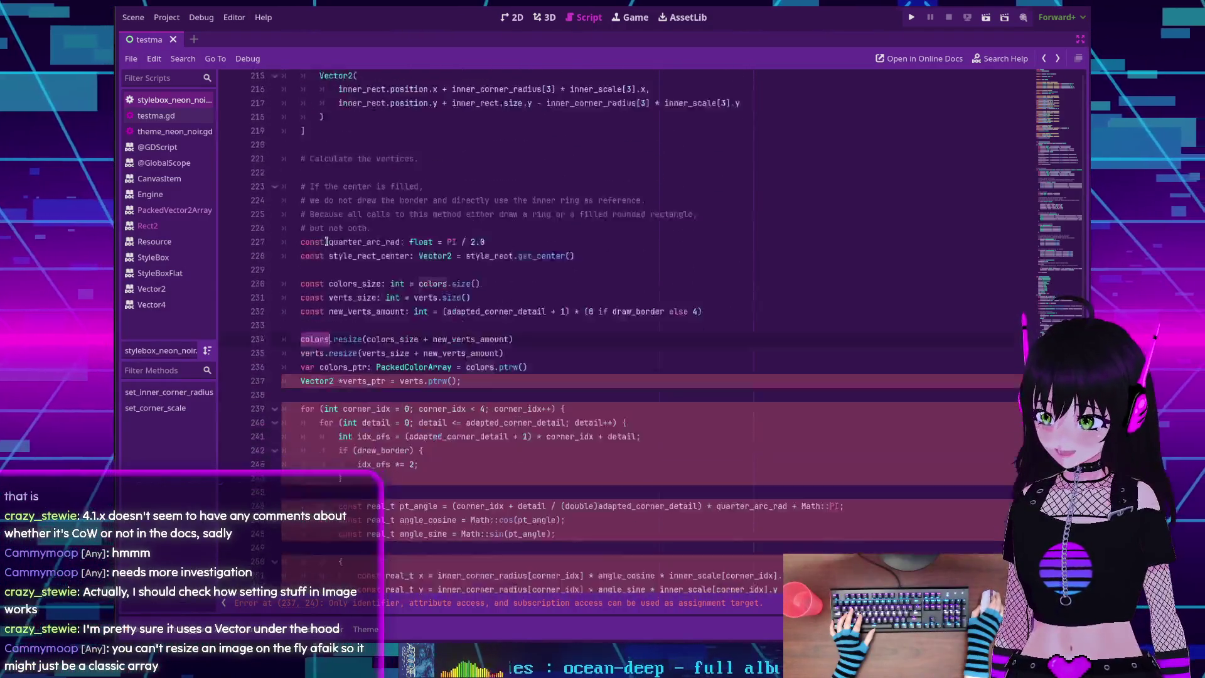
pyautogui.keyDown('ctrl'); pyautogui.click(316, 317); pyautogui.keyUp('ctrl')
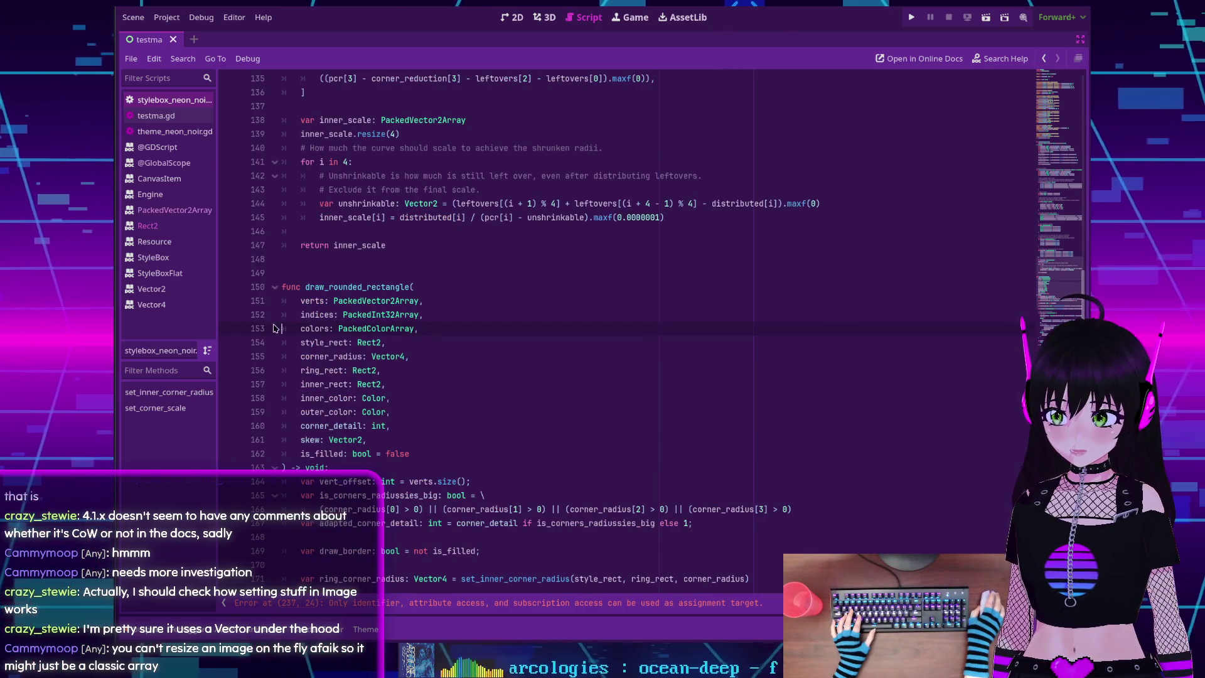
pyautogui.scroll(-17, 356, 337)
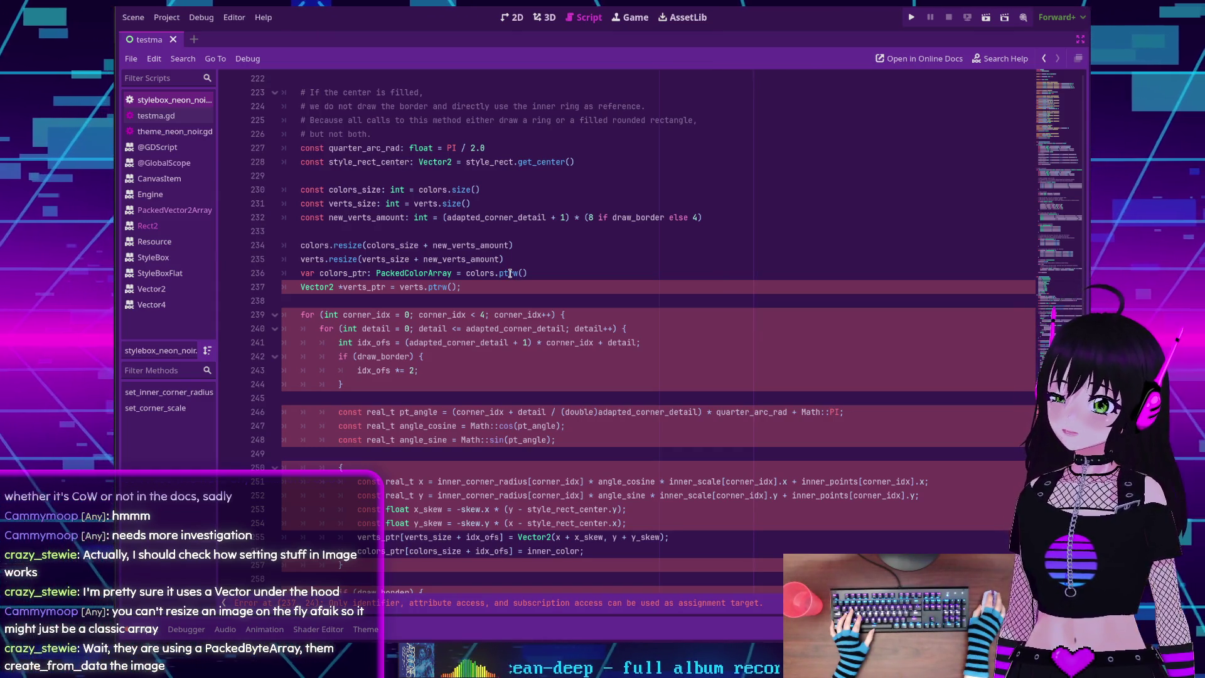
# In a new browser tab, search DuckDuckGo for cpp "ptrw" with ptrw in quotes
pyautogui.hotkey('alt', 'Tab')
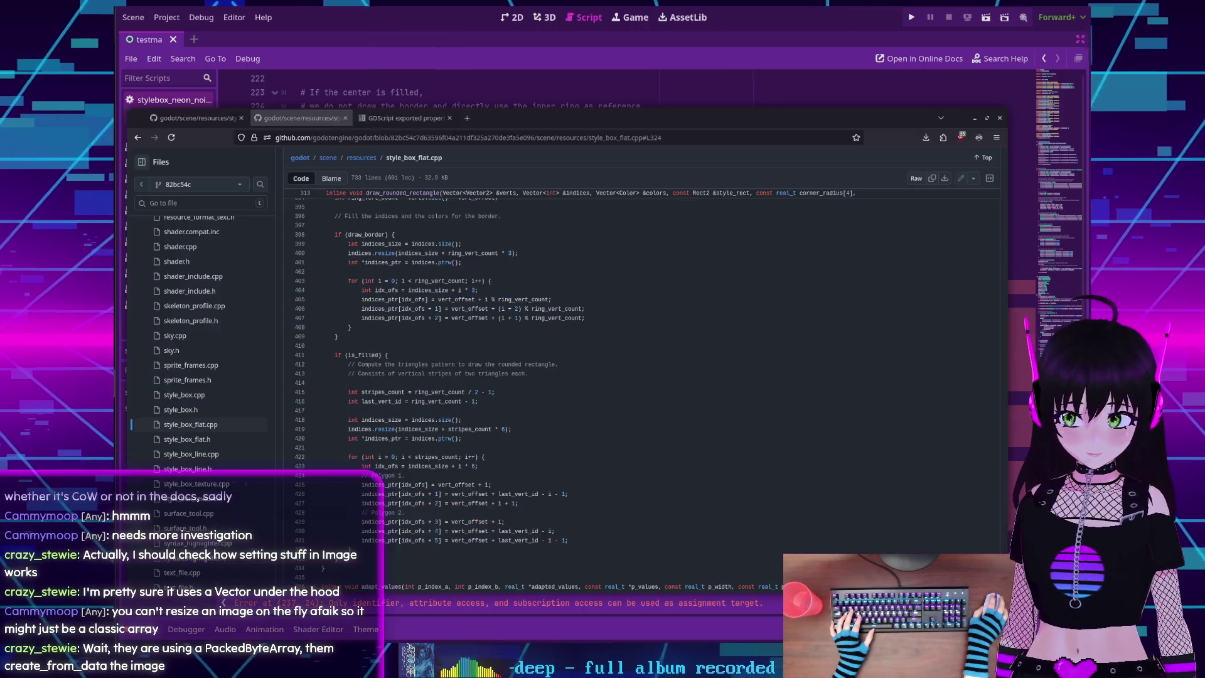
pyautogui.hotkey('ctrl', 't')
pyautogui.write('cp')
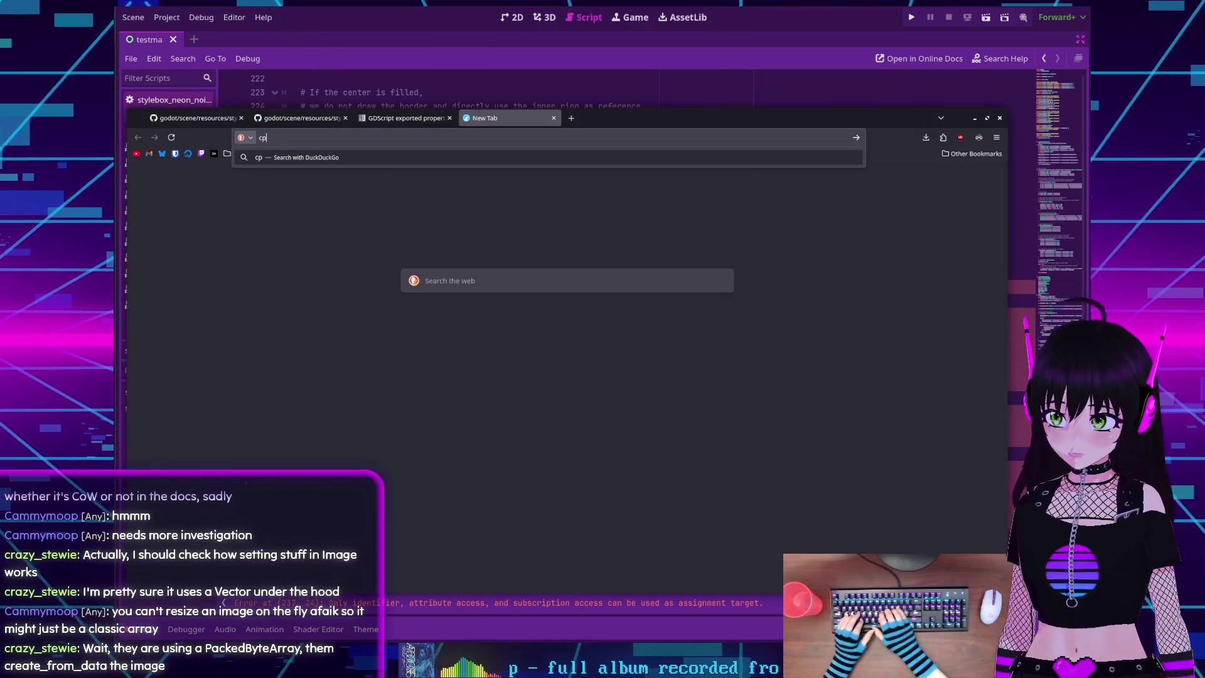
pyautogui.write('p ptrw')
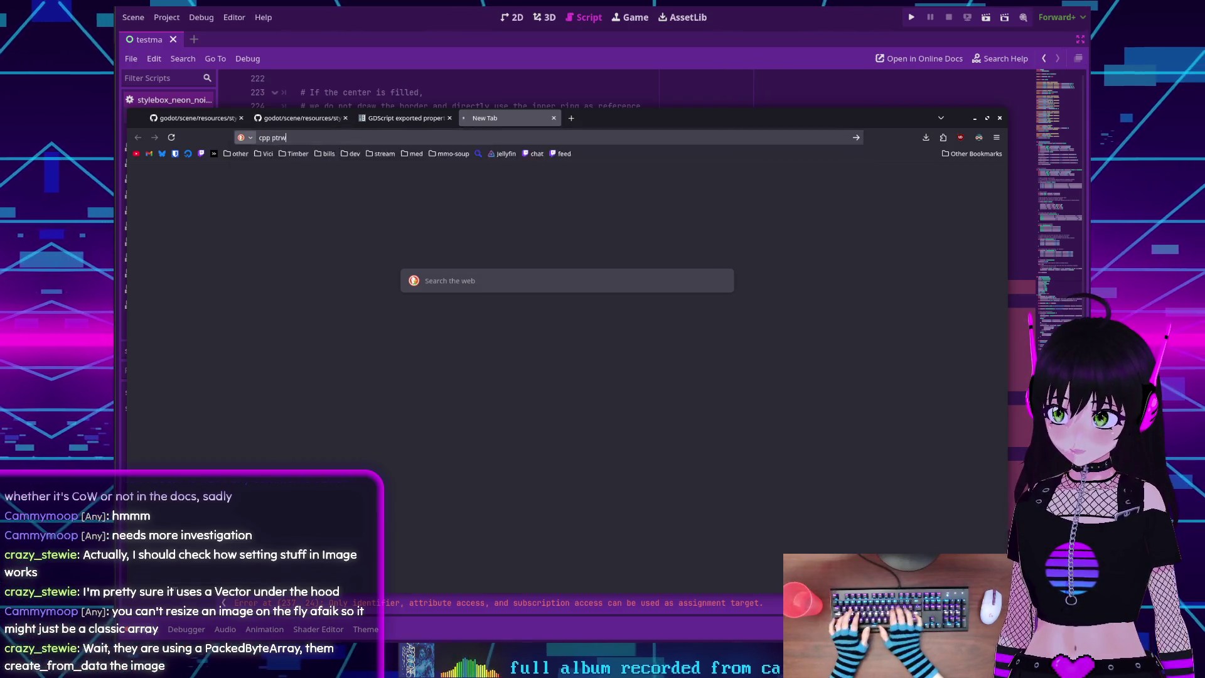
pyautogui.press('Return')
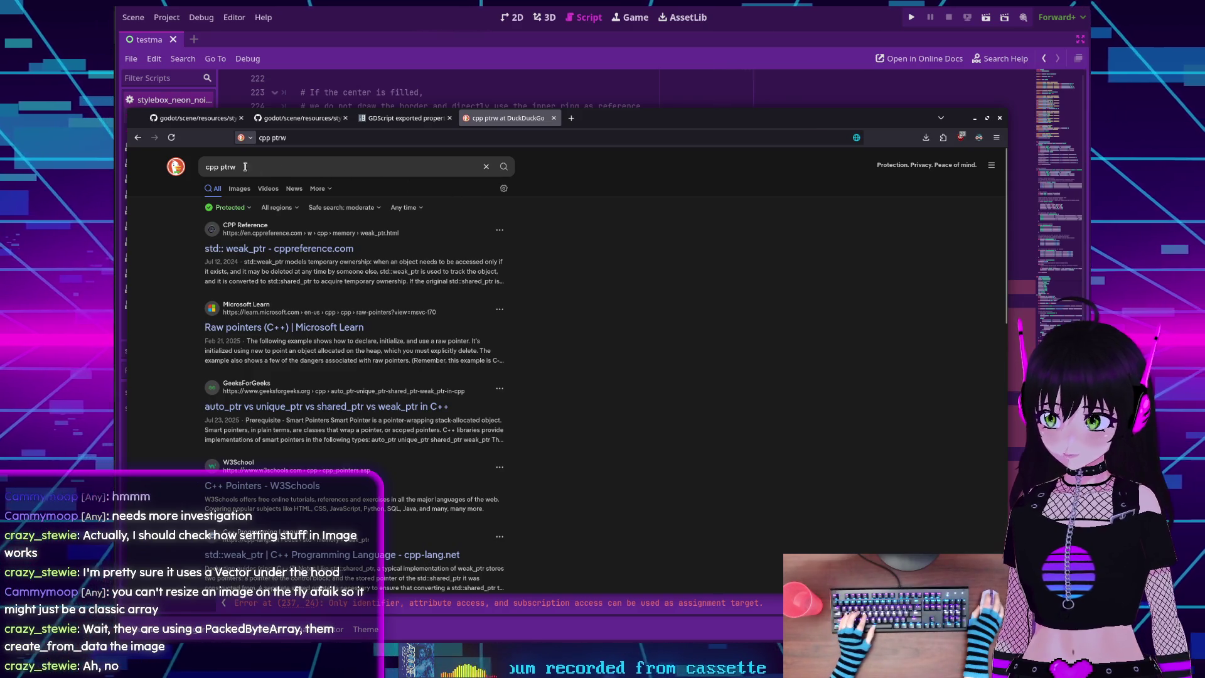
pyautogui.click(218, 166)
pyautogui.write('"ptrw')
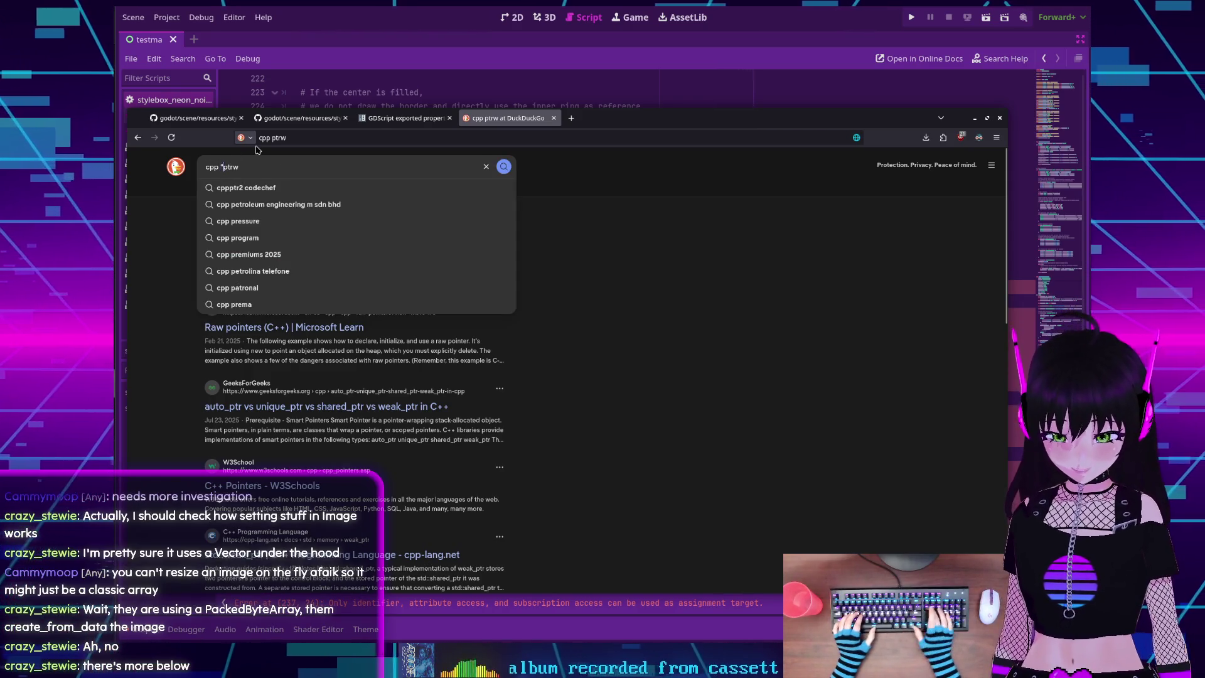
pyautogui.write('"')
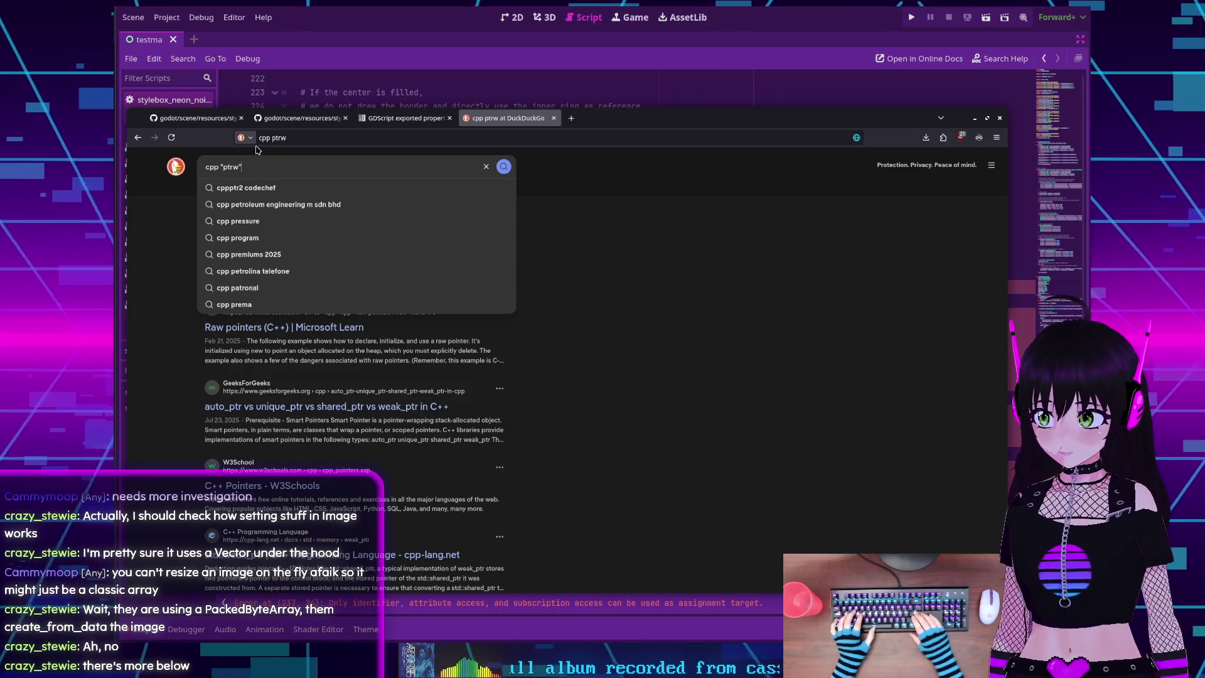
pyautogui.press('Return')
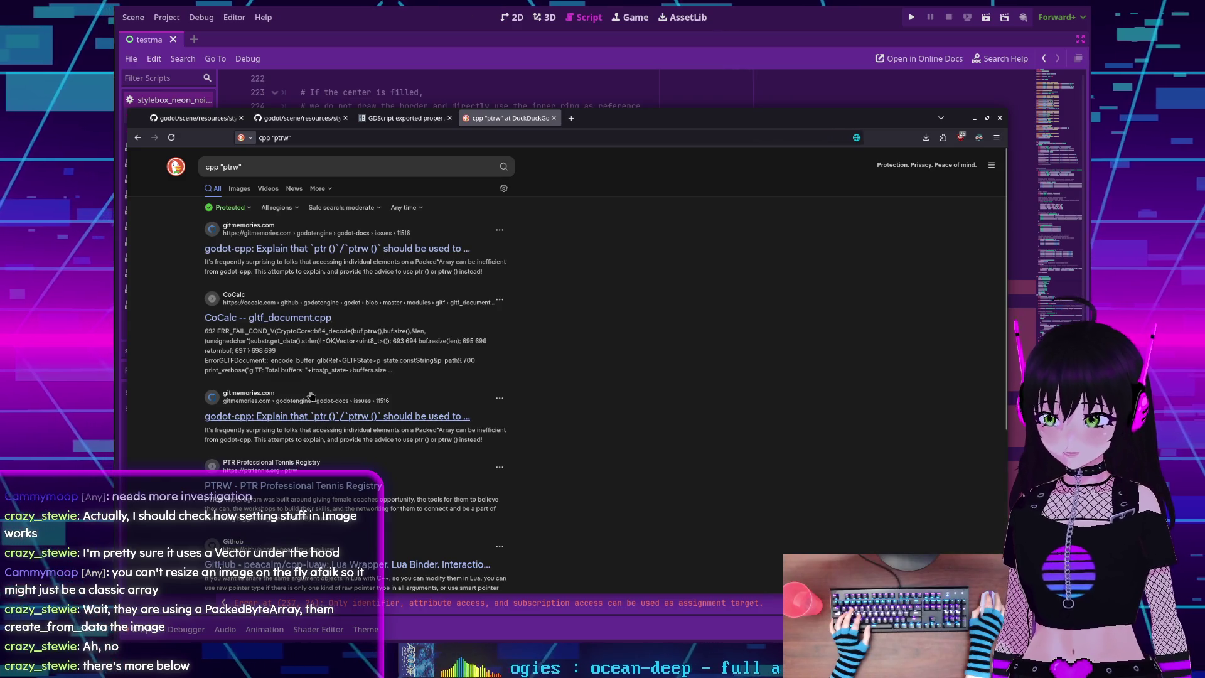
# Check the godot-cpp ptrw issue result, then switch to the GitHub style_box_flat.cpp source
pyautogui.click(299, 249)
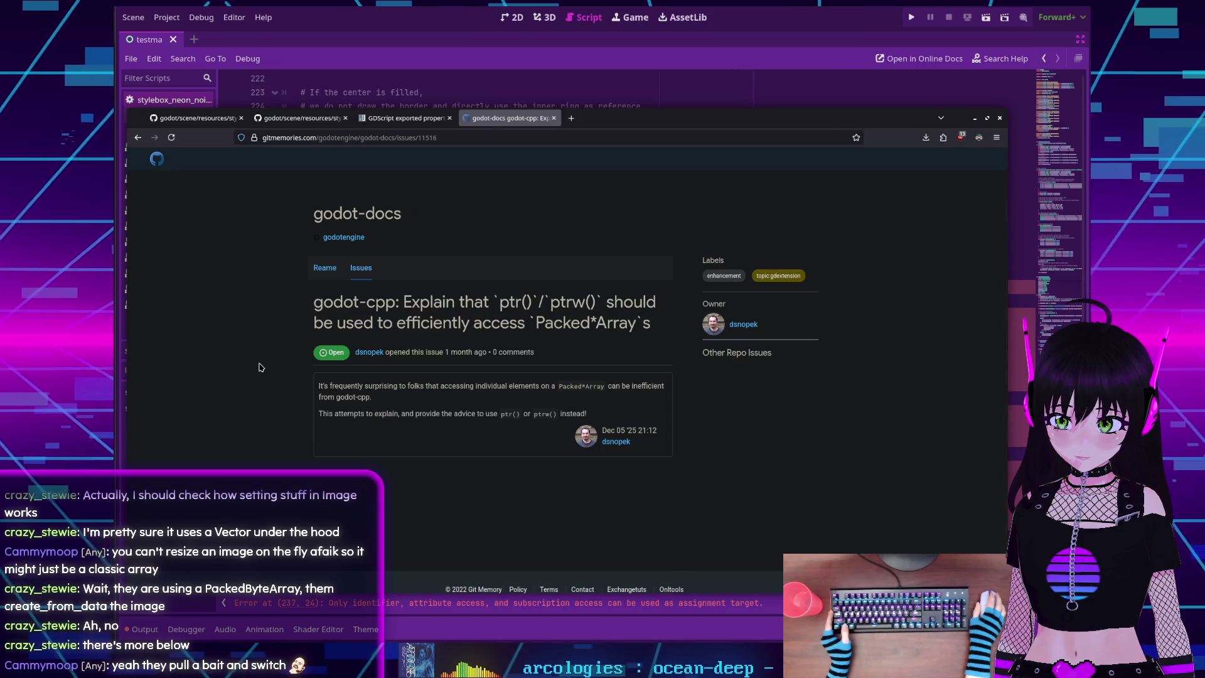
pyautogui.hotkey('alt', 'Left')
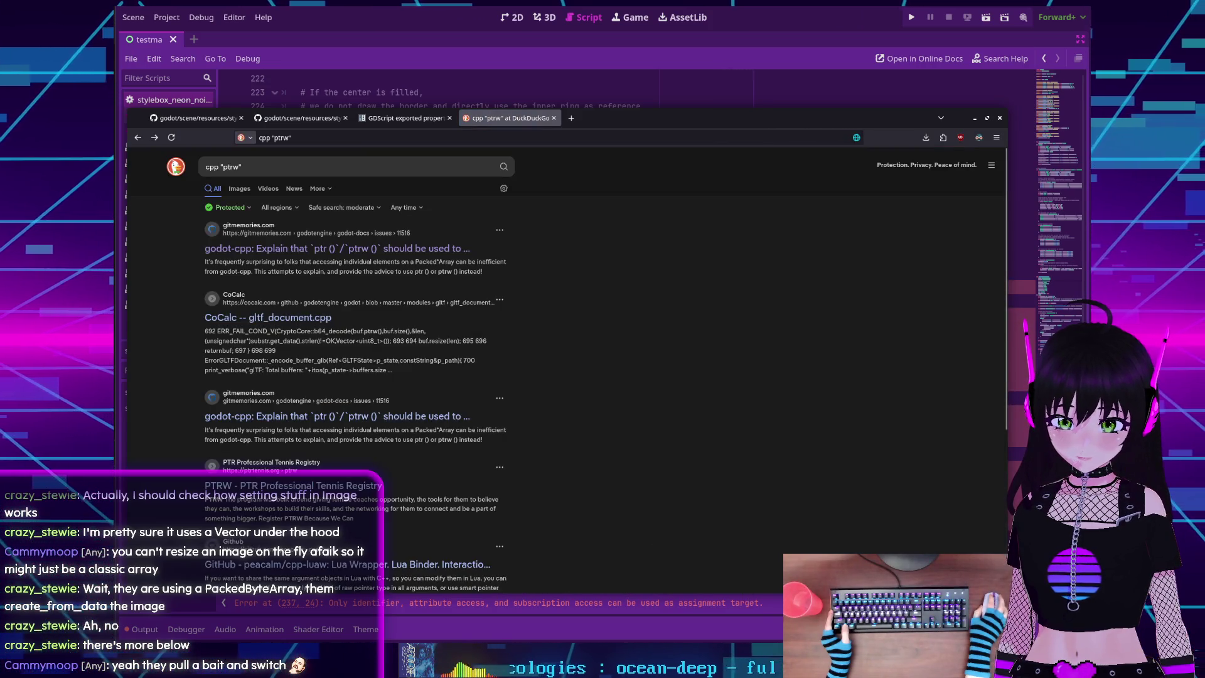
pyautogui.click(320, 121)
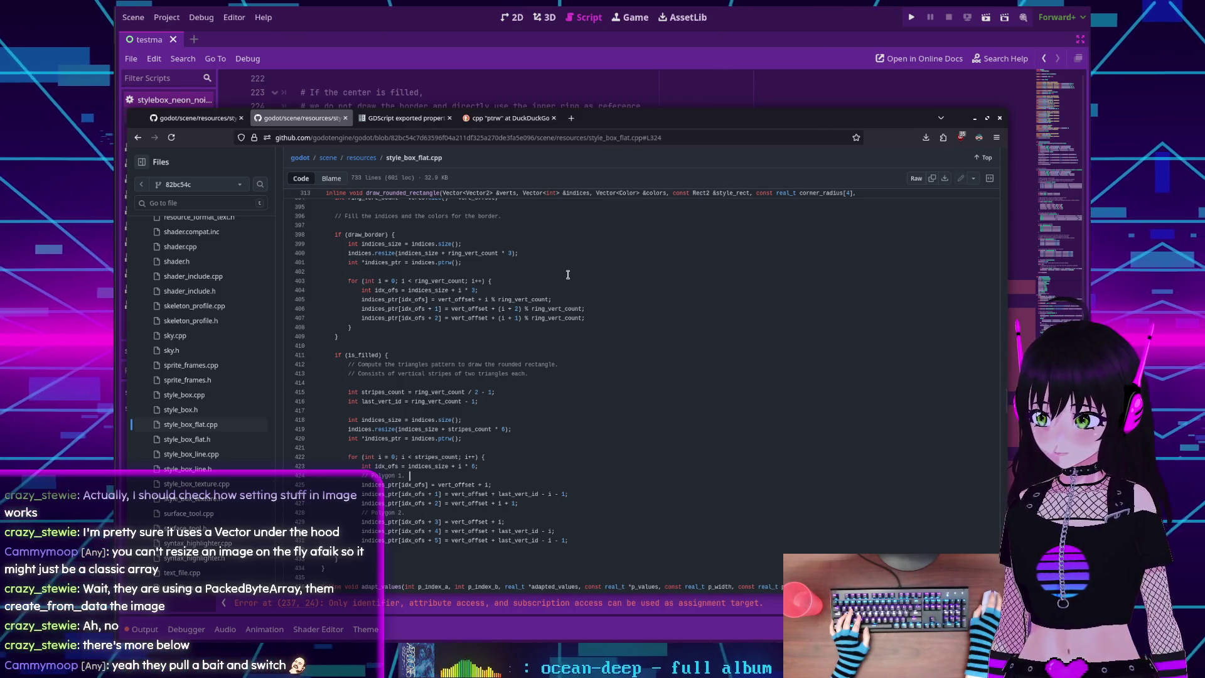
# Close the GDScript exported properties docs tab and switch to a style_box_flat.cpp page
pyautogui.click(407, 119)
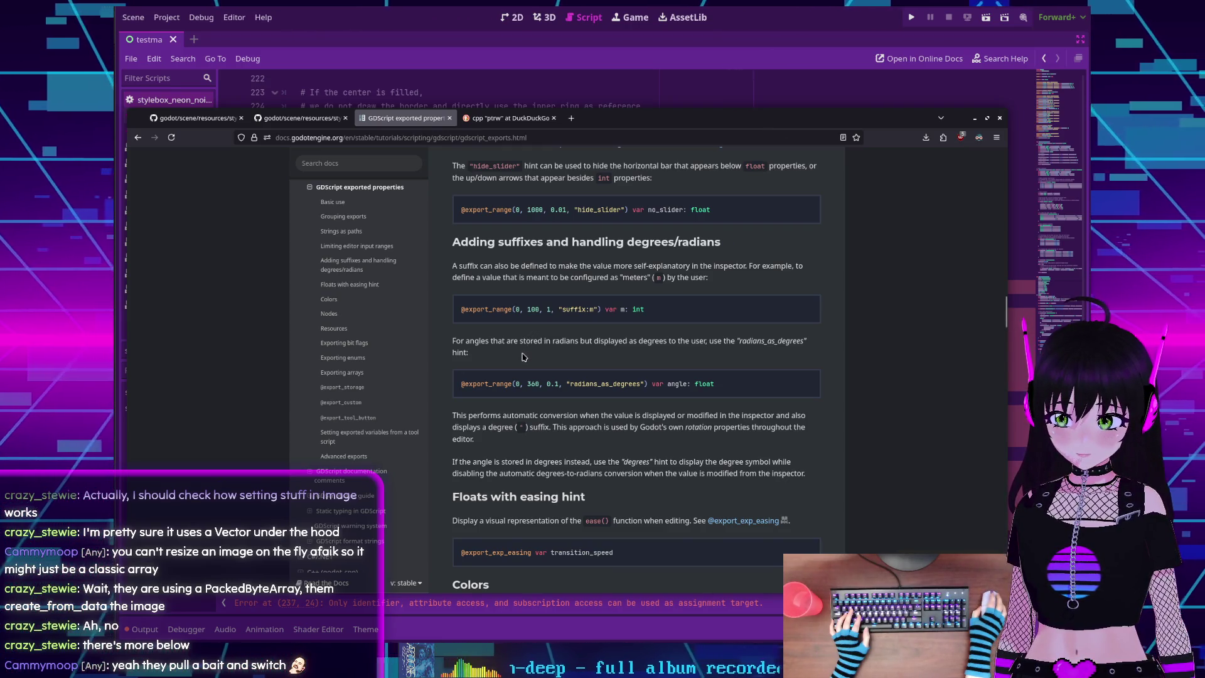
pyautogui.scroll(-2, 524, 358)
pyautogui.scroll(1, 522, 354)
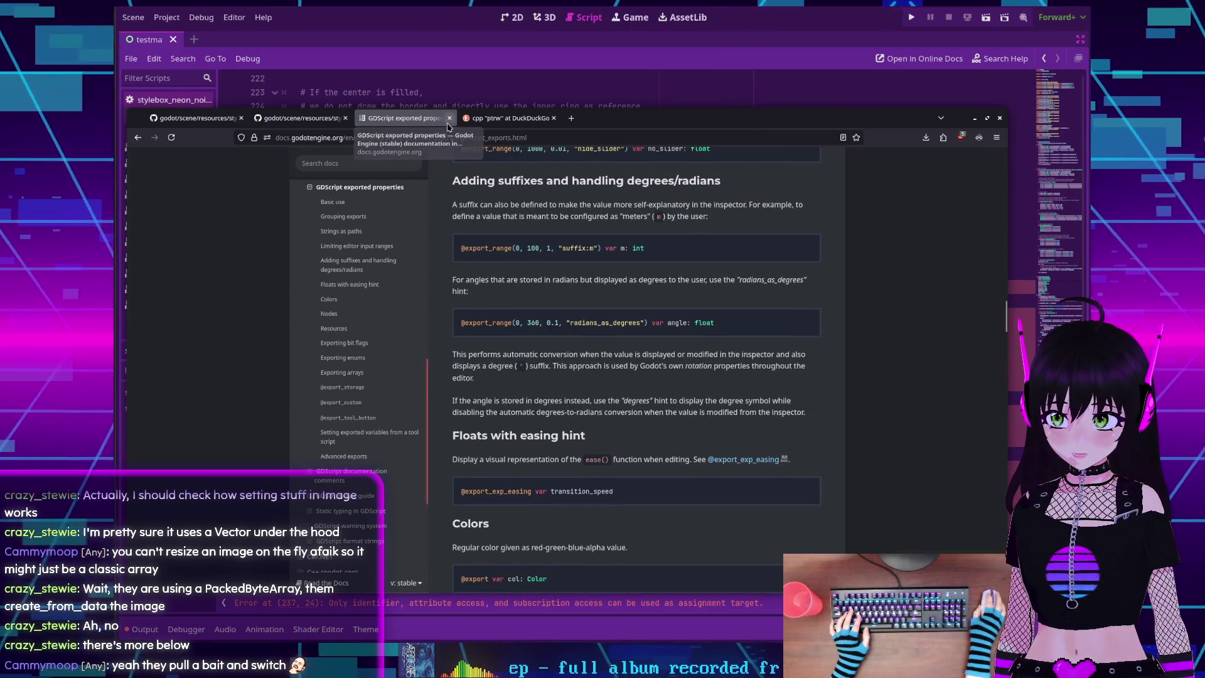
pyautogui.click(449, 118)
pyautogui.click(332, 122)
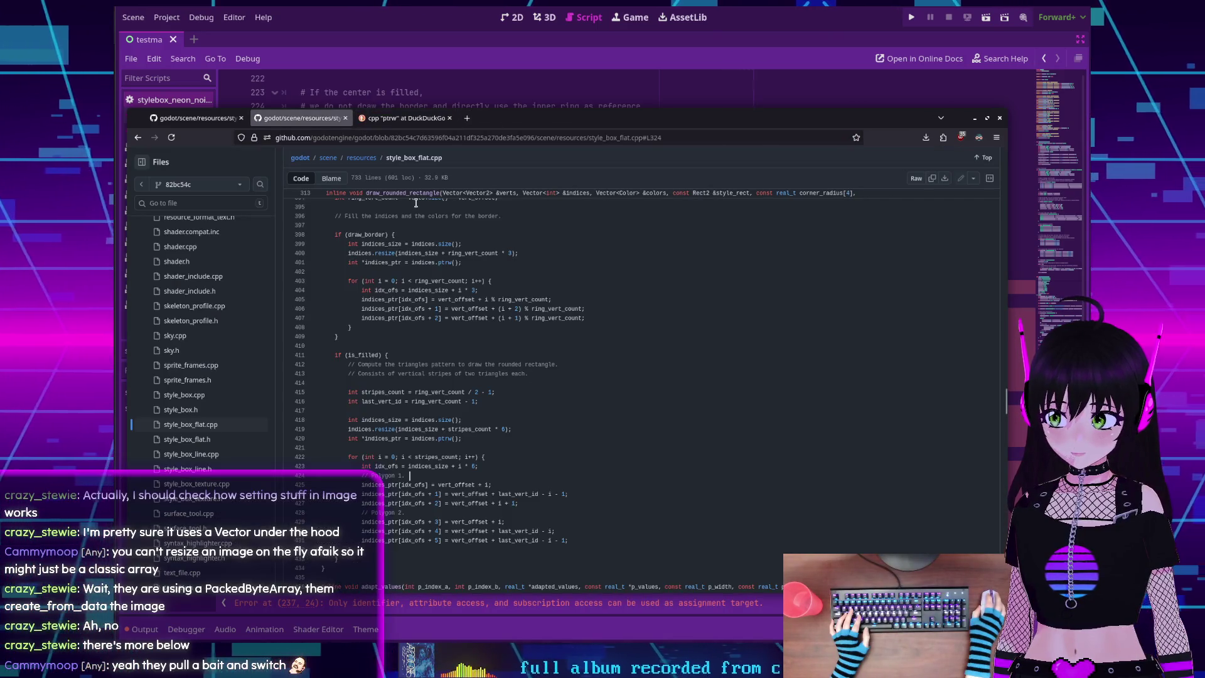
pyautogui.hotkey('ctrl', 'shift', 'Tab')
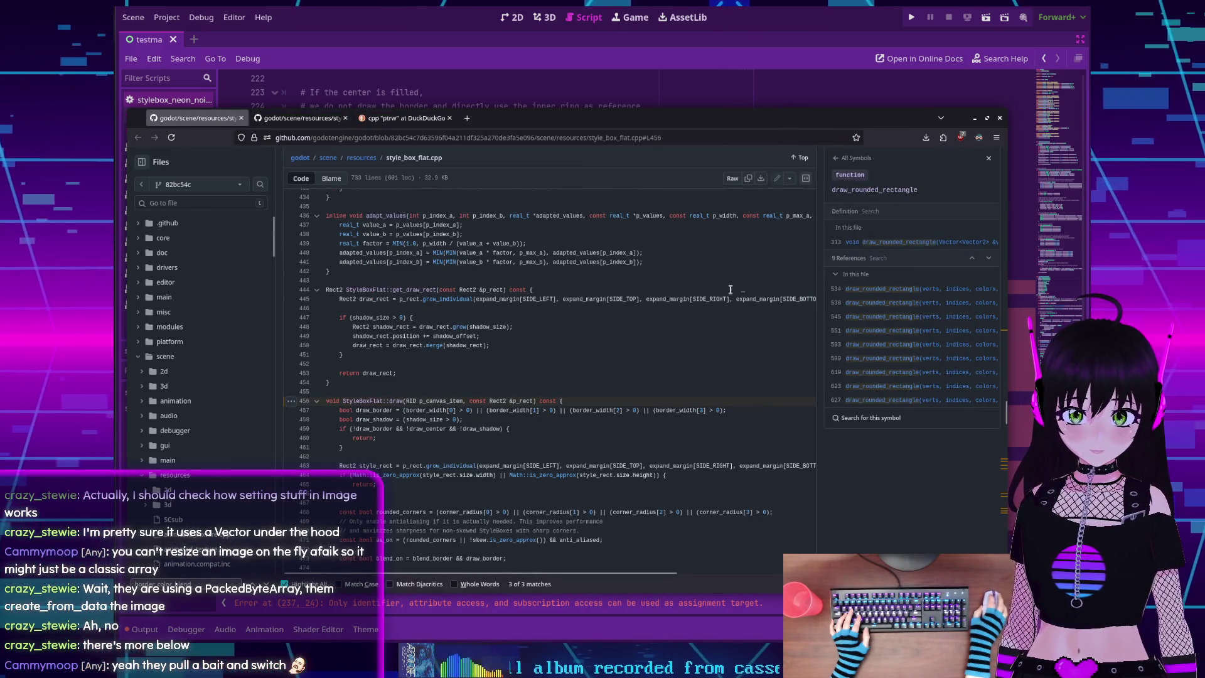
# Find and list the ptrw references in style_box_flat.cpp, then return to the Godot editor
pyautogui.scroll(-10, 599, 433)
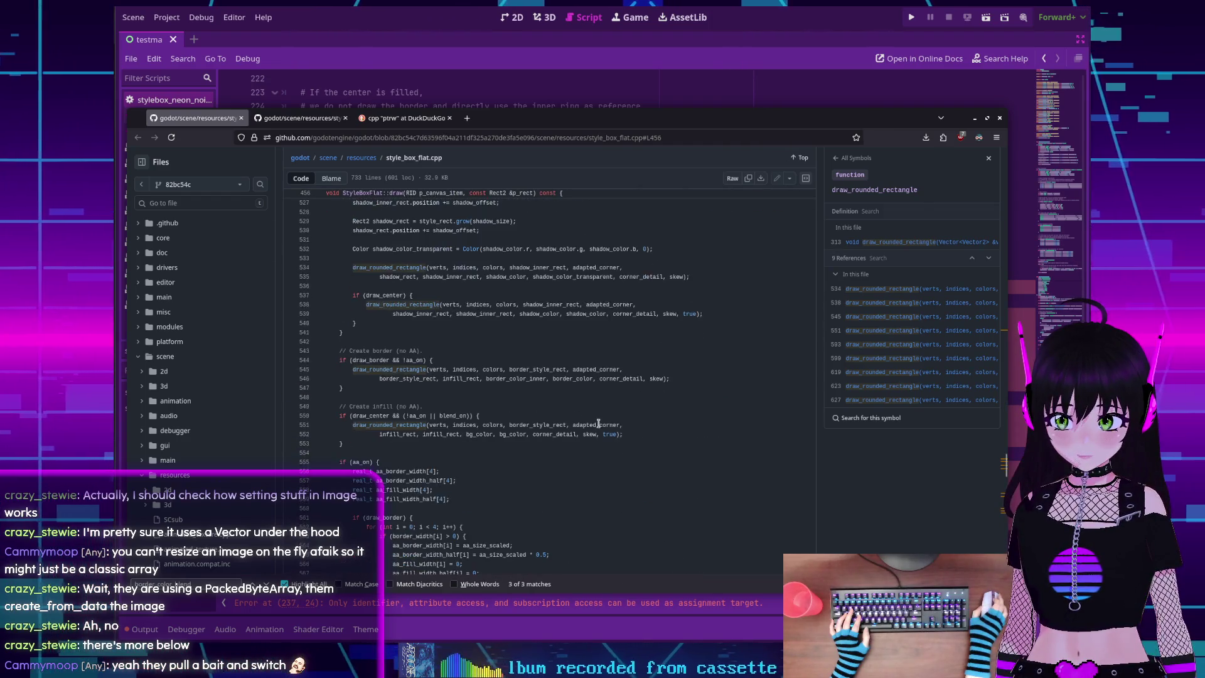
pyautogui.hotkey('ctrl', 'f')
pyautogui.write('pt')
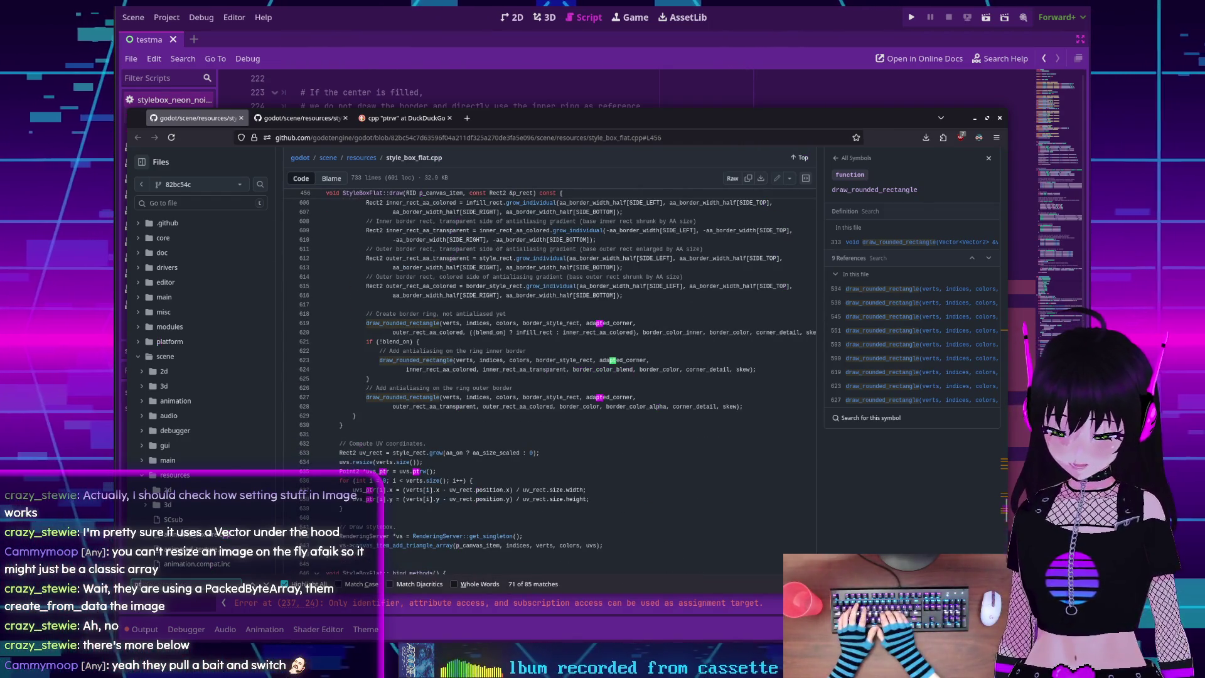
pyautogui.click(418, 471)
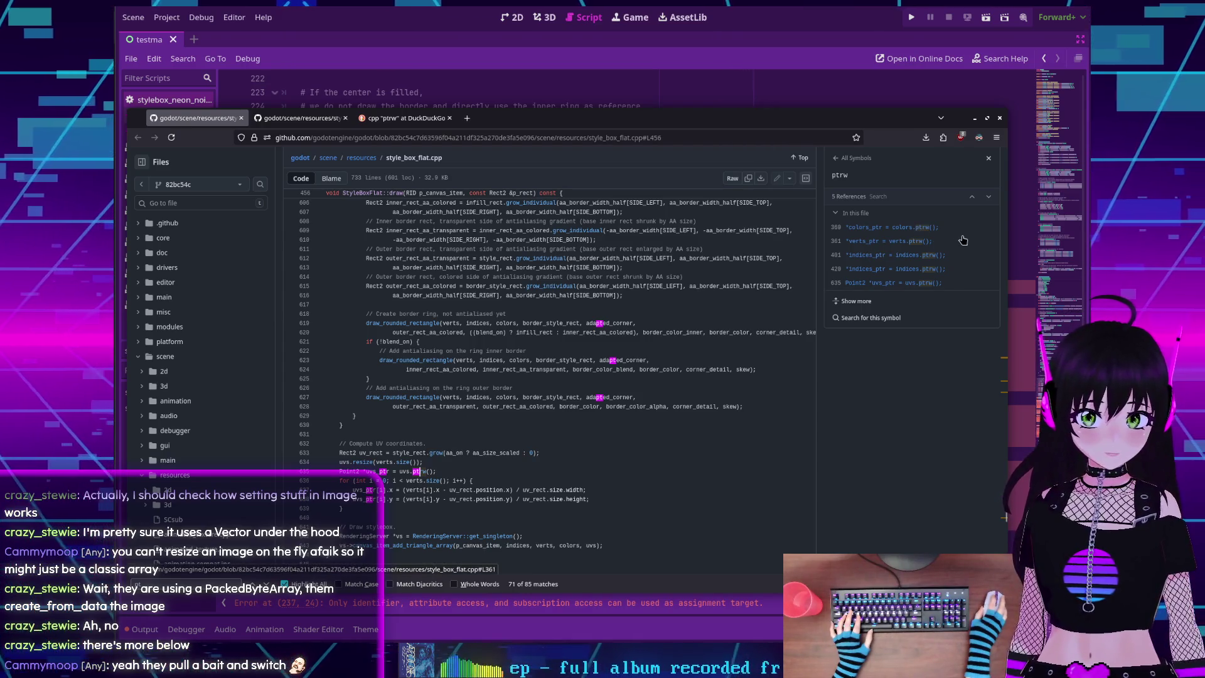
pyautogui.click(903, 255)
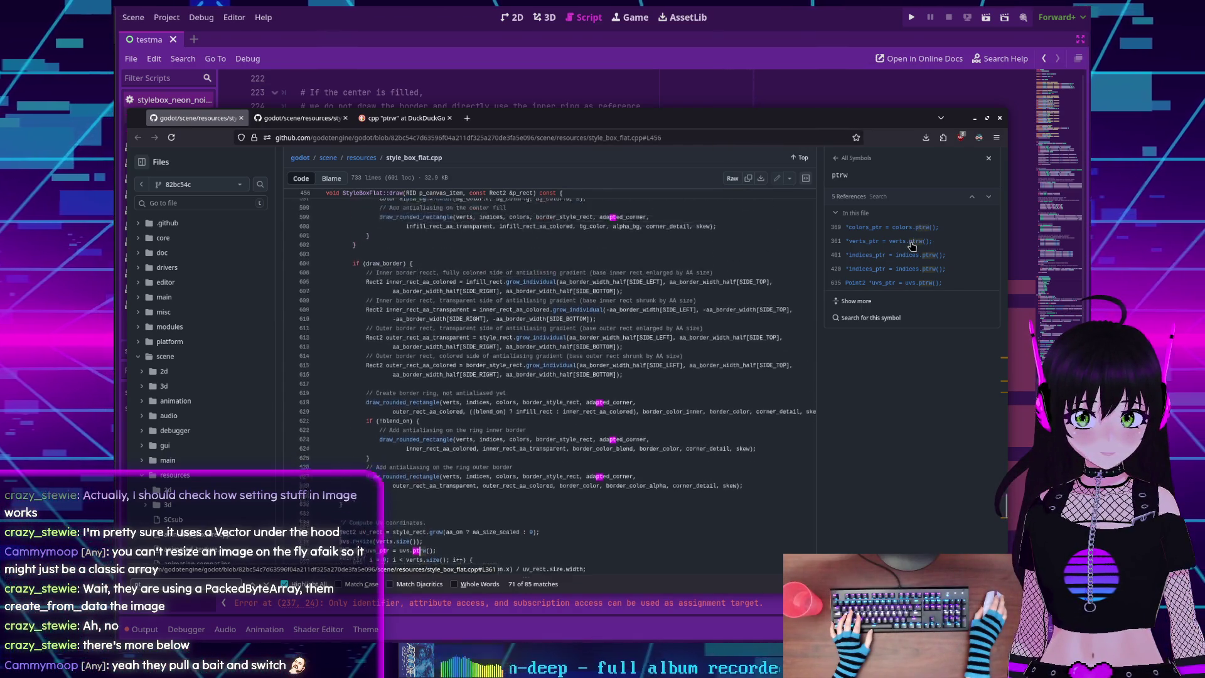
pyautogui.click(891, 268)
pyautogui.click(882, 283)
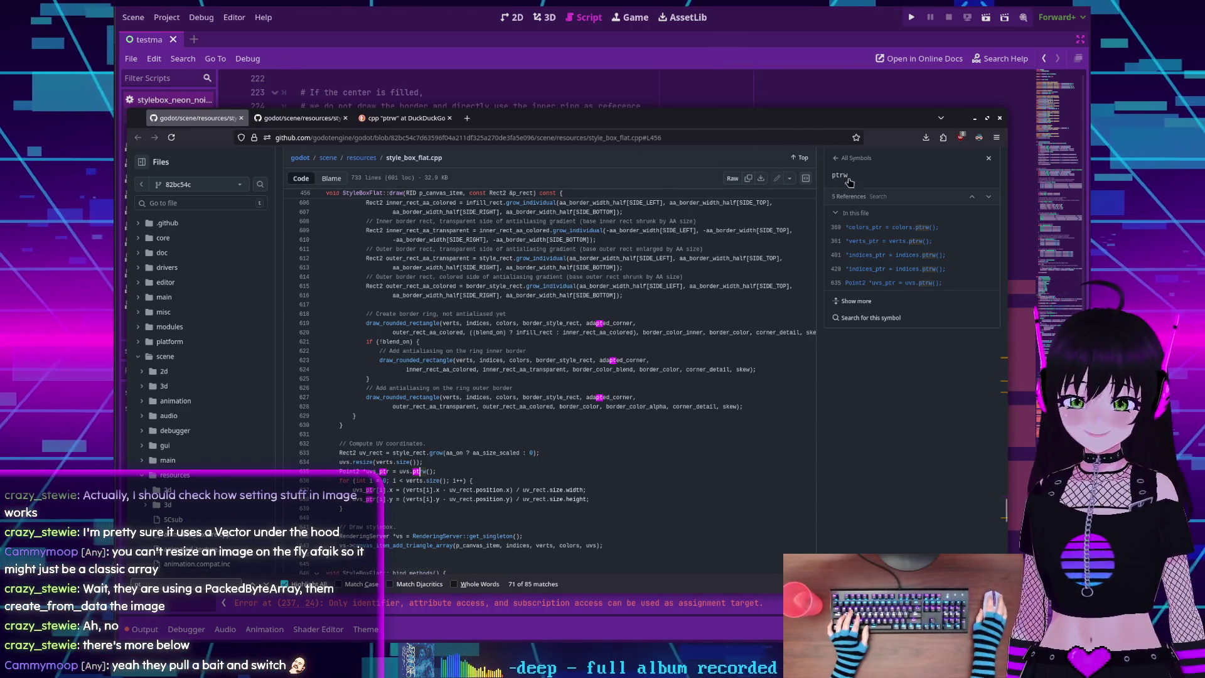
pyautogui.click(786, 13)
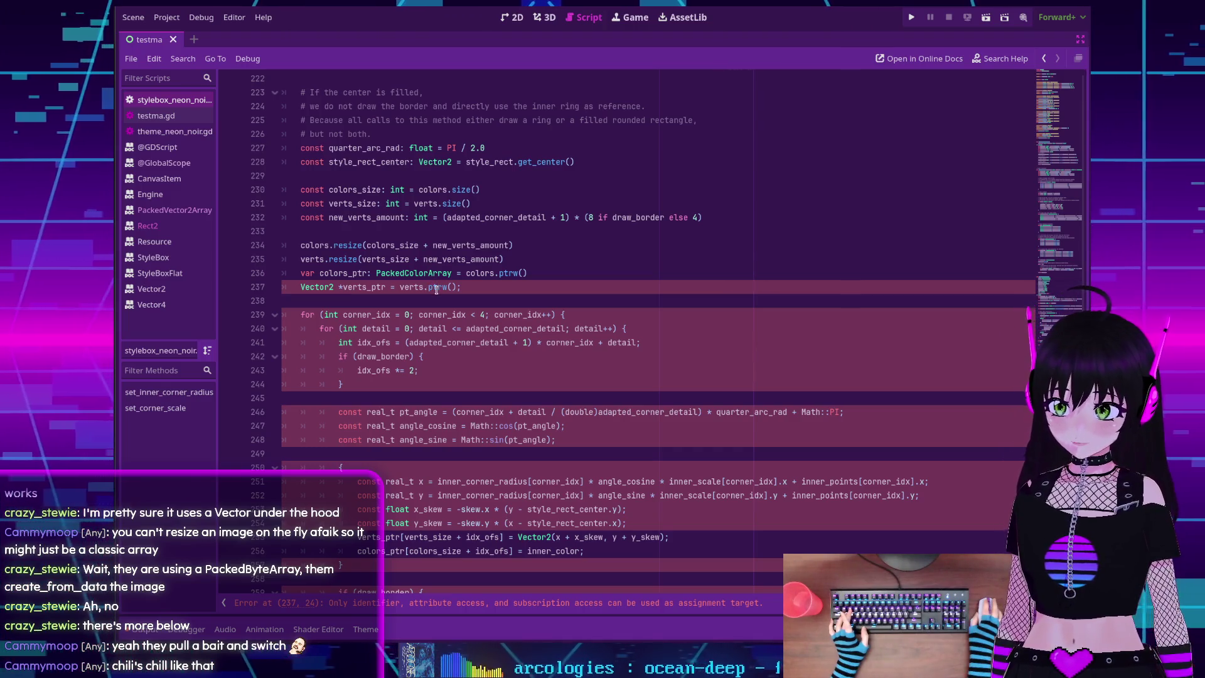
# Compare against the GitHub source, then remove .ptrw() so line 236 assigns colors directly
pyautogui.doubleClick(509, 273)
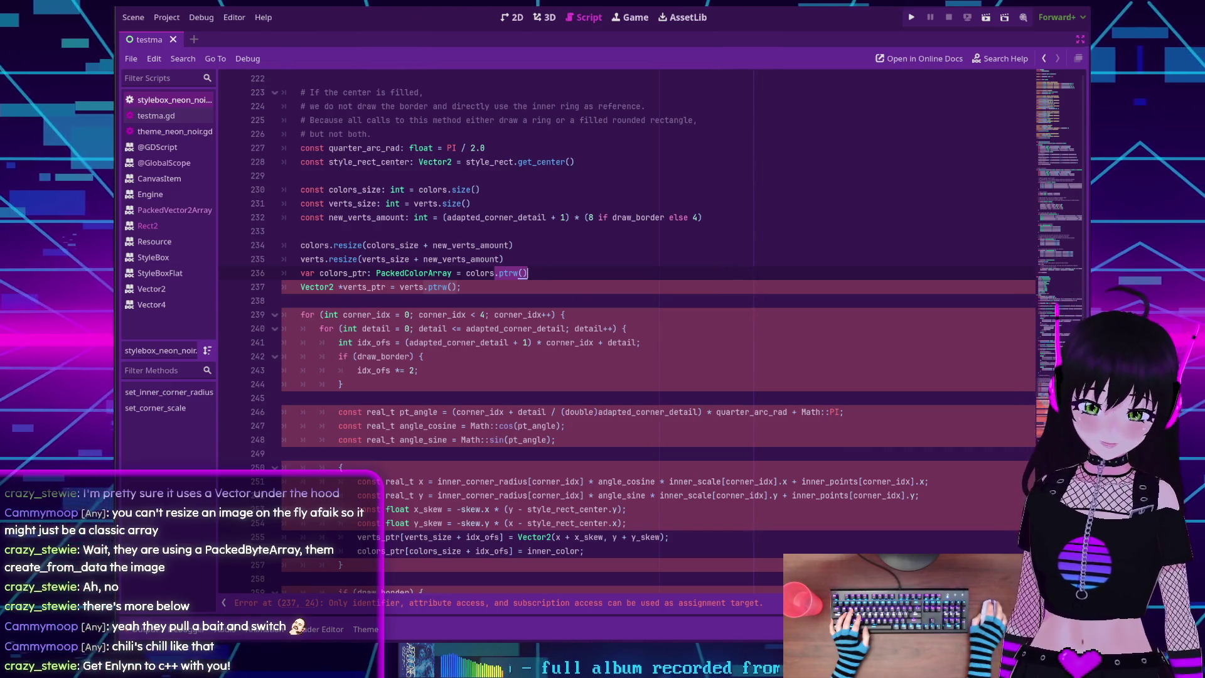
pyautogui.hotkey('alt', 'Tab')
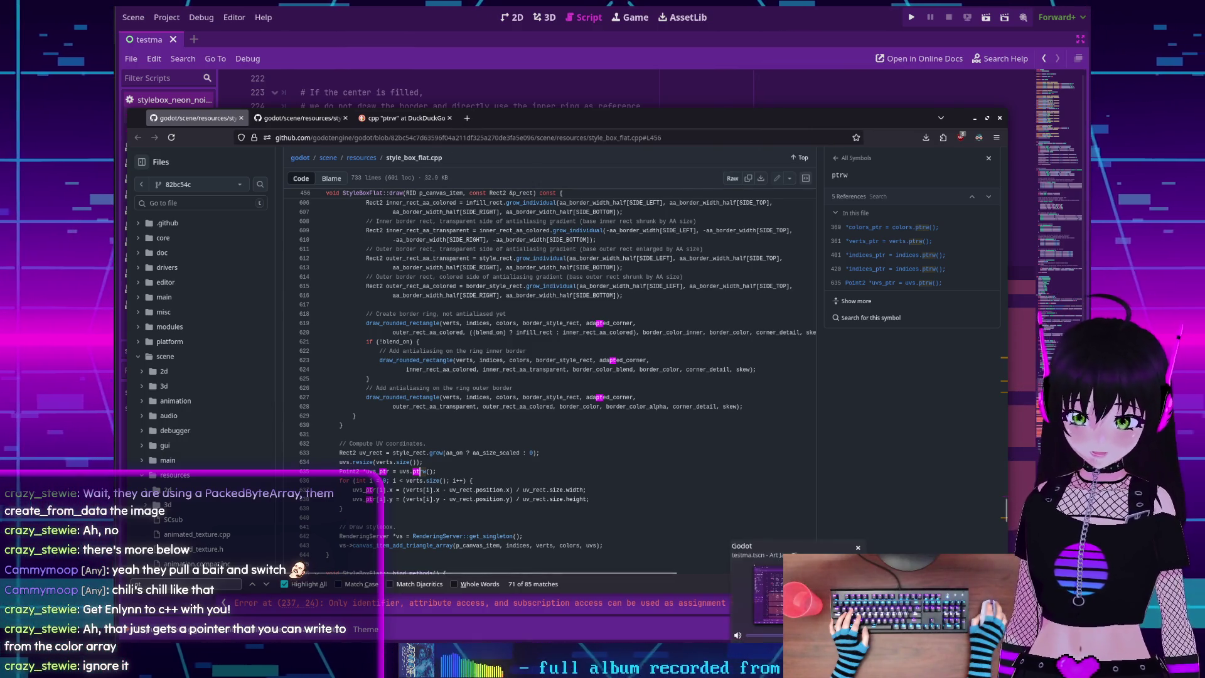
pyautogui.hotkey('alt', 'Tab')
pyautogui.press('BackSpace')
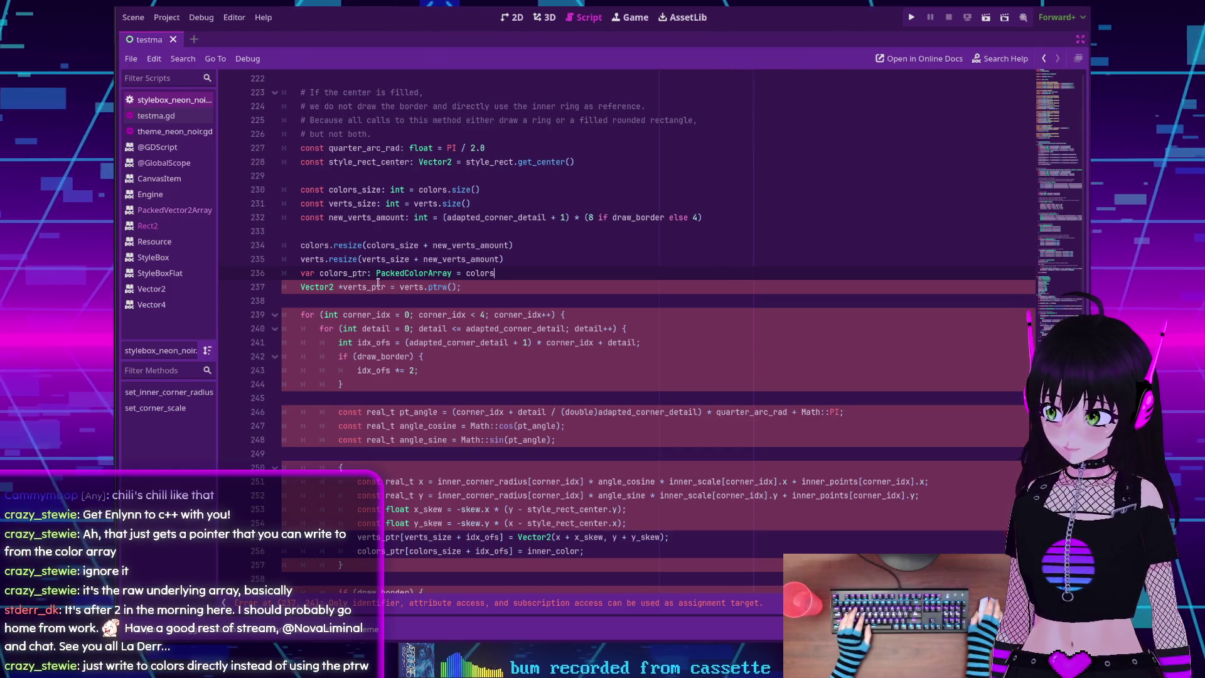
# Check where colors and colors_ptr are used, and make line 256 write into colors
pyautogui.doubleClick(478, 273)
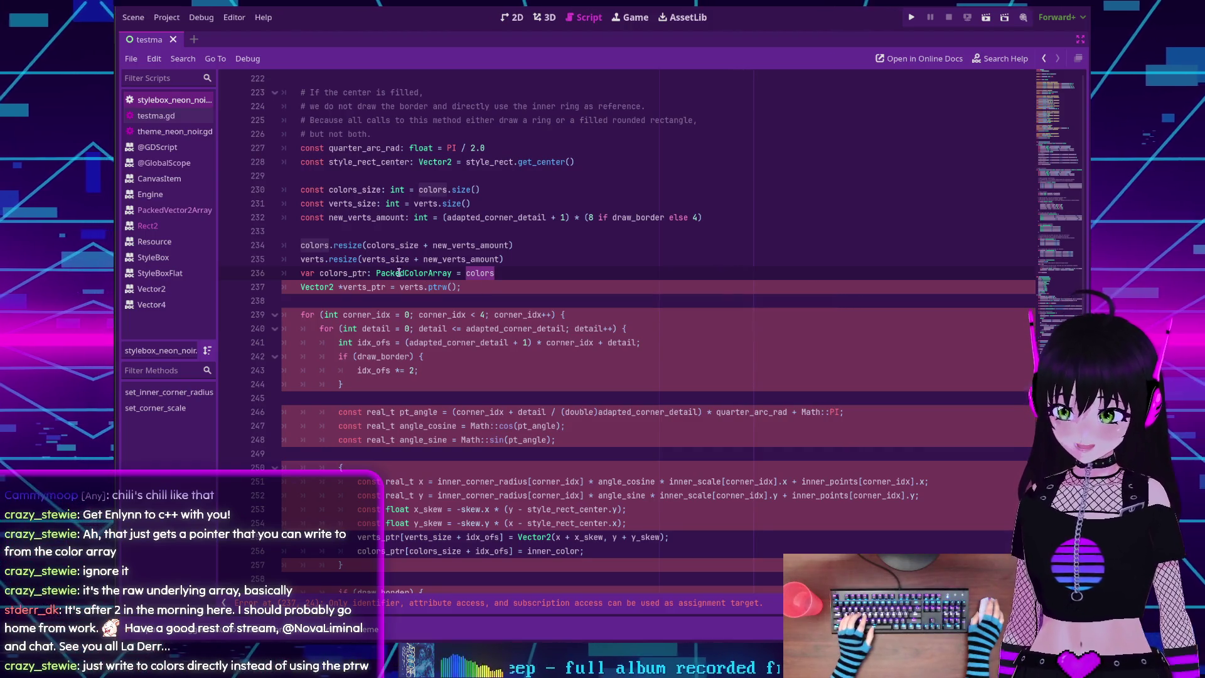
pyautogui.doubleClick(353, 273)
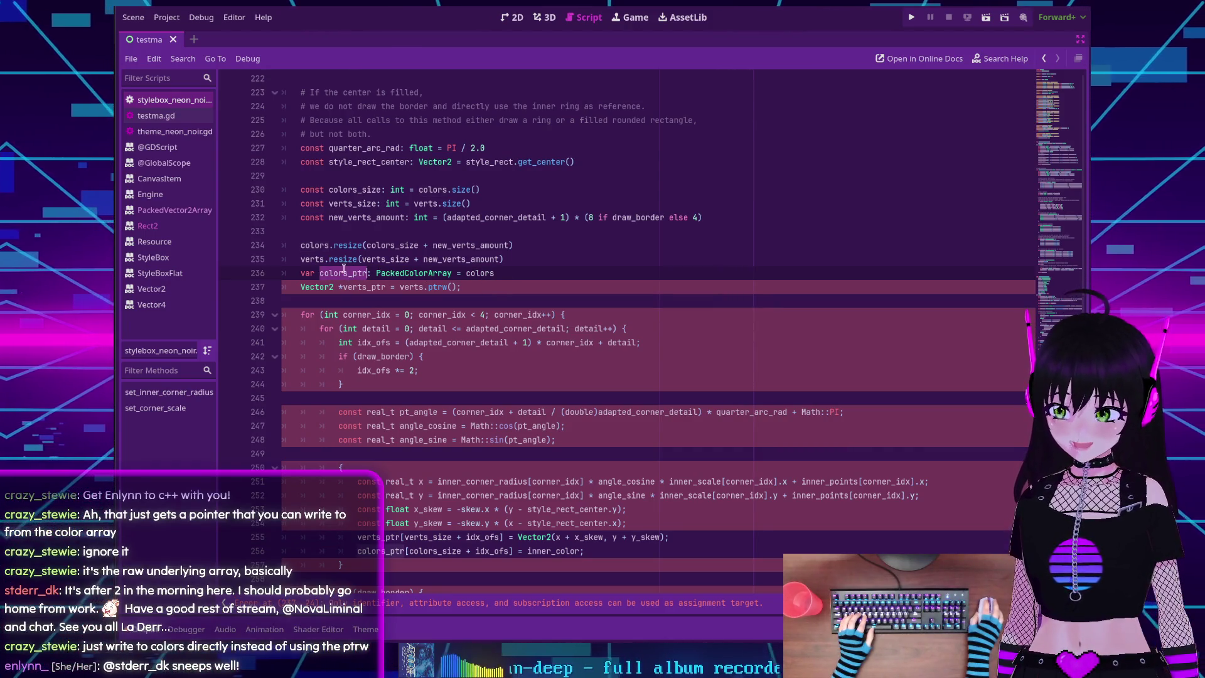
pyautogui.doubleClick(486, 273)
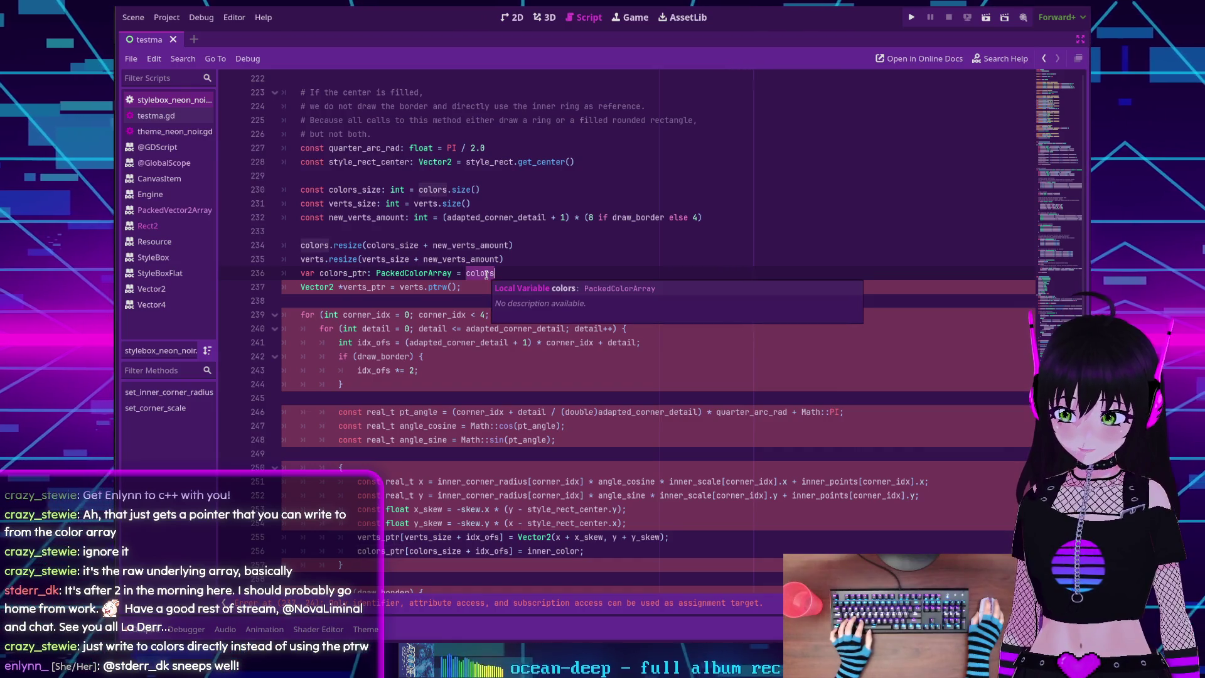
pyautogui.scroll(-3, 439, 352)
pyautogui.click(405, 426)
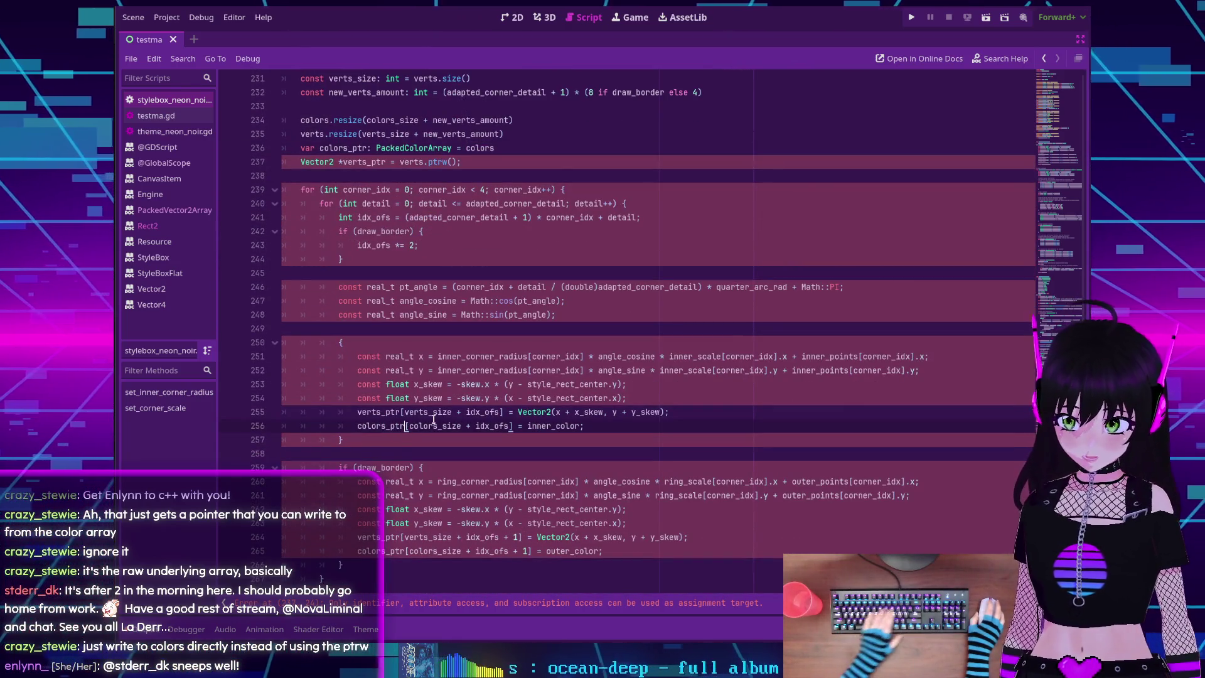
pyautogui.press('BackSpace')
pyautogui.press('BackSpace')
pyautogui.press('BackSpace')
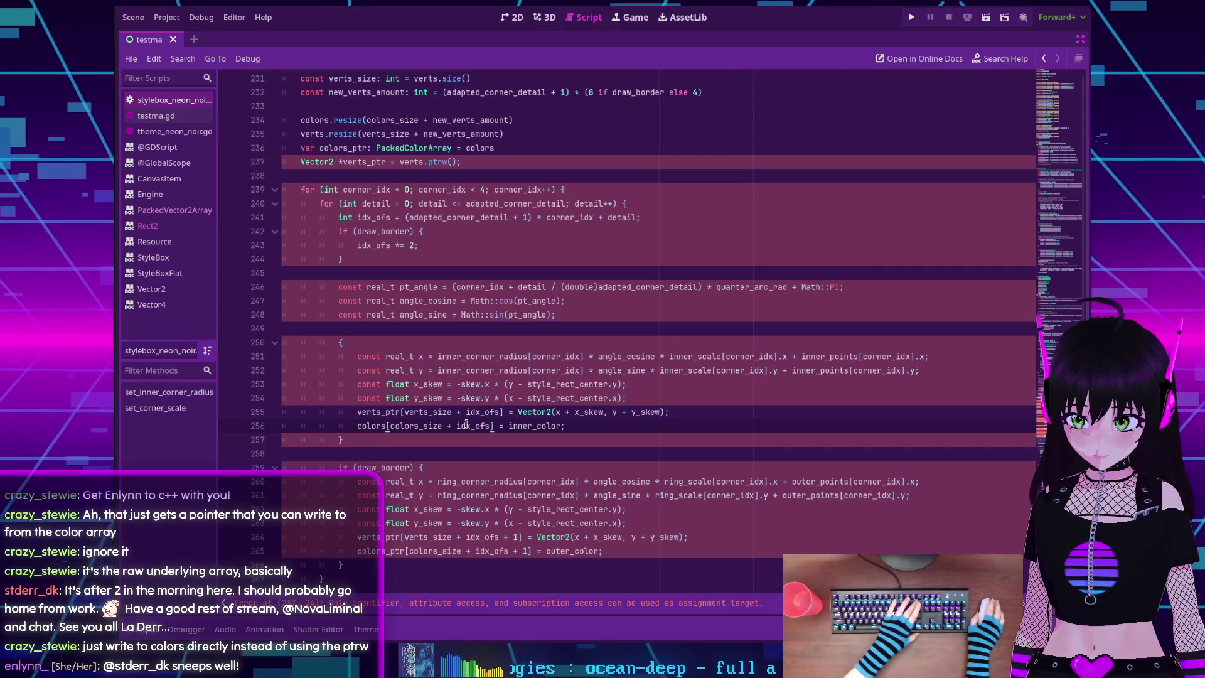
# Make lines 264 and 265 write straight into verts and colors instead of the _ptr variables
pyautogui.doubleClick(327, 148)
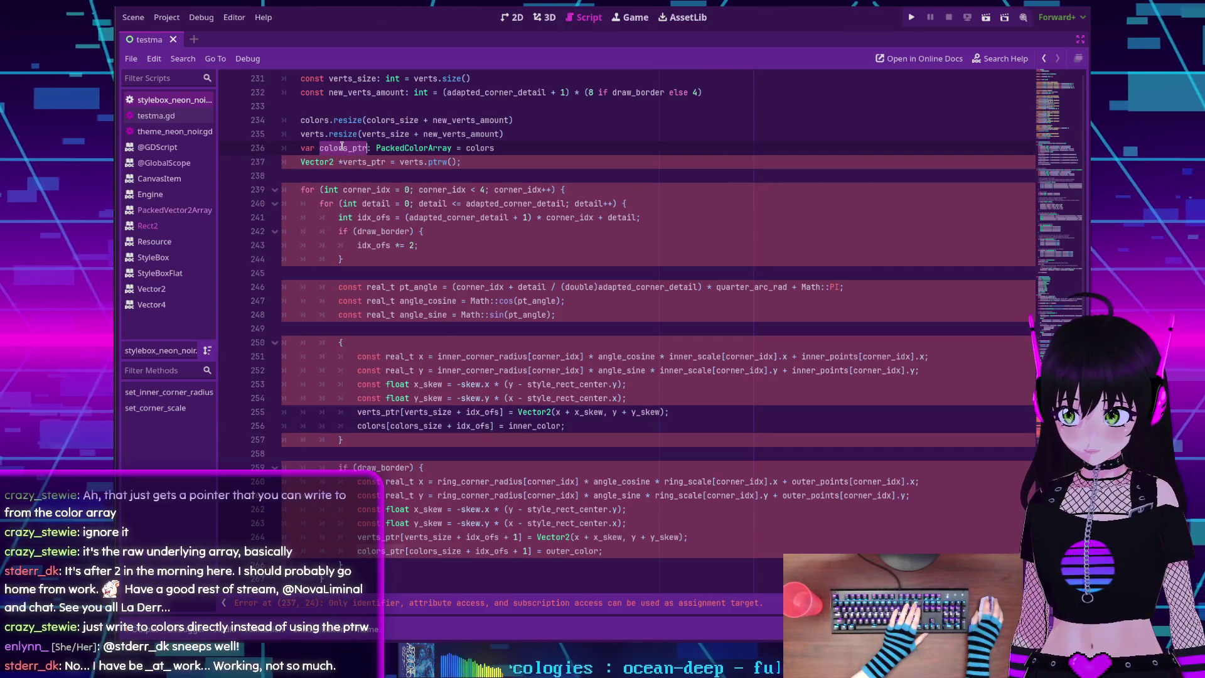
pyautogui.scroll(-1, 407, 440)
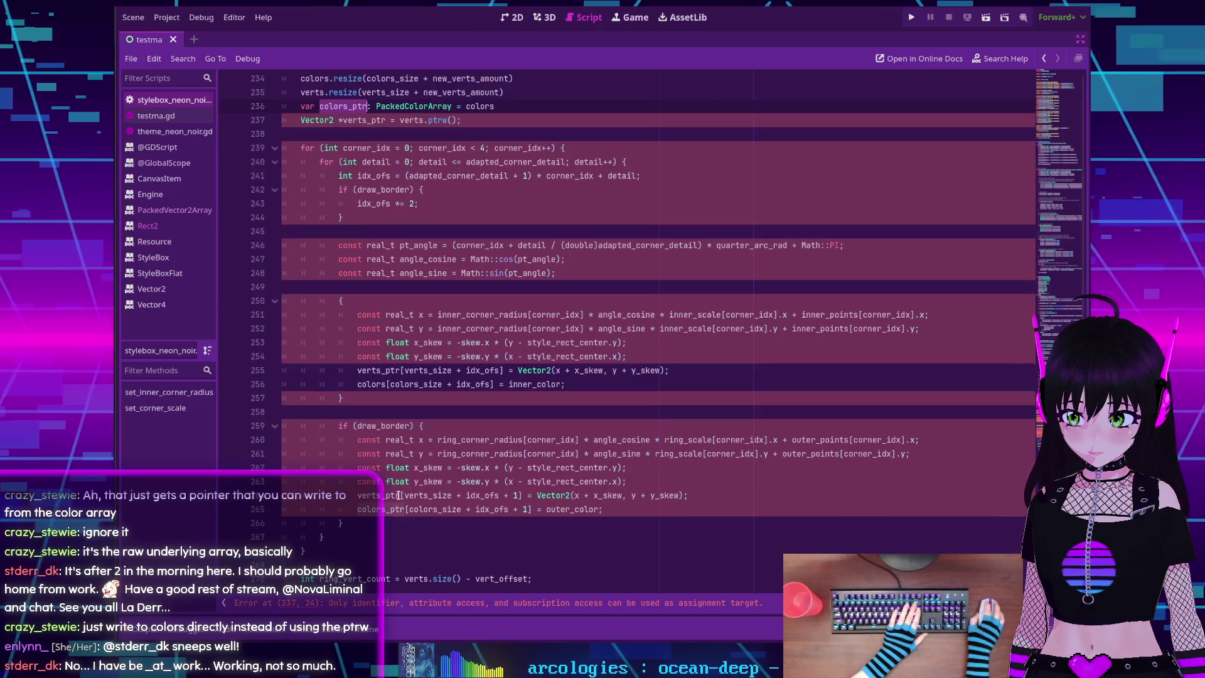
pyautogui.click(401, 509)
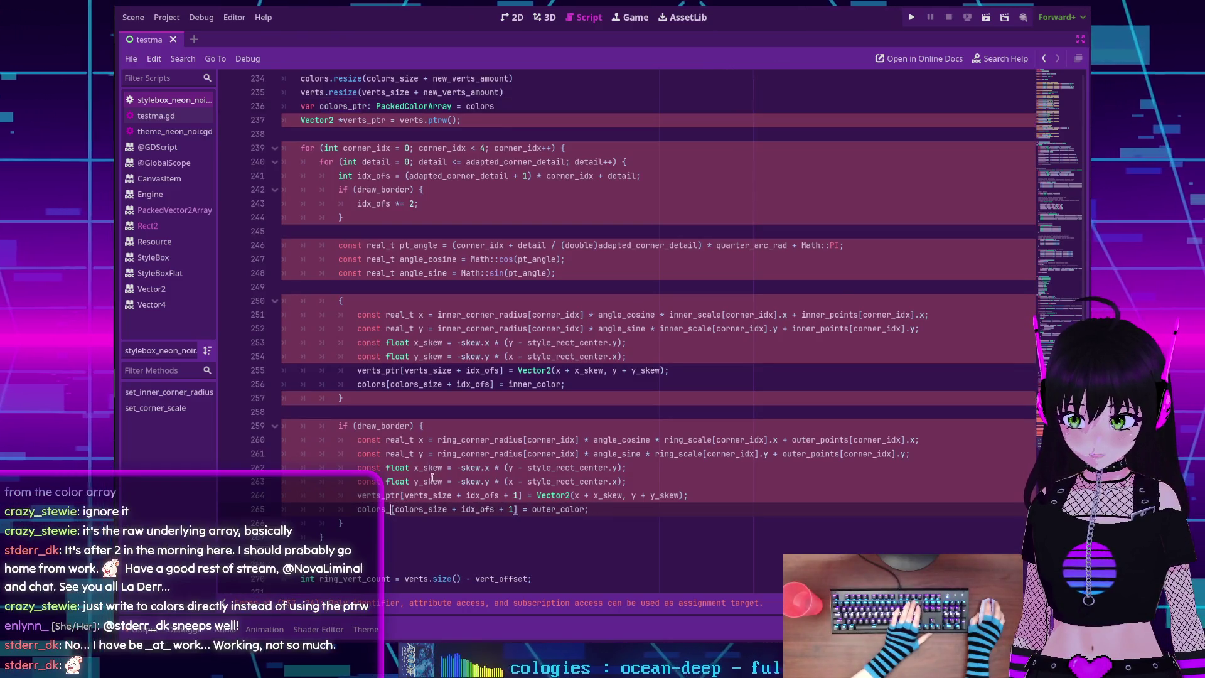
pyautogui.press('BackSpace')
pyautogui.press('BackSpace')
pyautogui.press('BackSpace')
pyautogui.click(401, 495)
pyautogui.press('BackSpace')
pyautogui.press('BackSpace')
pyautogui.press('BackSpace')
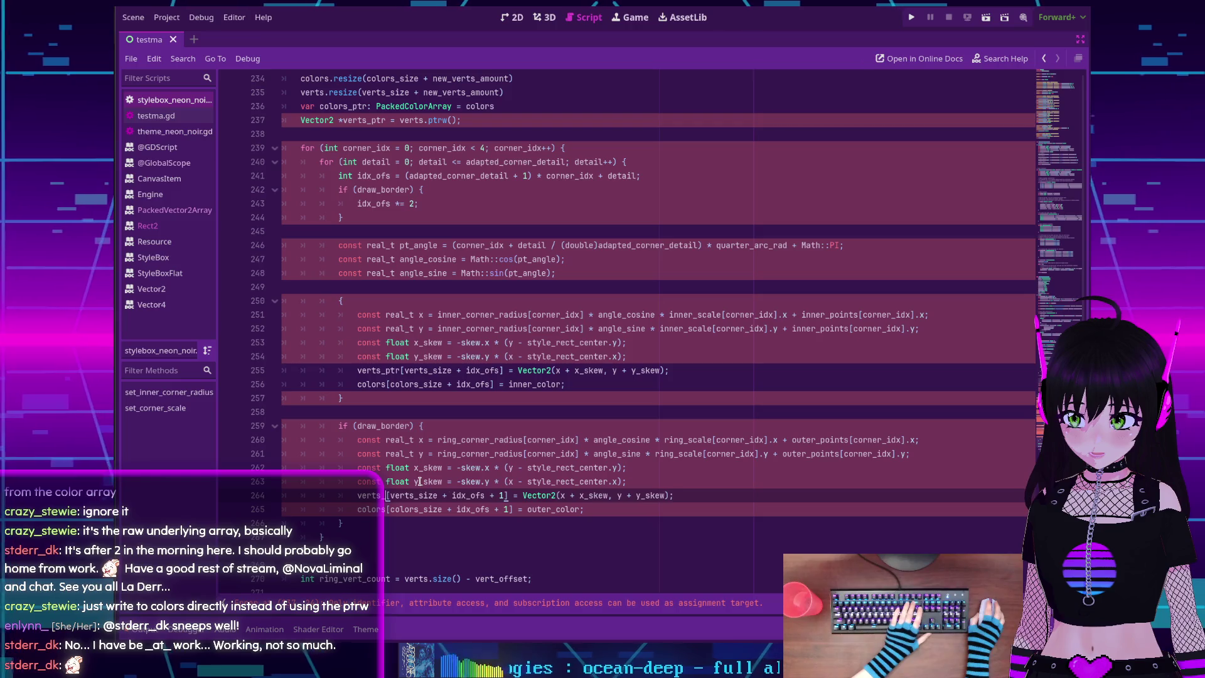
pyautogui.scroll(2, 376, 207)
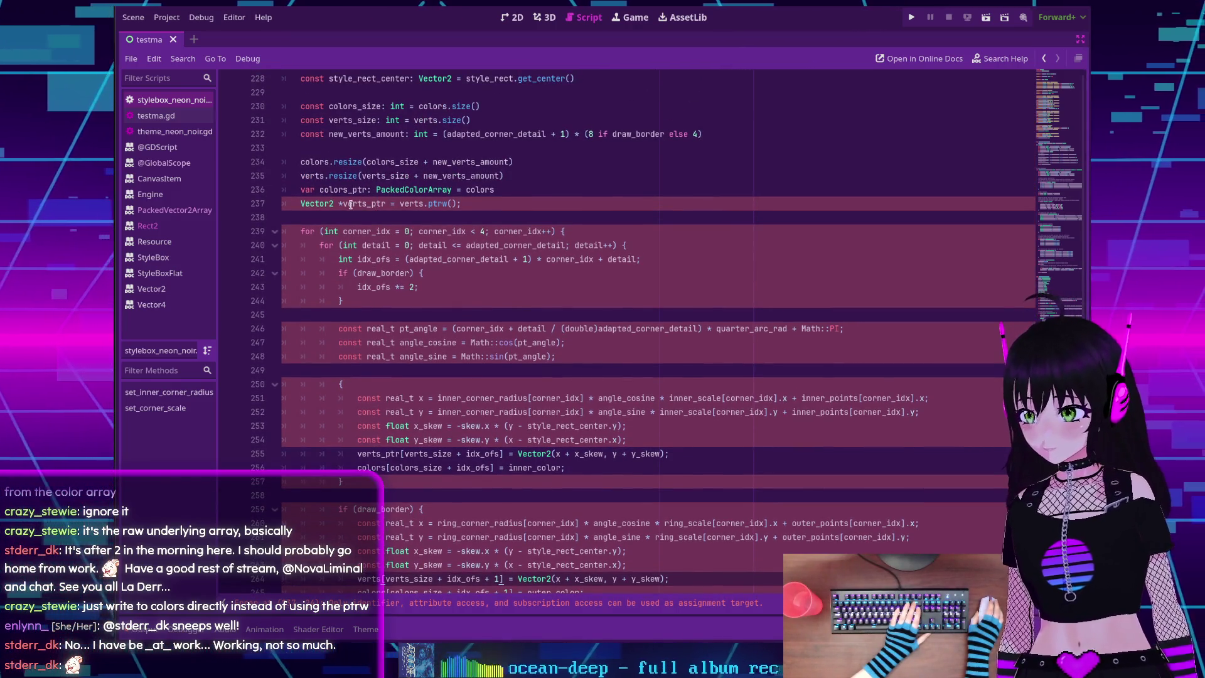
# Delete .ptrw(); on line 237, then remove the colors_ptr and verts_ptr declaration lines
pyautogui.scroll(1, 351, 219)
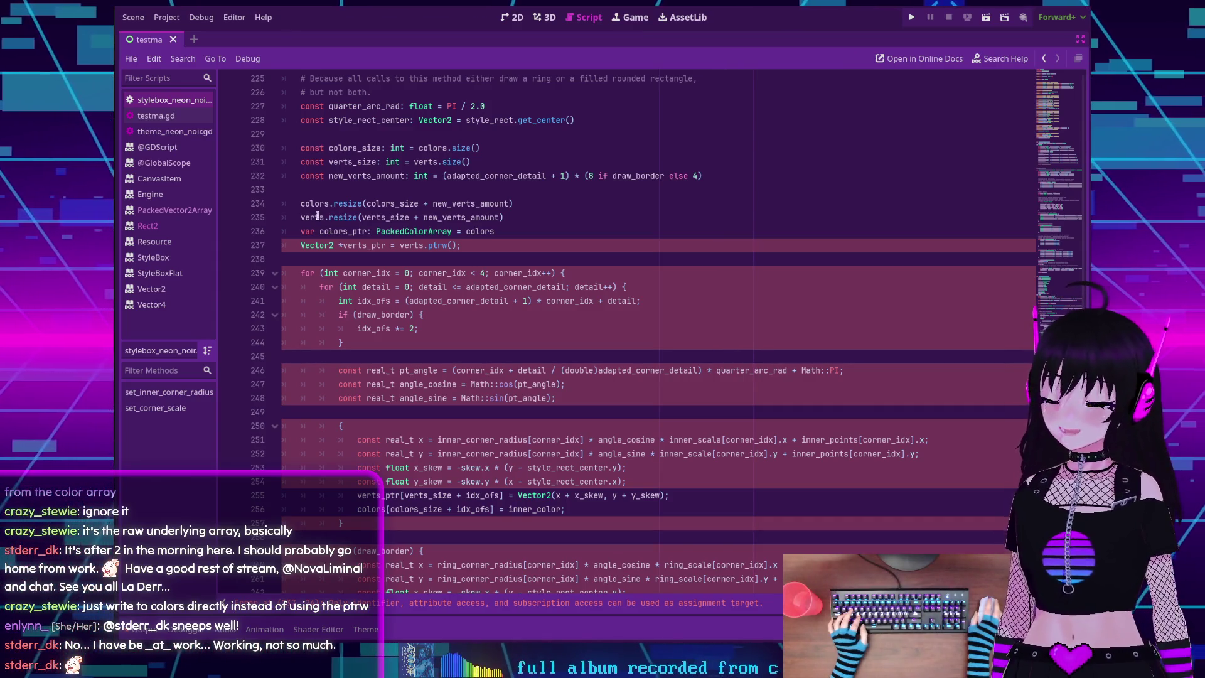
pyautogui.moveTo(329, 223)
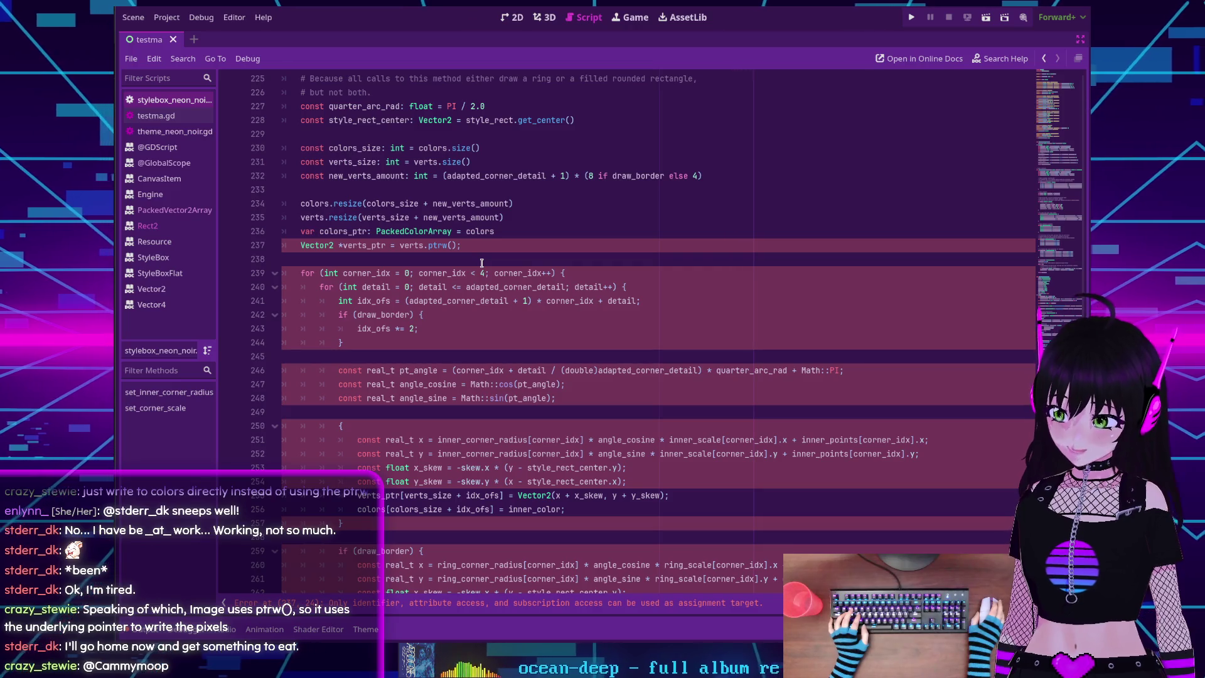
pyautogui.scroll(1, 481, 262)
pyautogui.moveTo(460, 286); pyautogui.dragTo(424, 286)
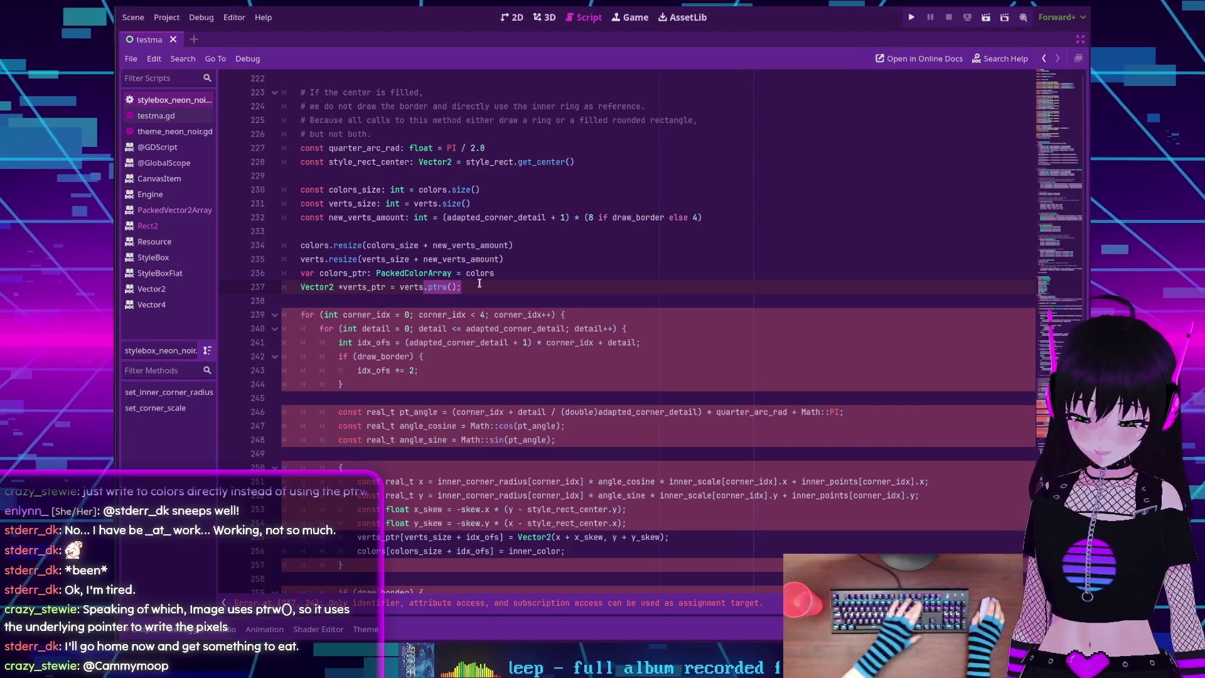
pyautogui.press('BackSpace')
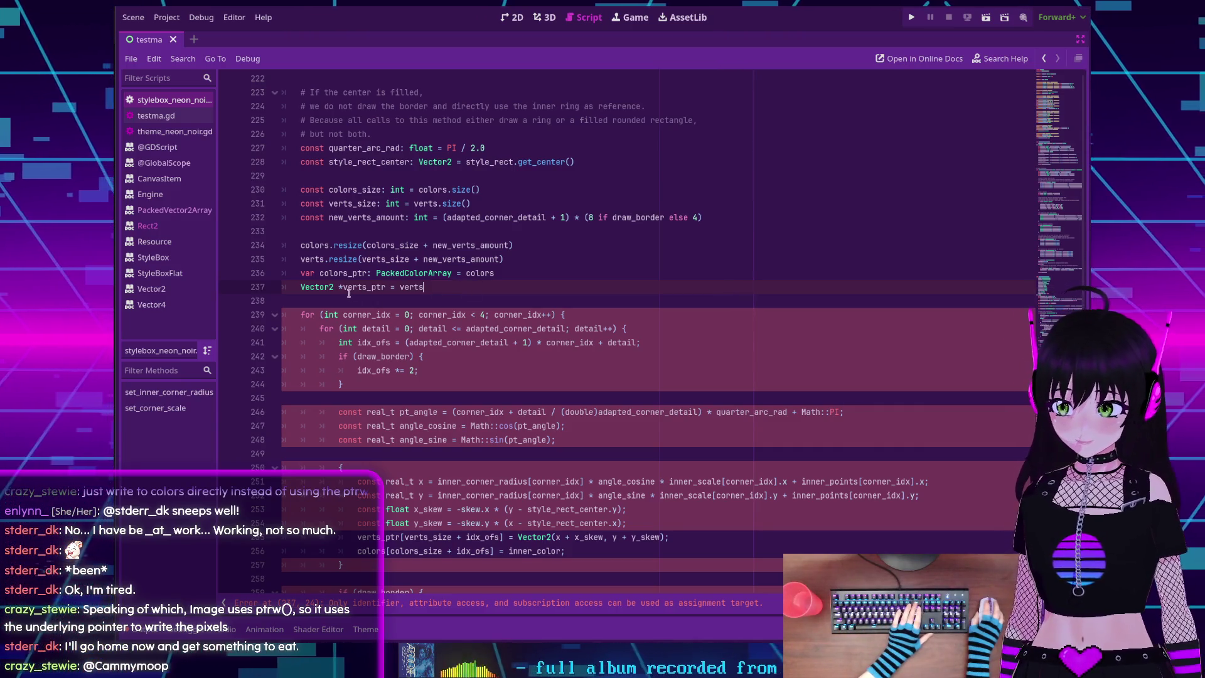
pyautogui.moveTo(425, 287); pyautogui.dragTo(291, 280)
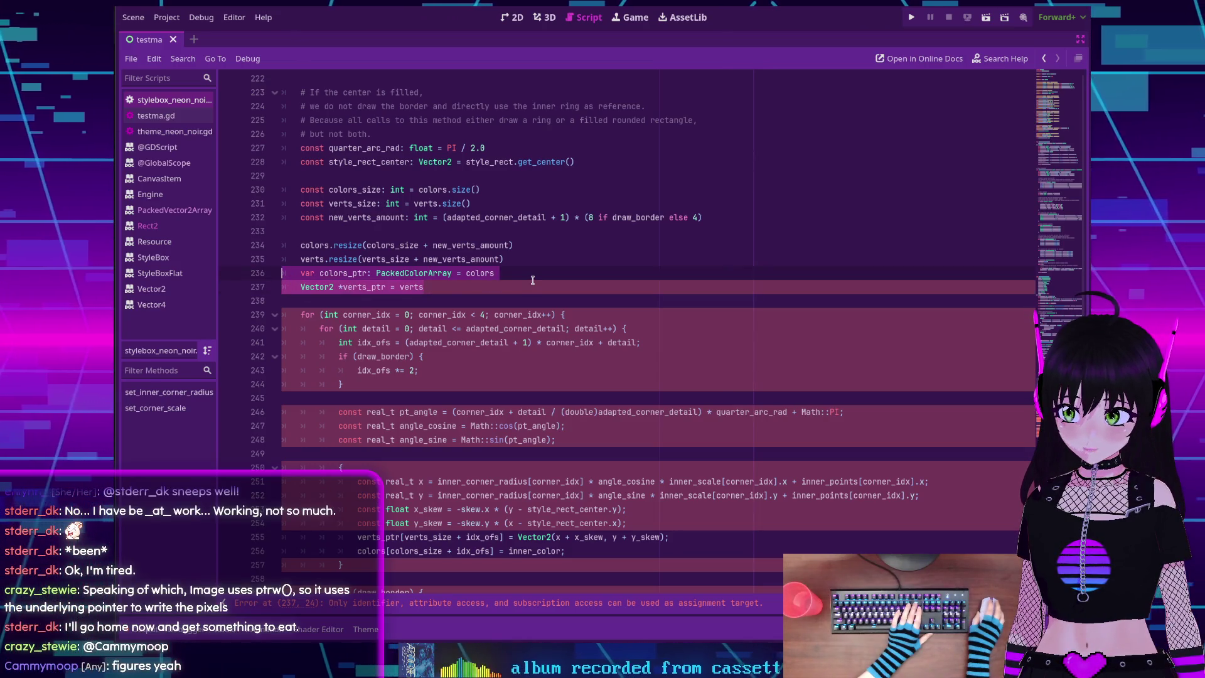
pyautogui.press('BackSpace')
pyautogui.press('BackSpace')
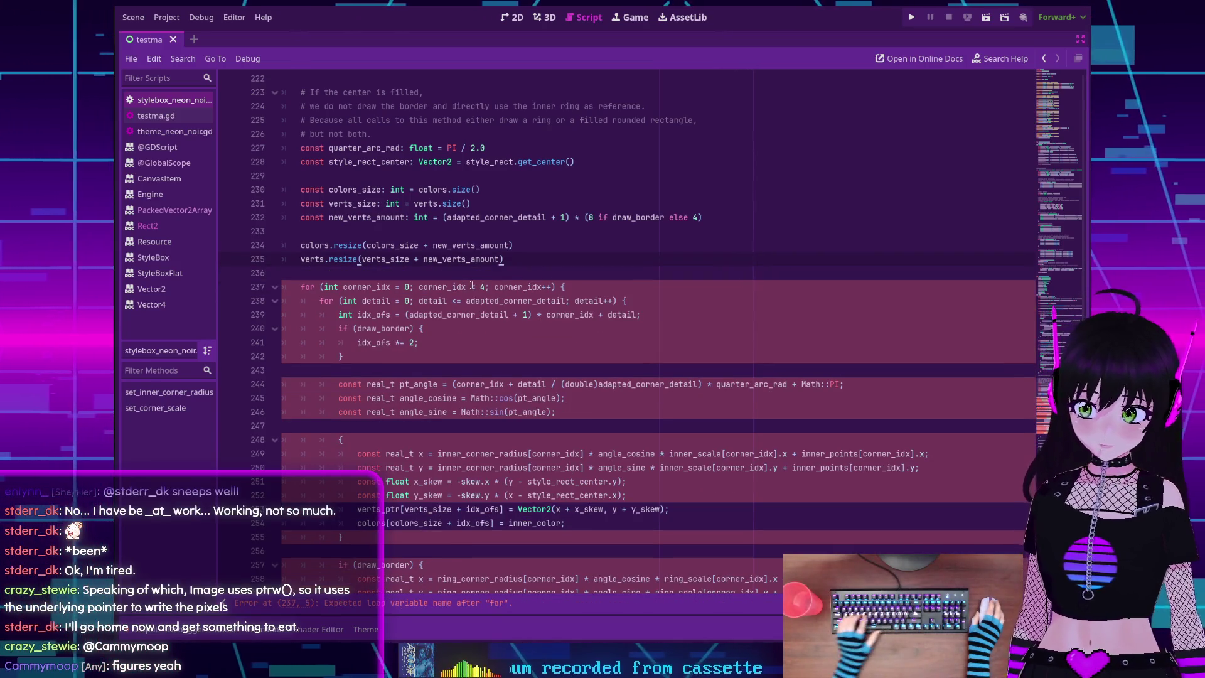
pyautogui.scroll(-3, 480, 287)
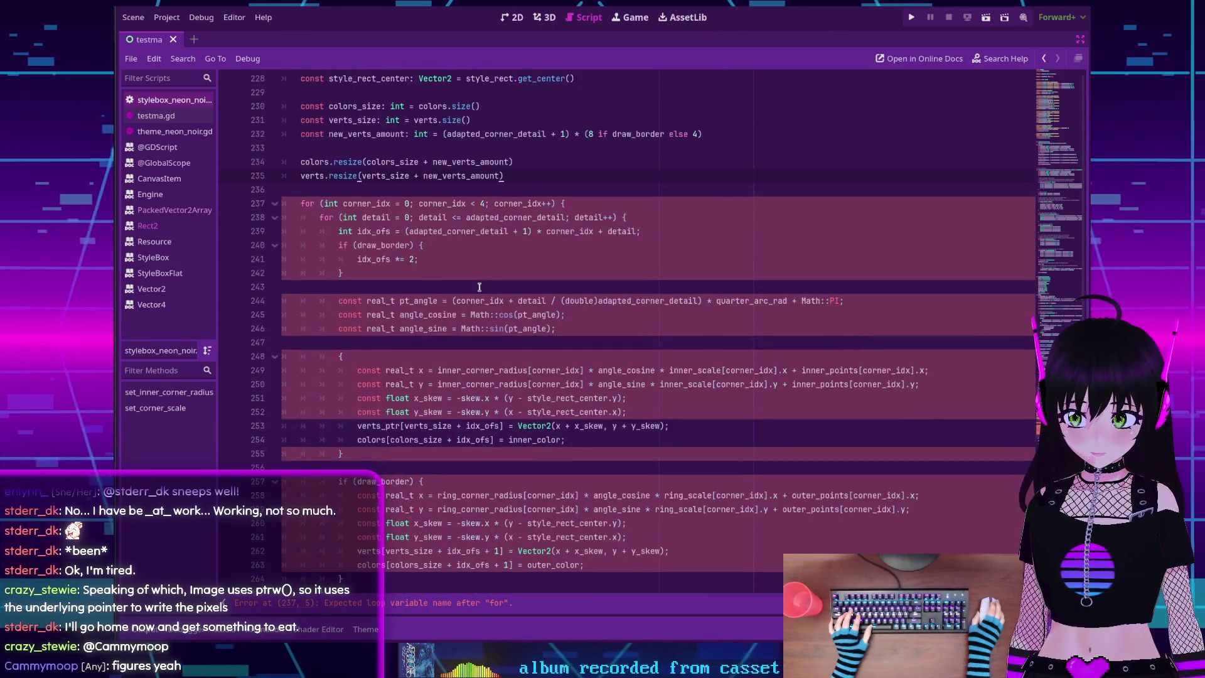
pyautogui.scroll(1, 395, 351)
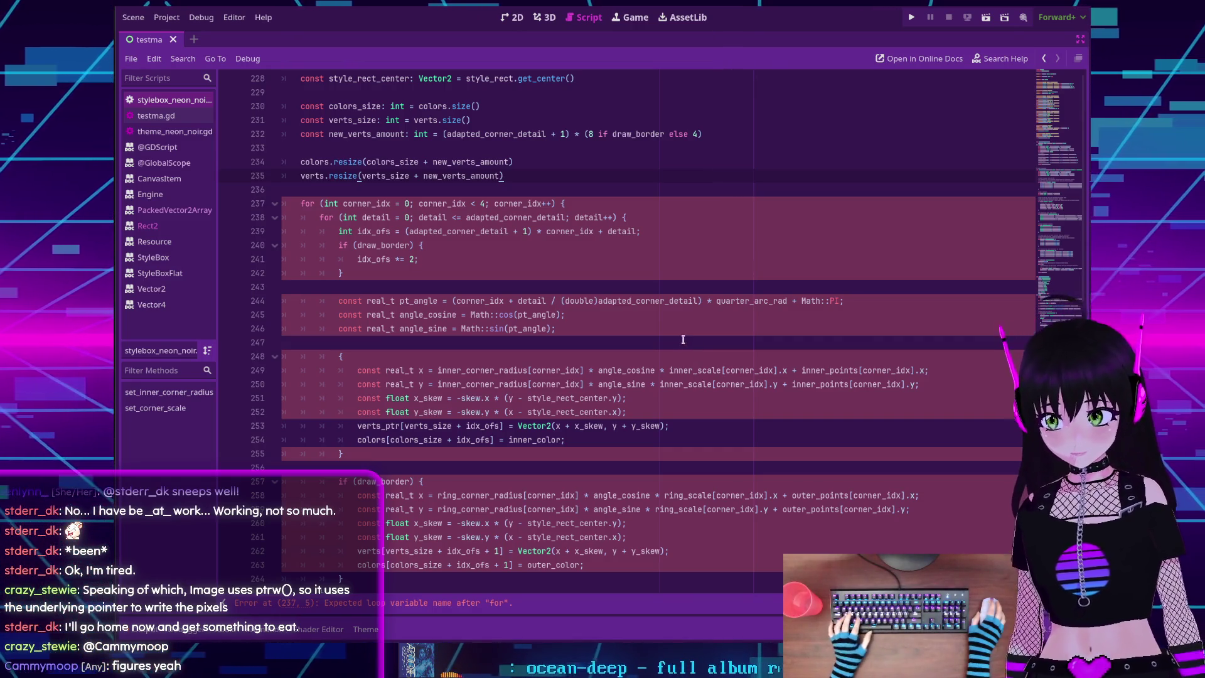
pyautogui.scroll(1, 596, 311)
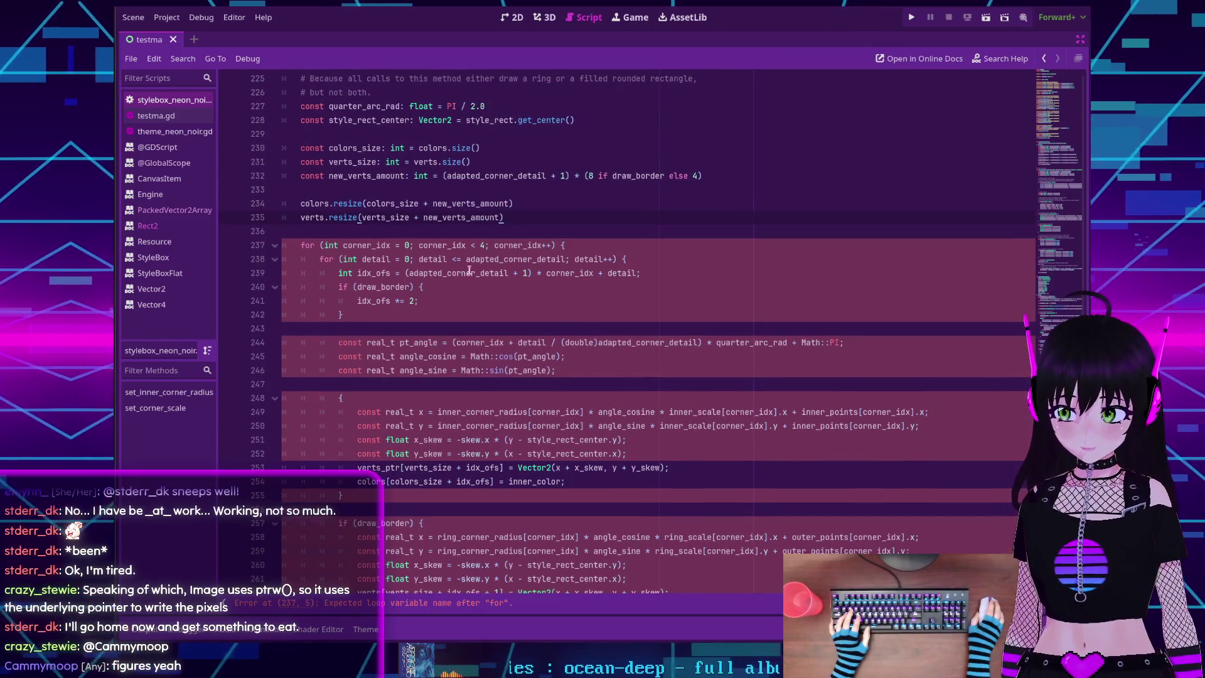
pyautogui.scroll(-1, 339, 233)
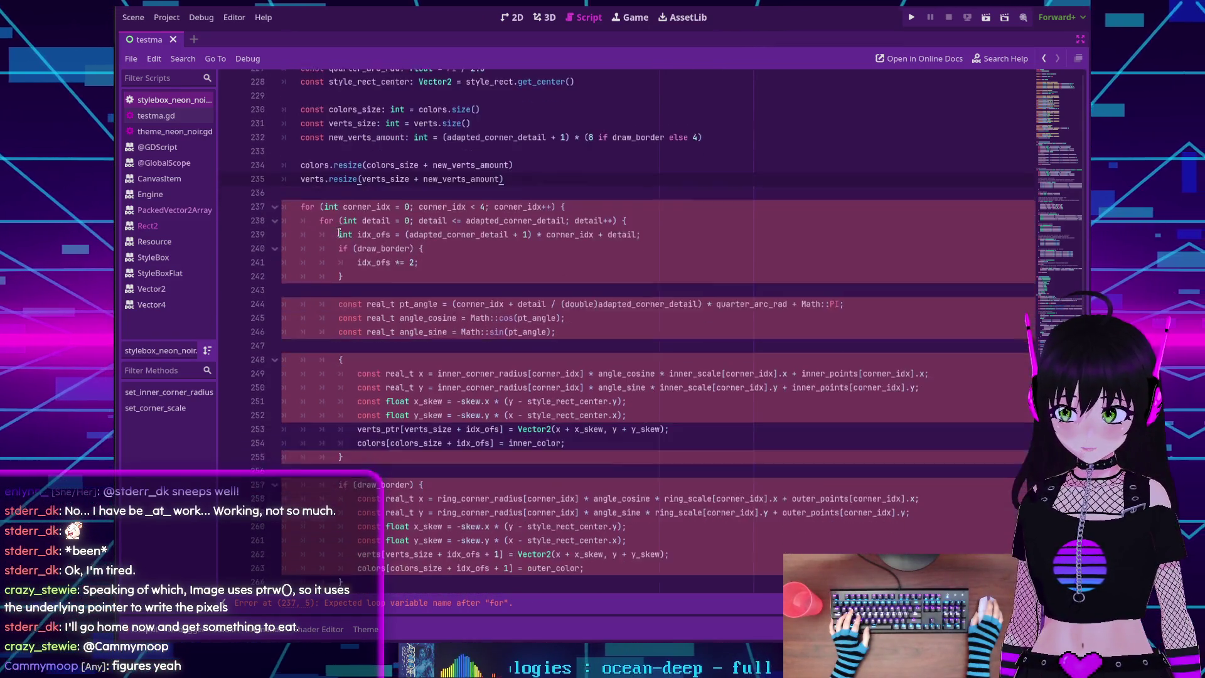
pyautogui.scroll(1, 340, 256)
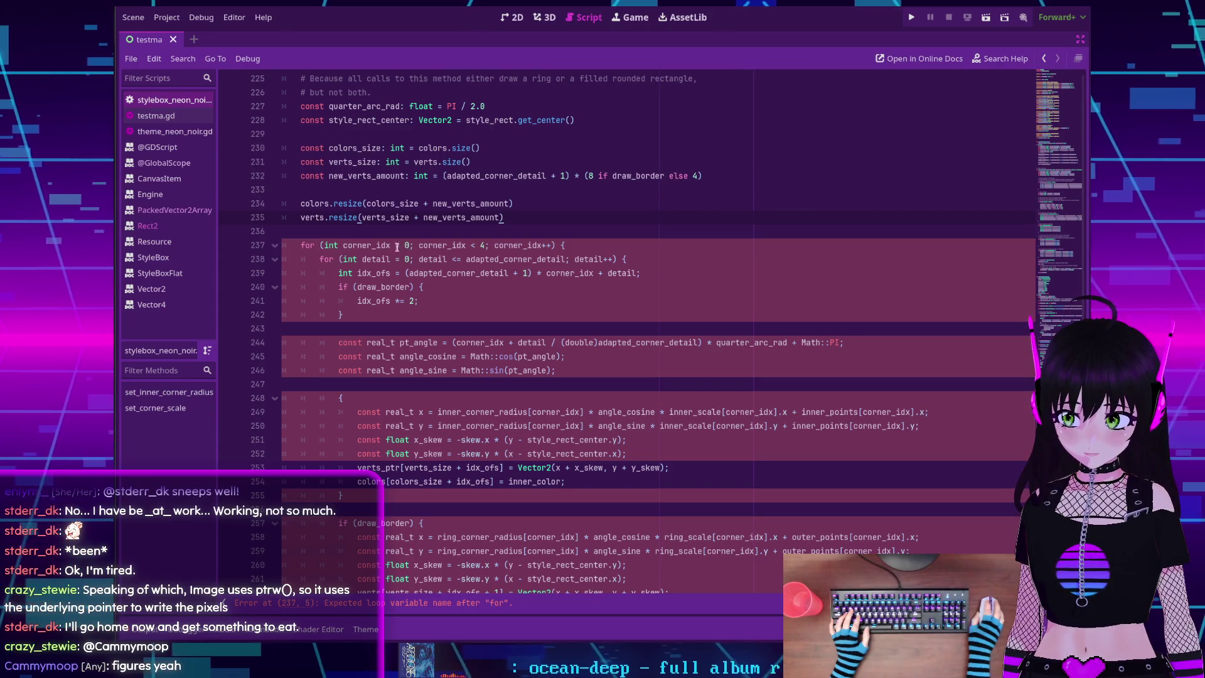
pyautogui.doubleClick(361, 245)
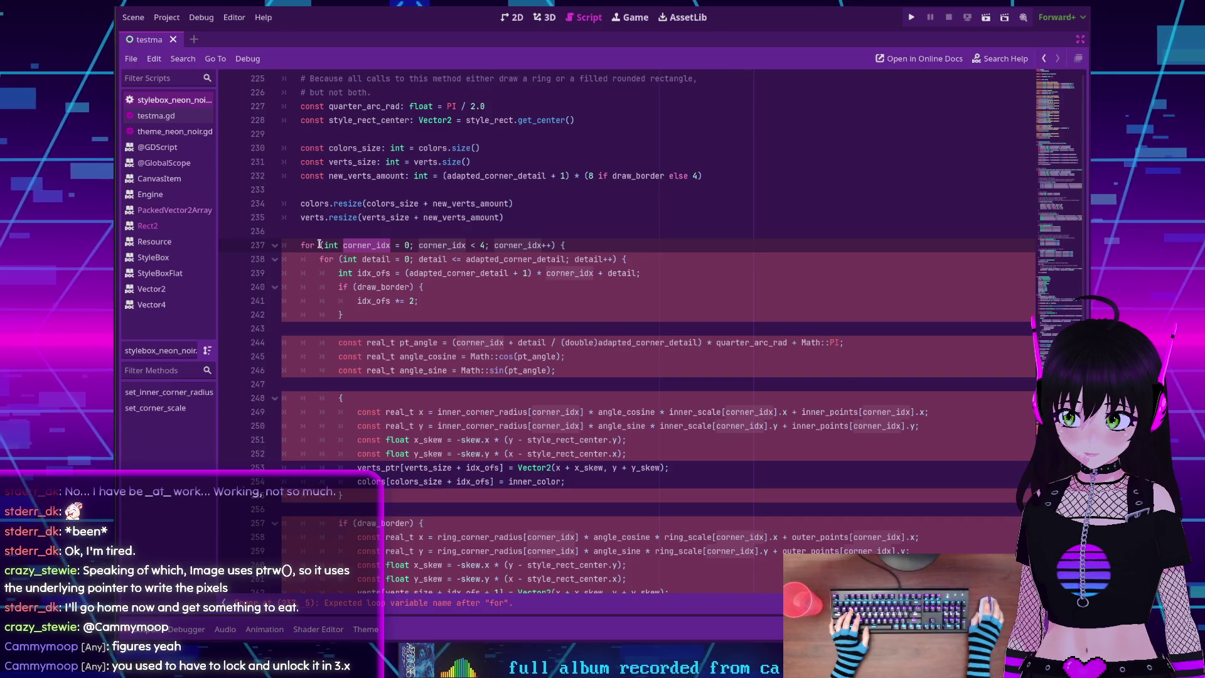
# Insert a new line 'for corner_idx in 4:' above the old C++ corner for-loop
pyautogui.press('Home')
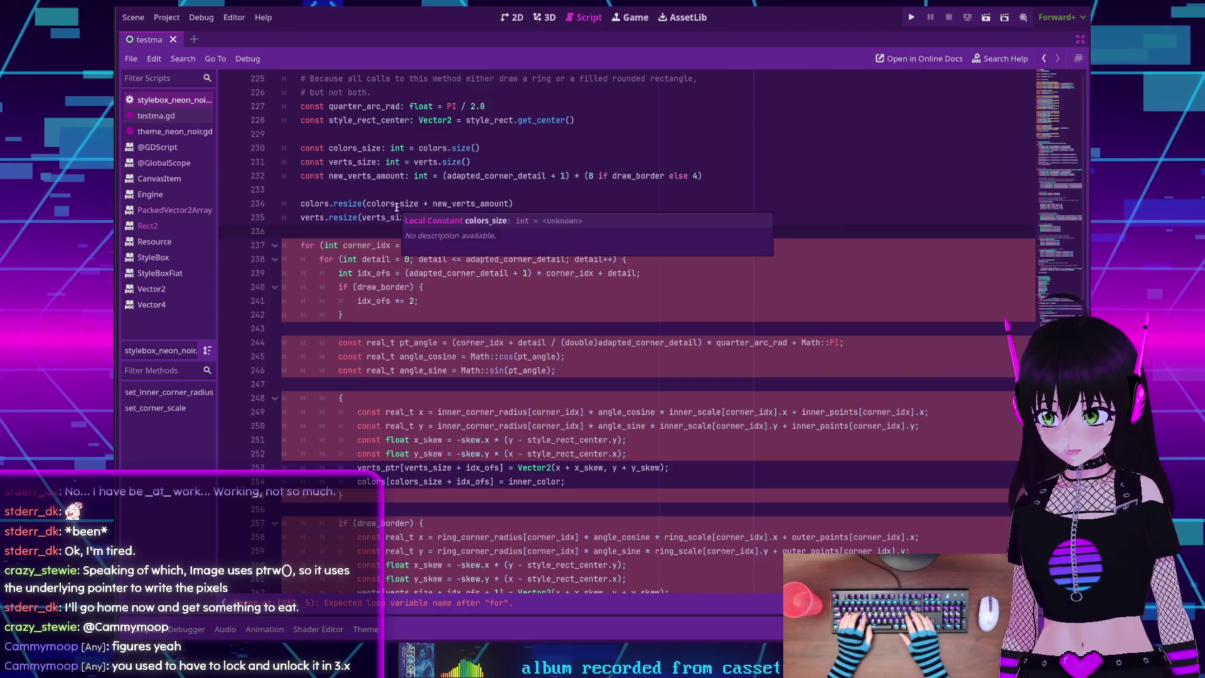
pyautogui.press('Return')
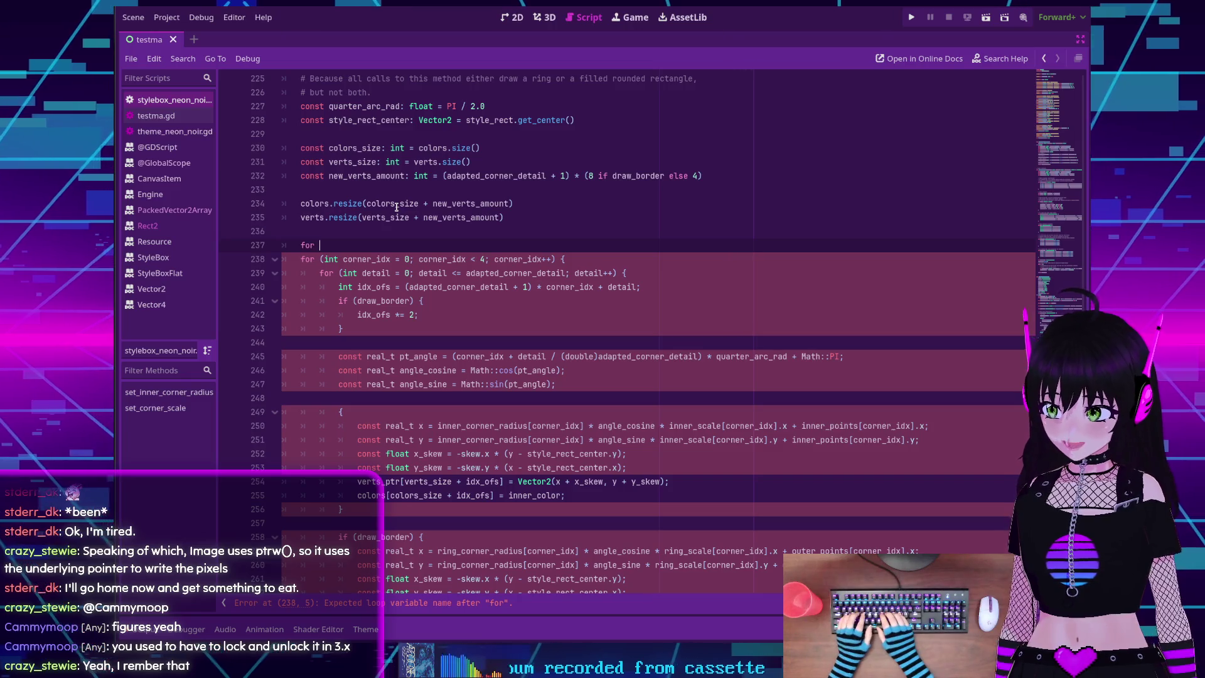
pyautogui.write('for corner_idx')
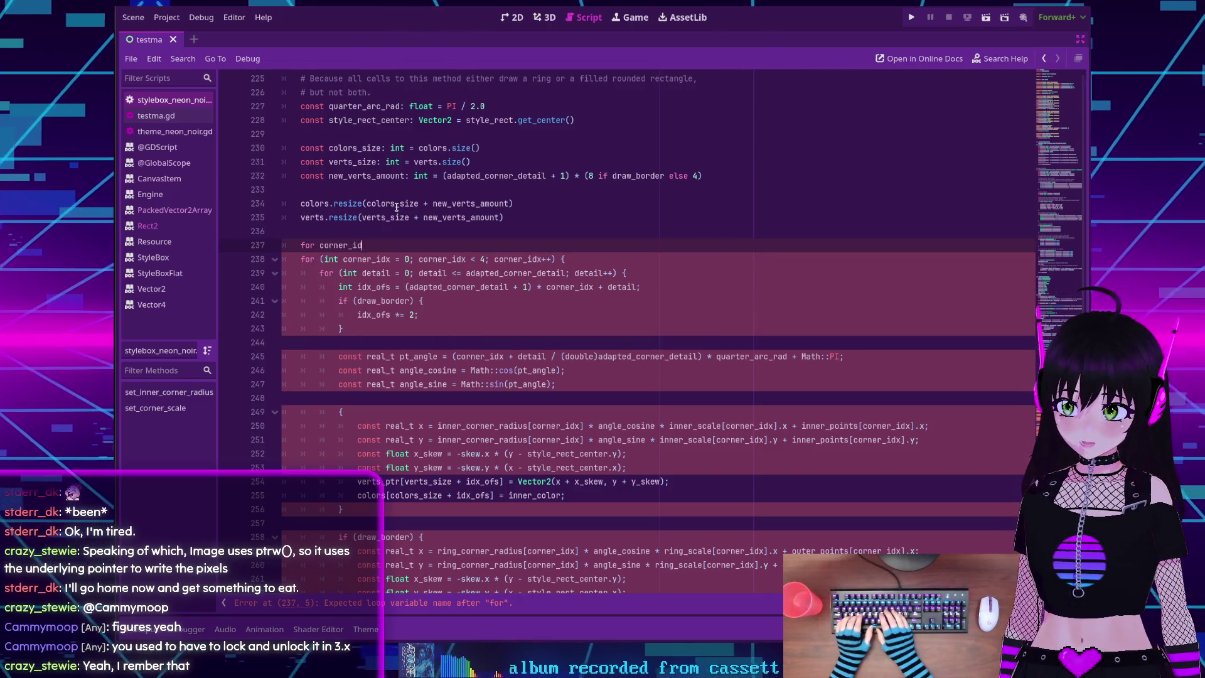
pyautogui.write(' in ')
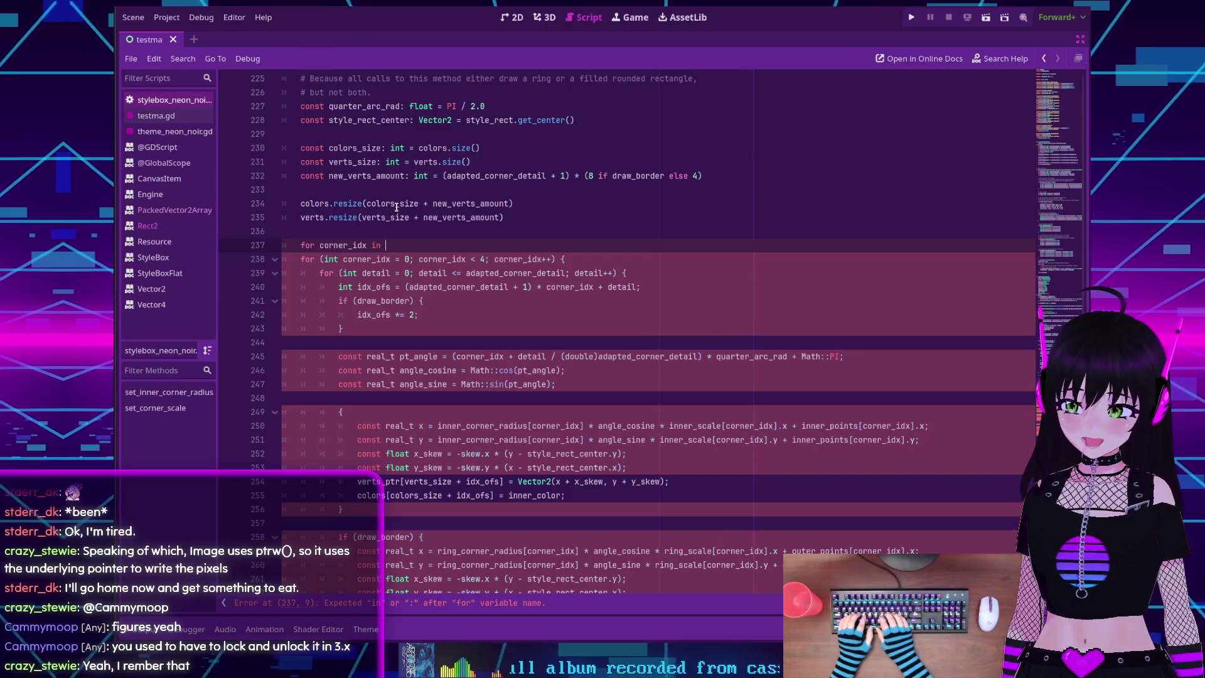
pyautogui.write('4')
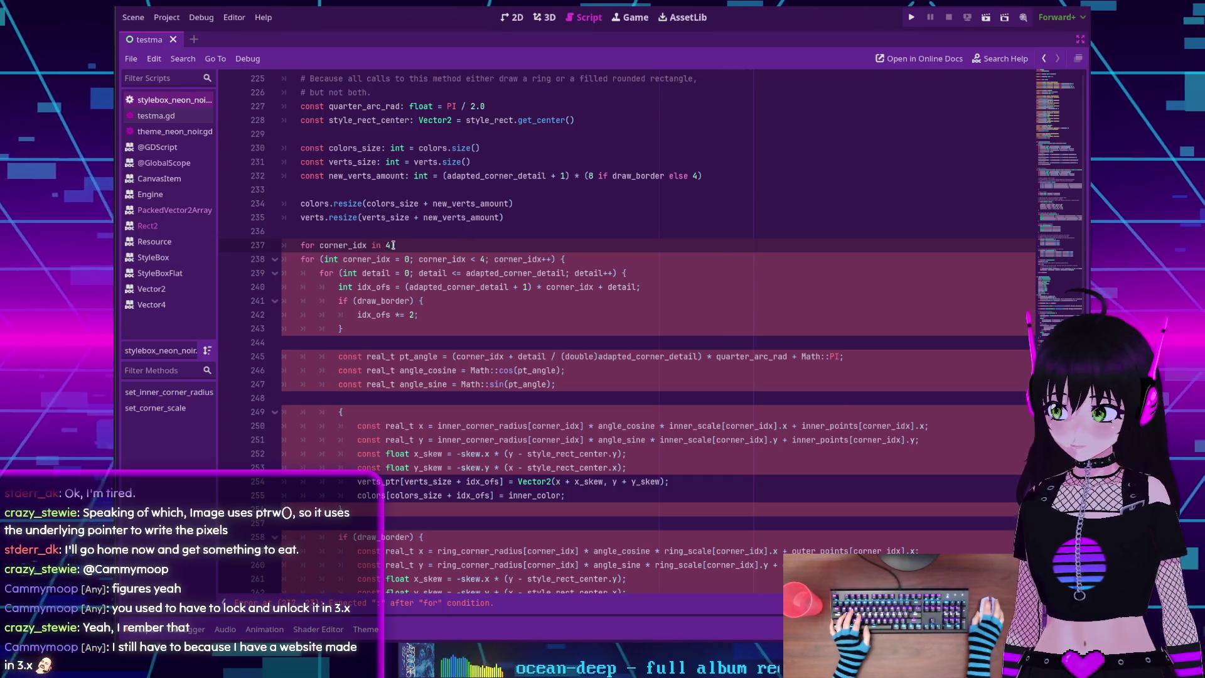
pyautogui.write(':')
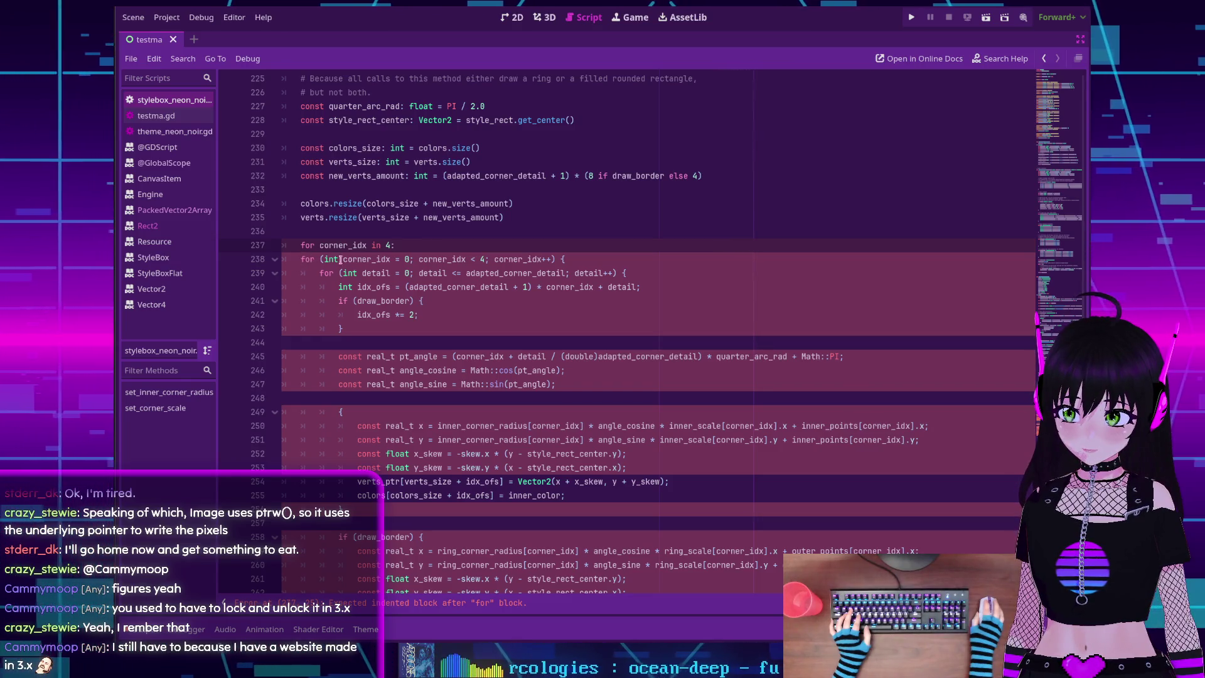
# Start an indented inner loop line reading 'for detail in' under the corner_idx header
pyautogui.press('Return')
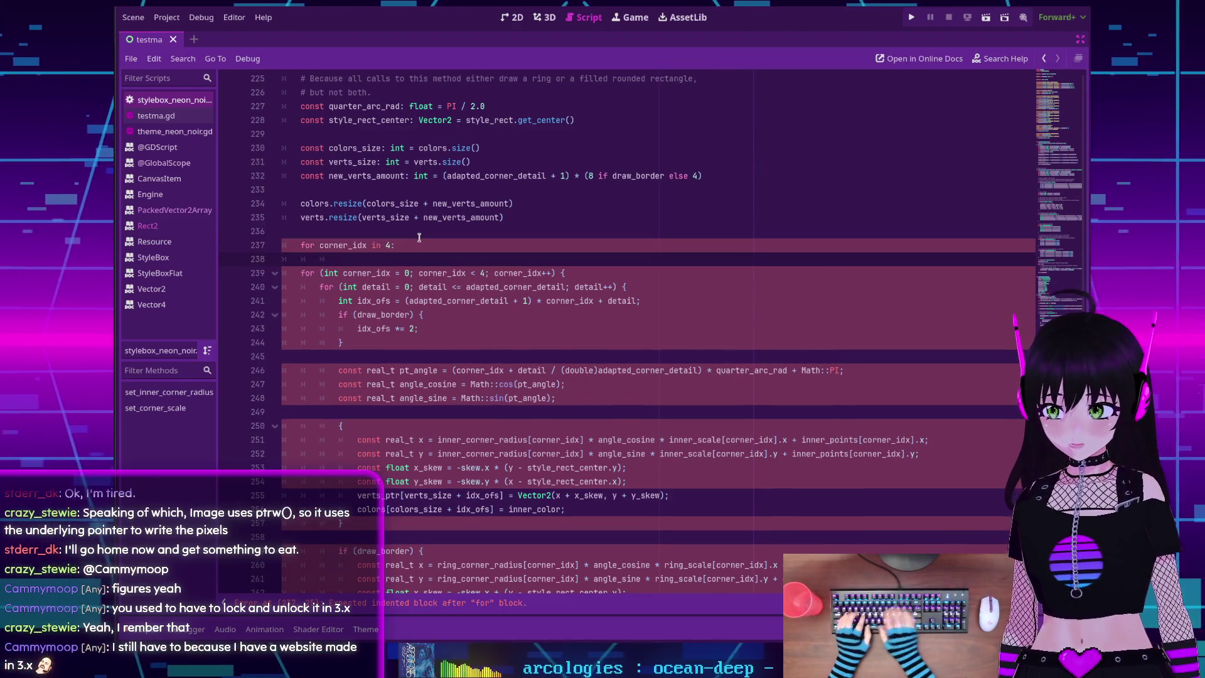
pyautogui.write('for')
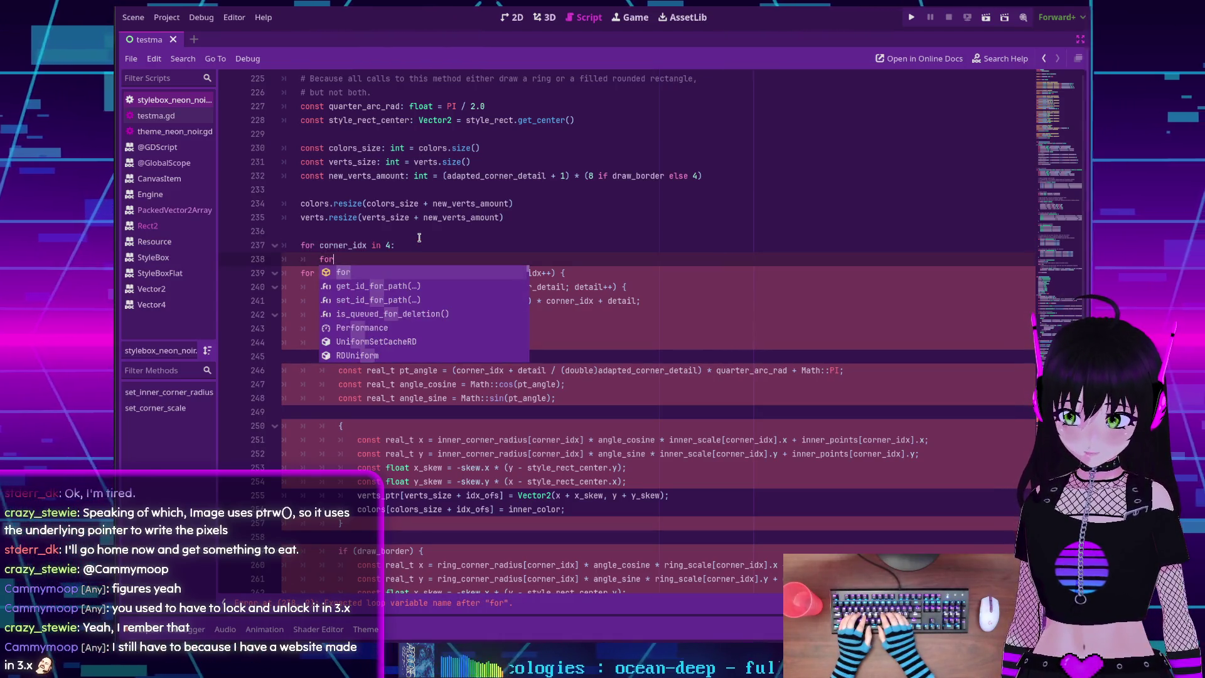
pyautogui.press('Escape')
pyautogui.press('Up')
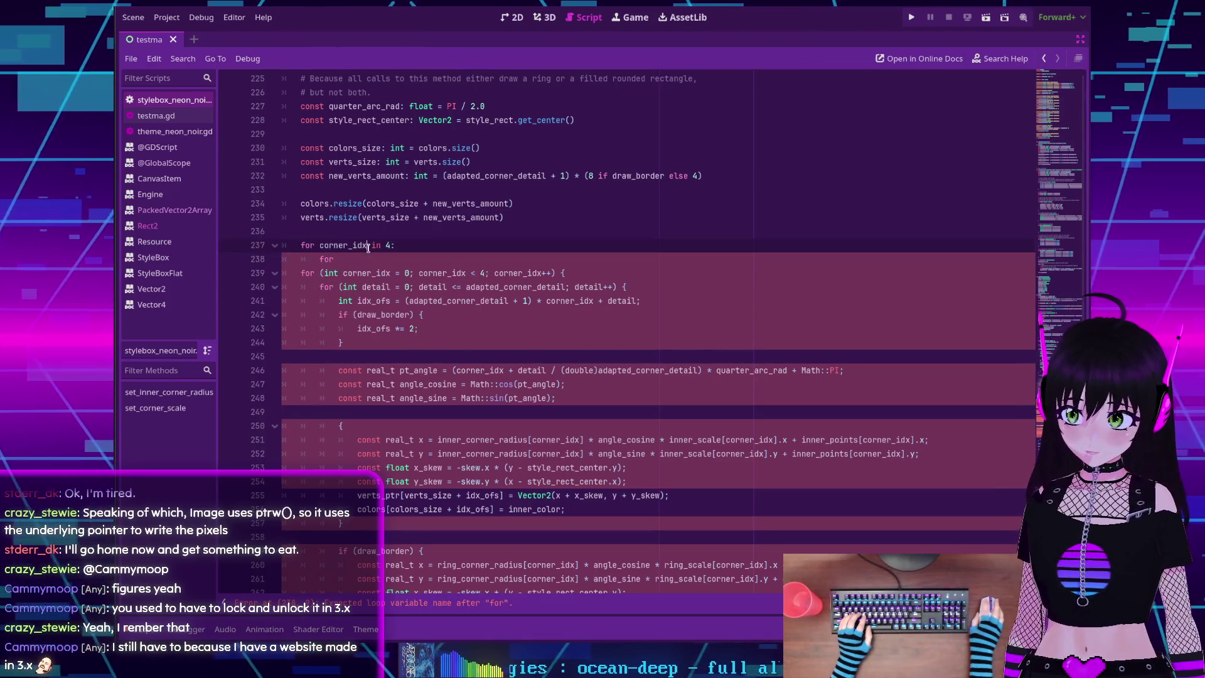
pyautogui.write(': int')
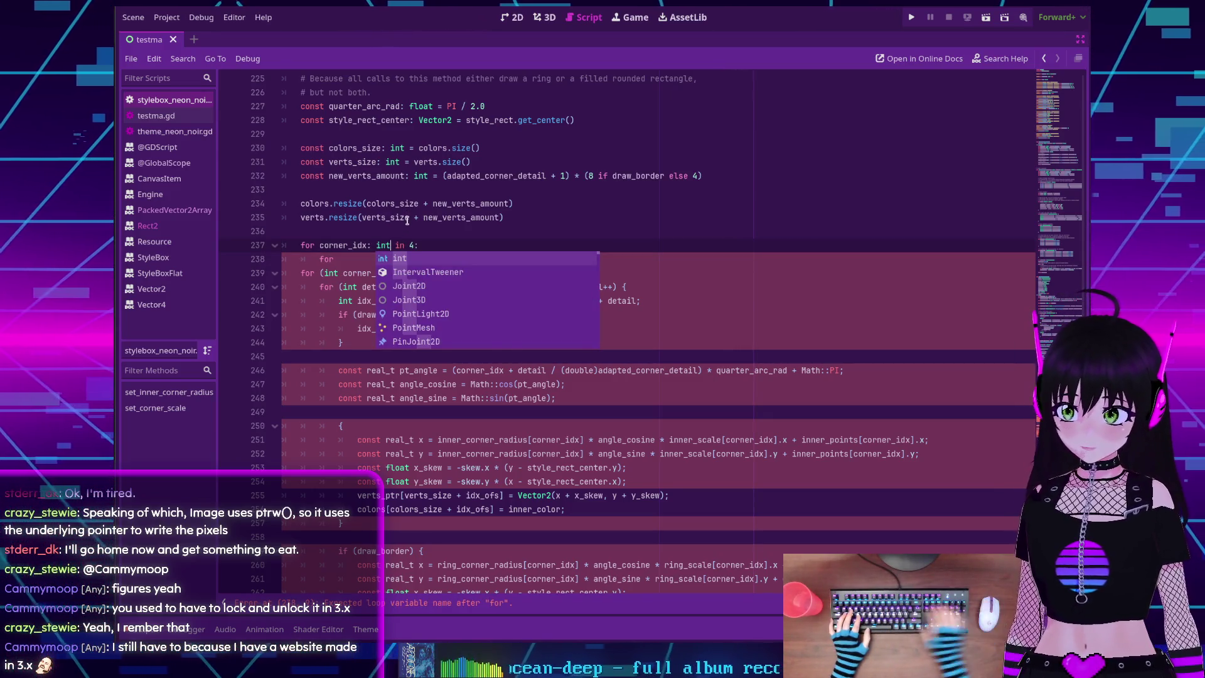
pyautogui.press('BackSpace')
pyautogui.press('BackSpace')
pyautogui.press('BackSpace')
pyautogui.press('BackSpace')
pyautogui.press('BackSpace')
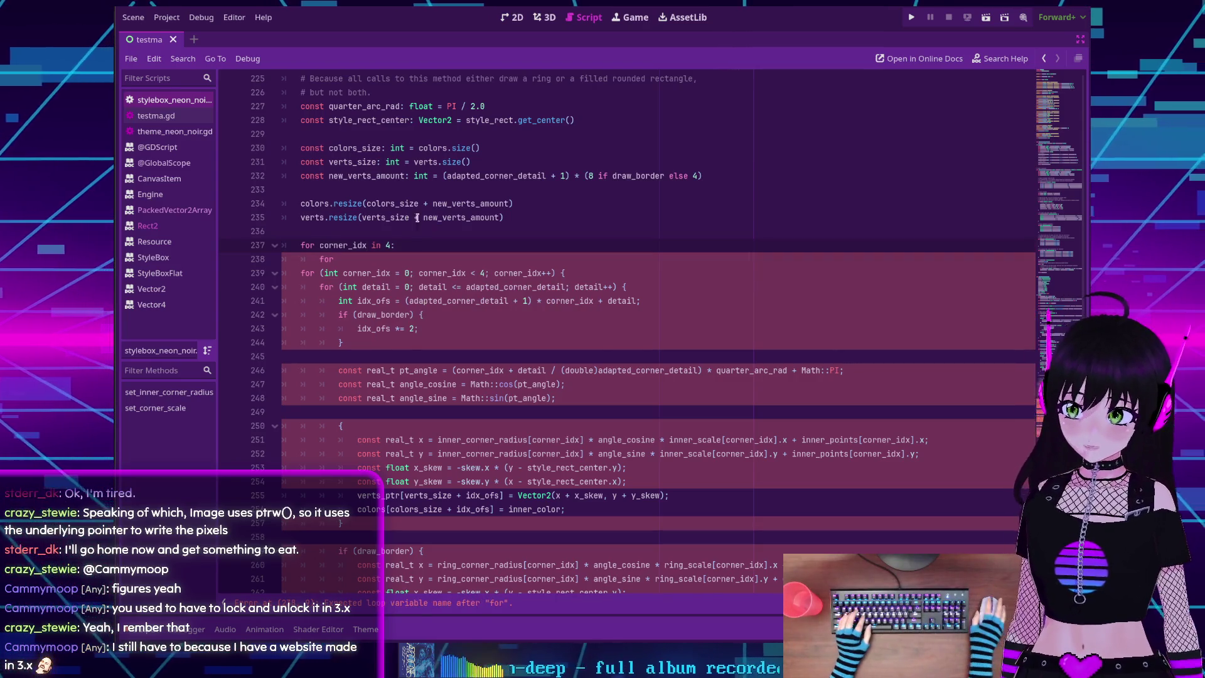
pyautogui.click(363, 258)
pyautogui.write('de')
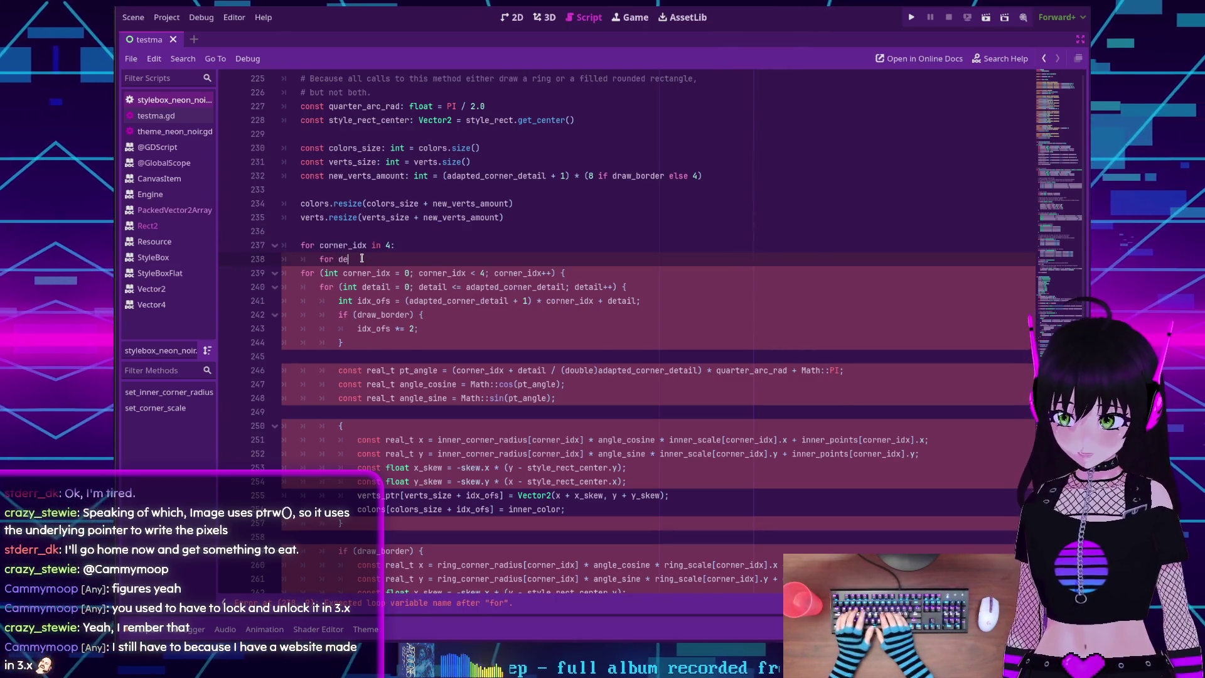
pyautogui.write('tail in')
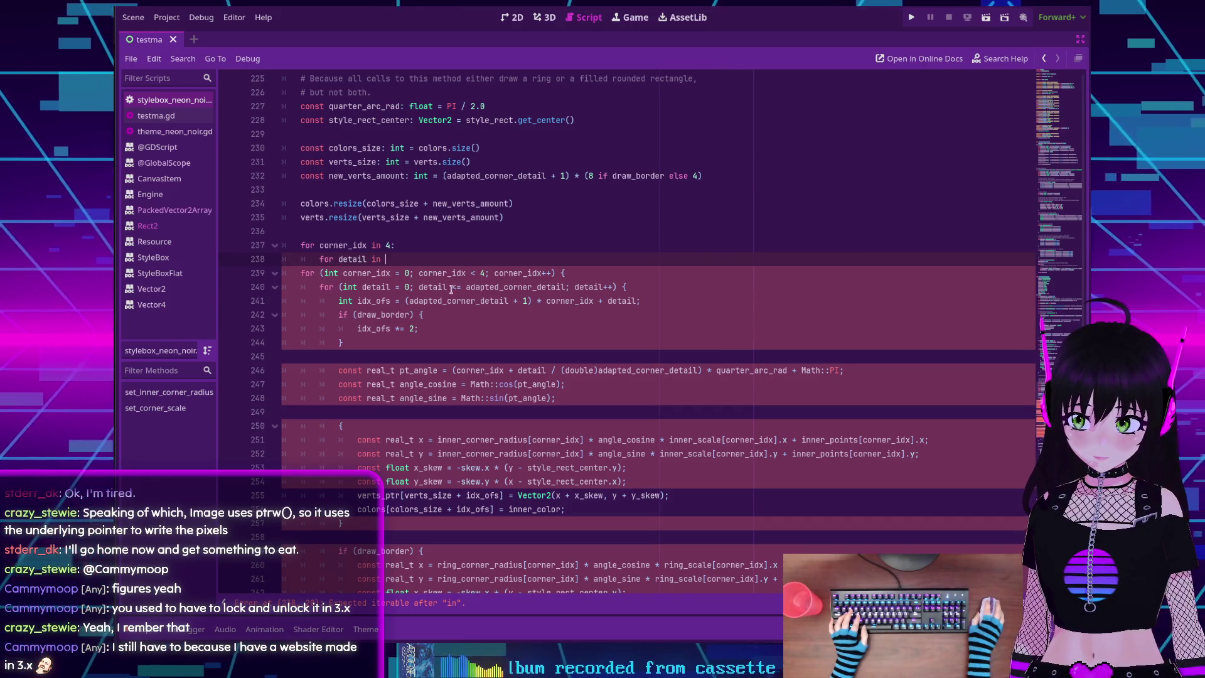
# Finish the line with the copied adapted_corner_detail and a colon, then select both old C++ loop headers
pyautogui.moveTo(490, 286)
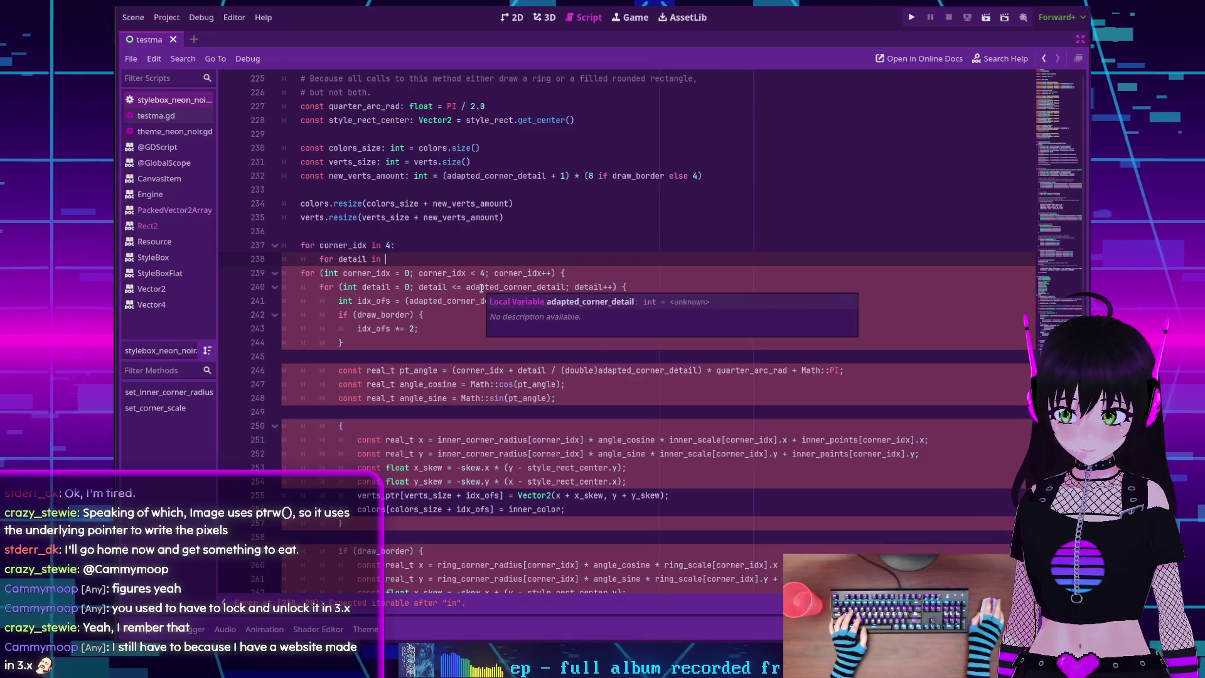
pyautogui.doubleClick(482, 287)
pyautogui.hotkey('ctrl', 'c')
pyautogui.click(383, 258)
pyautogui.hotkey('ctrl', 'v')
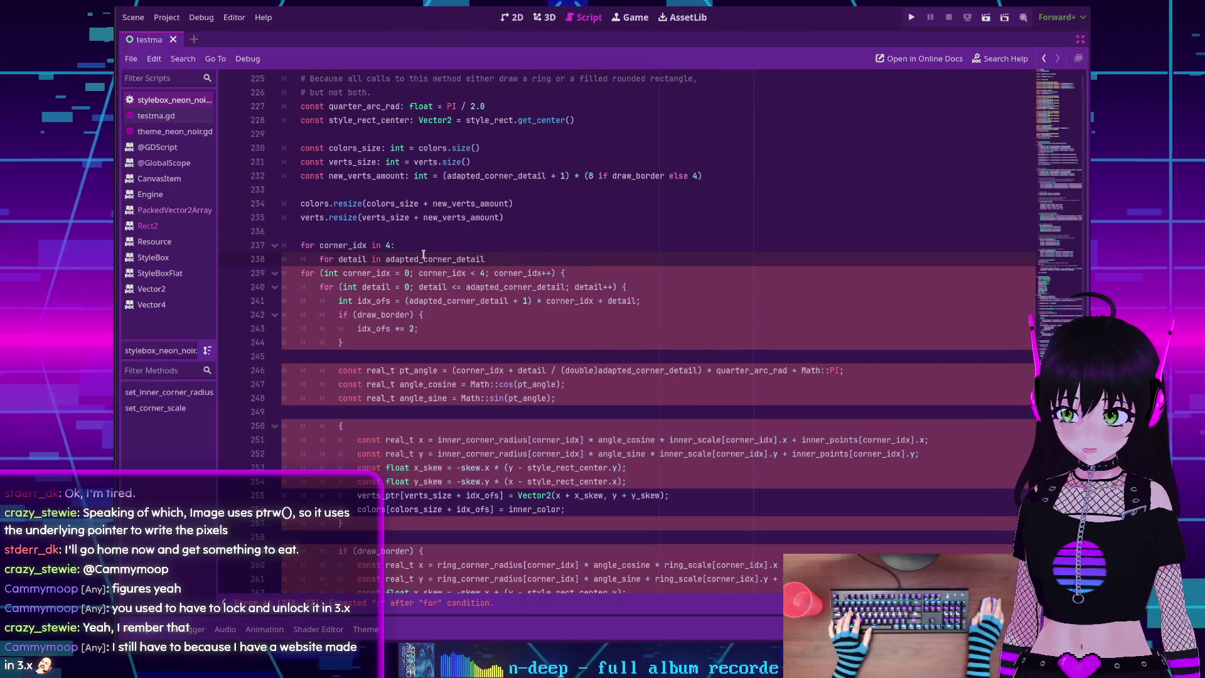
pyautogui.moveTo(440, 259)
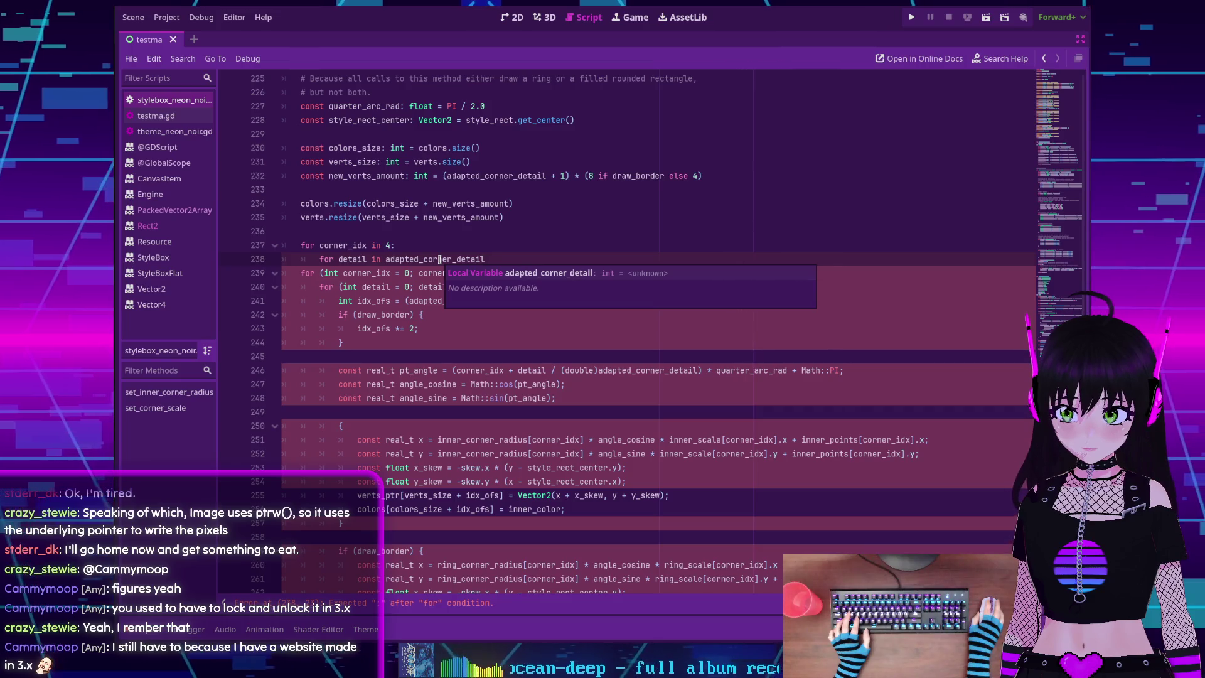
pyautogui.write(':')
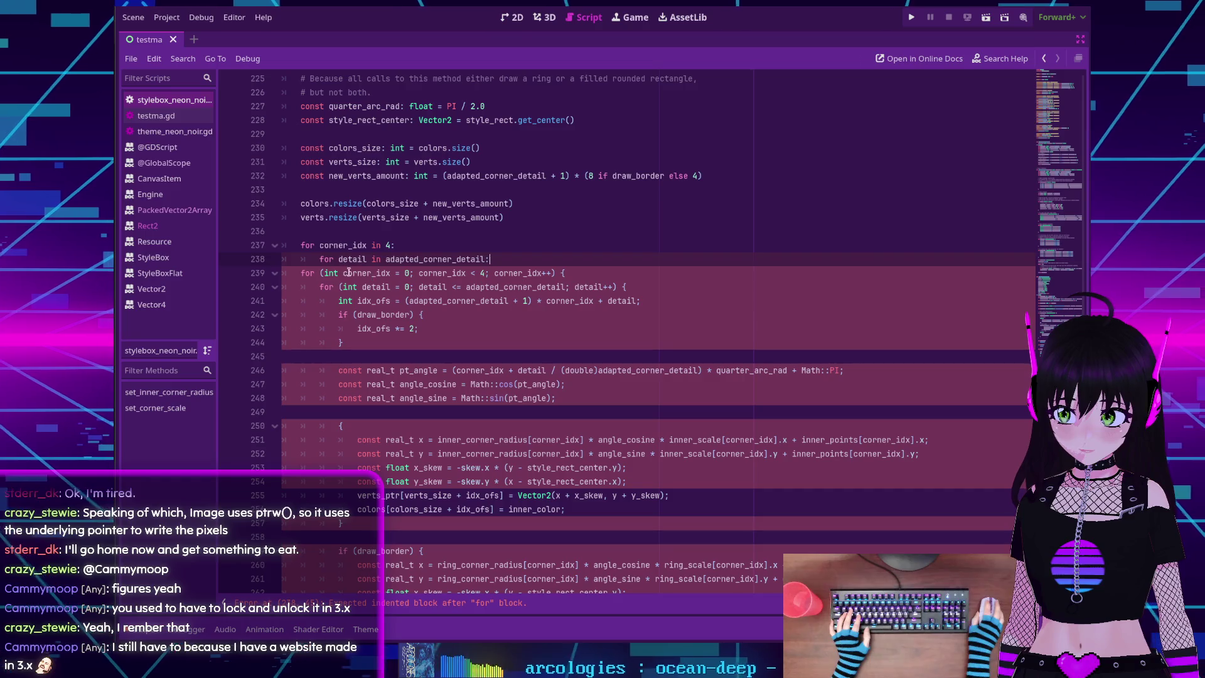
pyautogui.click(299, 272)
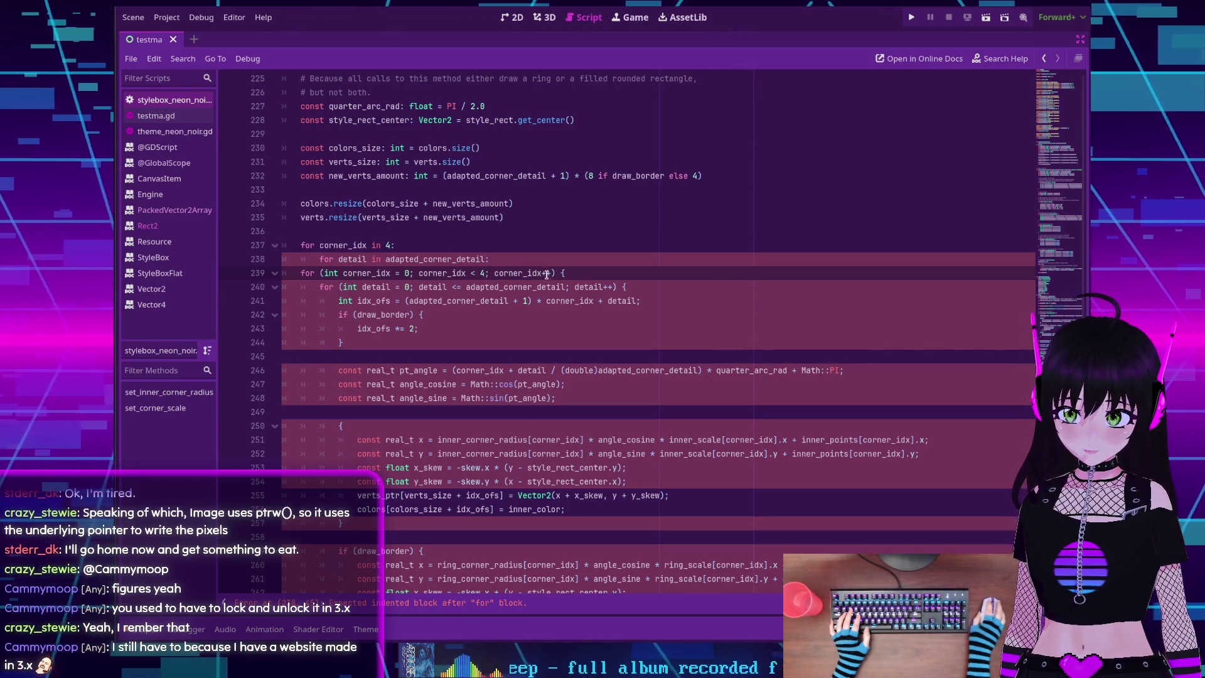
pyautogui.moveTo(300, 273); pyautogui.dragTo(627, 287)
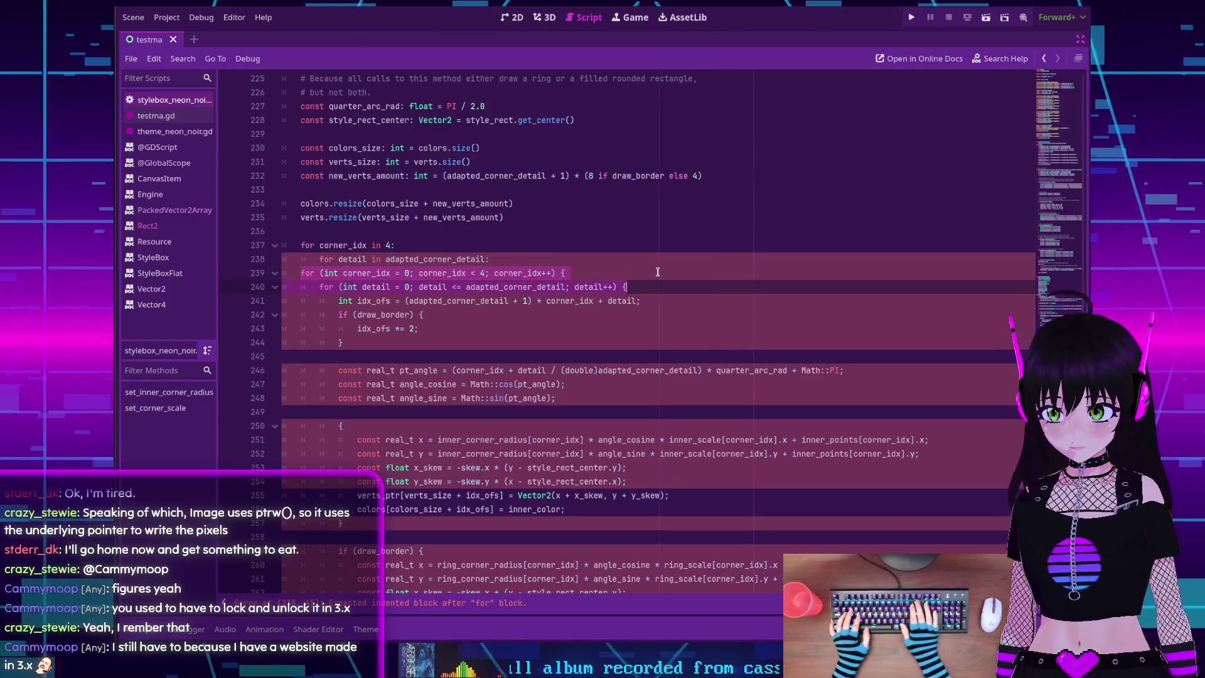
# Delete the two old C++ for-loop headers and redeclare the offset as 'var idx_ofs: int'
pyautogui.press('BackSpace')
pyautogui.press('BackSpace')
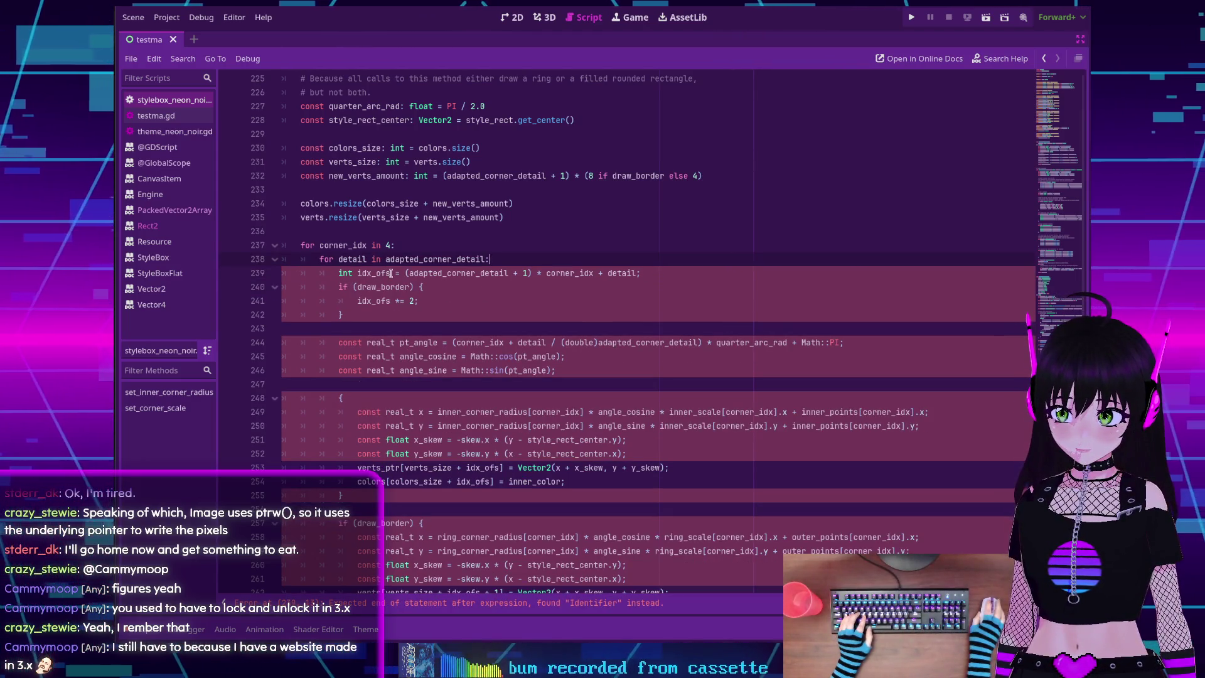
pyautogui.press('Down')
pyautogui.write(': int')
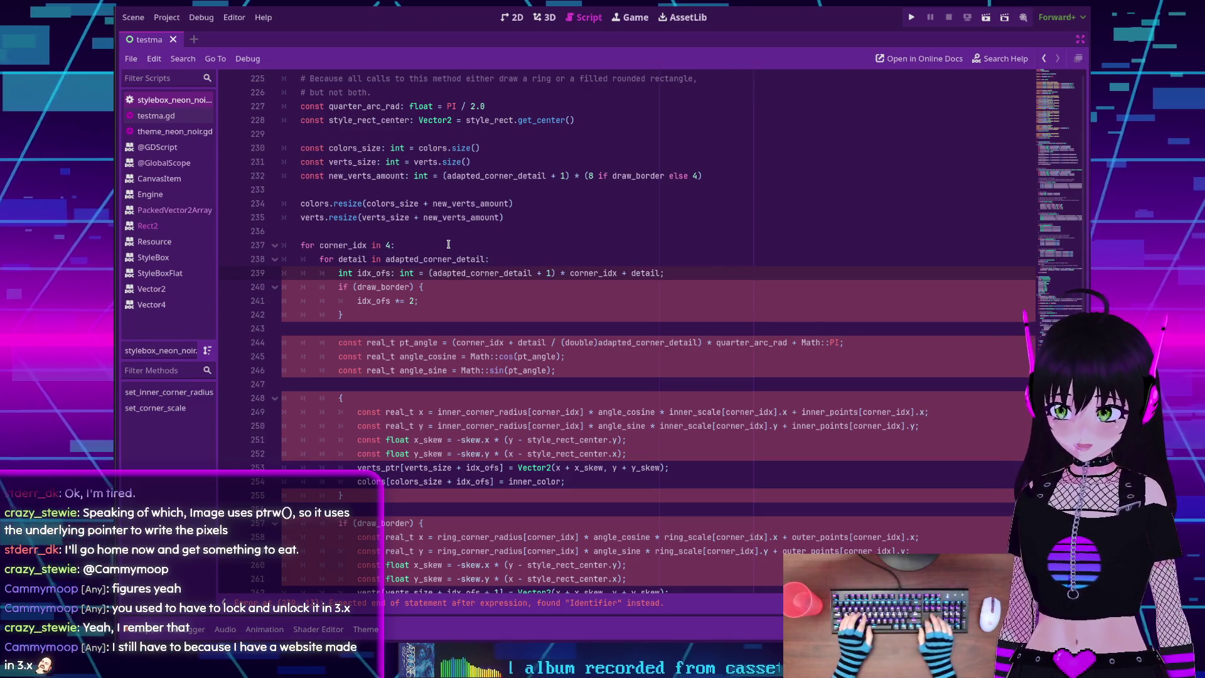
pyautogui.press('Home')
pyautogui.hotkey('shift', 'ctrl', 'Right')
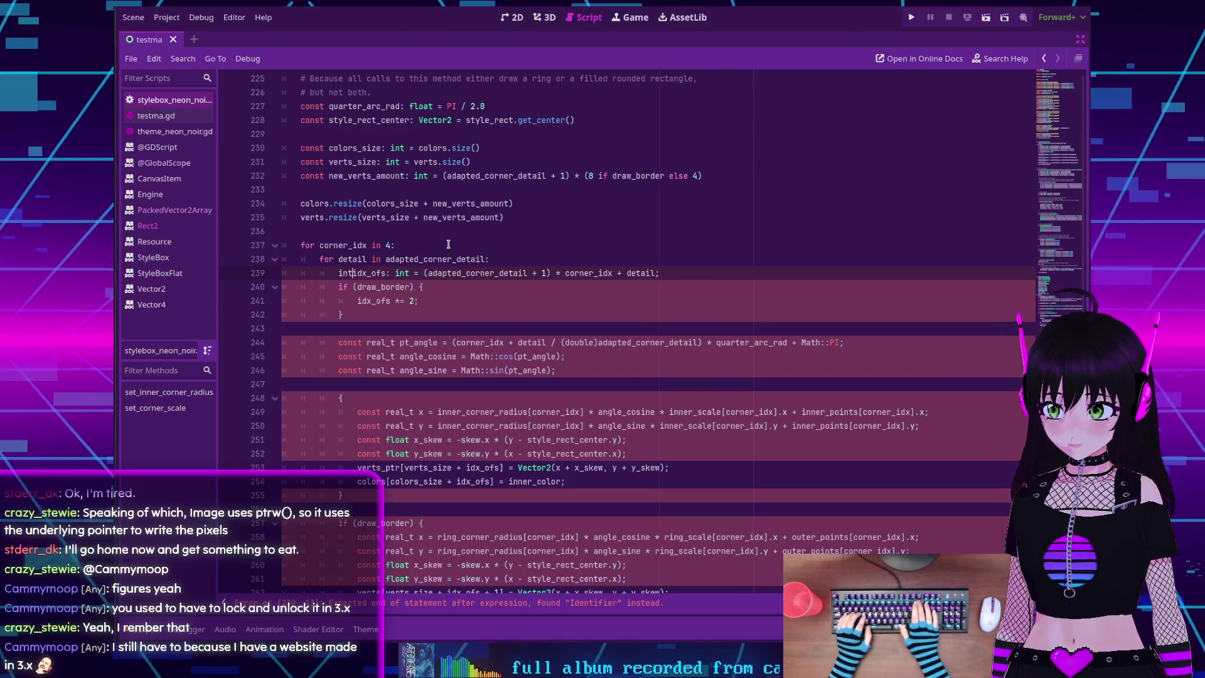
pyautogui.write('var')
# Remove the offset line's trailing semicolon and the draw_border check's opening brace
pyautogui.click(512, 260)
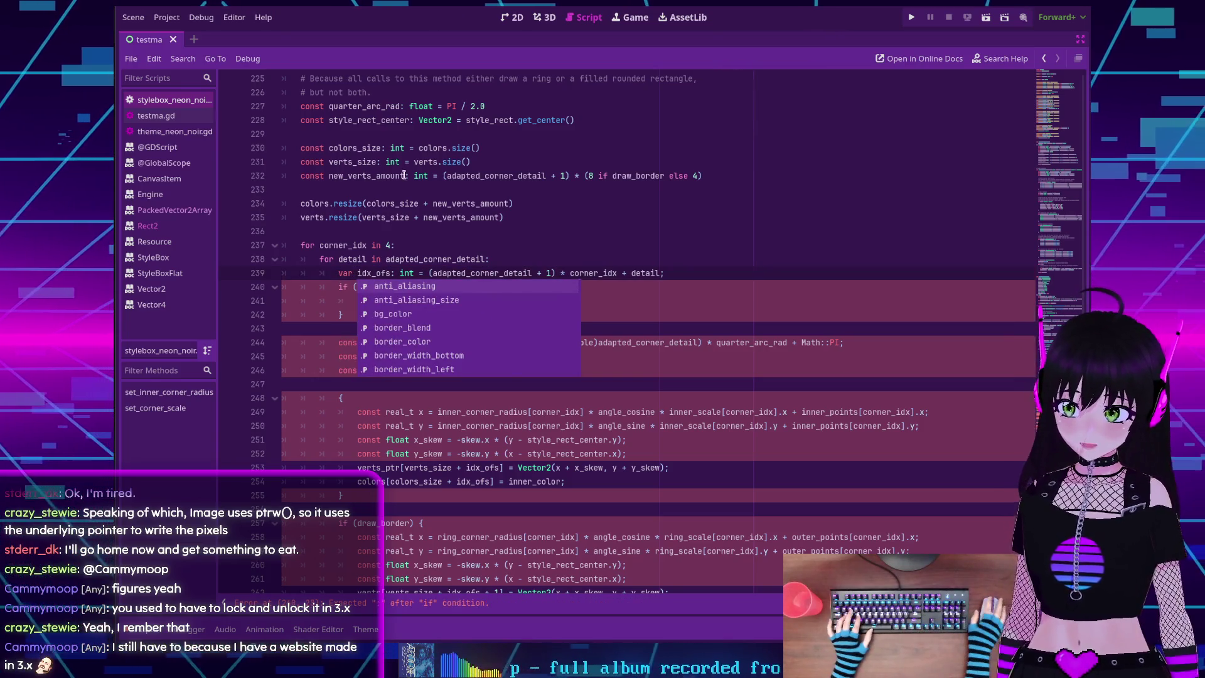
pyautogui.click(661, 273)
pyautogui.press('BackSpace')
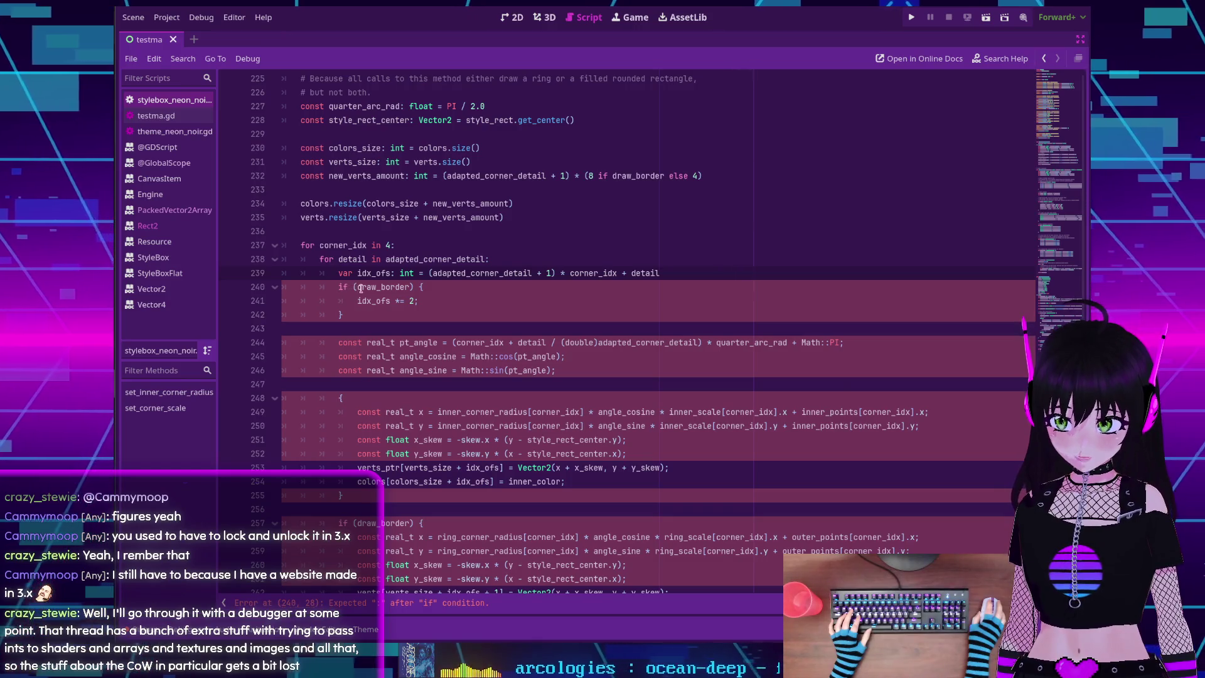
pyautogui.click(441, 283)
pyautogui.press('BackSpace')
pyautogui.press('BackSpace')
# Turn the border check into 'if draw_border:' with no parentheses
pyautogui.write(':')
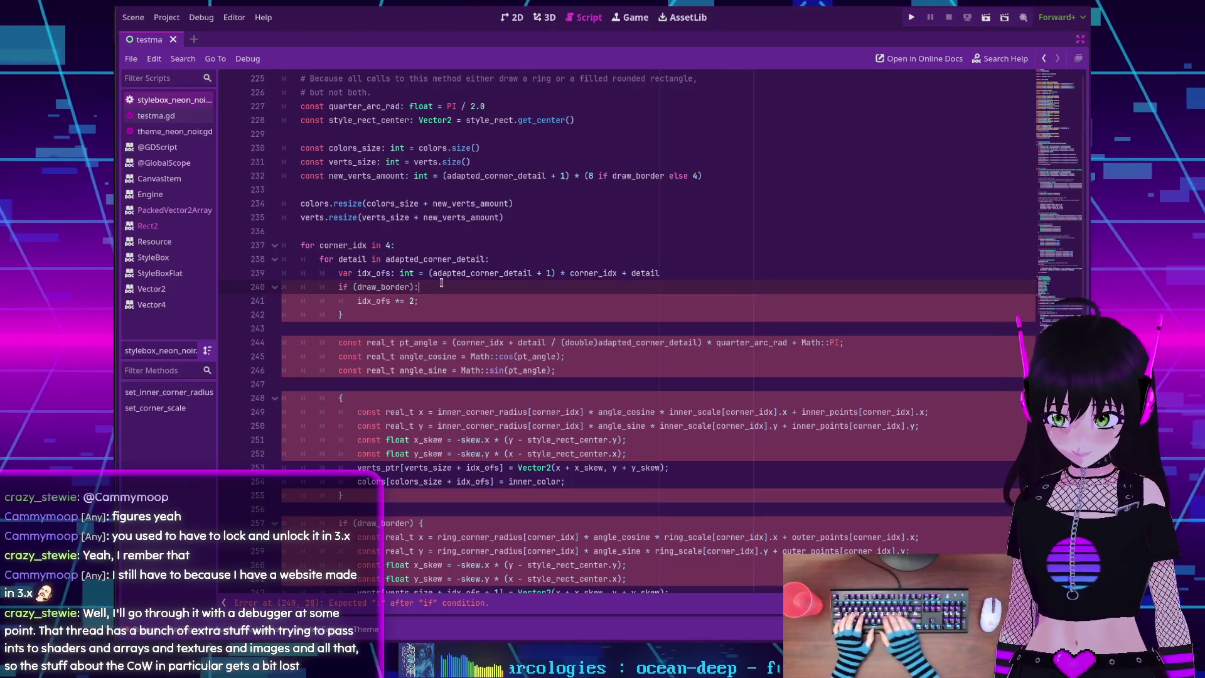
pyautogui.hotkey('ctrl', 'Left')
pyautogui.hotkey('ctrl', 'Left')
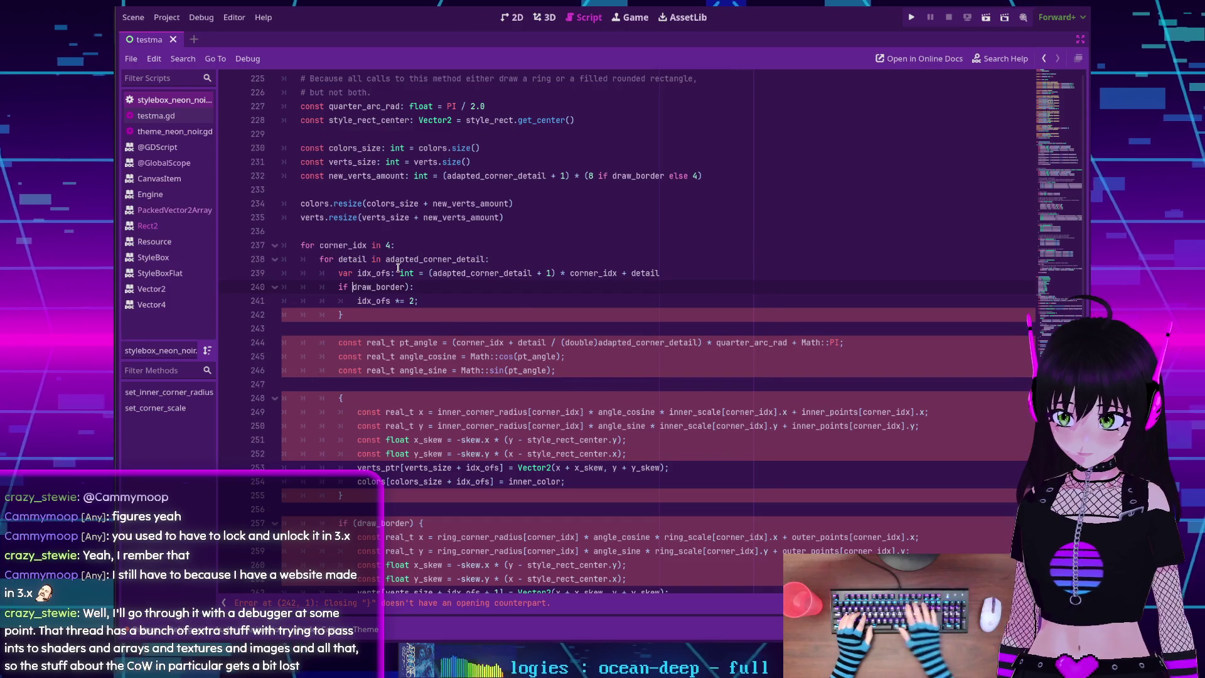
pyautogui.press('BackSpace')
pyautogui.press('End')
pyautogui.press('Left')
pyautogui.press('BackSpace')
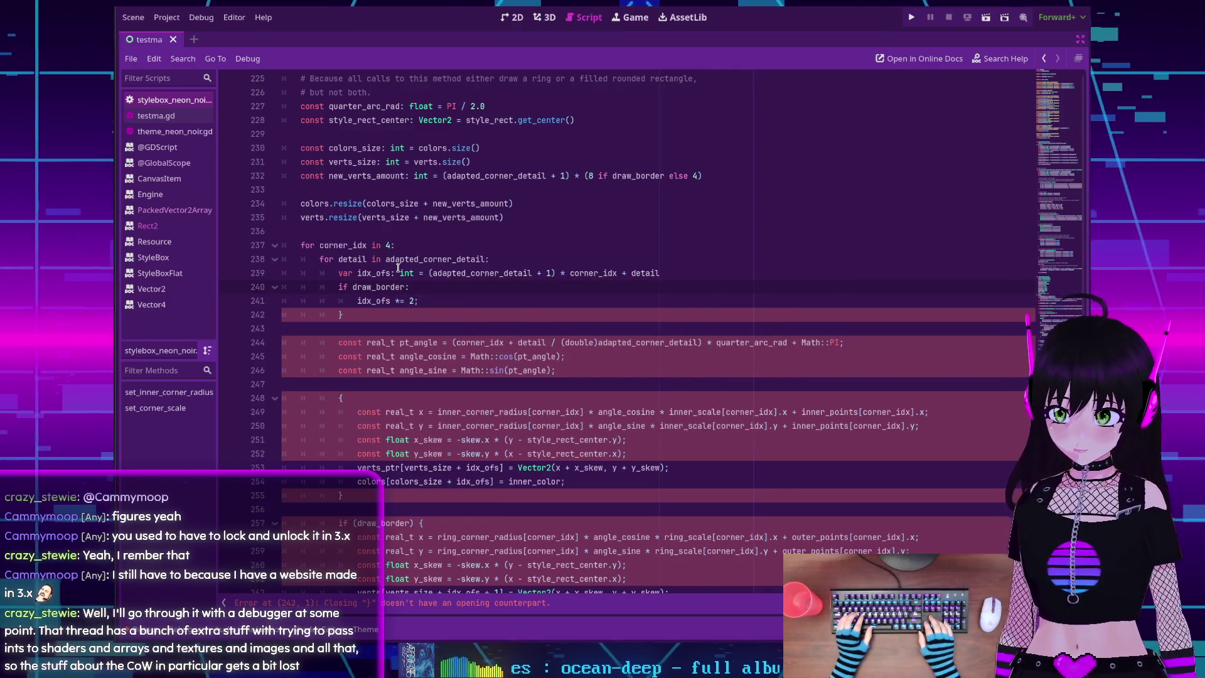
# Keep 'idx_ofs *= 2' indented under the if, without its semicolon or closing brace
pyautogui.click(351, 302)
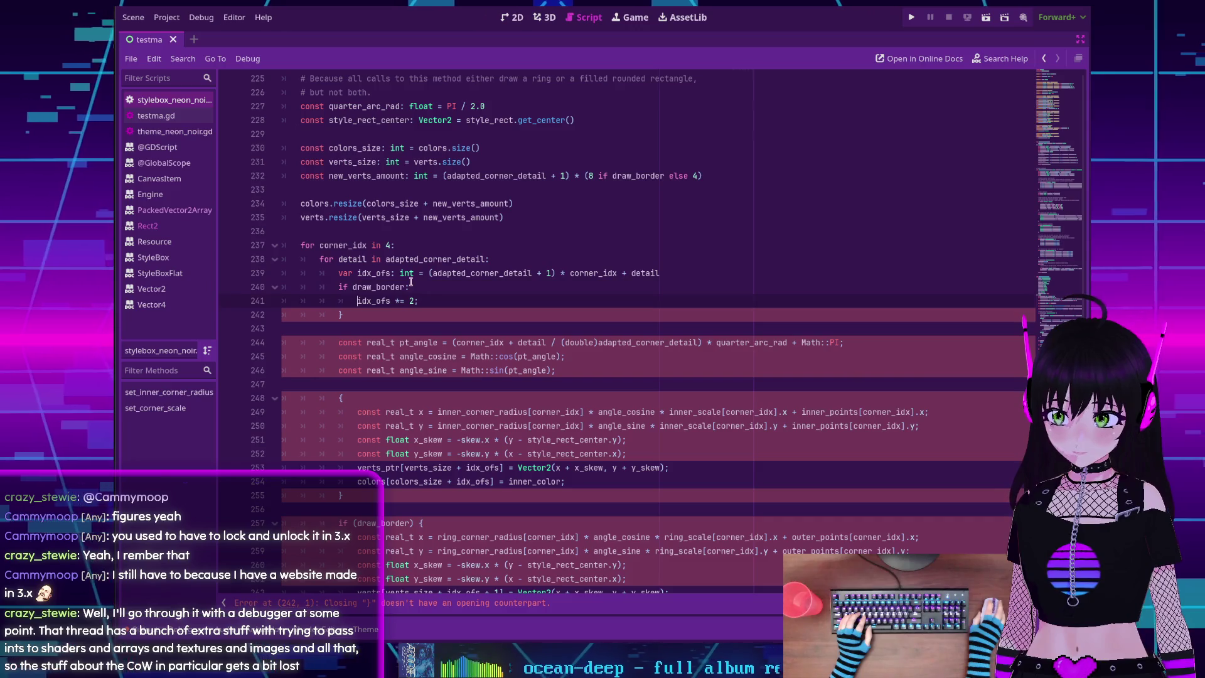
pyautogui.press('BackSpace')
pyautogui.press('BackSpace')
pyautogui.press('BackSpace')
pyautogui.press('BackSpace')
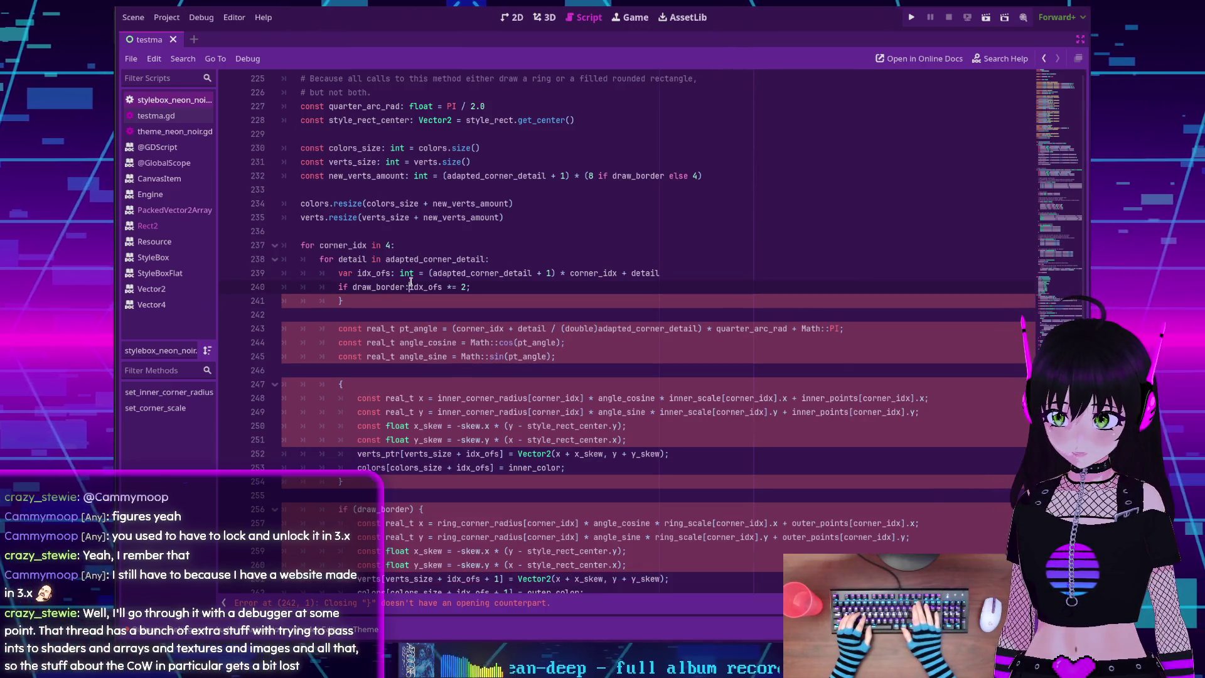
pyautogui.press('End')
pyautogui.press('BackSpace')
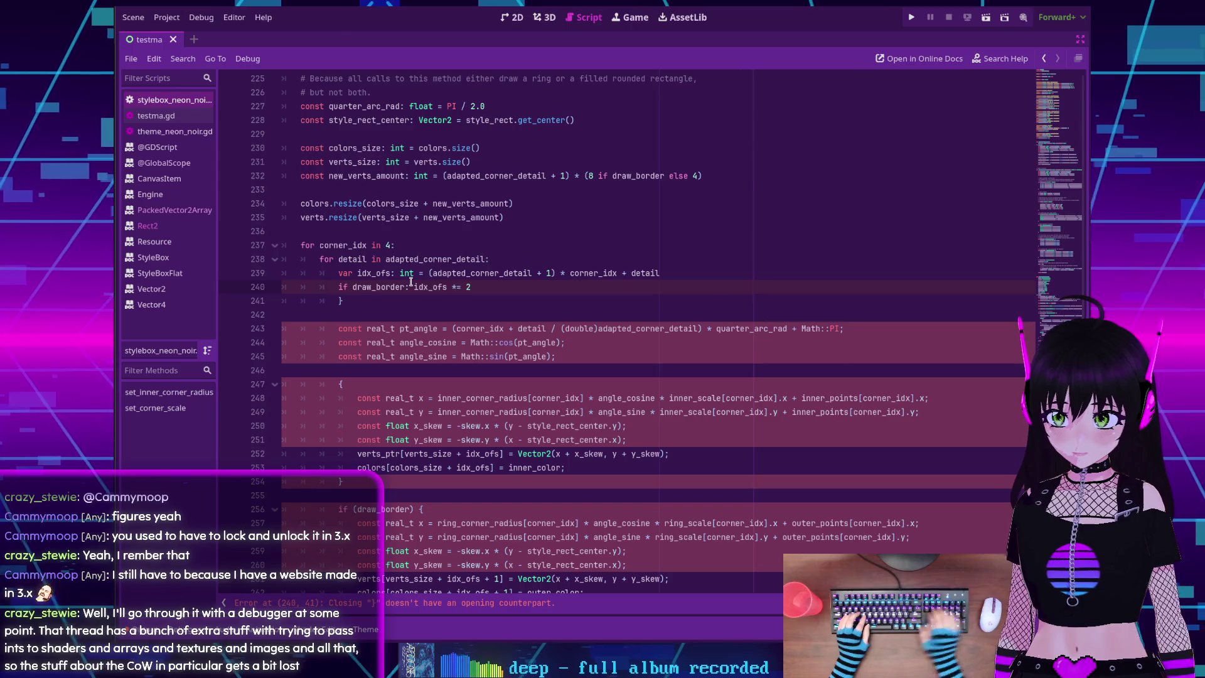
pyautogui.click(413, 287)
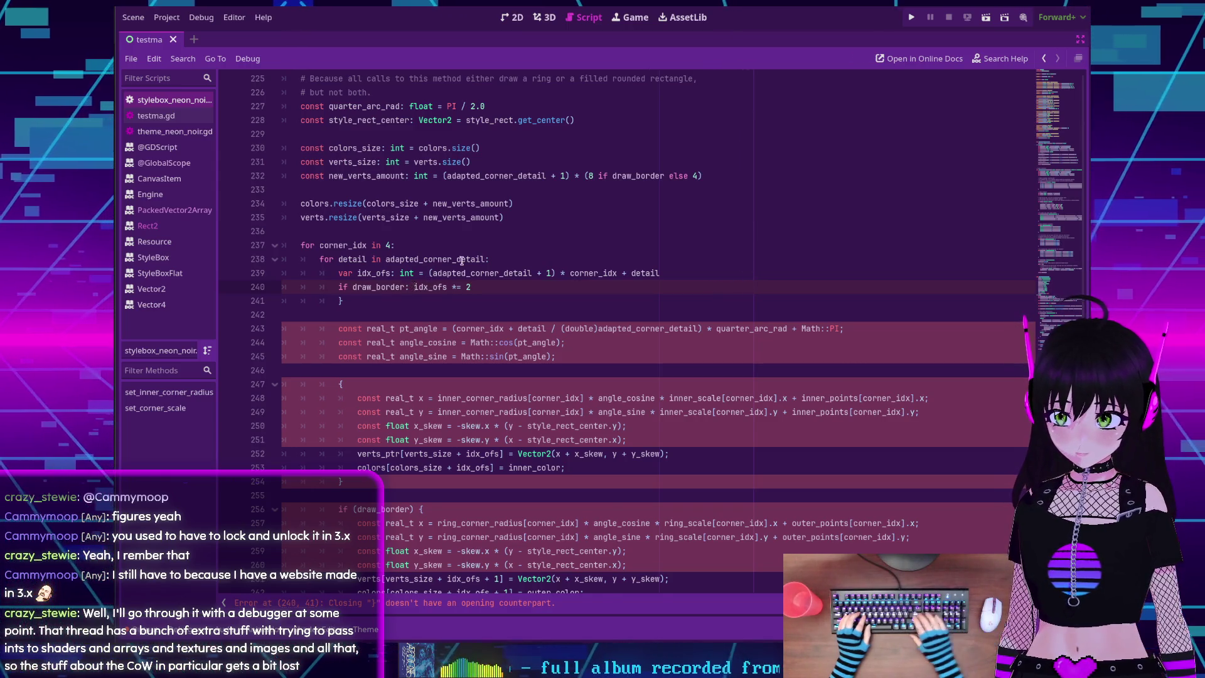
pyautogui.press('Return')
pyautogui.press('Down')
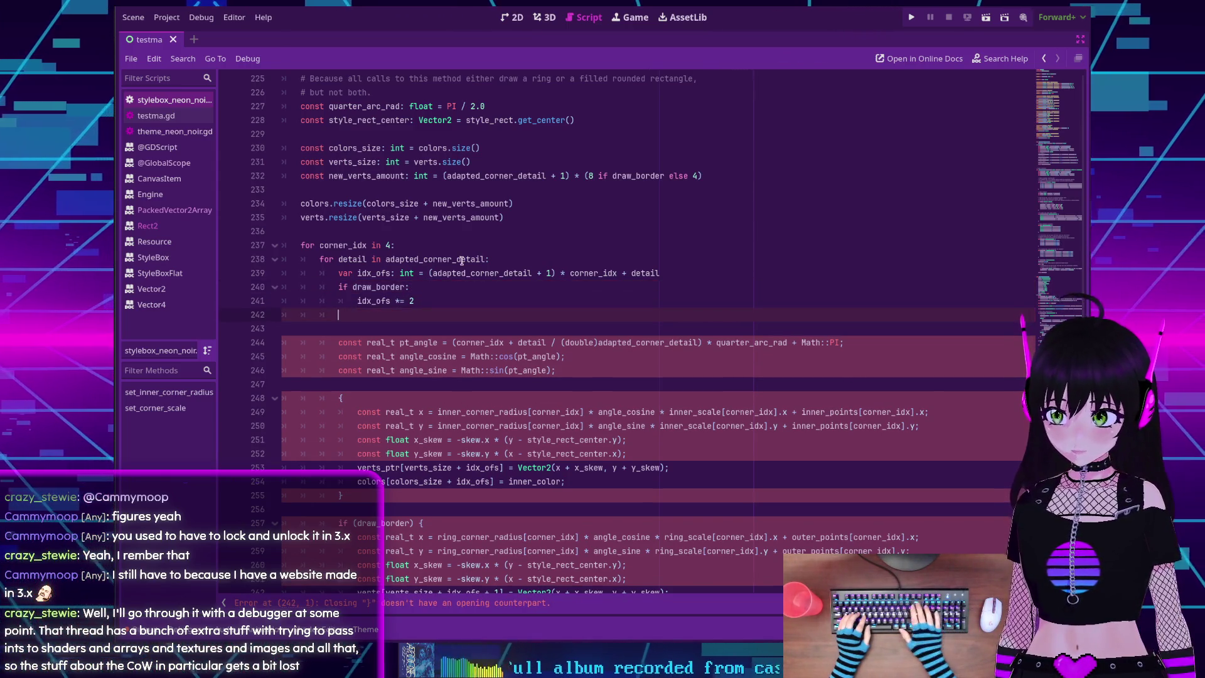
pyautogui.hotkey('ctrl', 'x')
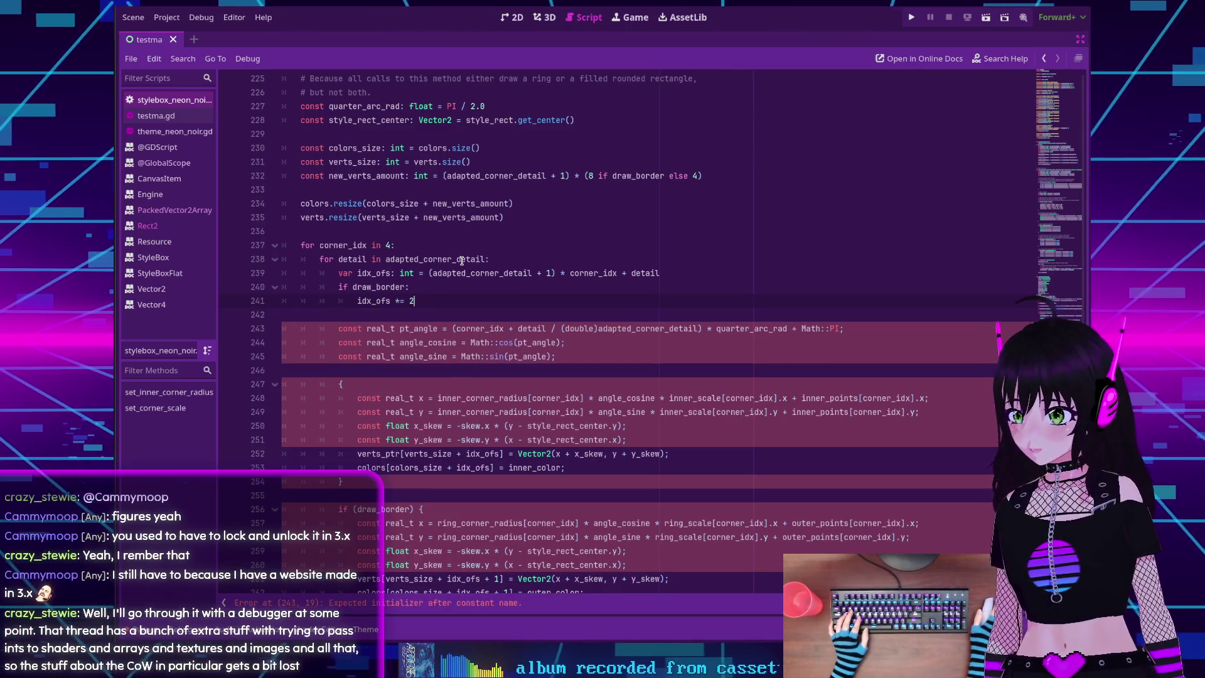
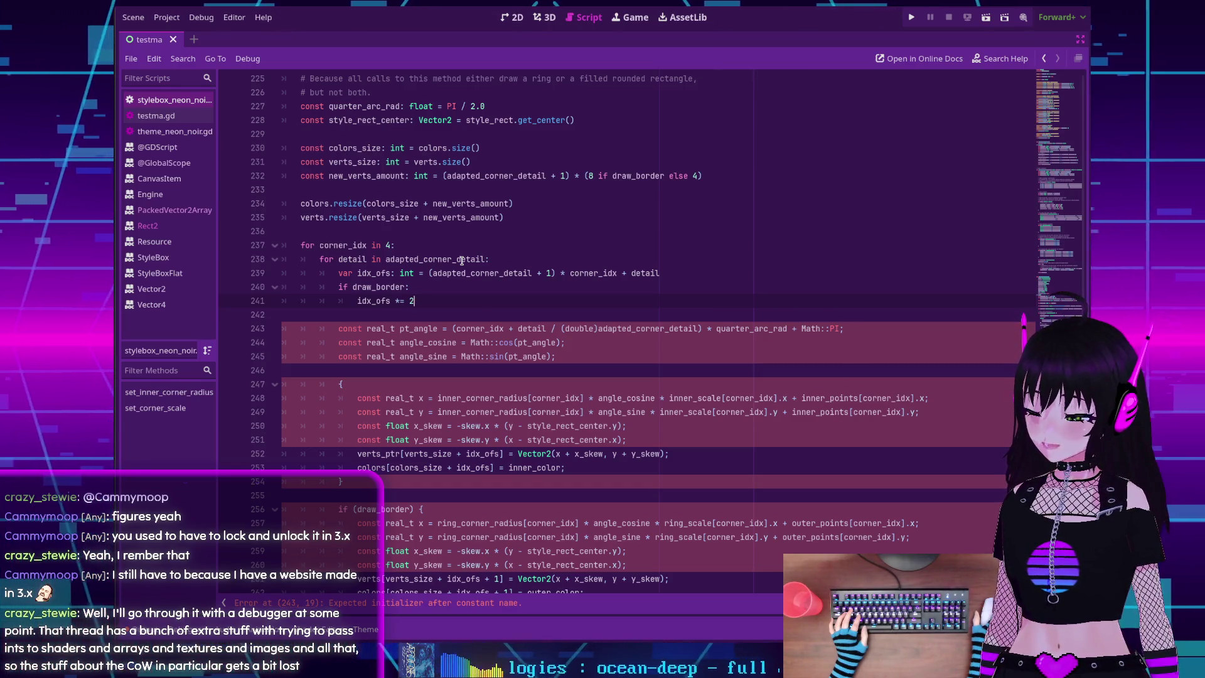
# Replace real_t with ': float' type hints on the pt_angle, angle_cosine and angle_sine declarations (lines 243–245)
pyautogui.scroll(-1, 368, 325)
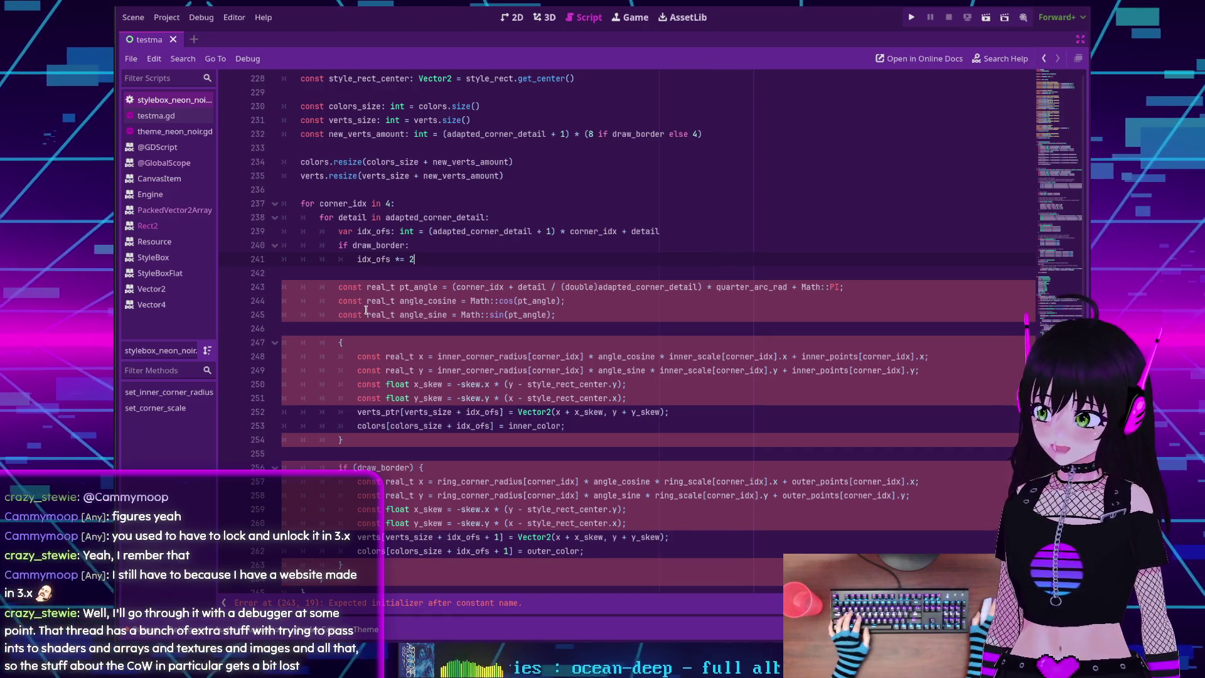
pyautogui.click(364, 286)
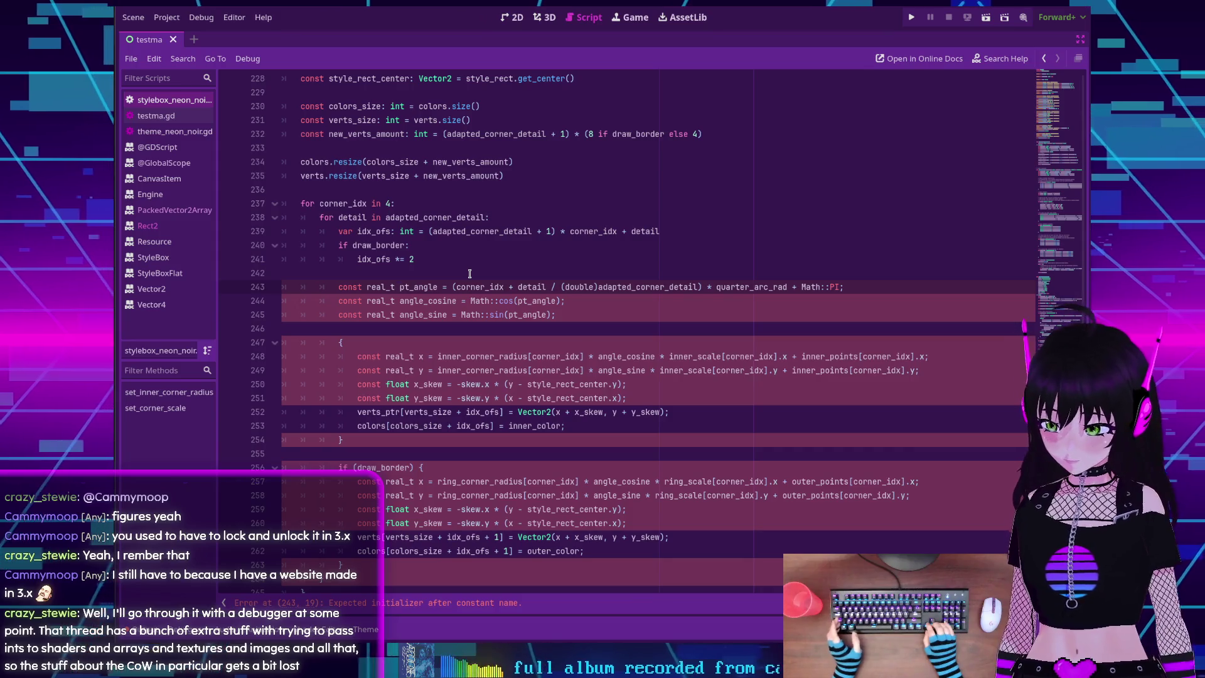
pyautogui.hotkey('ctrl', 'BackSpace')
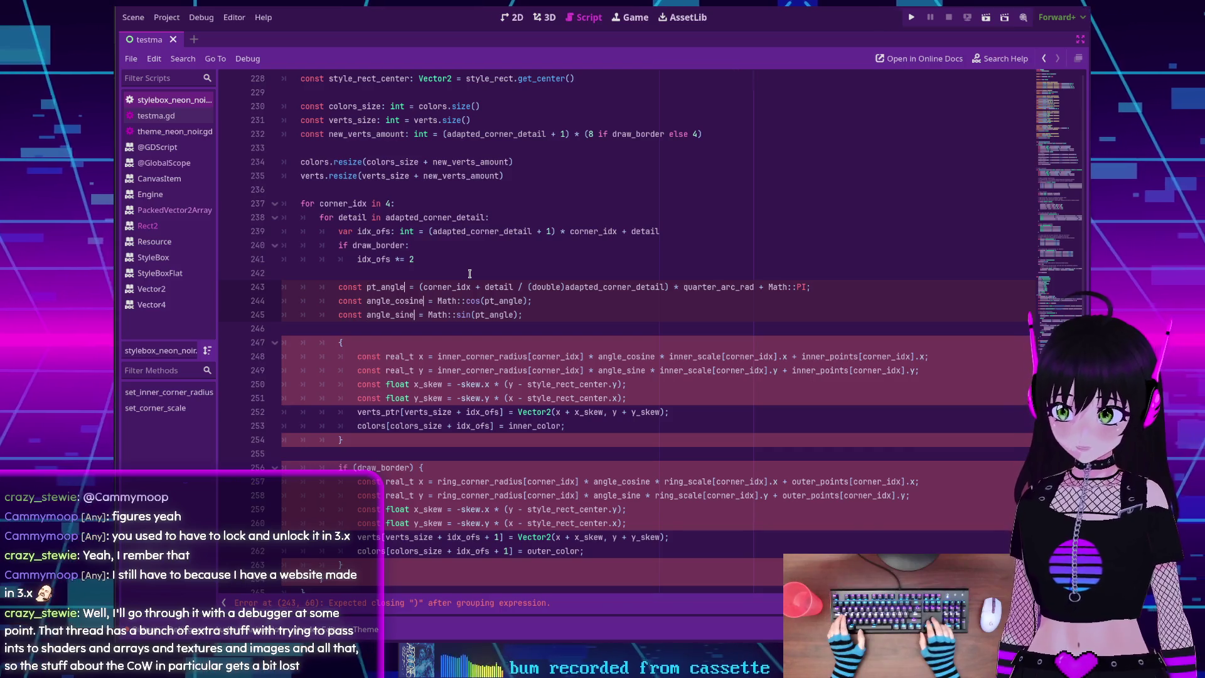
pyautogui.hotkey('ctrl', 'Right')
pyautogui.write(': float')
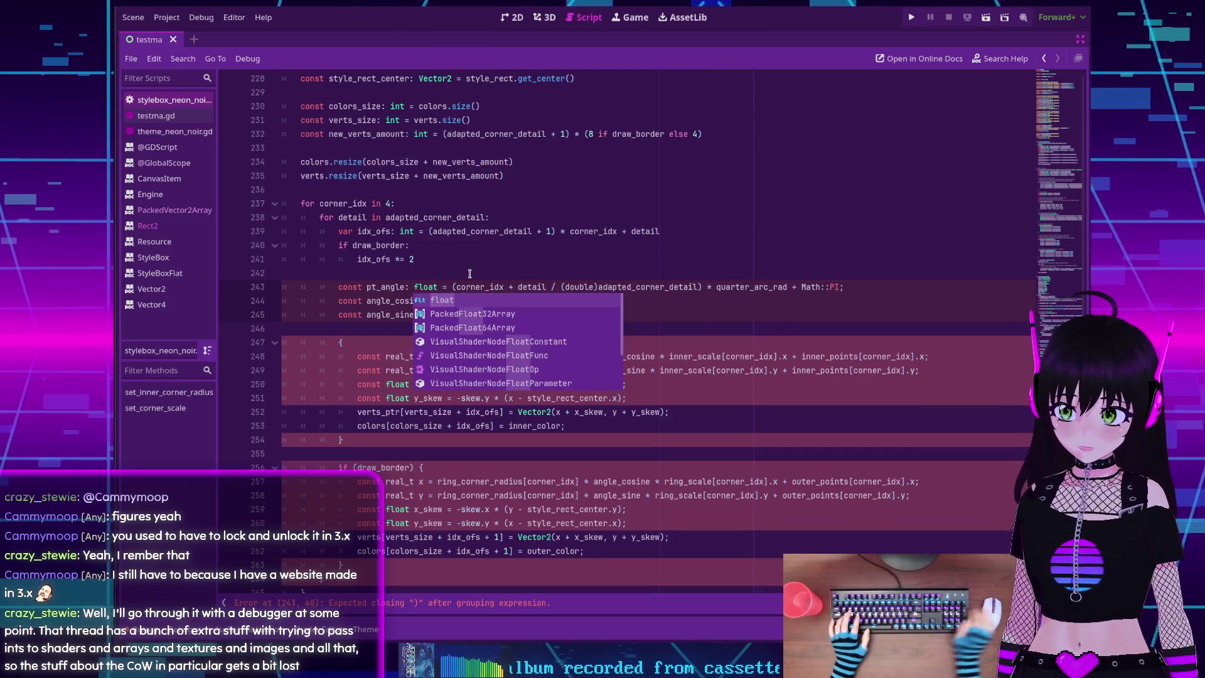
pyautogui.click(457, 264)
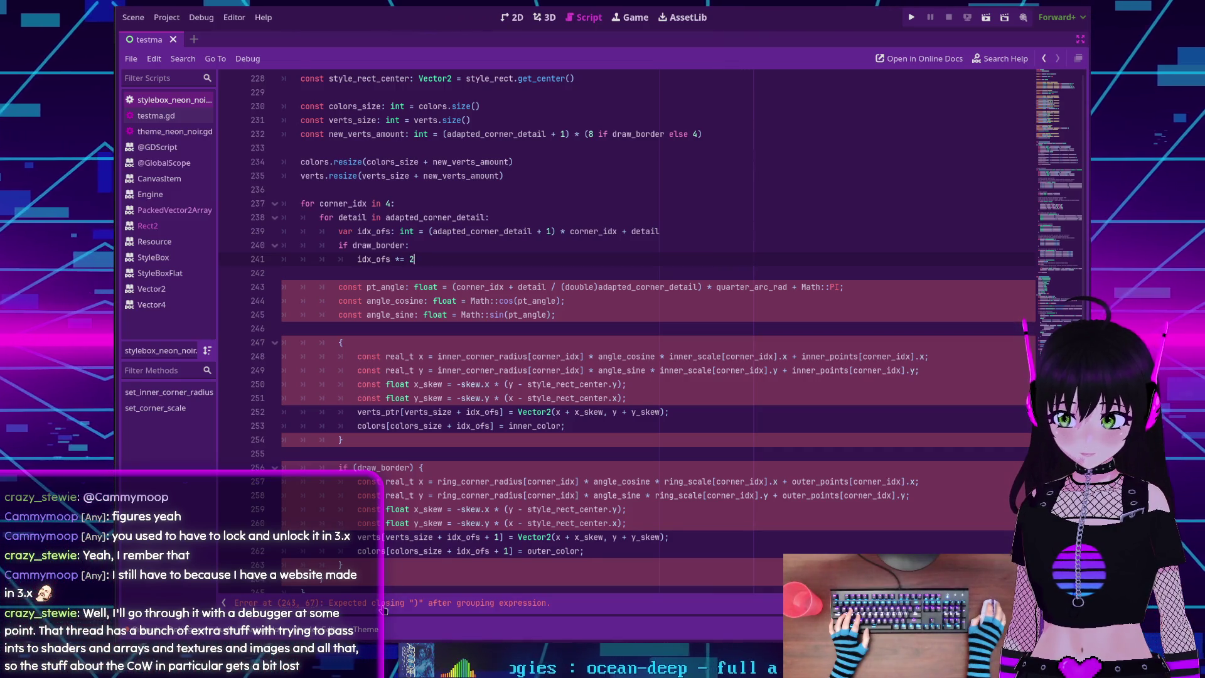
pyautogui.scroll(1, 383, 609)
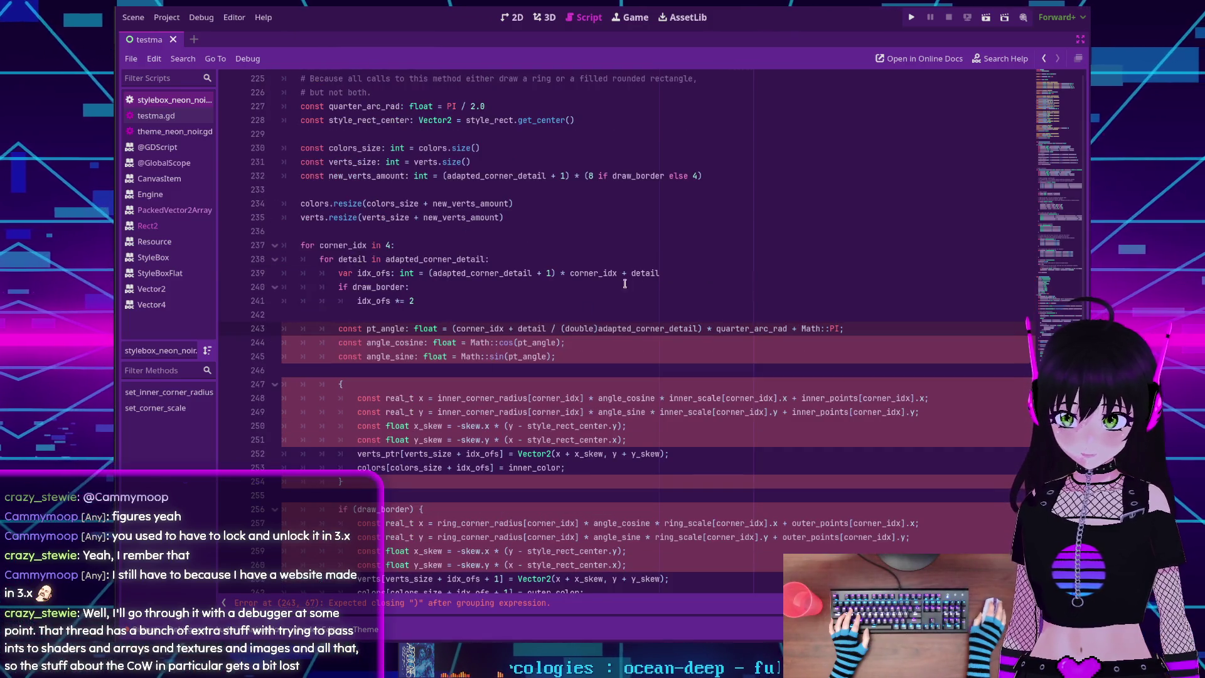
pyautogui.moveTo(598, 328)
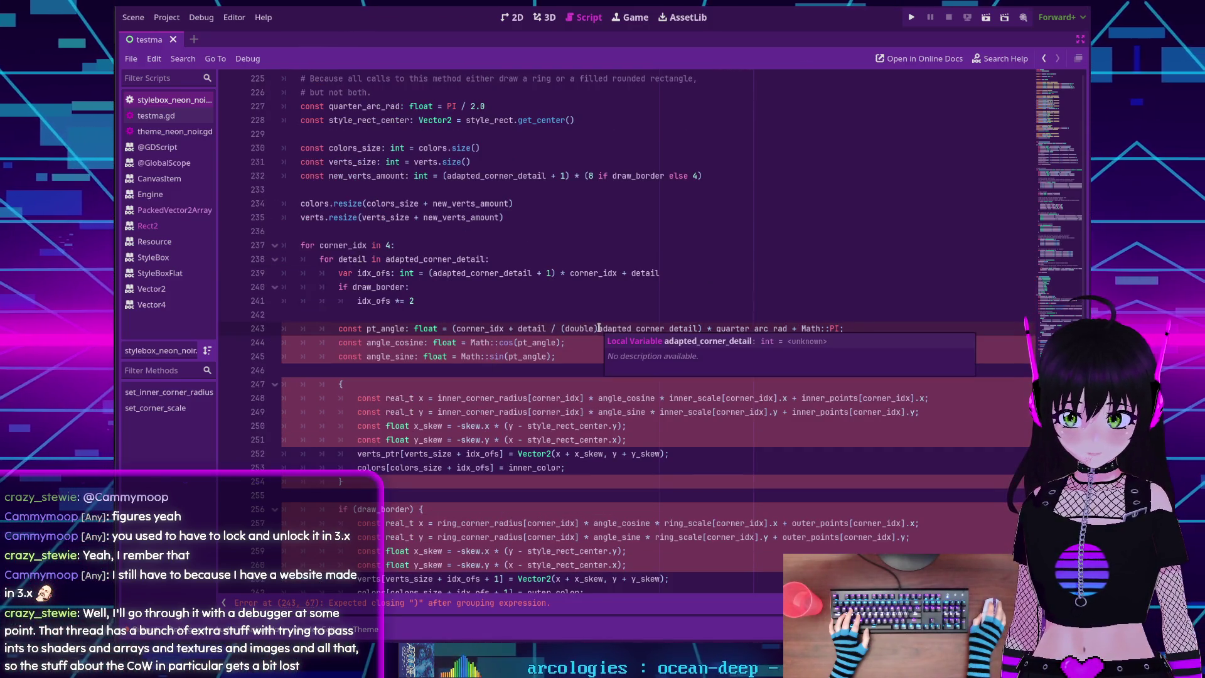
pyautogui.moveTo(599, 328); pyautogui.dragTo(560, 328)
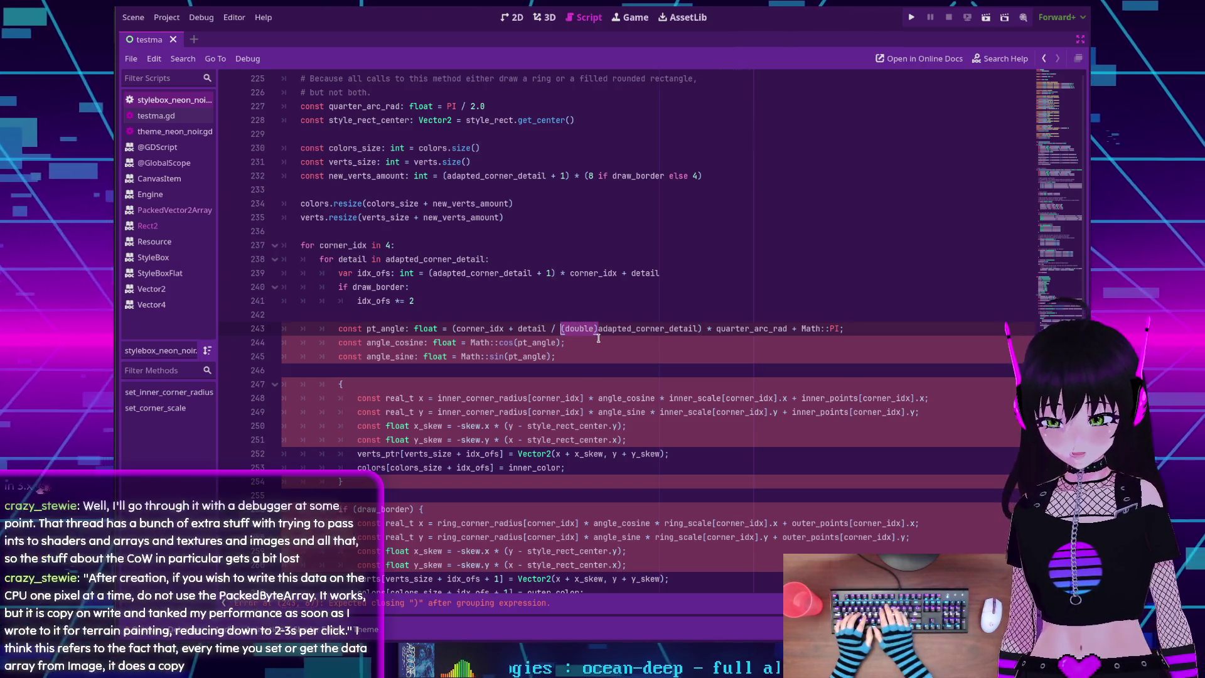
pyautogui.write('float')
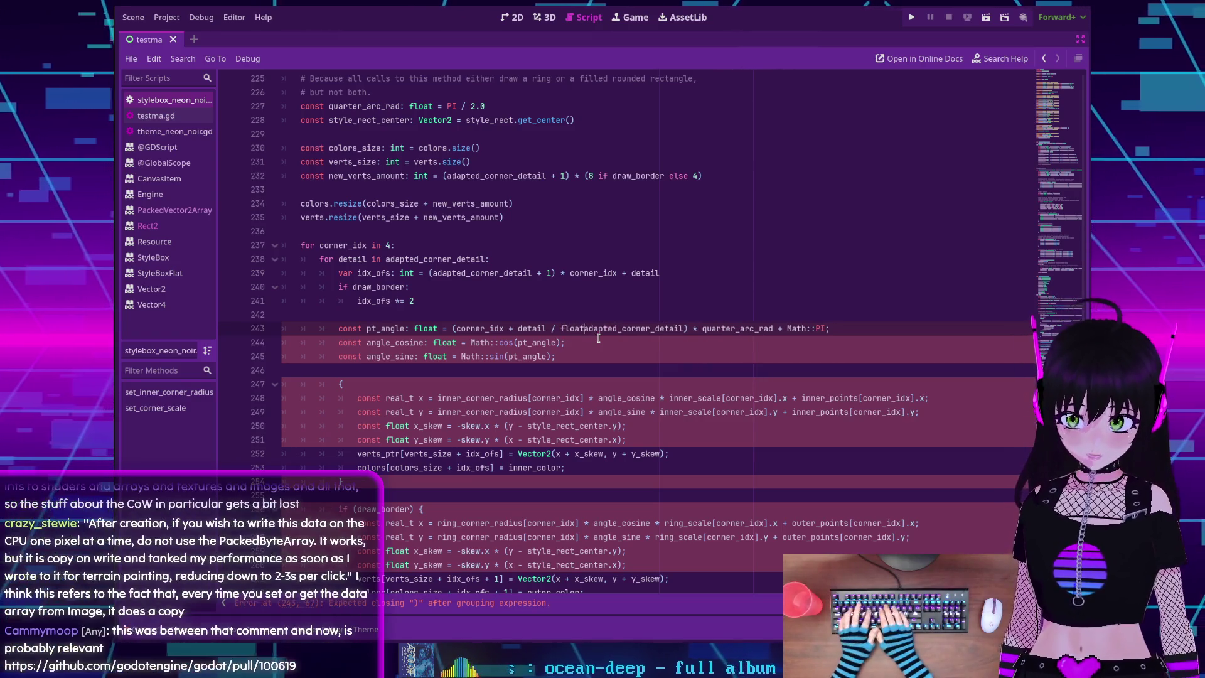
pyautogui.write('(')
pyautogui.press('Escape')
pyautogui.press('Up')
pyautogui.press('Up')
pyautogui.press('Up')
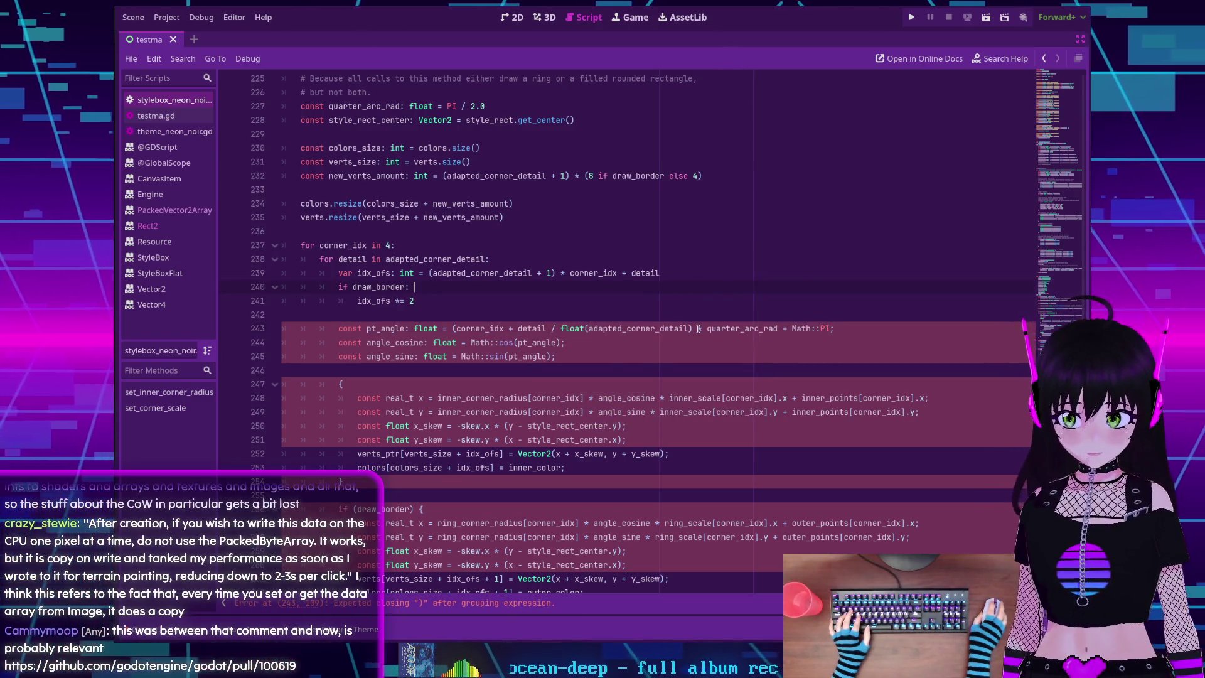
pyautogui.moveTo(683, 327)
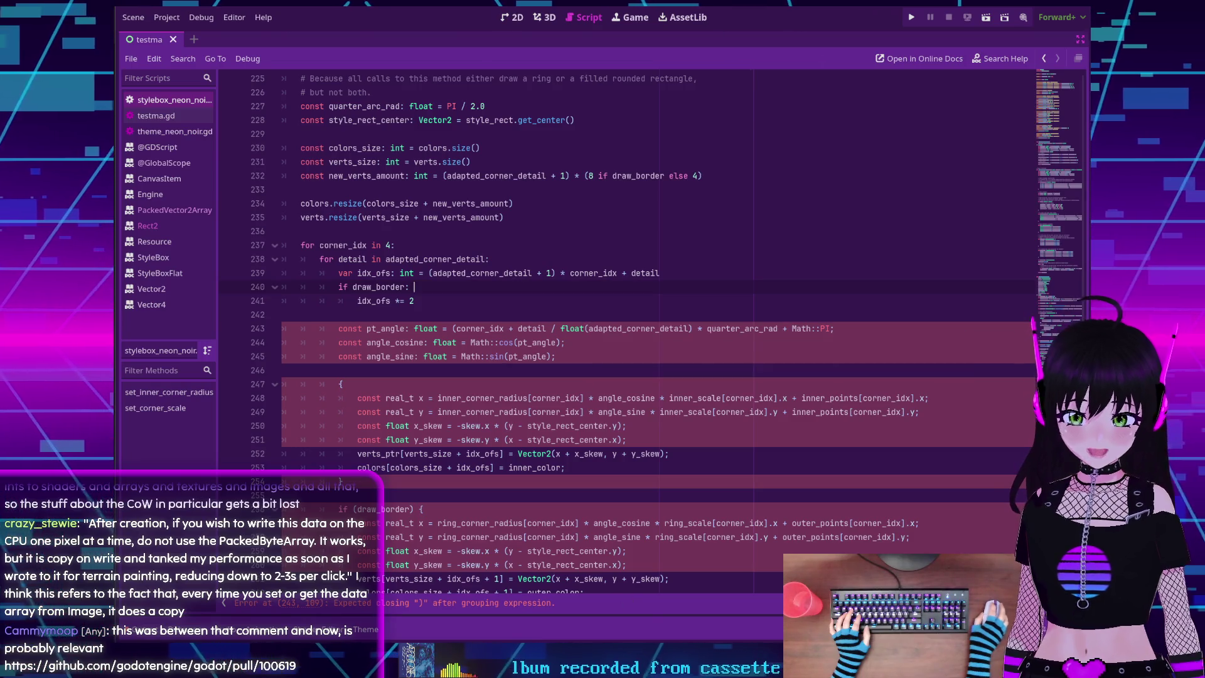
pyautogui.hotkey('alt', 'Tab')
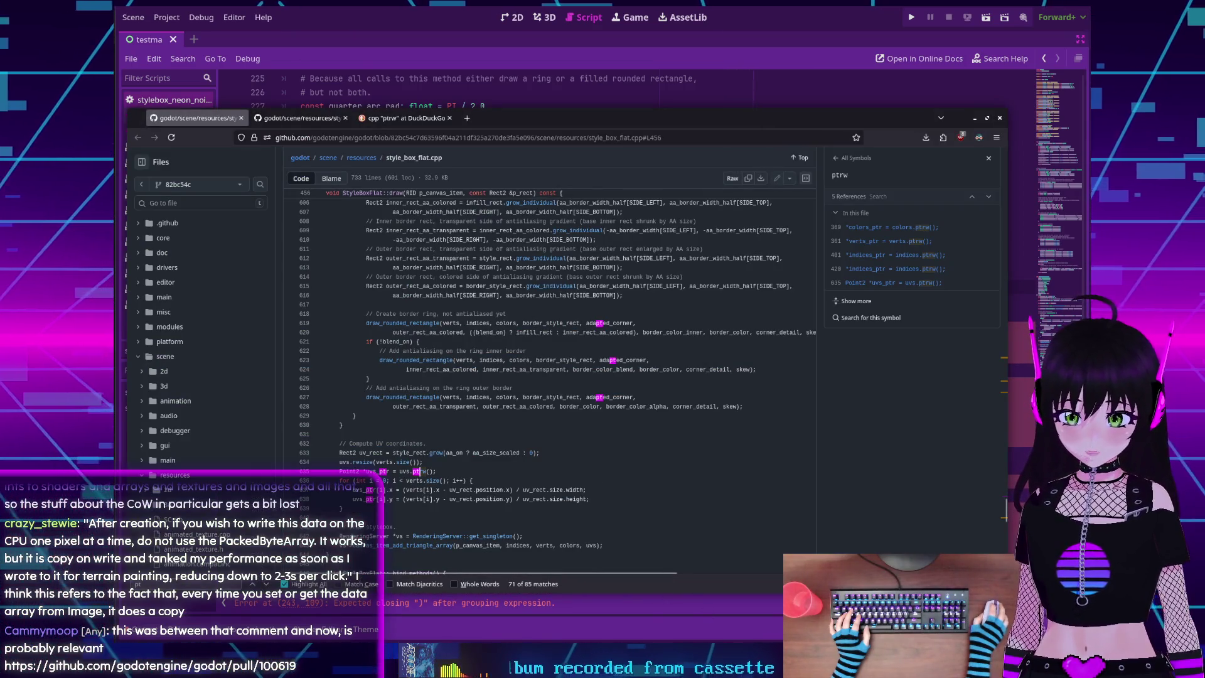
pyautogui.hotkey('alt', 'Tab')
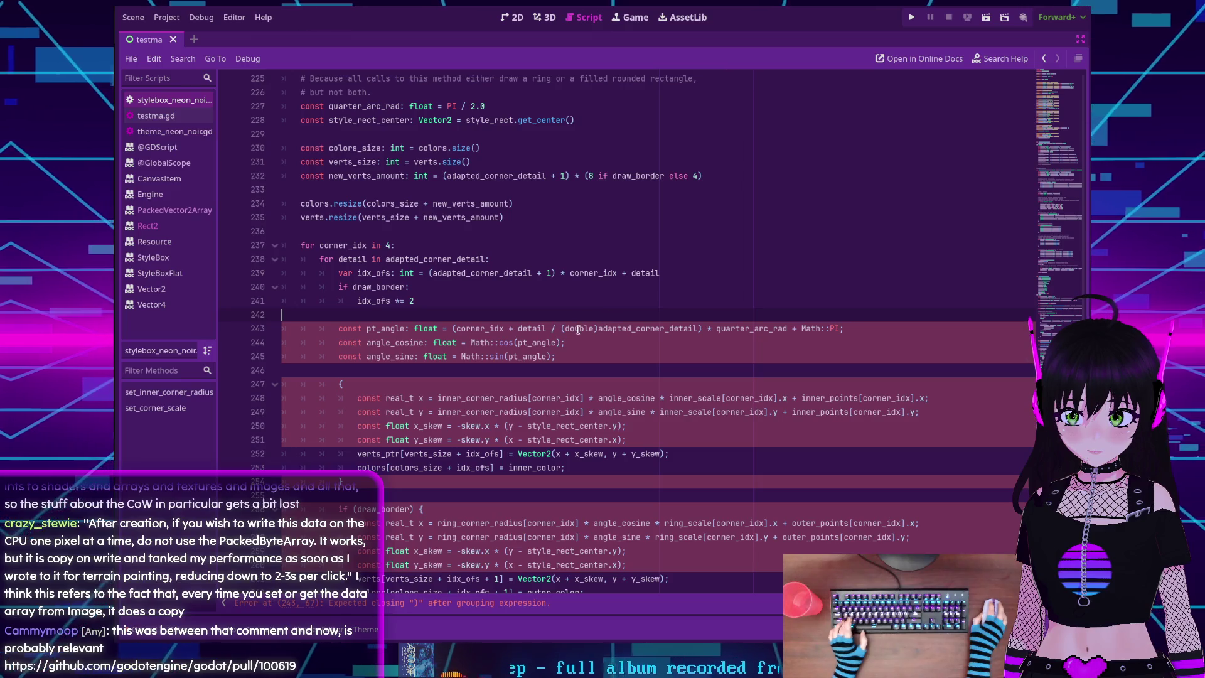
pyautogui.press('Right')
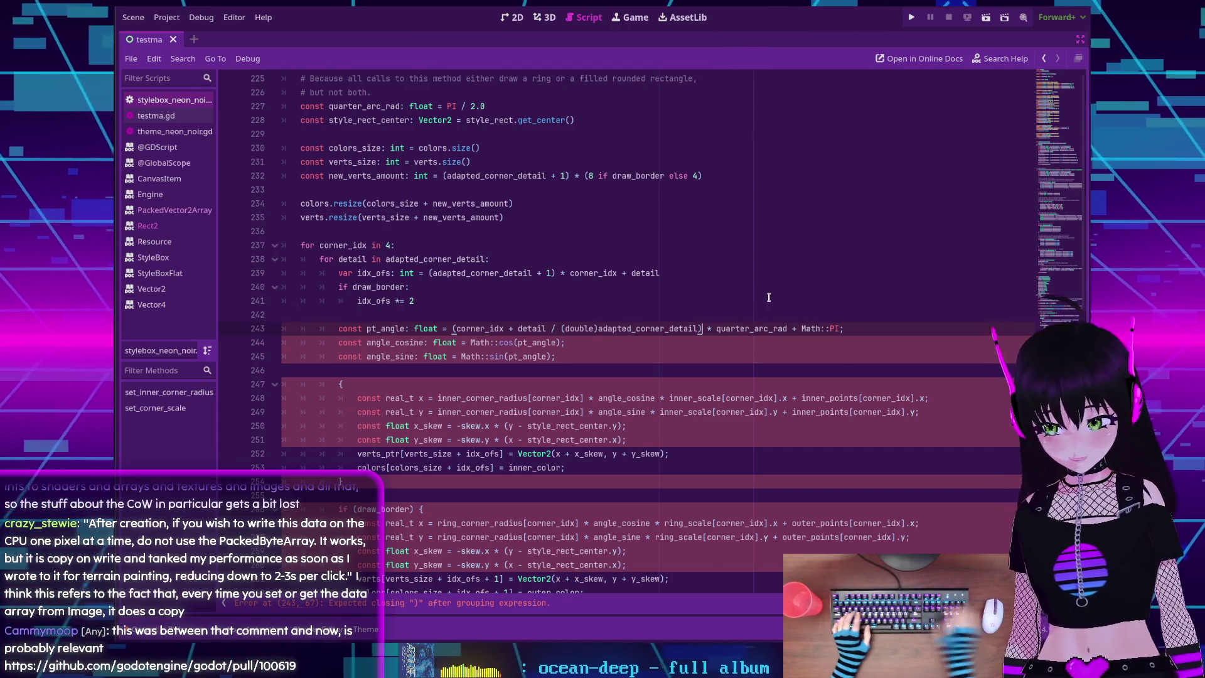
# On line 243, change the double cast to float, Math::PI to PI, and drop the semicolon
pyautogui.write(')')
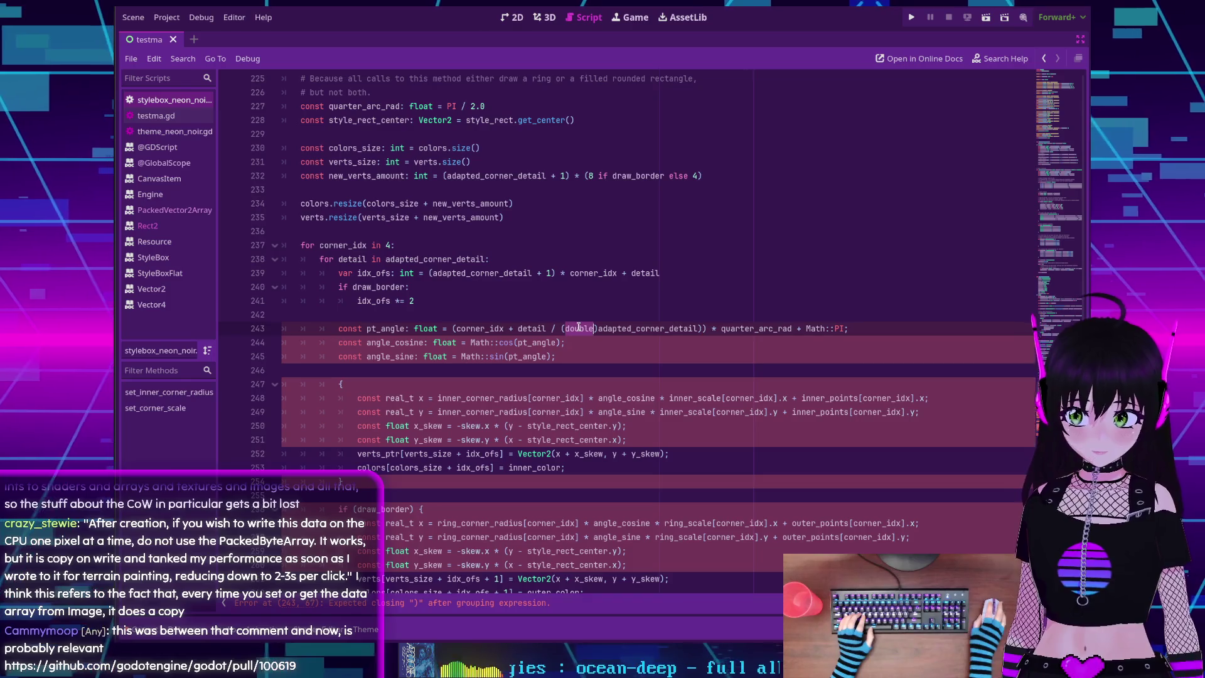
pyautogui.doubleClick(578, 327)
pyautogui.write('float')
pyautogui.press('Delete')
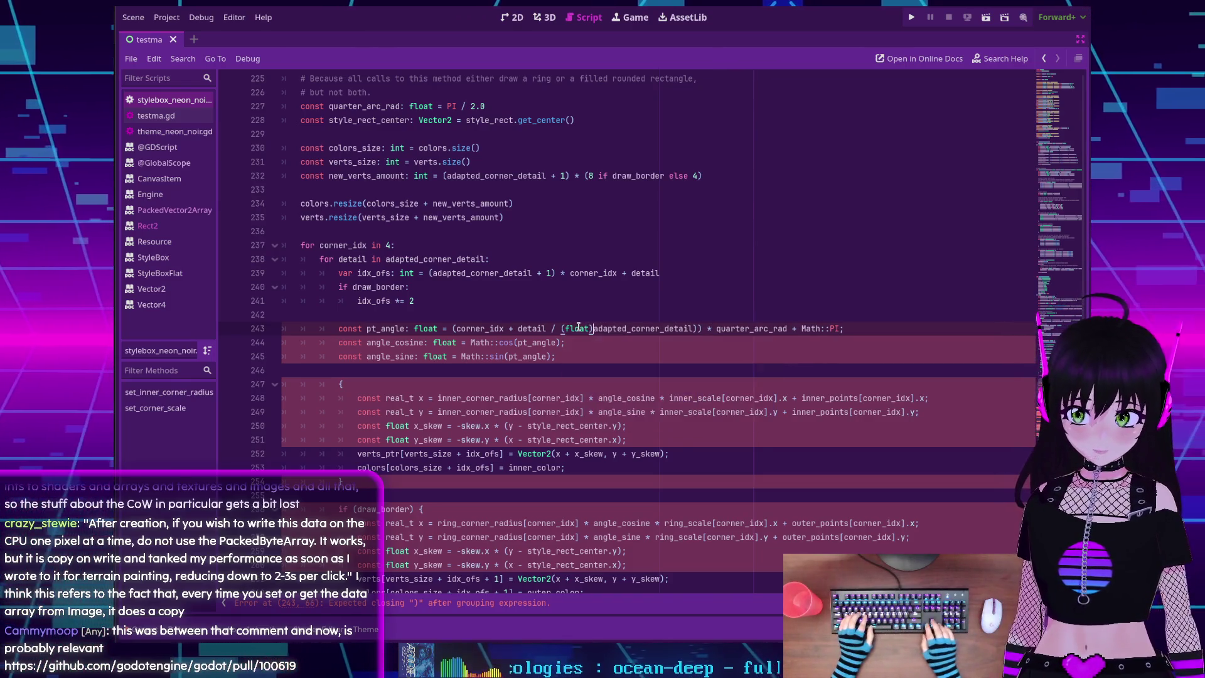
pyautogui.write('(')
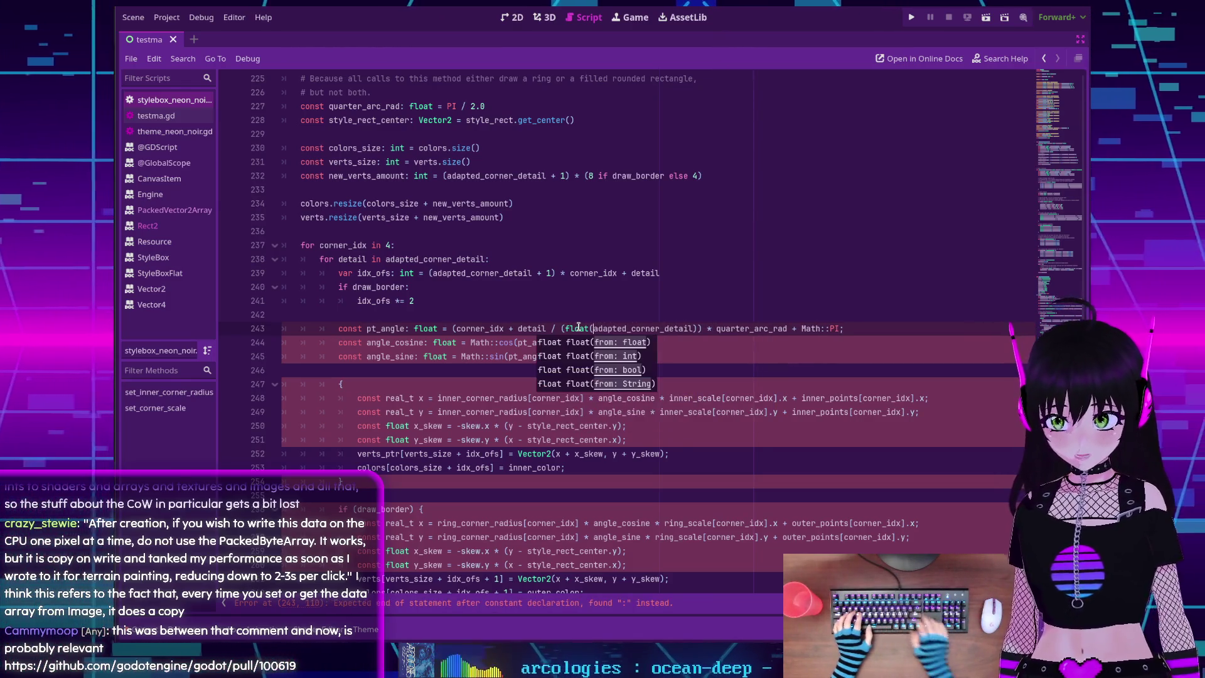
pyautogui.press('BackSpace')
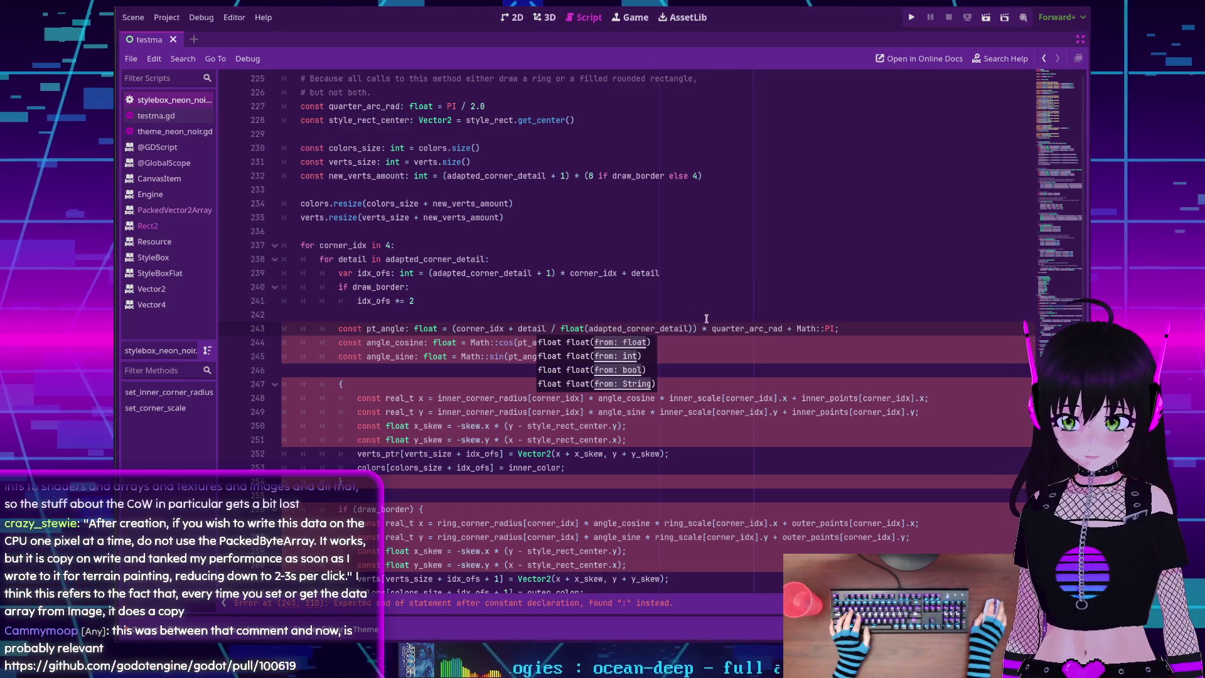
pyautogui.click(825, 328)
pyautogui.press('BackSpace')
pyautogui.press('BackSpace')
pyautogui.press('BackSpace')
pyautogui.press('BackSpace')
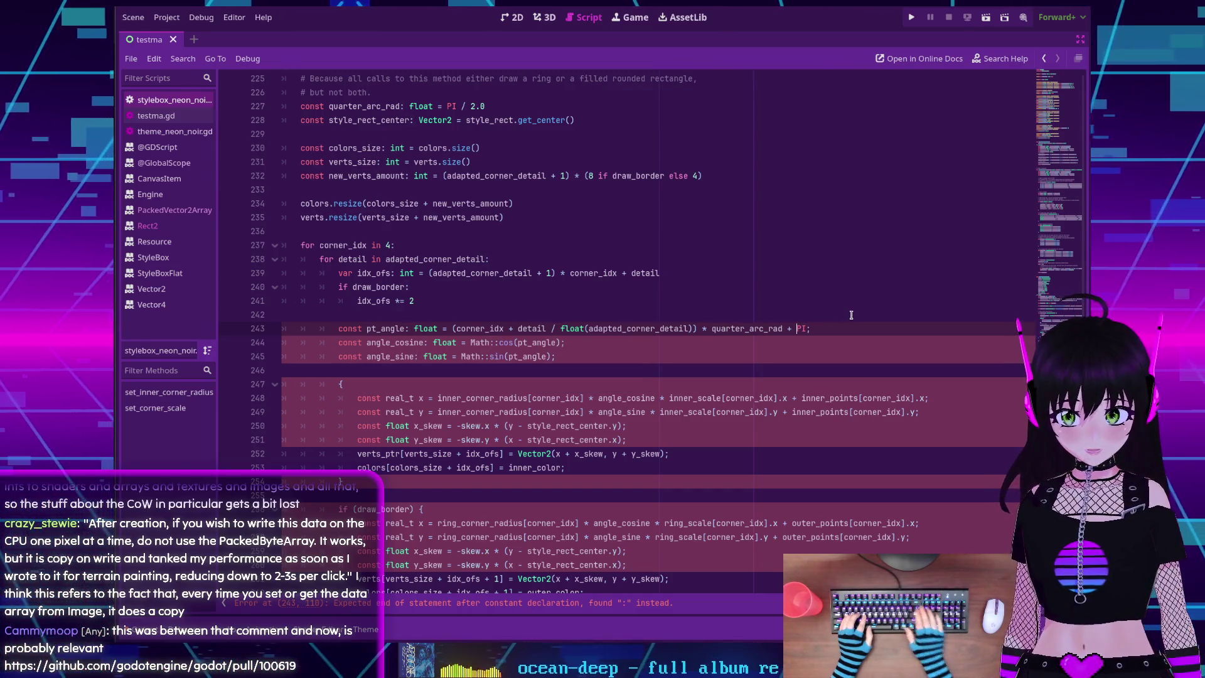
pyautogui.press('End')
pyautogui.press('BackSpace')
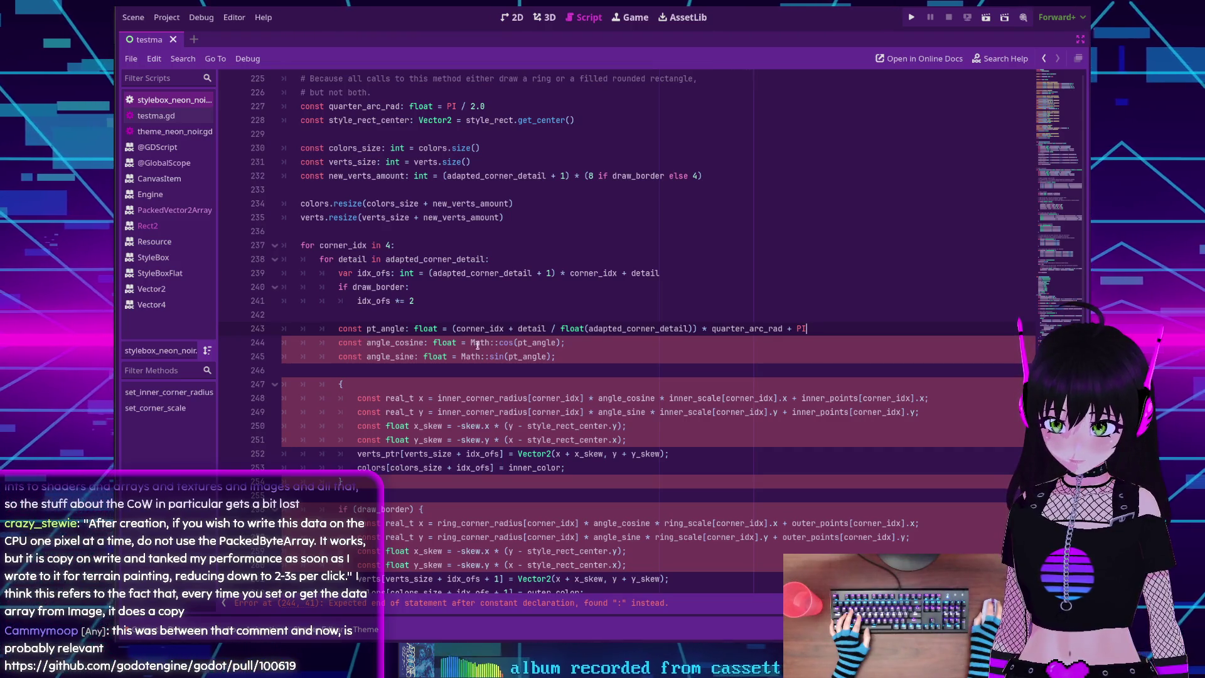
# Strip the Math:: prefixes and trailing semicolons from the cos and sin lines 244–245
pyautogui.click(499, 343)
pyautogui.press('BackSpace')
pyautogui.press('BackSpace')
pyautogui.press('BackSpace')
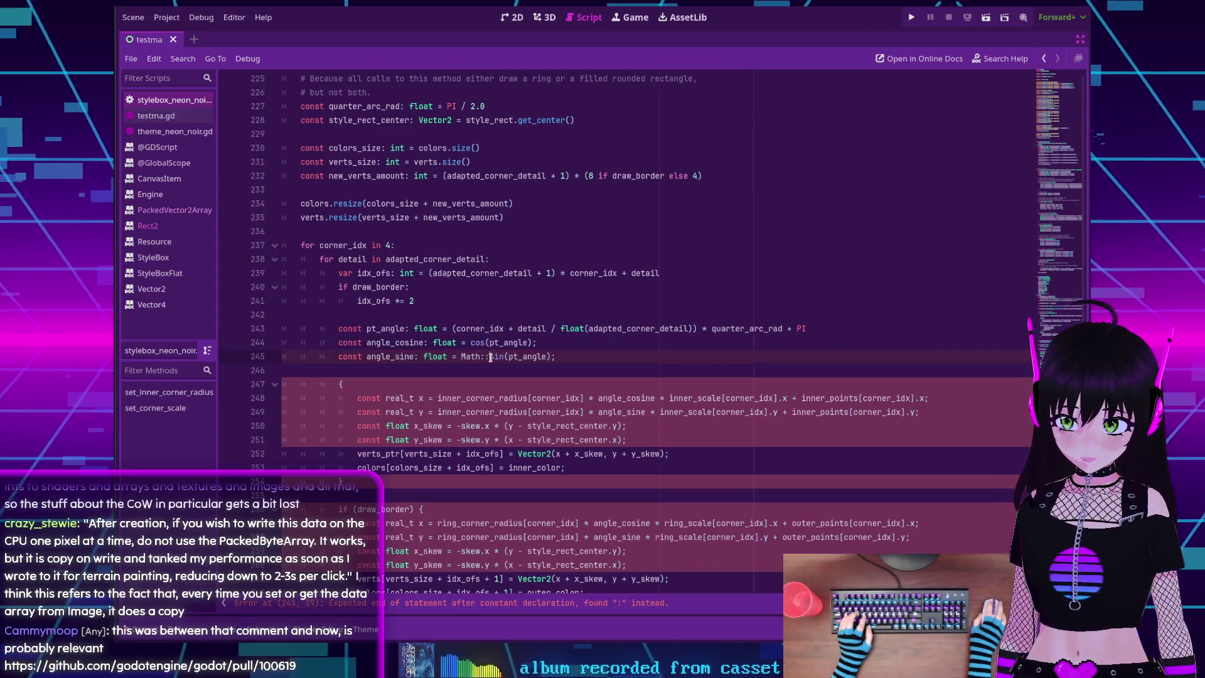
pyautogui.press('BackSpace')
pyautogui.press('BackSpace')
pyautogui.press('BackSpace')
pyautogui.press('End')
pyautogui.press('BackSpace')
pyautogui.press('Up')
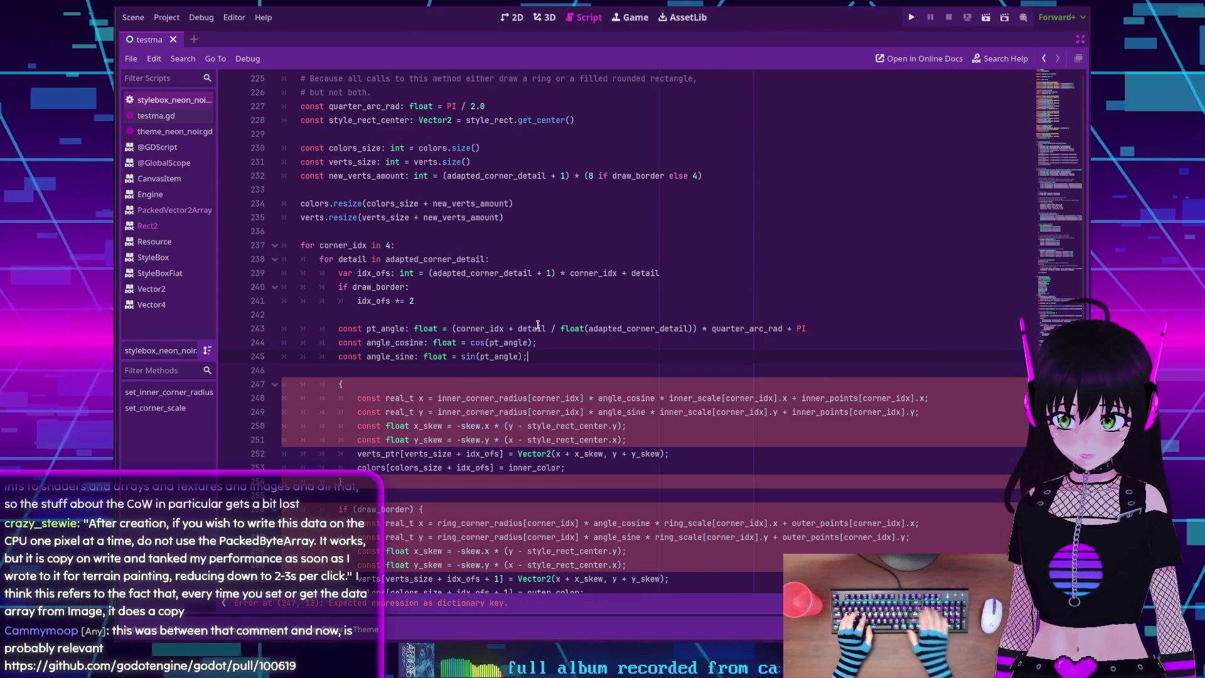
pyautogui.press('End')
pyautogui.press('BackSpace')
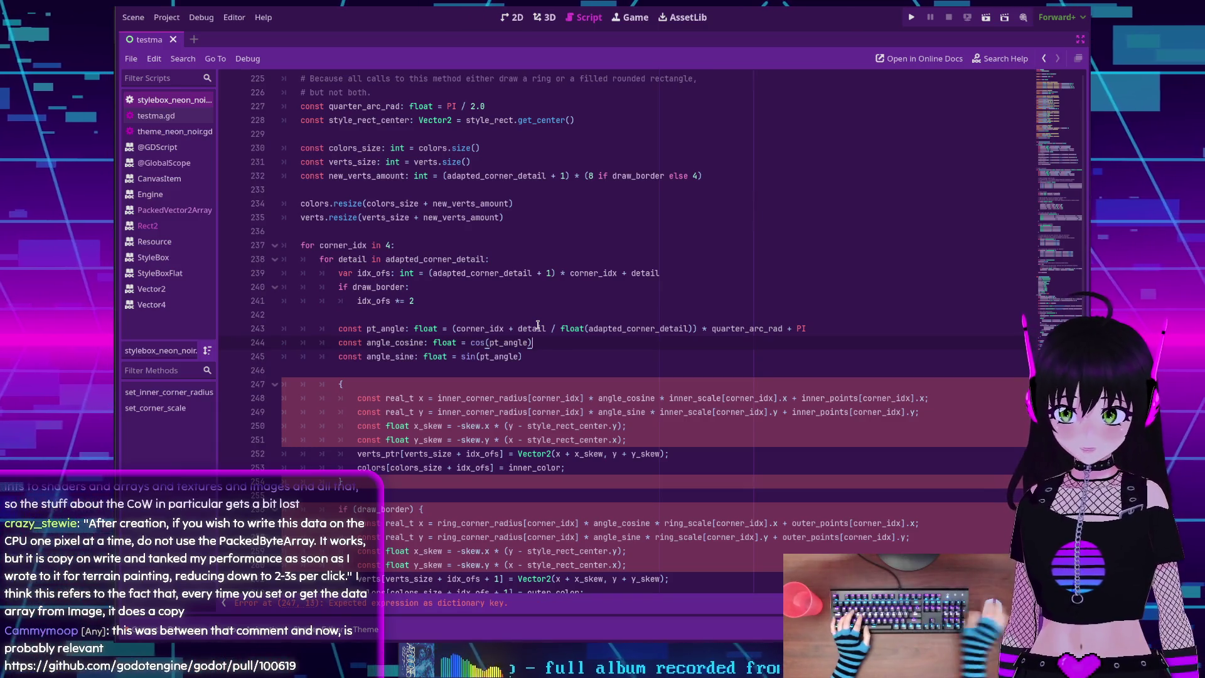
pyautogui.scroll(-1, 524, 332)
pyautogui.scroll(-2, 524, 332)
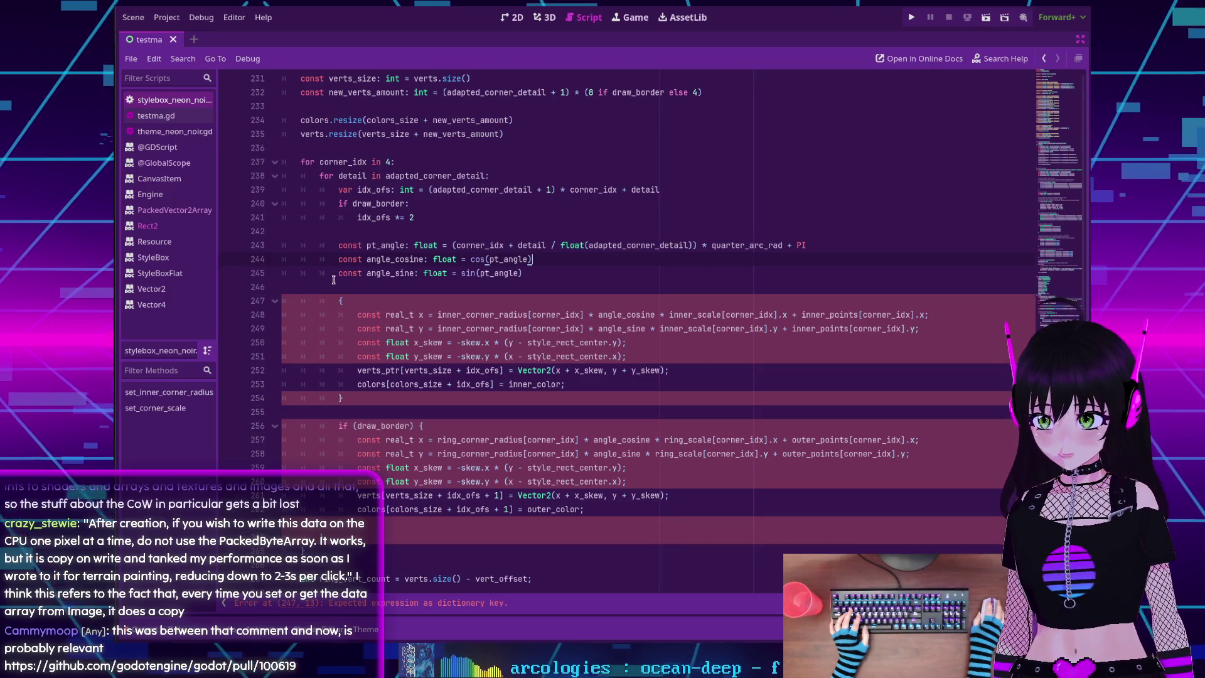
pyautogui.hotkey('alt', 'Tab')
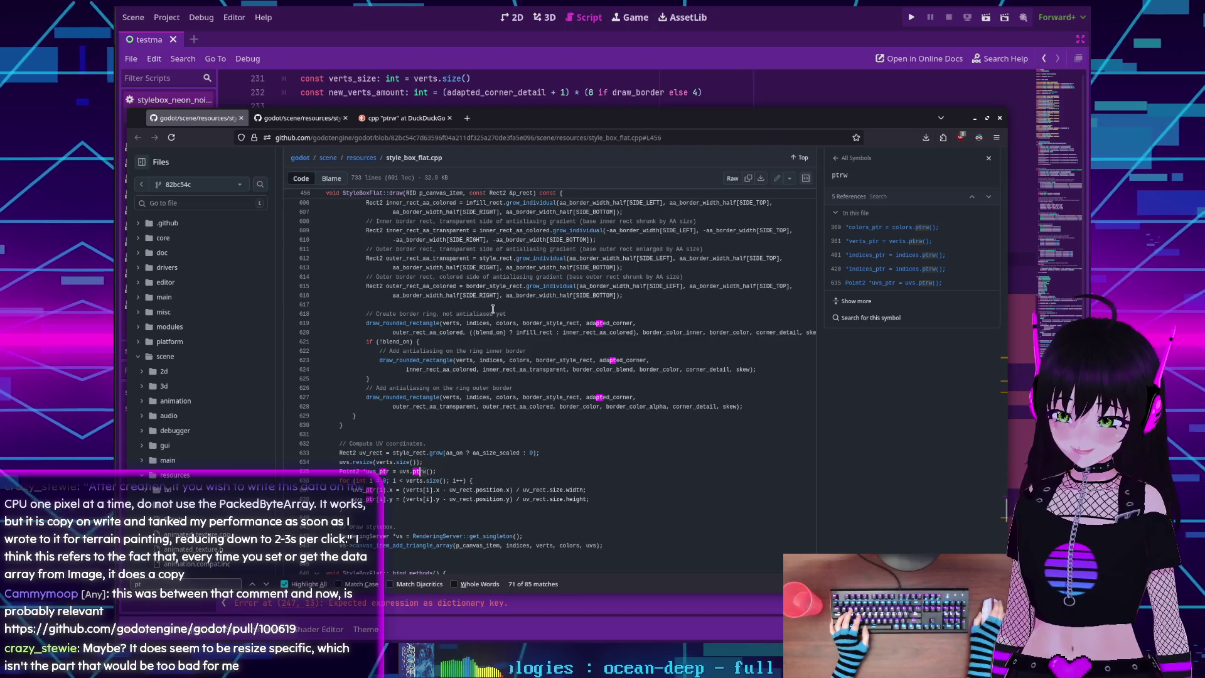
# In the second GitHub tab, bring the draw_rounded_rectangle vertex loop (lines 355–381) into view
pyautogui.scroll(-2, 493, 308)
pyautogui.scroll(5, 484, 302)
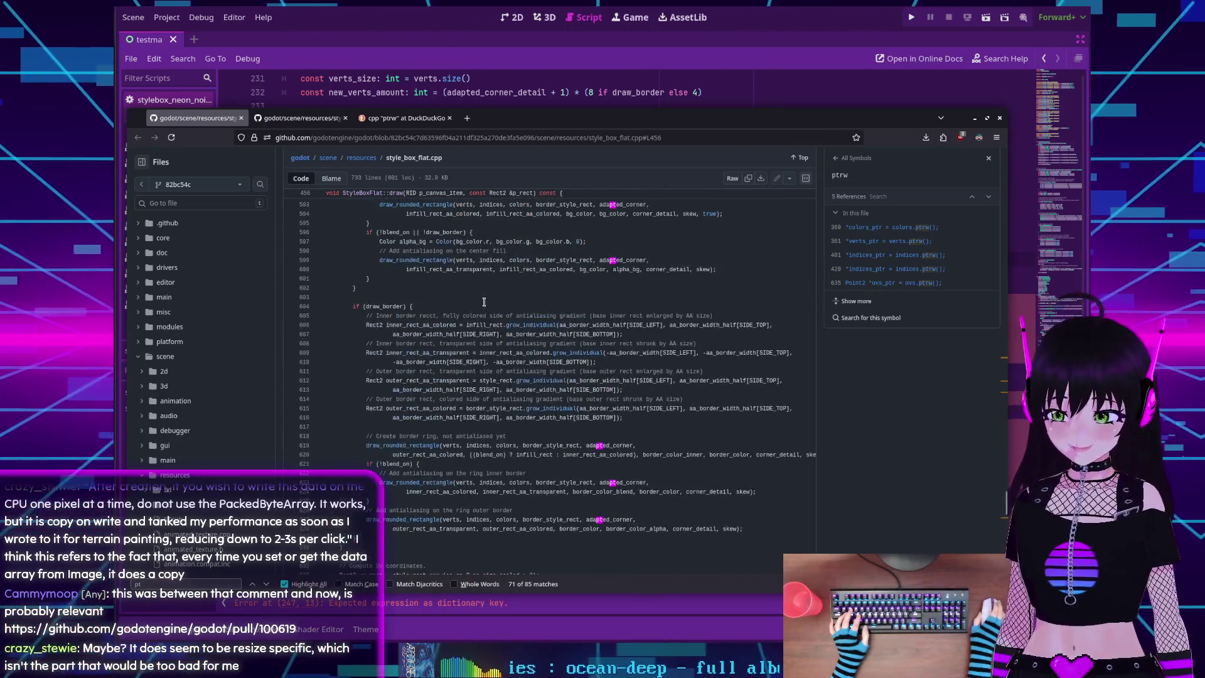
pyautogui.scroll(5, 419, 299)
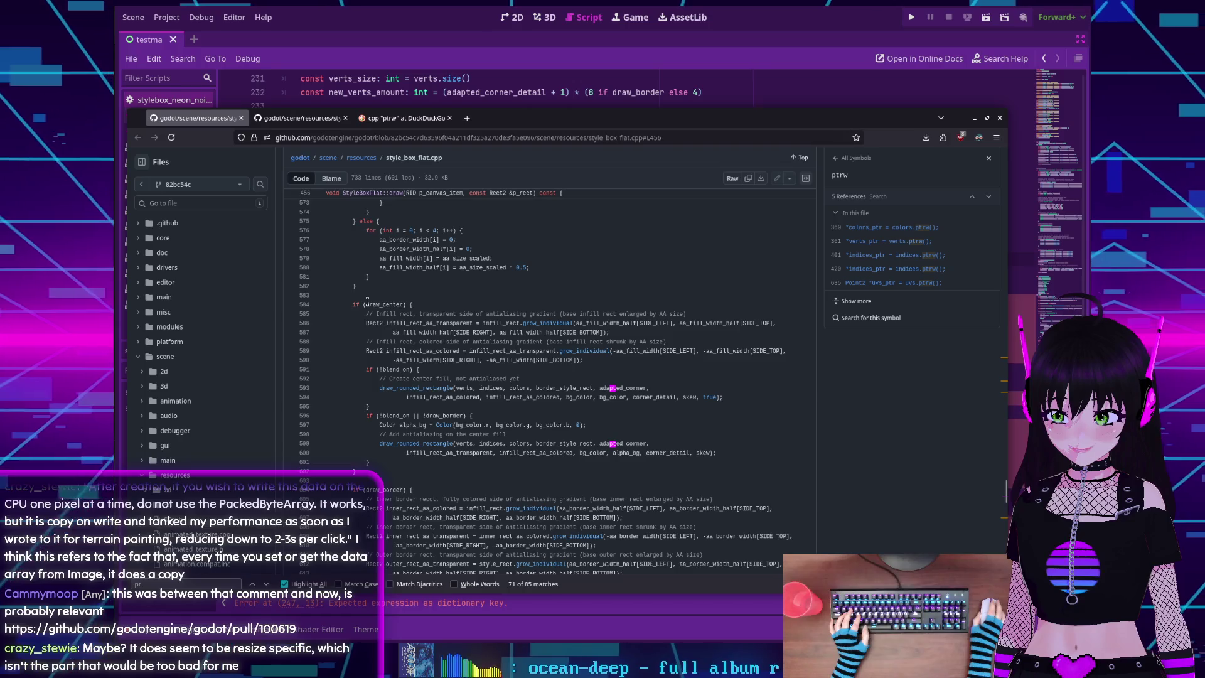
pyautogui.scroll(2, 367, 302)
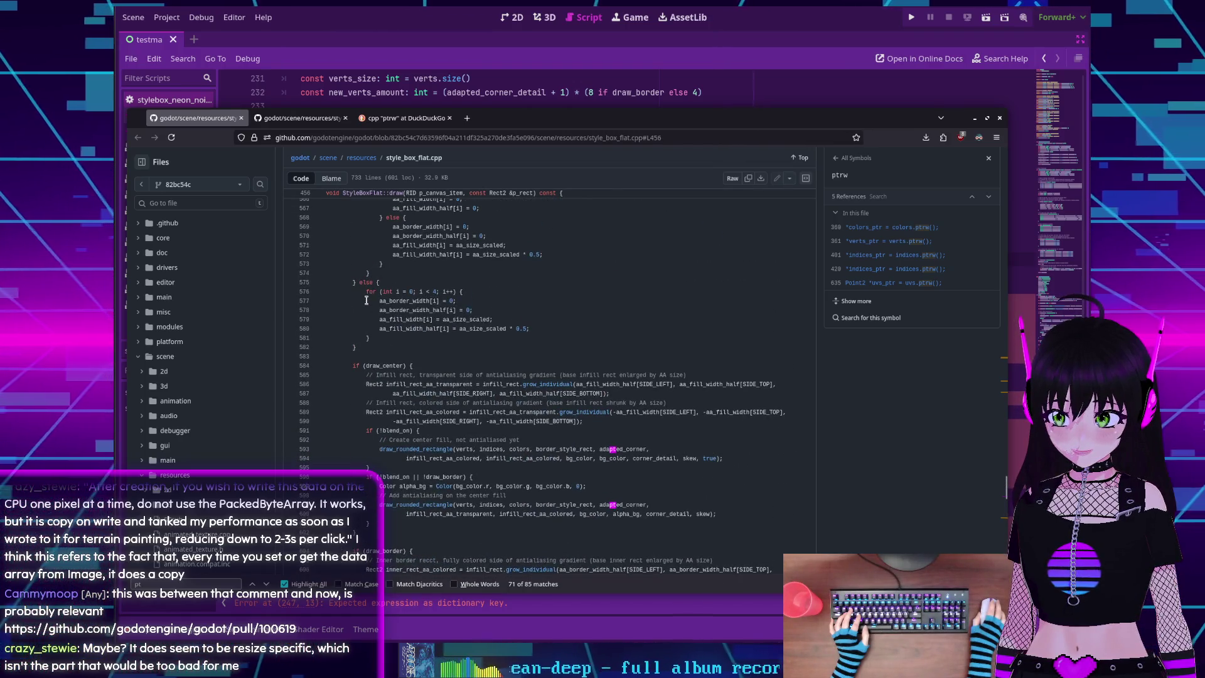
pyautogui.scroll(4, 367, 300)
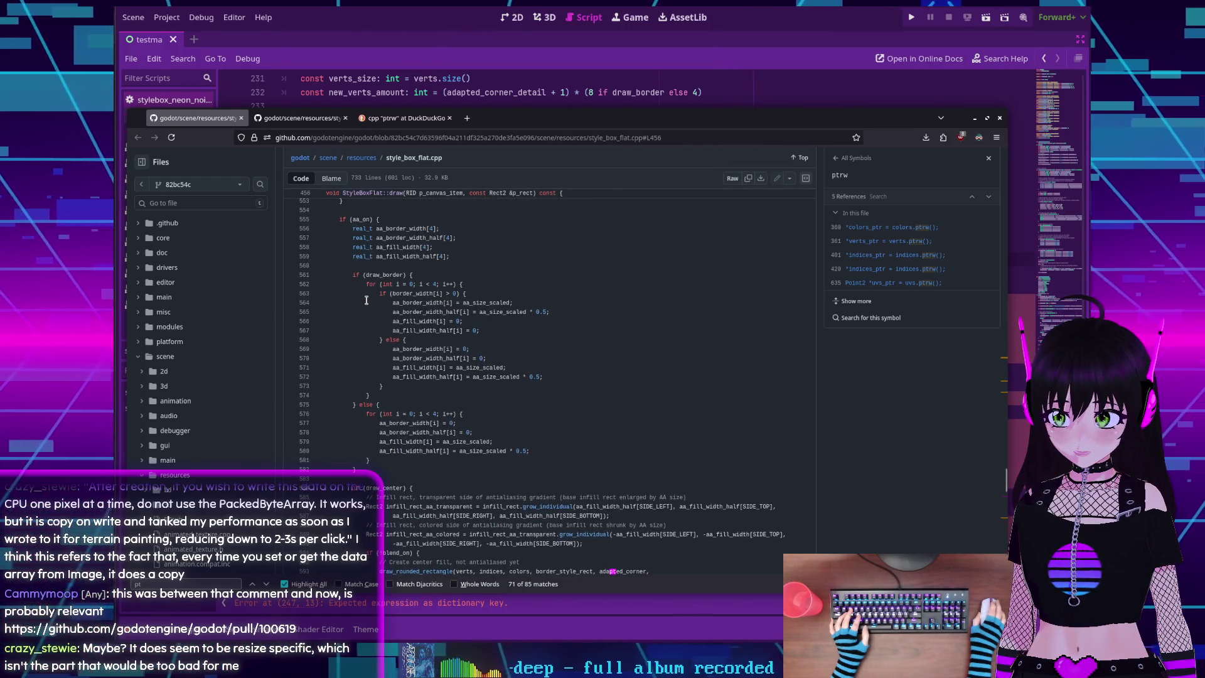
pyautogui.scroll(-7, 366, 300)
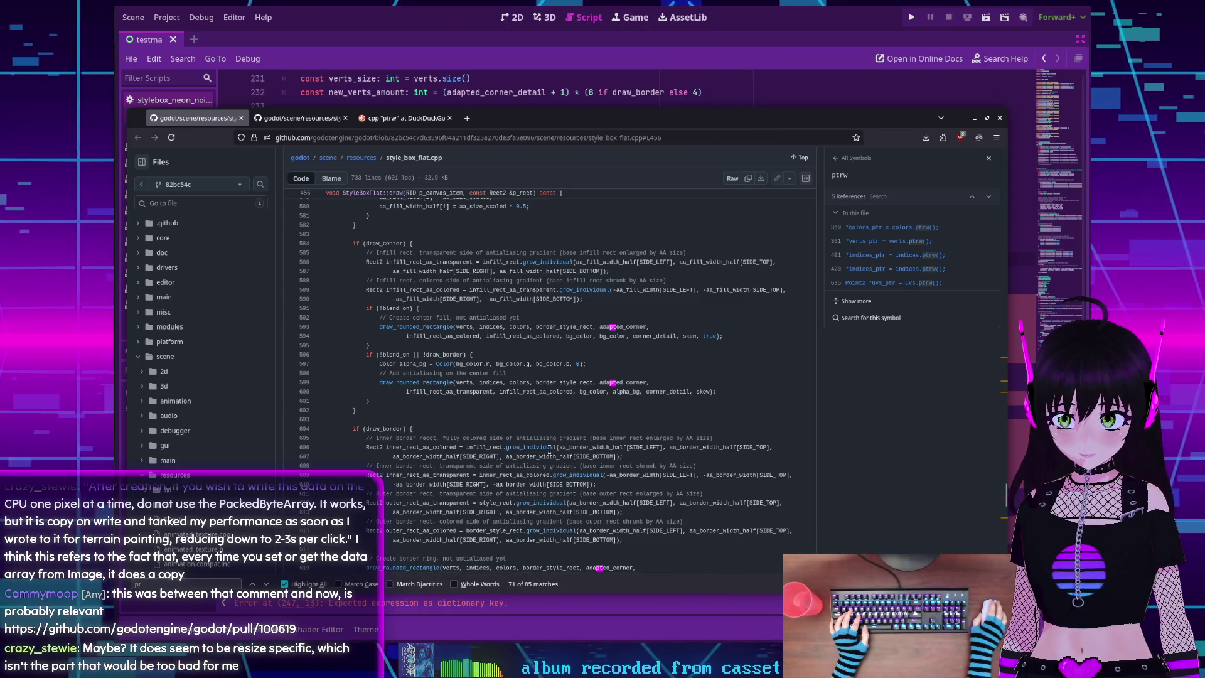
pyautogui.scroll(-5, 549, 449)
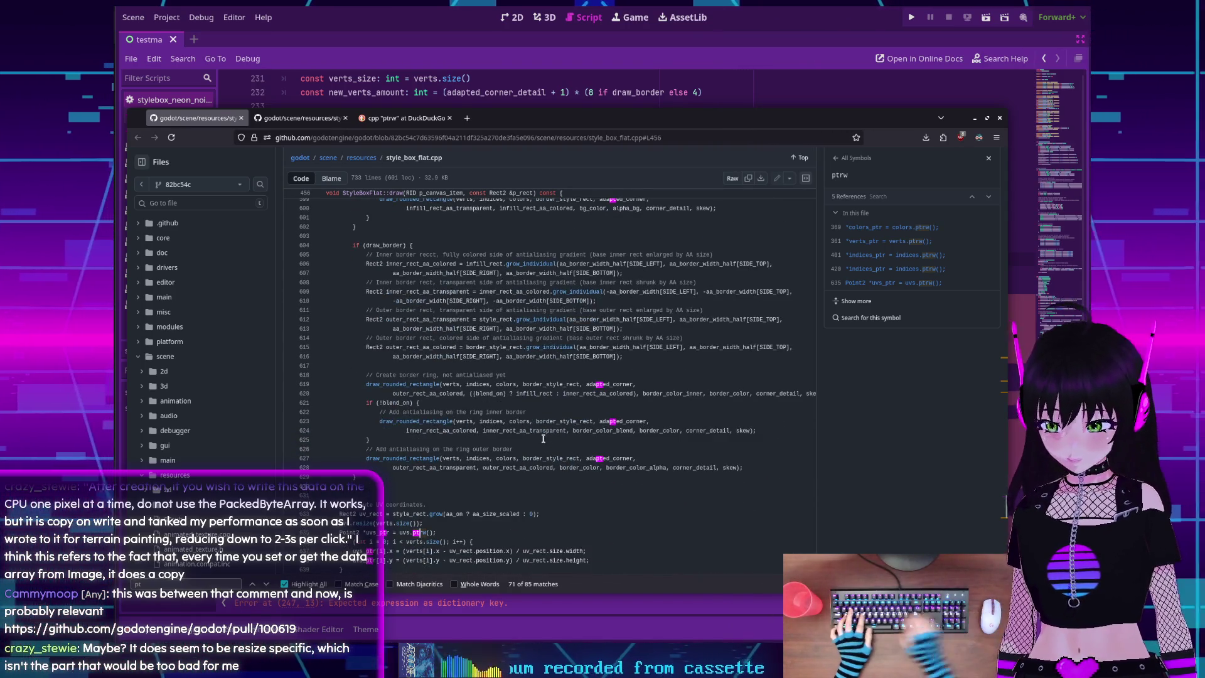
pyautogui.click(307, 123)
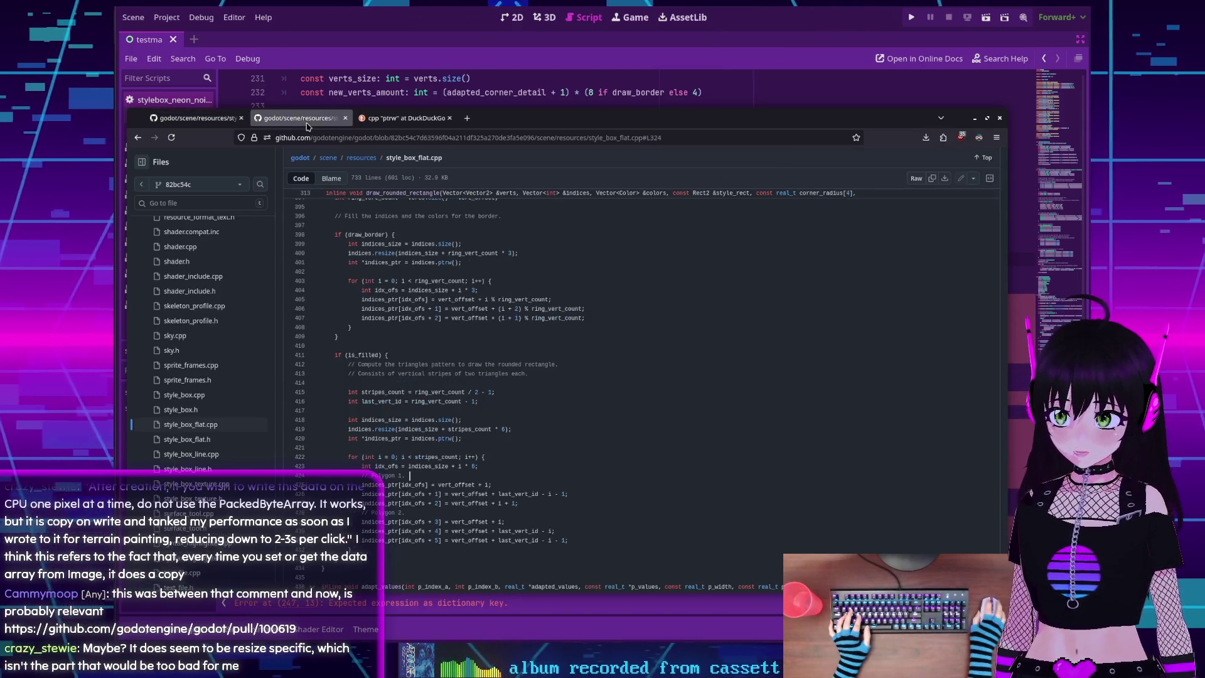
pyautogui.scroll(-4, 617, 342)
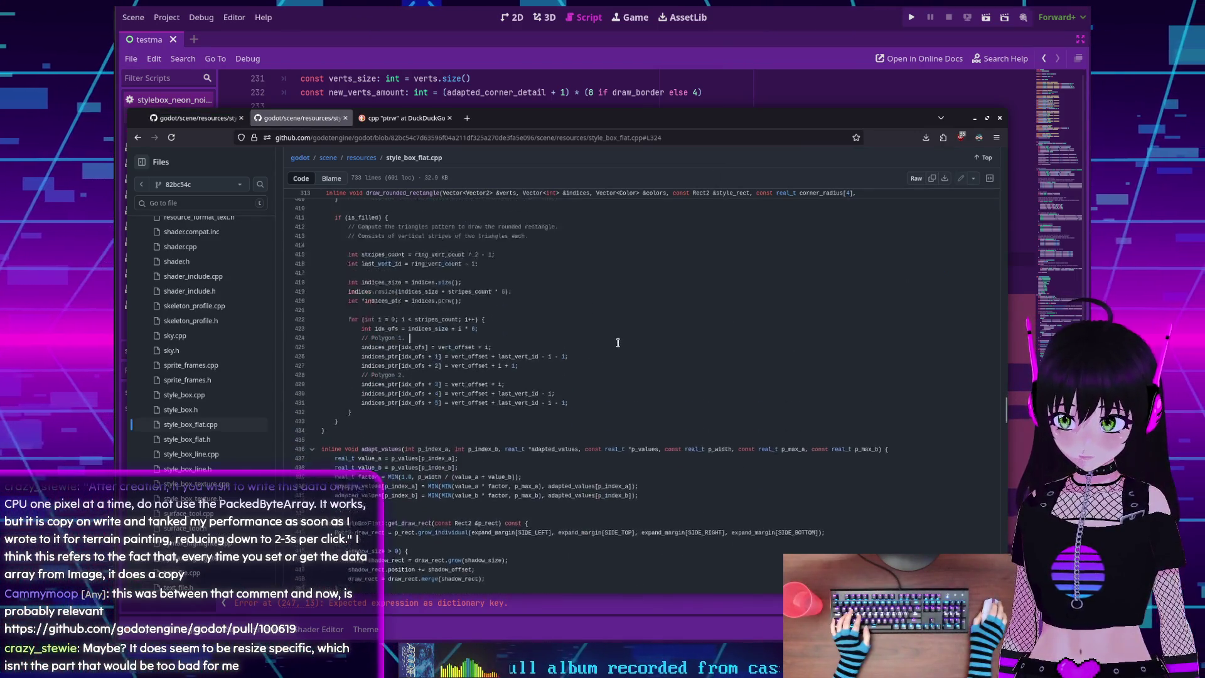
pyautogui.scroll(3, 617, 342)
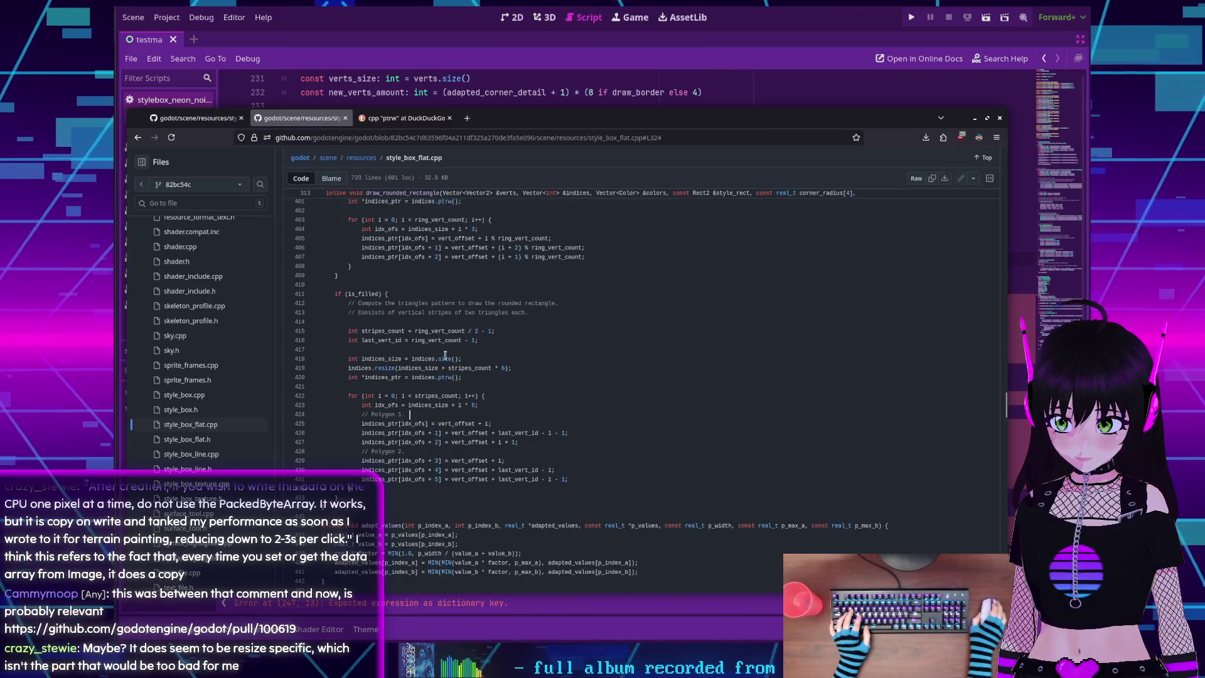
pyautogui.scroll(4, 442, 348)
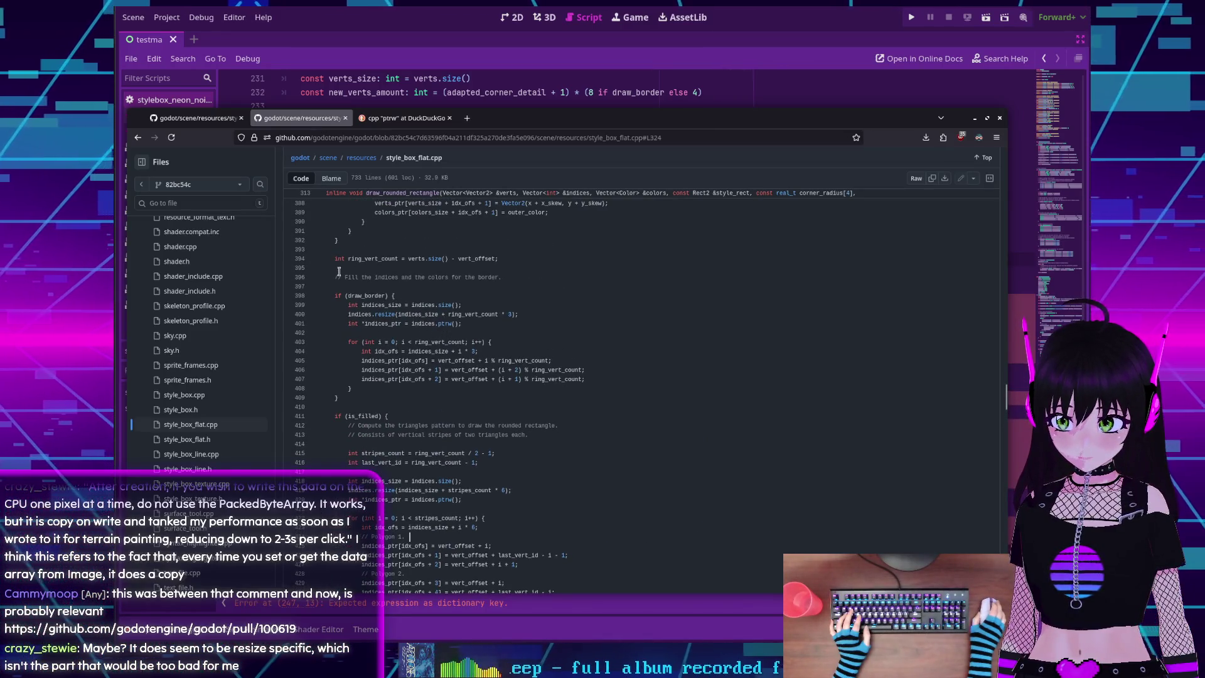
pyautogui.scroll(-4, 344, 290)
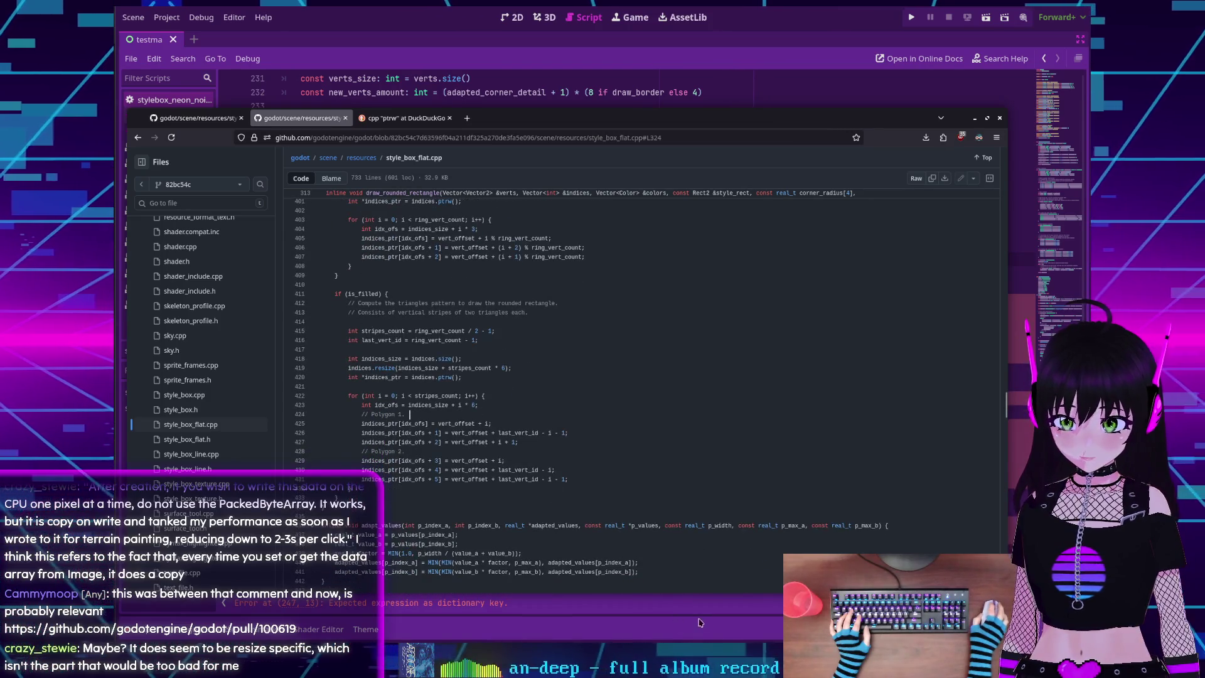
# Compare with the port, select the bracketed vertex block (lines 374–381), and return to Godot's line 247
pyautogui.hotkey('alt', 'Tab')
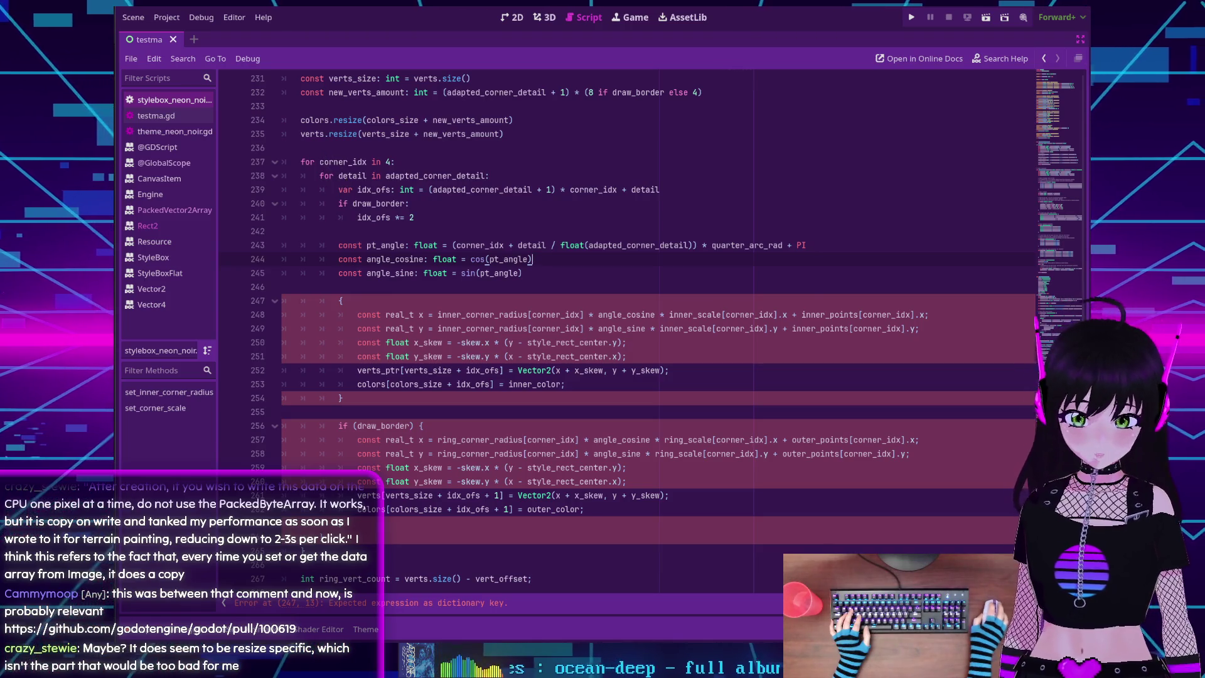
pyautogui.hotkey('alt', 'Tab')
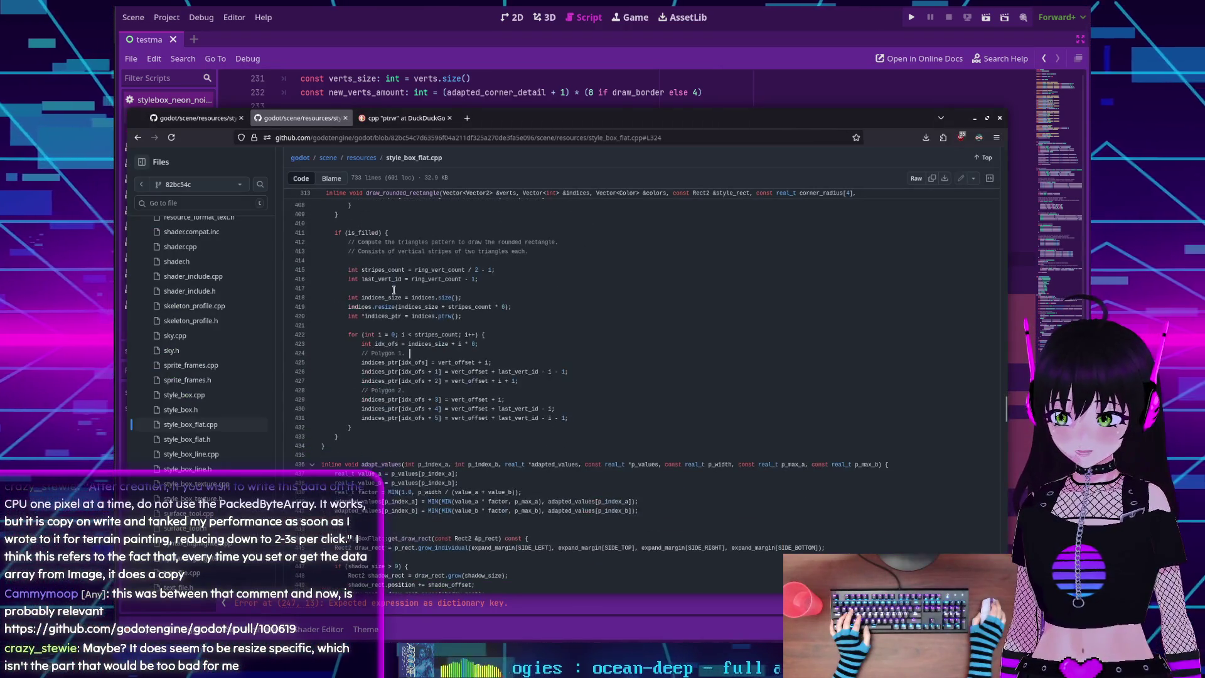
pyautogui.scroll(15, 393, 290)
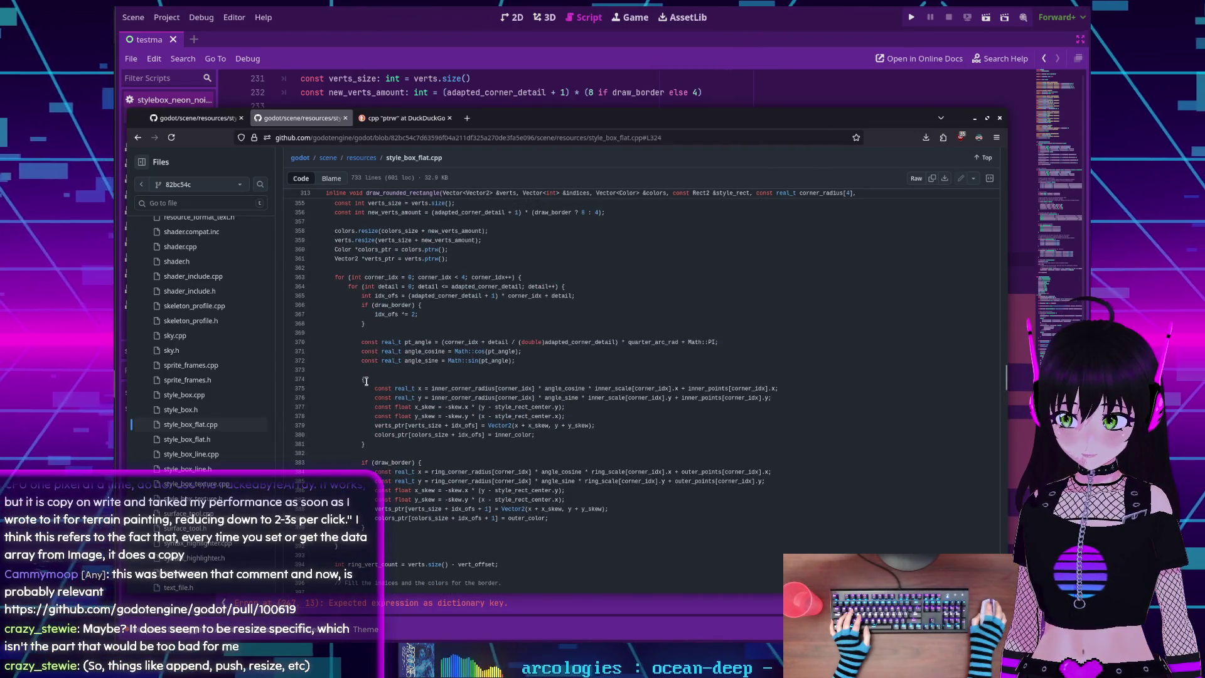
pyautogui.moveTo(362, 378); pyautogui.dragTo(372, 442)
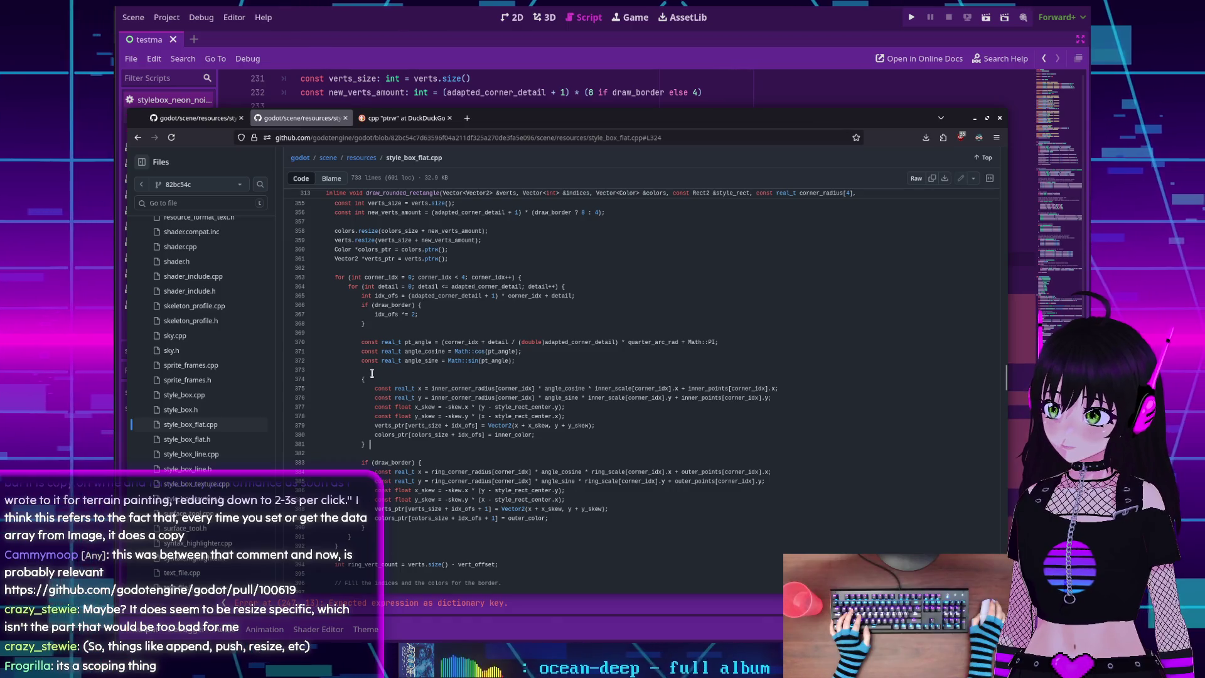
pyautogui.click(371, 373)
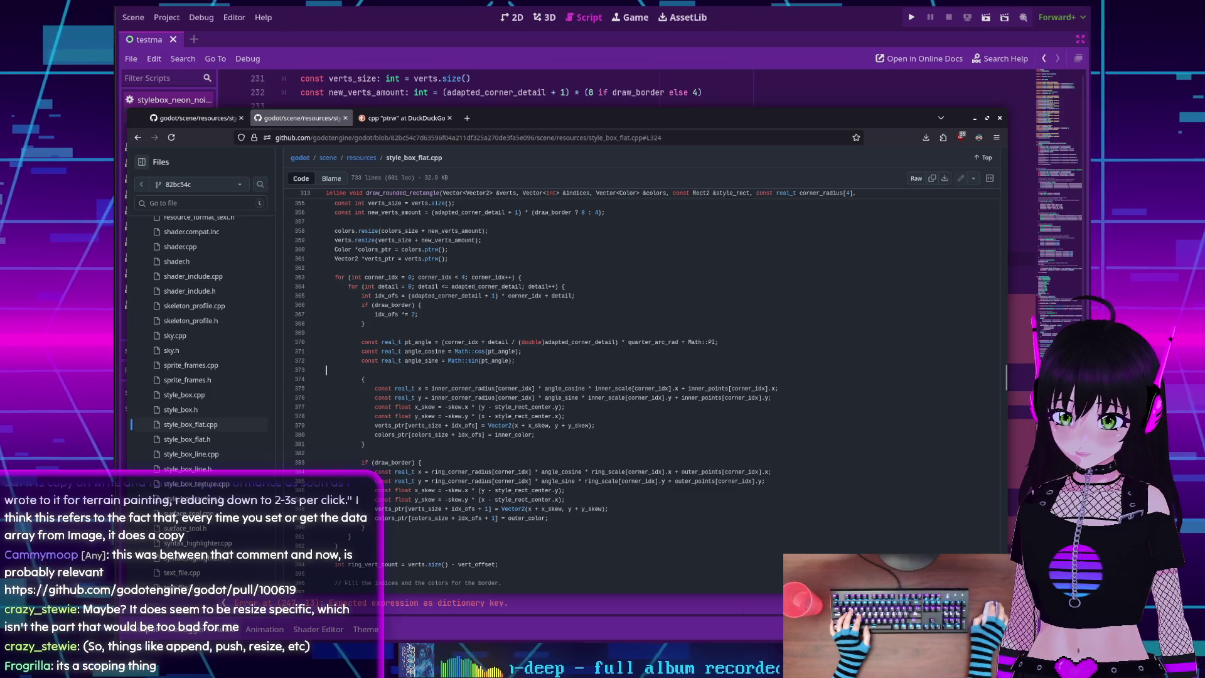
pyautogui.hotkey('alt', 'Tab')
pyautogui.click(446, 301)
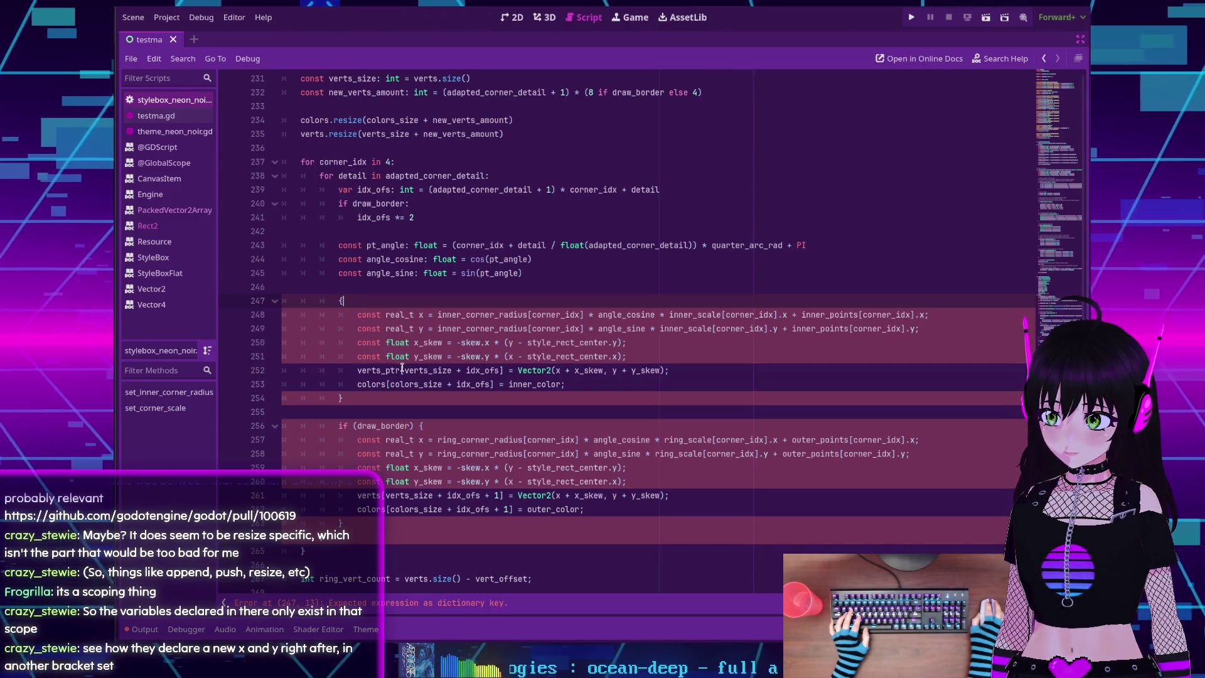
pyautogui.scroll(-1, 391, 384)
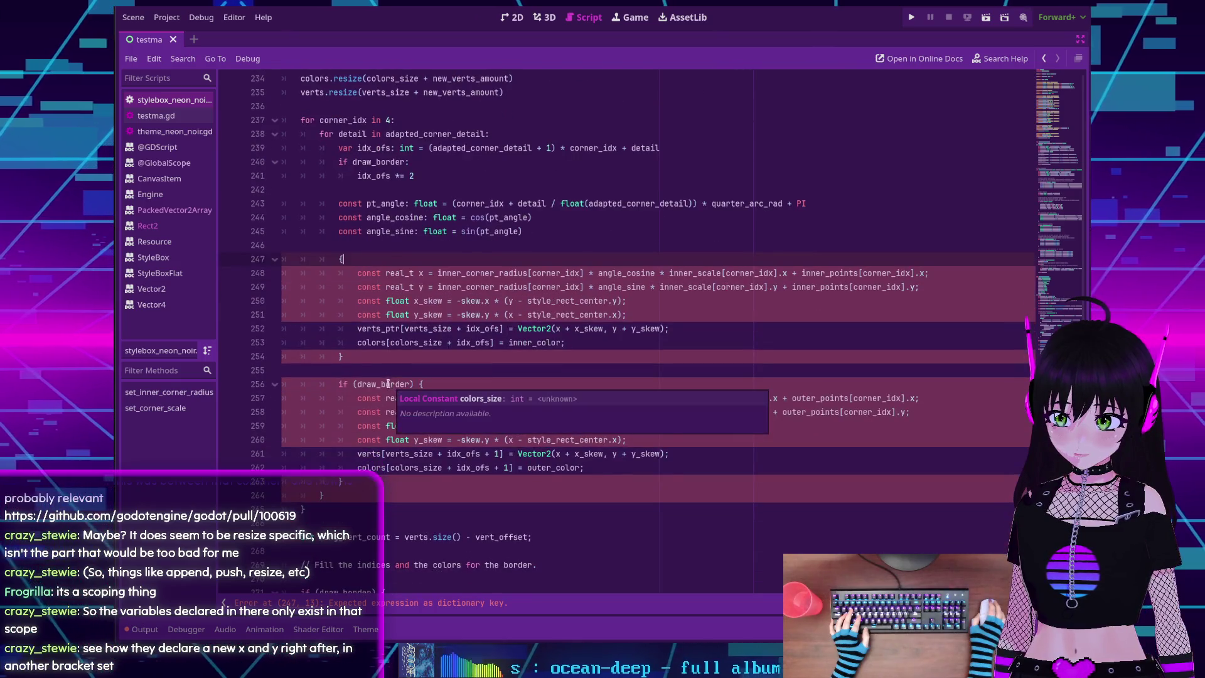
pyautogui.scroll(-6, 374, 362)
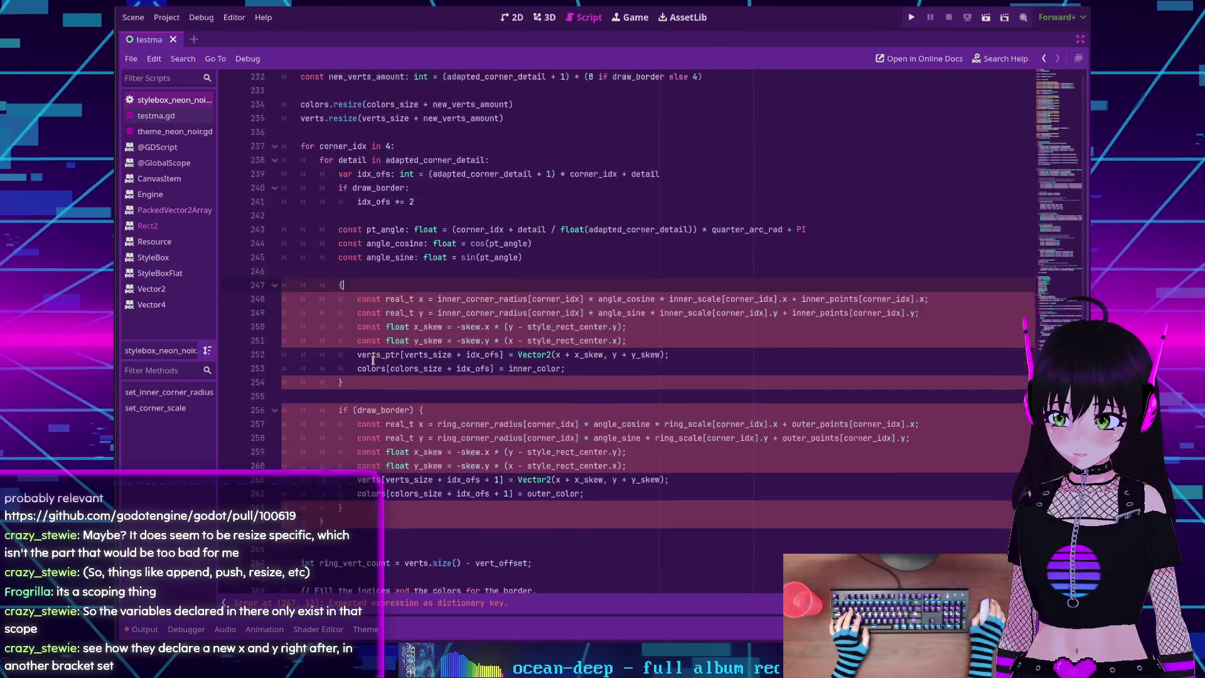